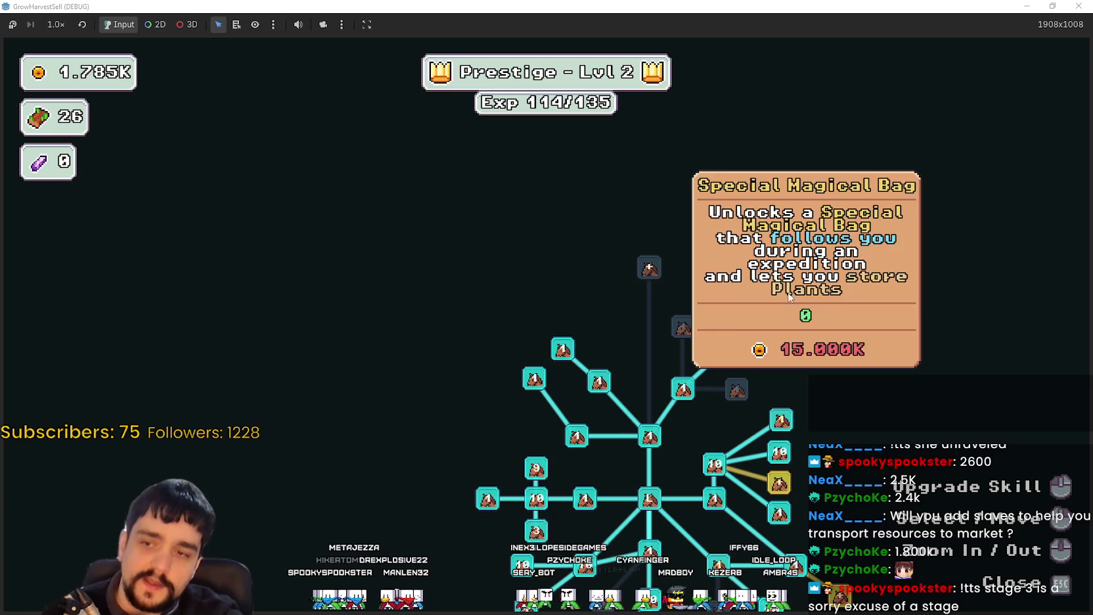
Buy the Domain Charge skill in the skill tree for 300 gold.
{"action": "mouse_move", "coordinate": [648, 268]}
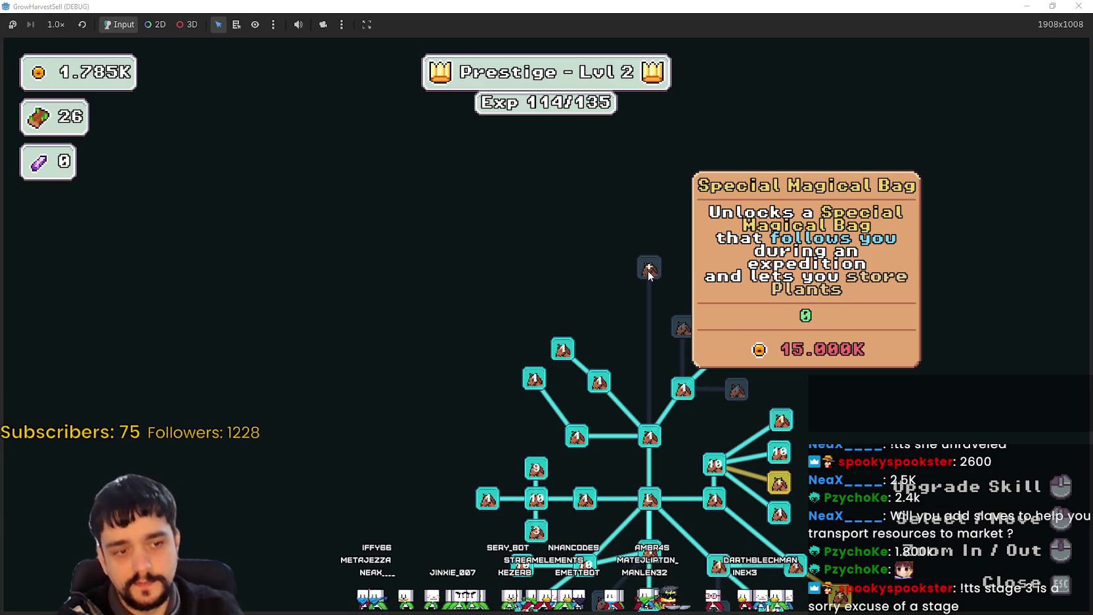
{"action": "scroll", "coordinate": [875, 333], "scroll_direction": "down", "scroll_amount": 3}
{"action": "mouse_move", "coordinate": [718, 297]}
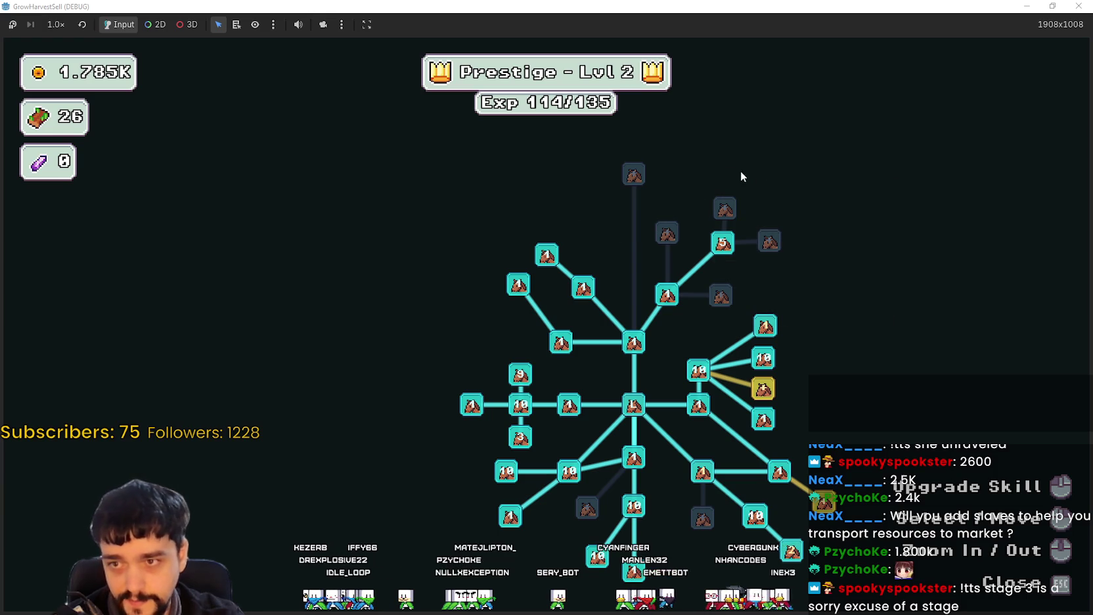
{"action": "left_click_drag", "start_coordinate": [847, 505], "coordinate": [825, 487]}
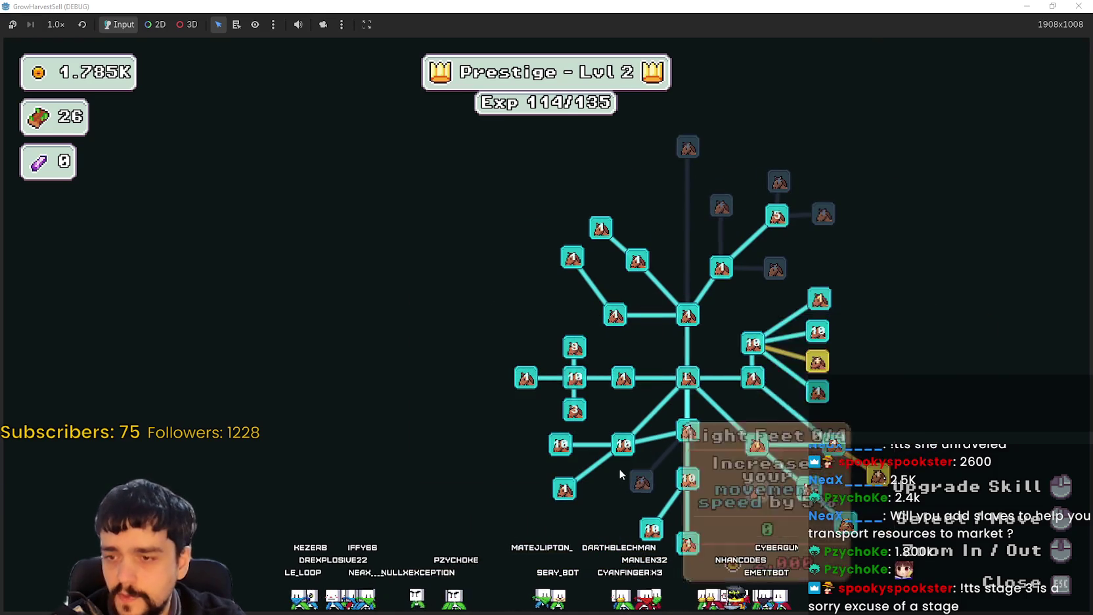
{"action": "scroll", "coordinate": [621, 476], "scroll_direction": "up", "scroll_amount": 2}
{"action": "scroll", "coordinate": [654, 486], "scroll_direction": "down", "scroll_amount": 1}
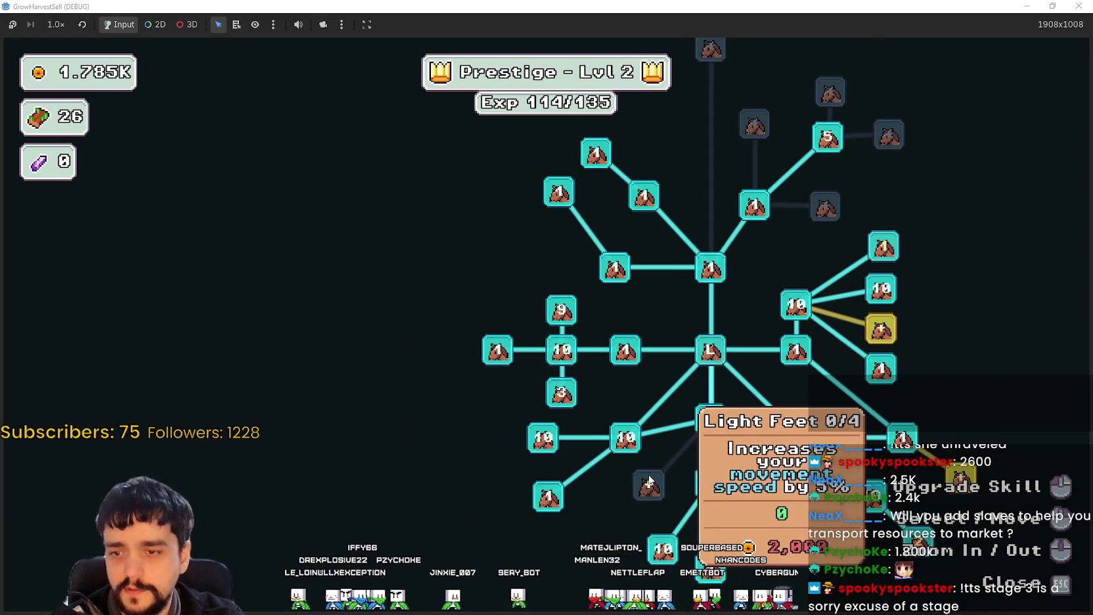
{"action": "left_click_drag", "start_coordinate": [946, 216], "coordinate": [854, 292]}
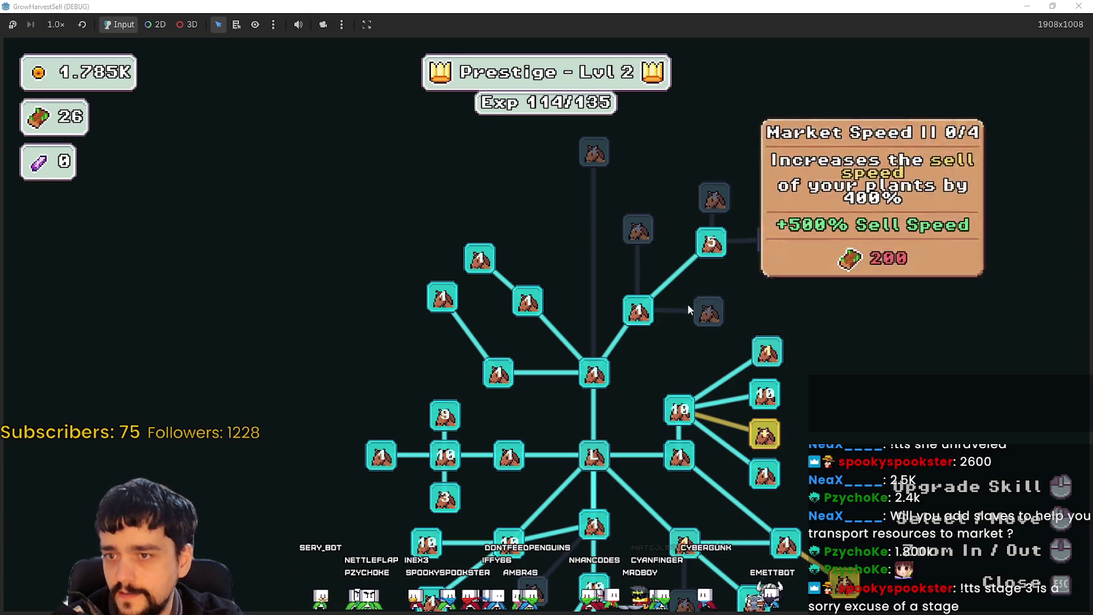
{"action": "mouse_move", "coordinate": [916, 497]}
{"action": "left_click", "coordinate": [764, 434]}
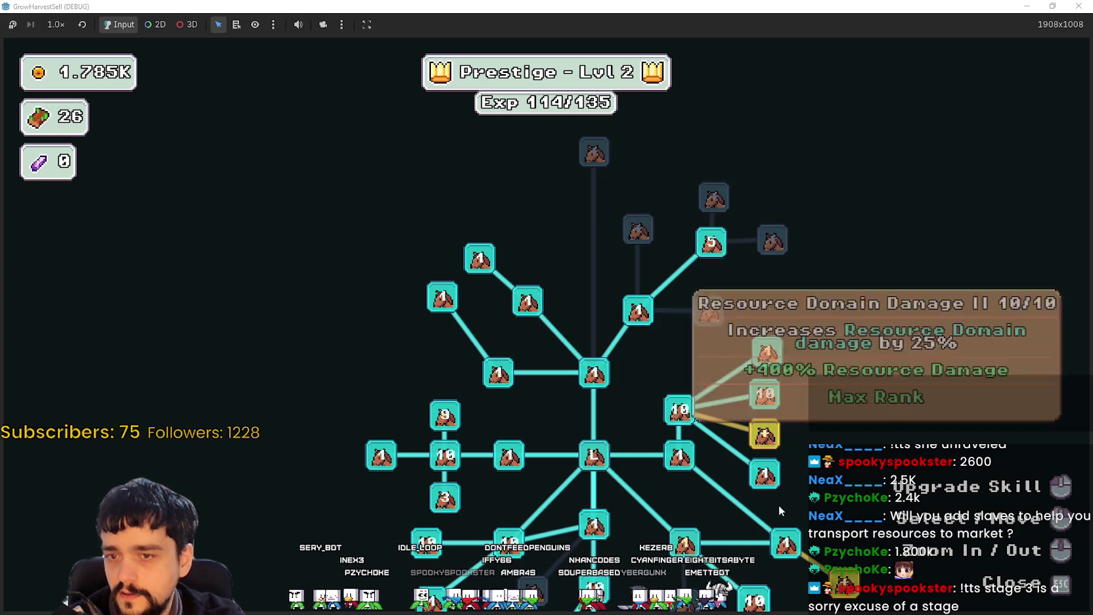
Look over the other skill nodes, then leave the tree and walk to the portal.
{"action": "left_click_drag", "start_coordinate": [780, 459], "coordinate": [753, 343]}
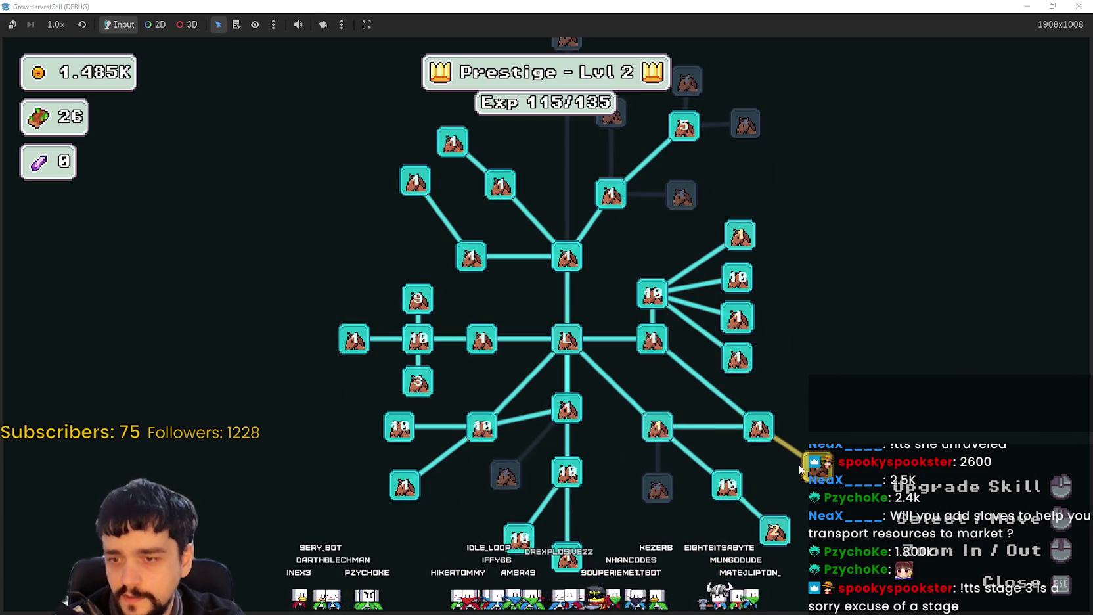
{"action": "mouse_move", "coordinate": [833, 228]}
{"action": "left_mouse_down"}
{"action": "mouse_move", "coordinate": [811, 390]}
{"action": "mouse_move", "coordinate": [806, 335]}
{"action": "mouse_move", "coordinate": [727, 255]}
{"action": "left_mouse_up"}
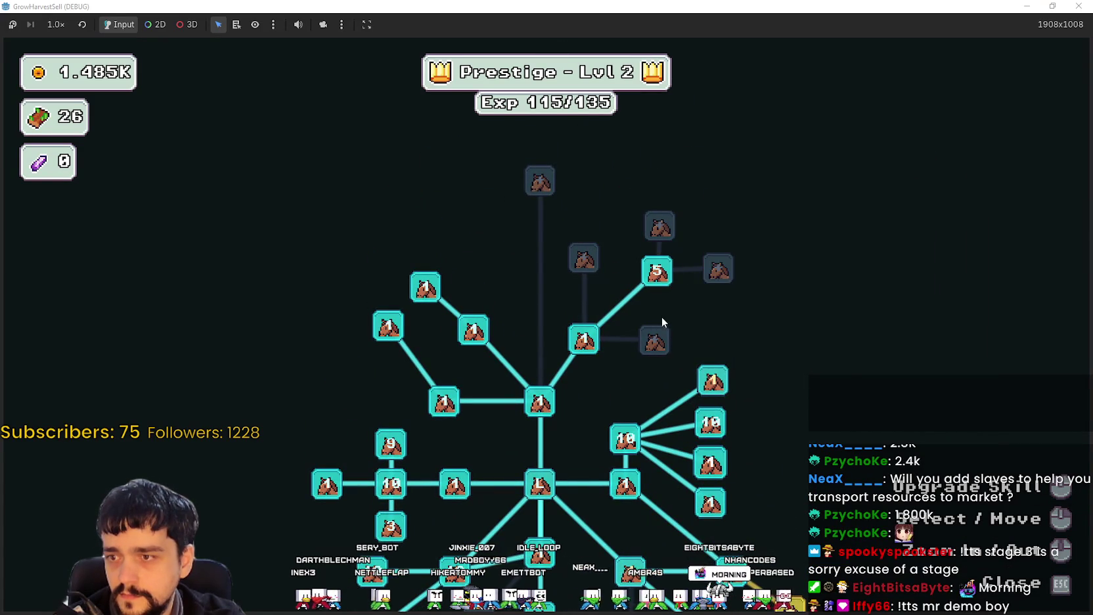
{"action": "left_click_drag", "start_coordinate": [505, 438], "coordinate": [592, 368]}
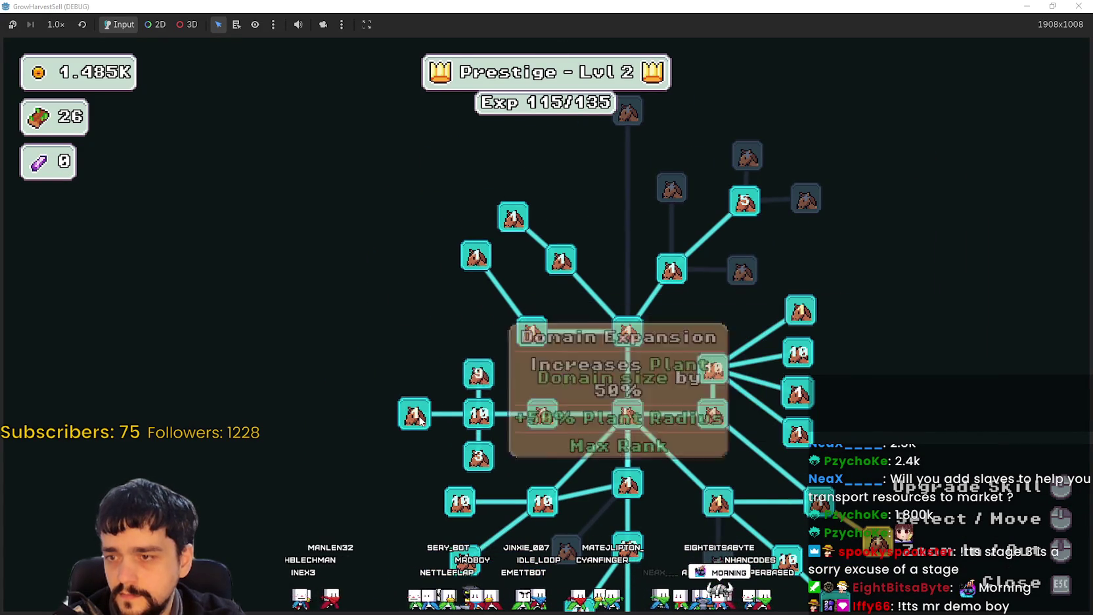
{"action": "left_click_drag", "start_coordinate": [397, 431], "coordinate": [395, 311]}
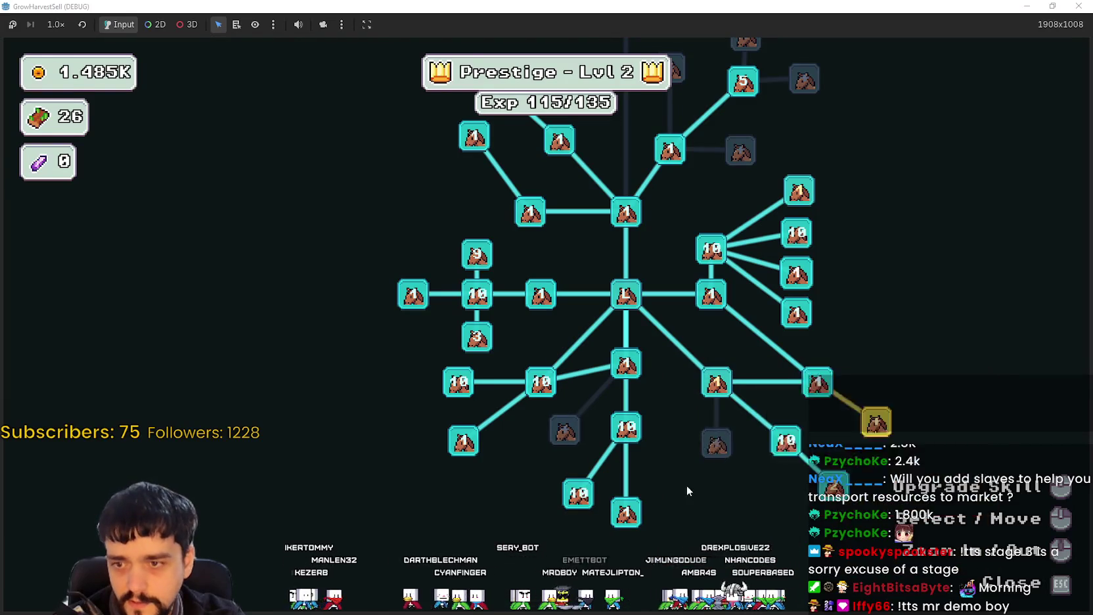
{"action": "key", "text": "Escape"}
{"action": "key", "text": "s"}
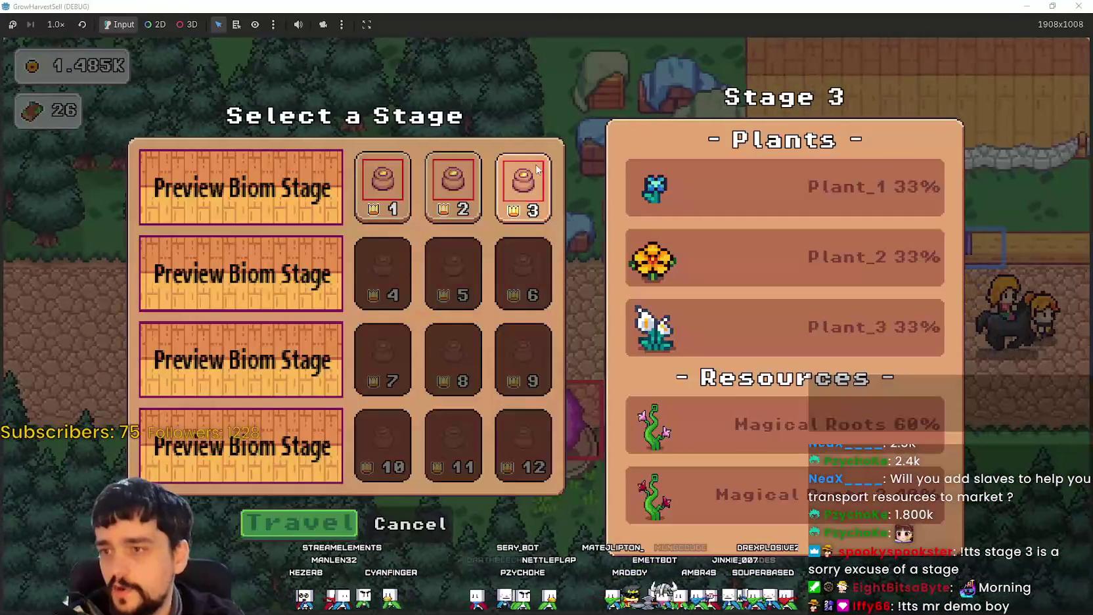
Travel to the Stage 3 forest and start chopping beanstalks.
{"action": "left_click", "coordinate": [313, 537]}
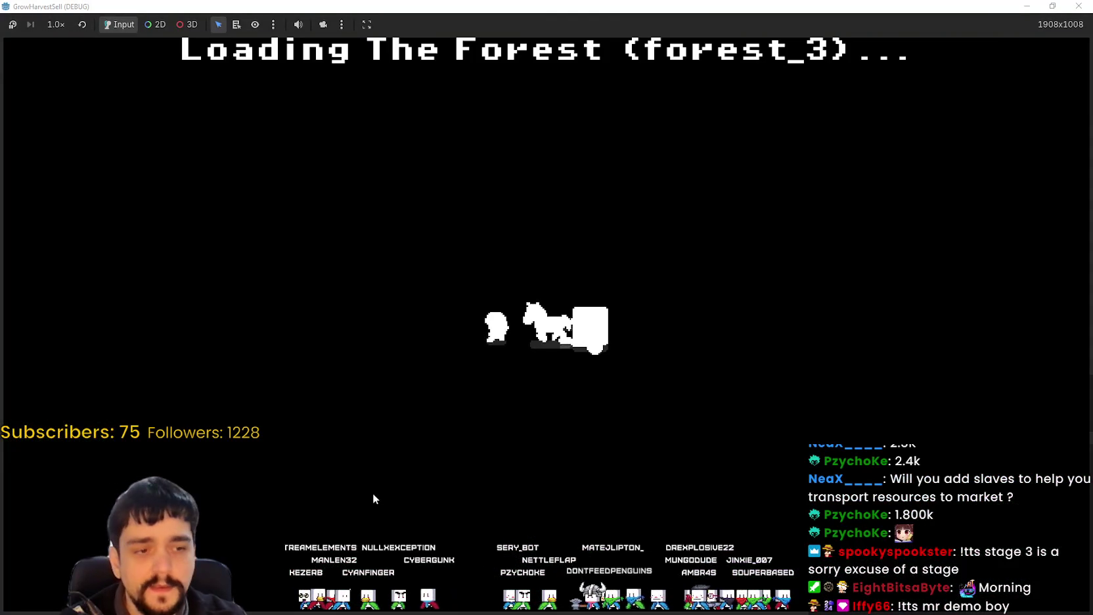
{"action": "key", "text": "s"}
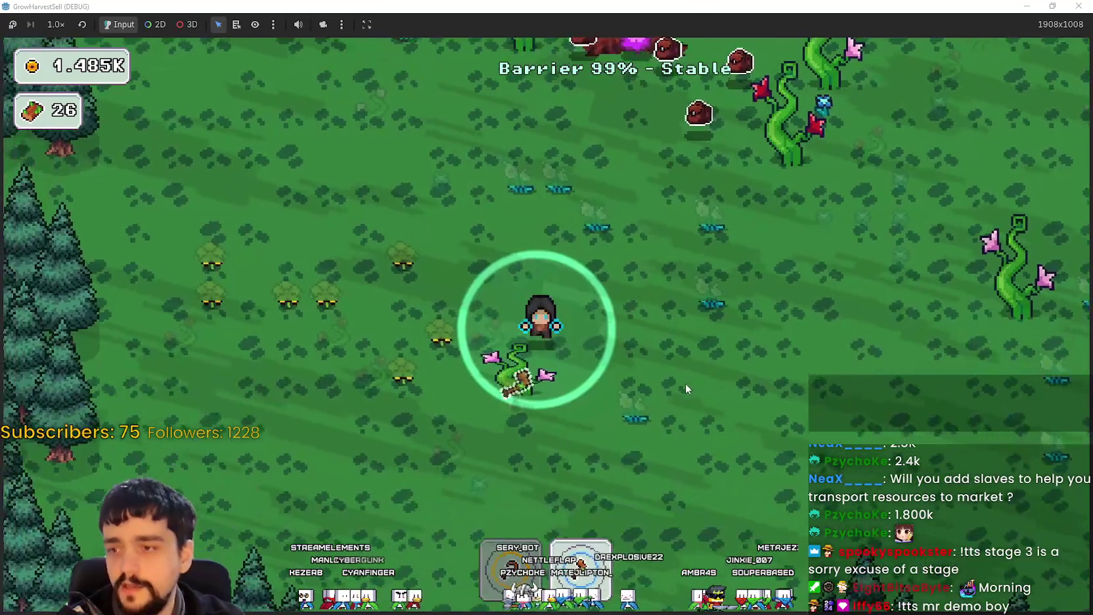
{"action": "key", "text": "d"}
{"action": "key", "text": "w"}
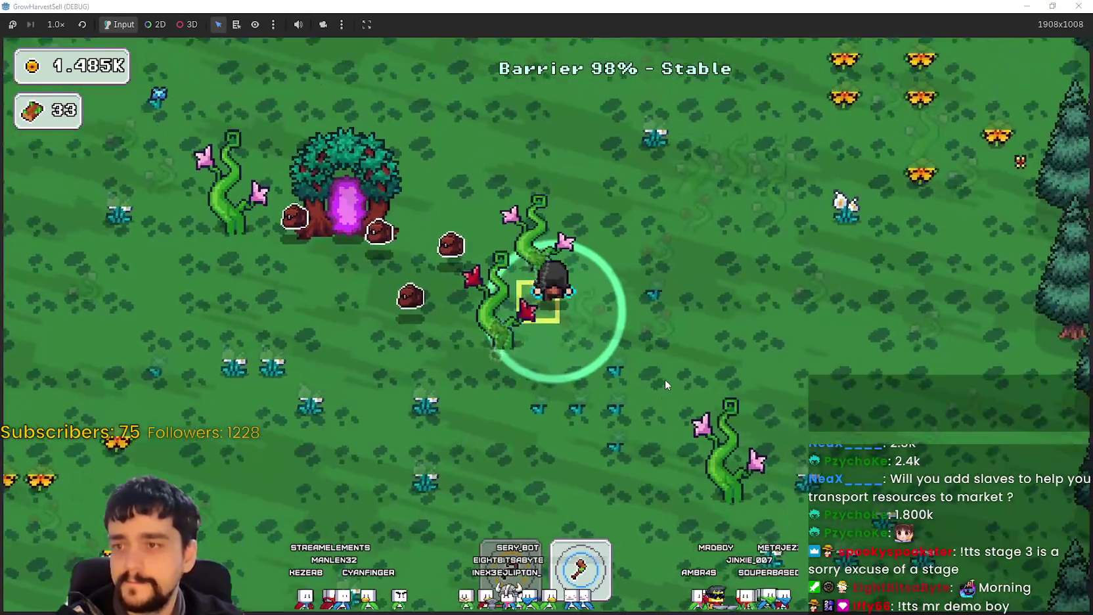
{"action": "key", "text": "d"}
{"action": "key", "text": "w"}
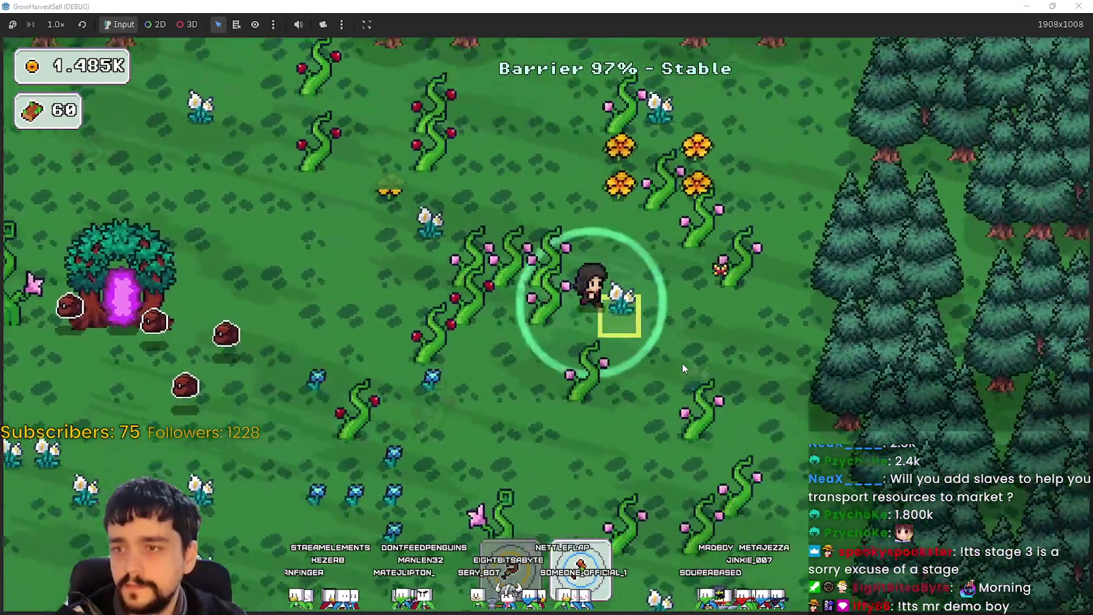
{"action": "key", "text": "a"}
{"action": "key", "text": "s"}
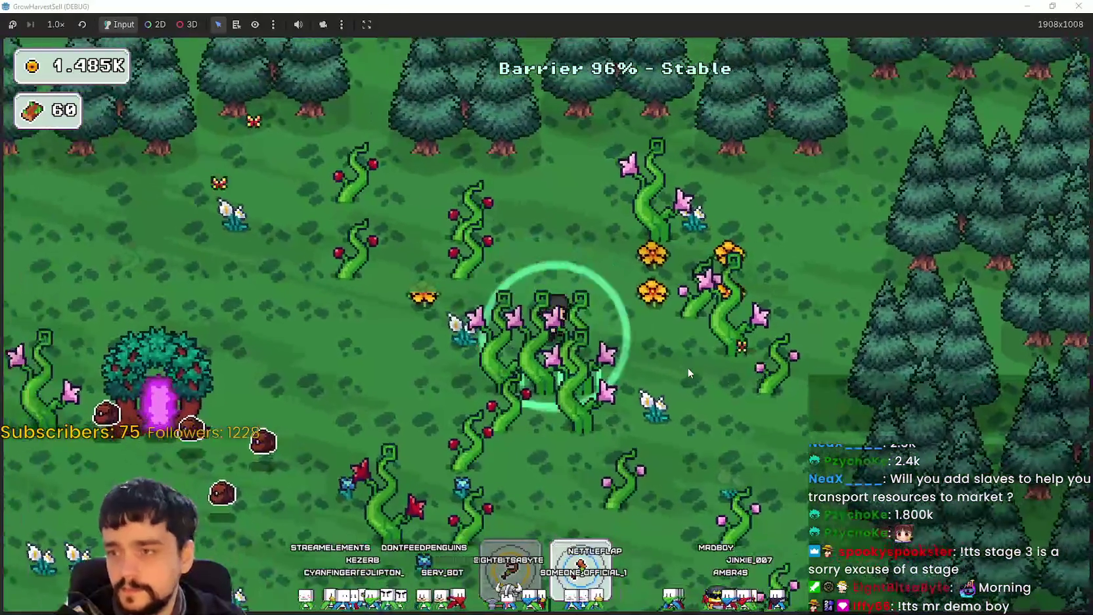
{"action": "key", "text": "a"}
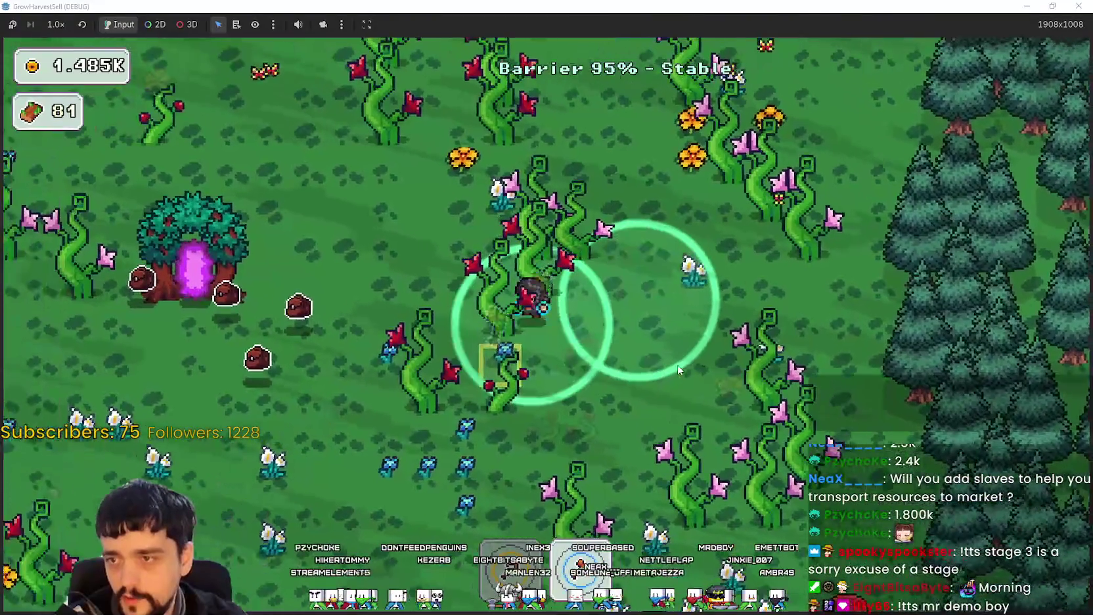
{"action": "key", "text": "s"}
{"action": "key", "text": "a"}
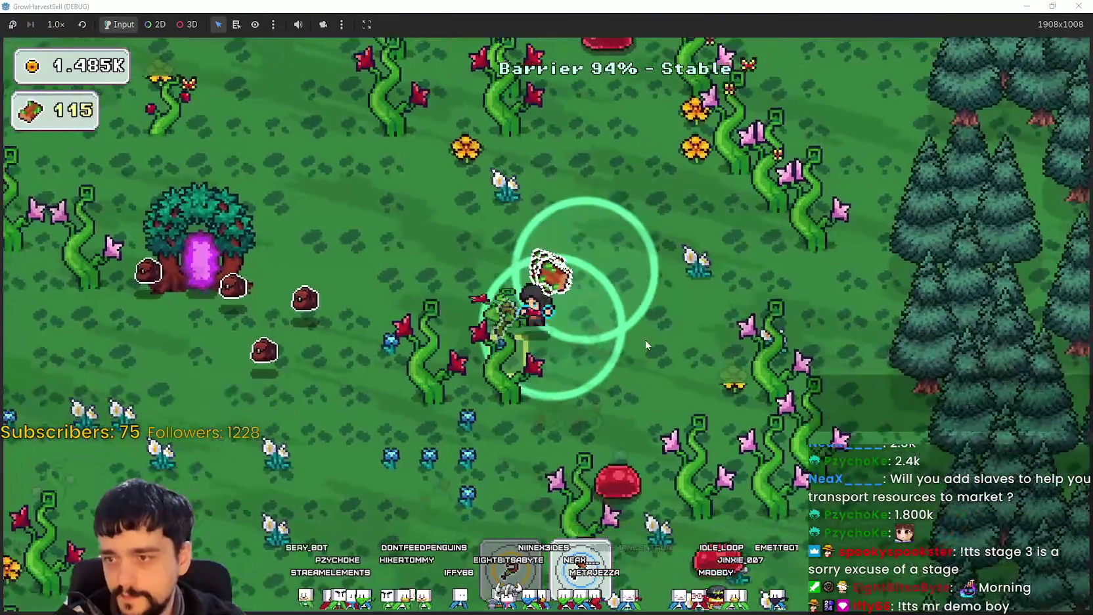
{"action": "key", "text": "a"}
{"action": "key", "text": "s"}
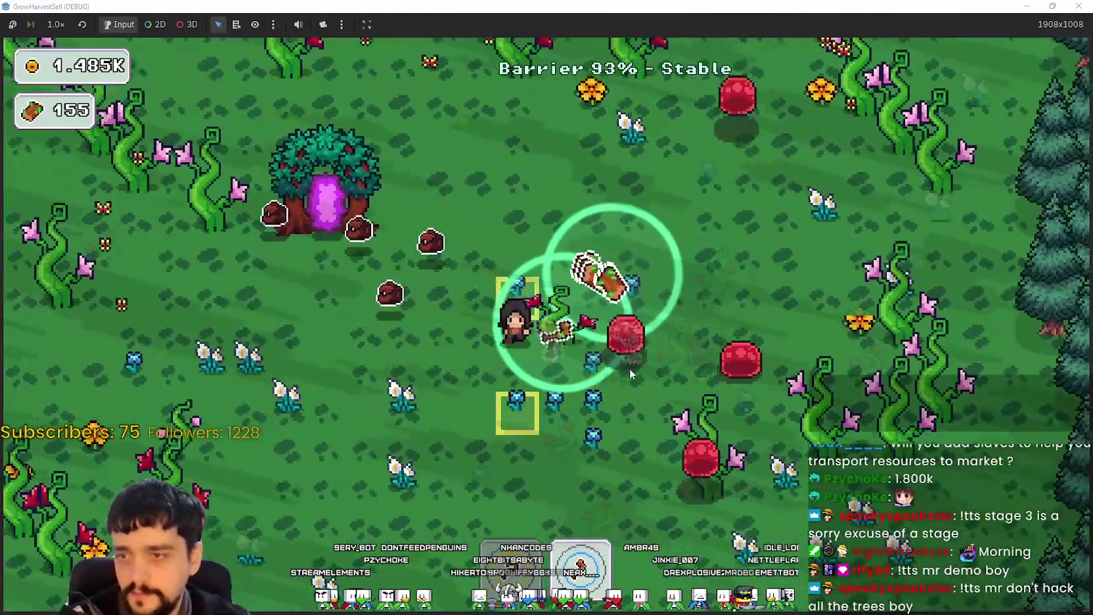
{"action": "key", "text": "a"}
{"action": "key", "text": "s"}
Keep sweeping the forest for beanstalks until wood reaches 356.
{"action": "key", "text": "a"}
{"action": "key", "text": "s"}
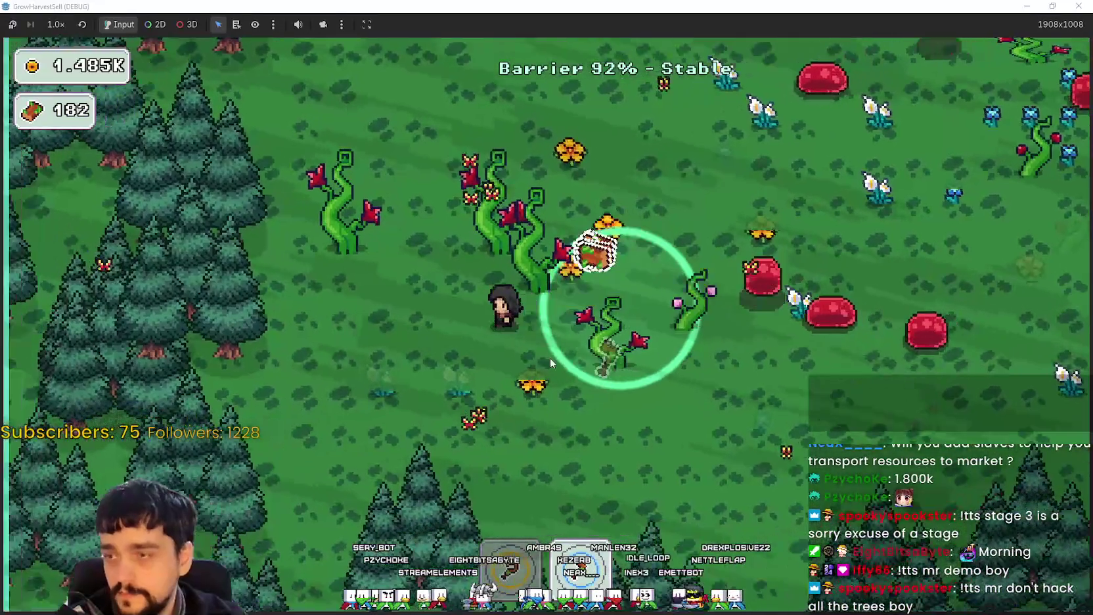
{"action": "key", "text": "s"}
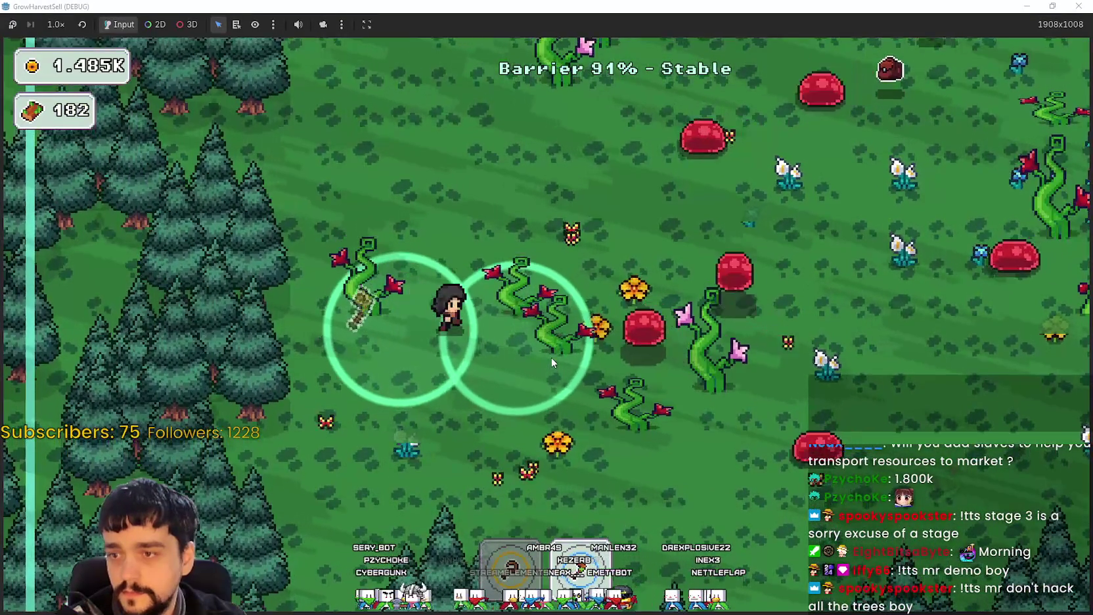
{"action": "key", "text": "w"}
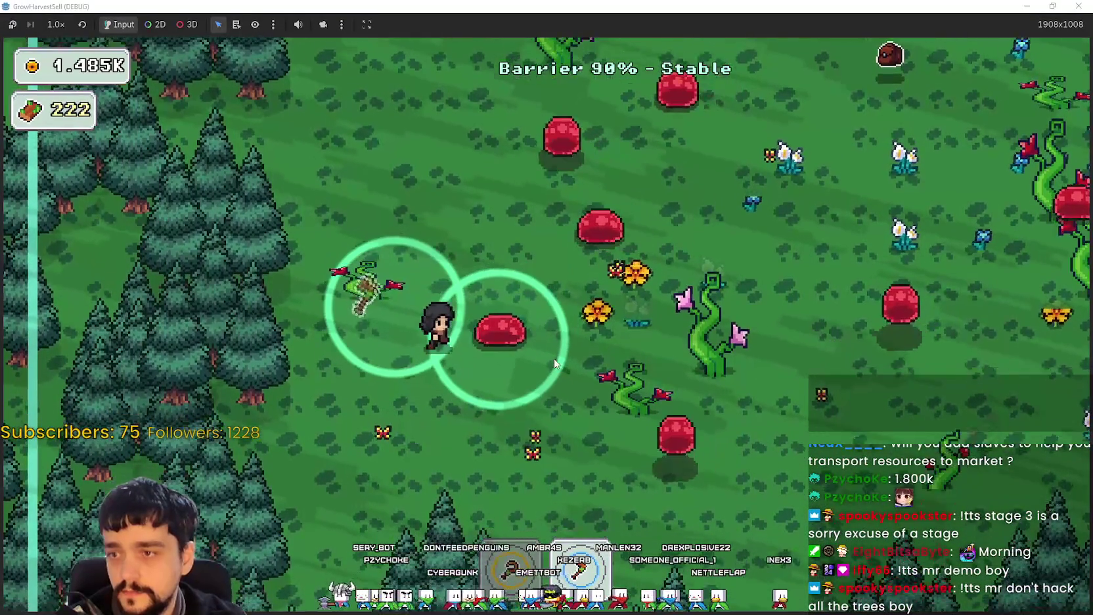
{"action": "key", "text": "d"}
{"action": "key", "text": "s"}
{"action": "key", "text": "d"}
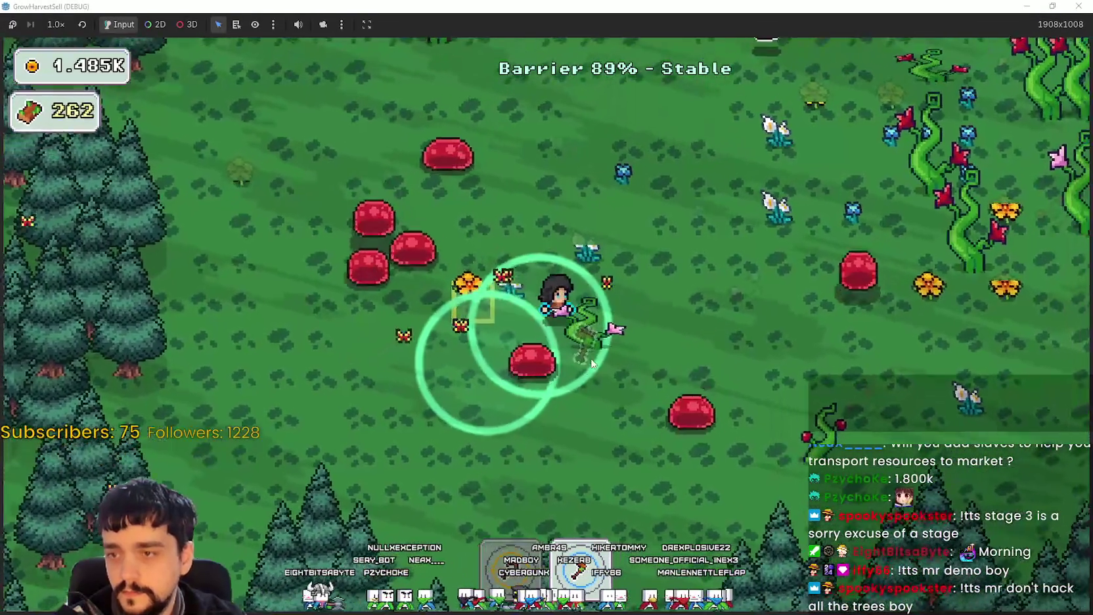
{"action": "key", "text": "w"}
{"action": "key", "text": "d"}
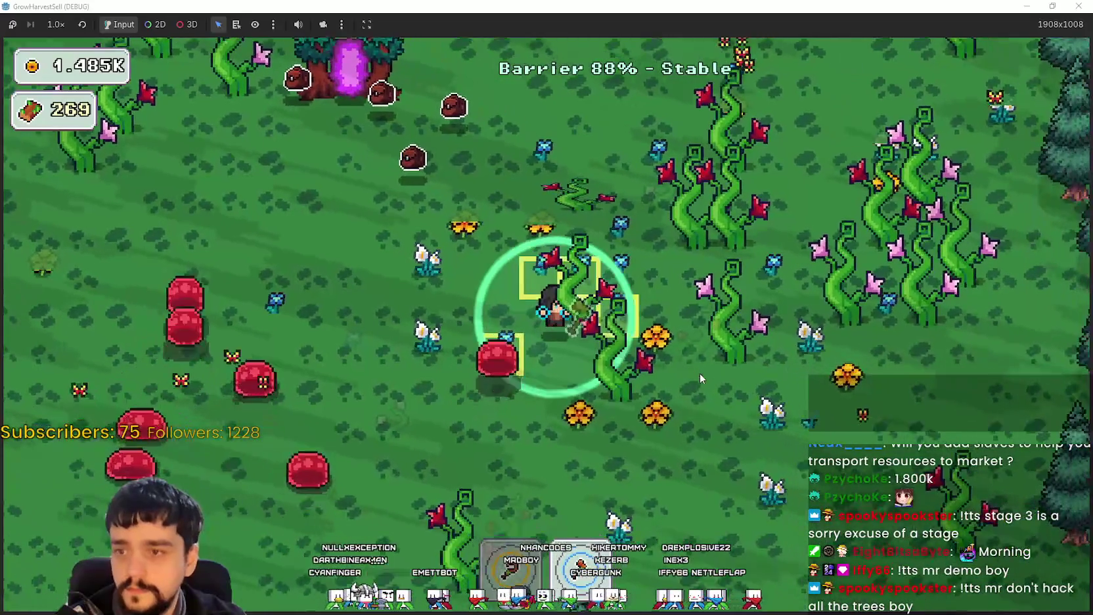
{"action": "key", "text": "w"}
{"action": "key", "text": "d"}
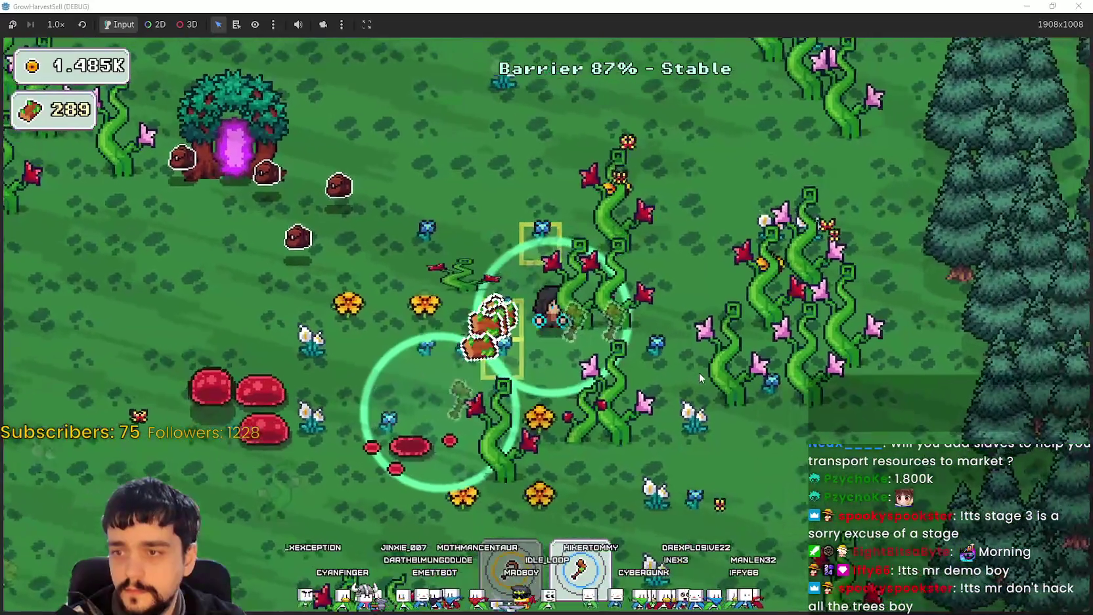
{"action": "key", "text": "s"}
{"action": "key", "text": "w"}
{"action": "key", "text": "d"}
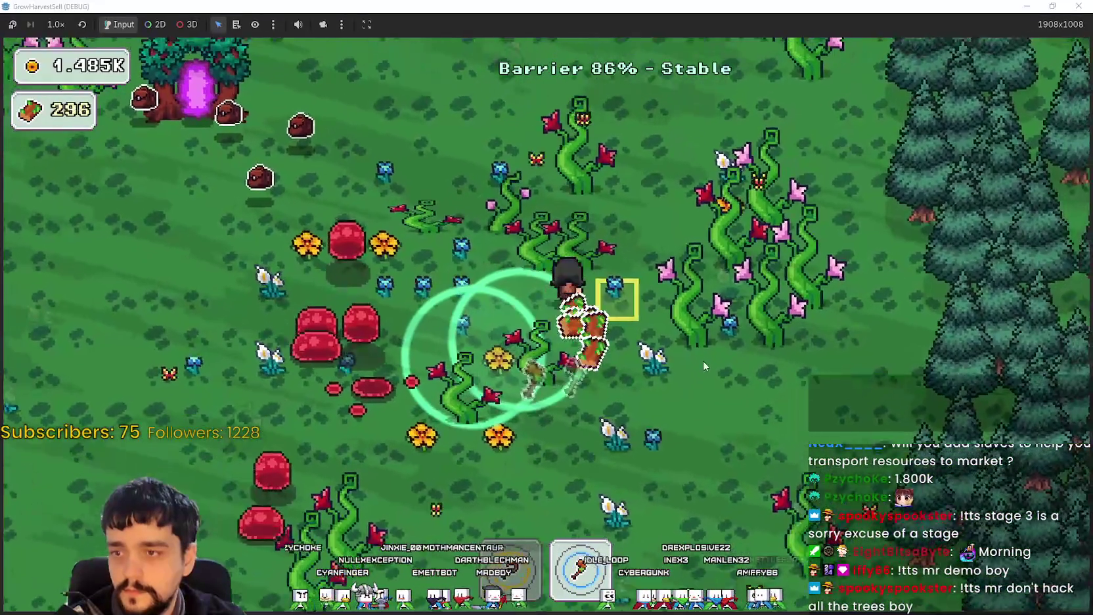
{"action": "key", "text": "d"}
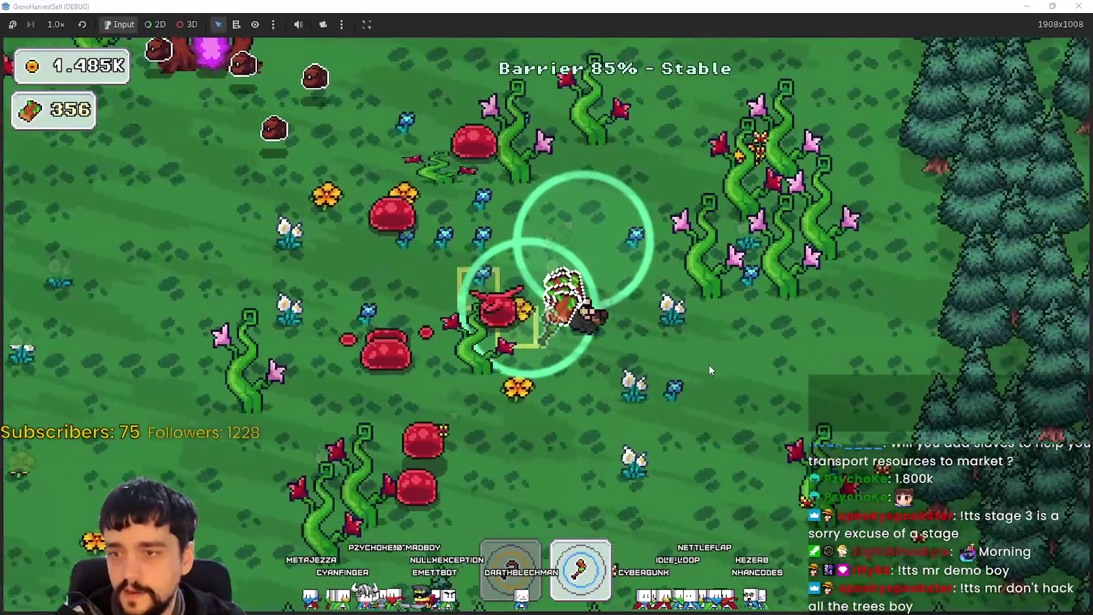
Chop through the beanstalk patch near the pines to collect more wood.
{"action": "key", "text": "w"}
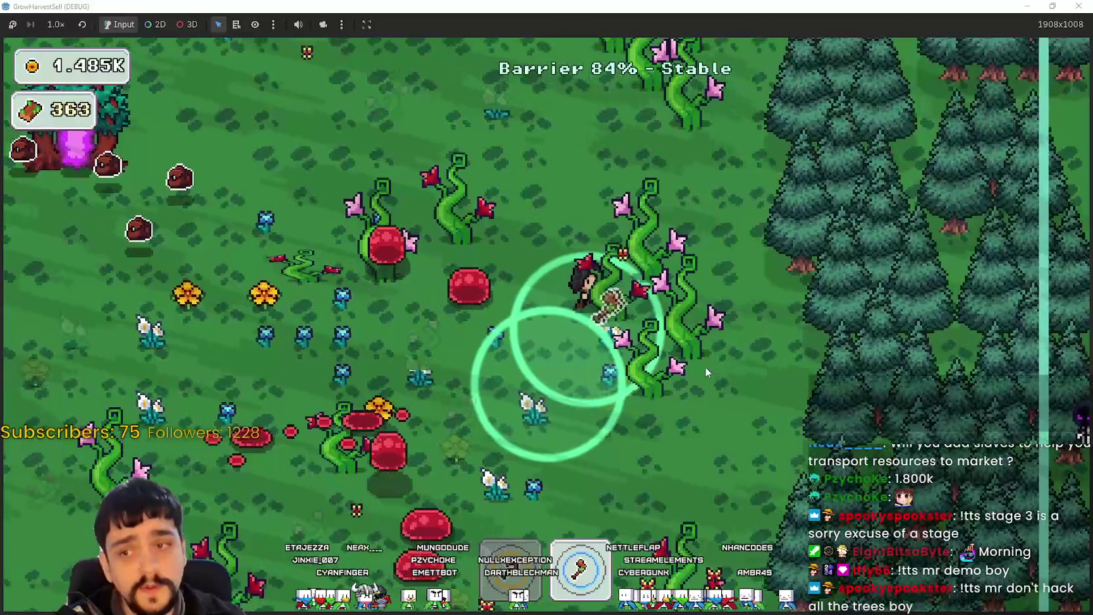
{"action": "key", "text": "d"}
{"action": "key", "text": "s"}
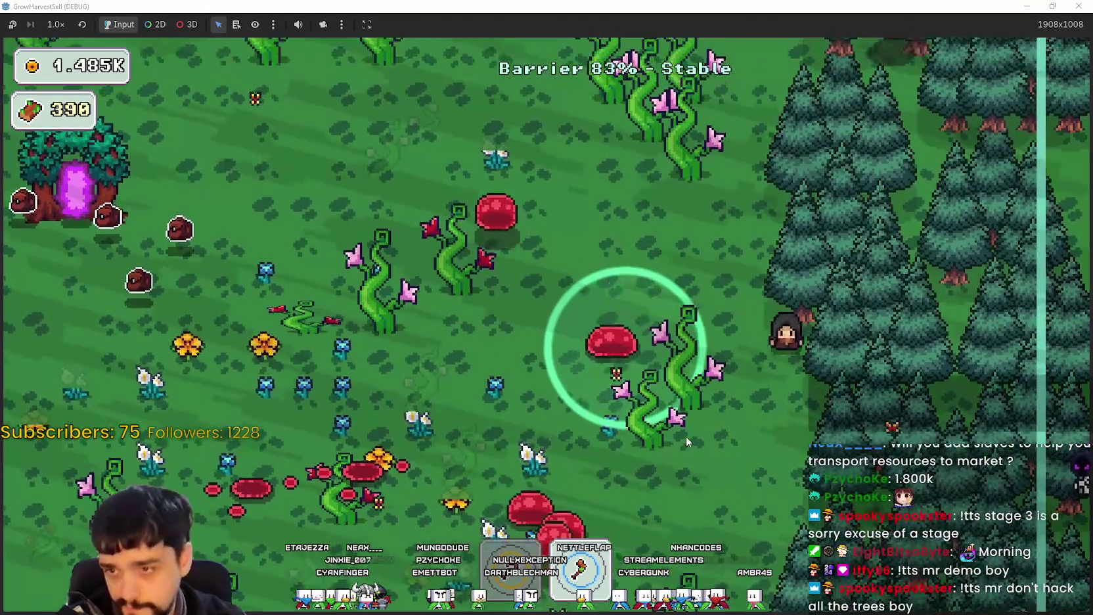
{"action": "key", "text": "d"}
{"action": "key", "text": "a"}
{"action": "key", "text": "w"}
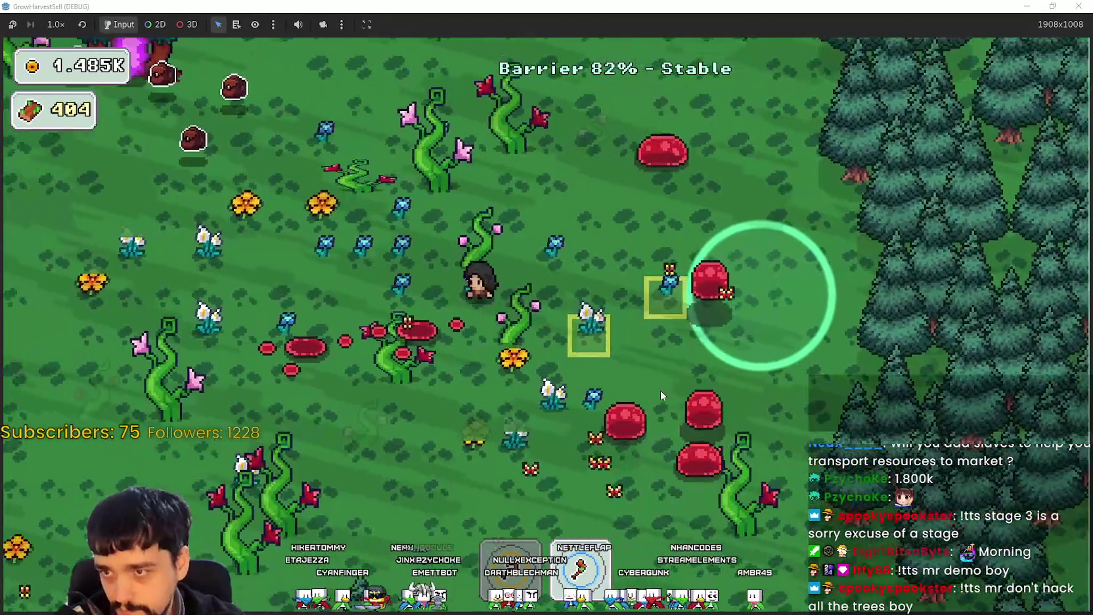
{"action": "key", "text": "w"}
{"action": "key", "text": "d"}
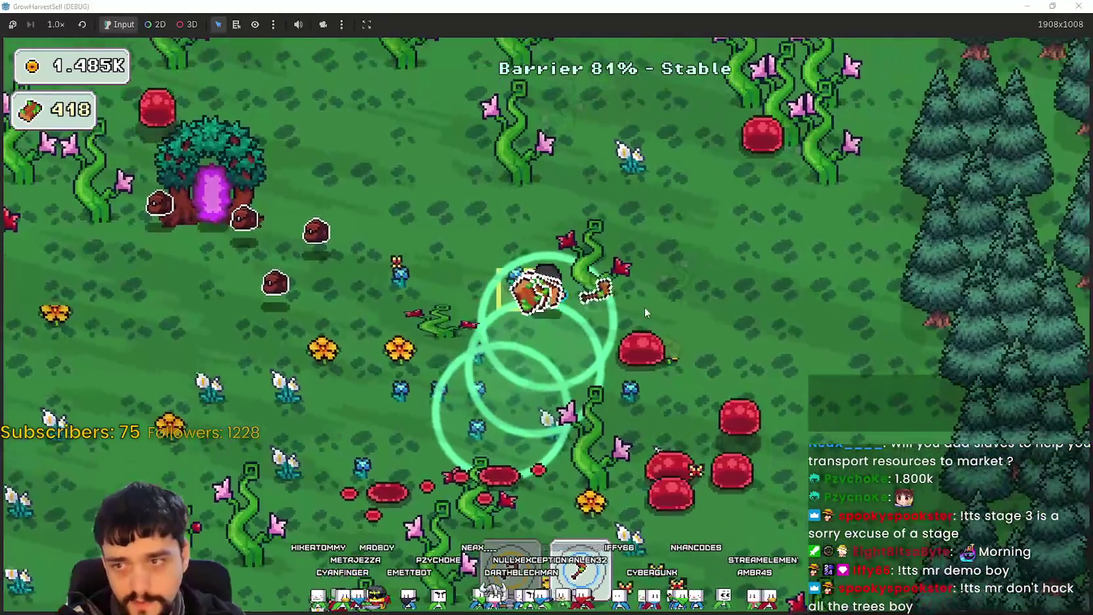
{"action": "key", "text": "w"}
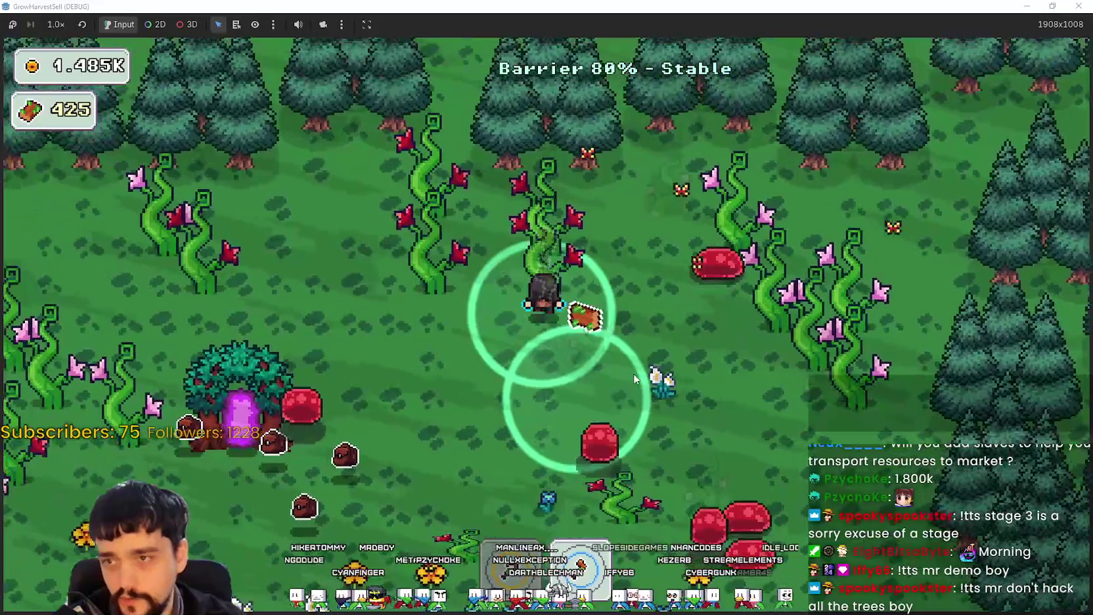
{"action": "key", "text": "a"}
{"action": "key", "text": "w"}
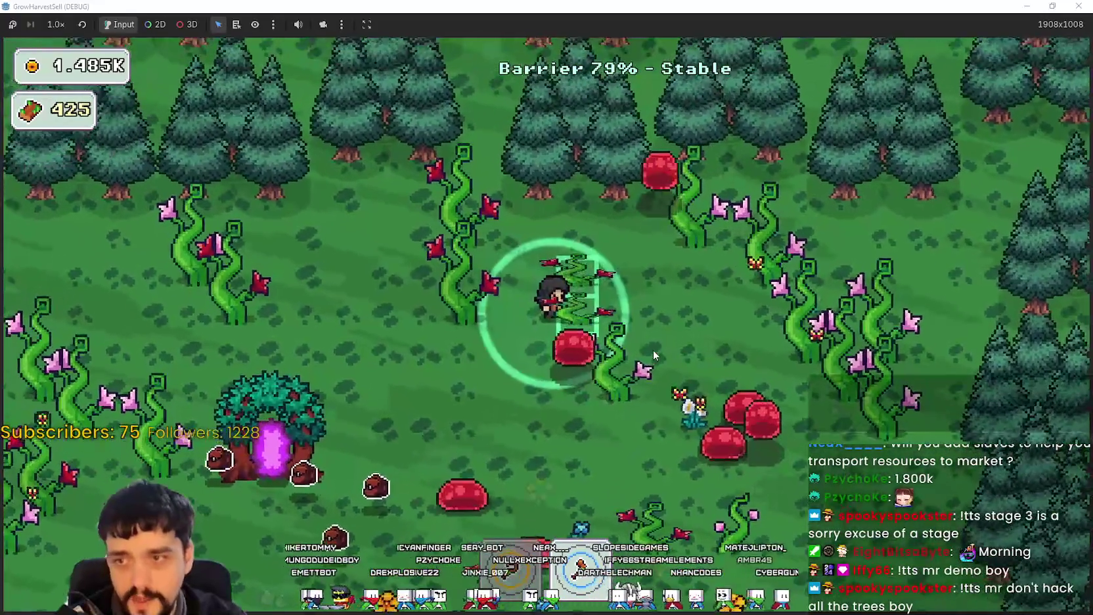
{"action": "key", "text": "s"}
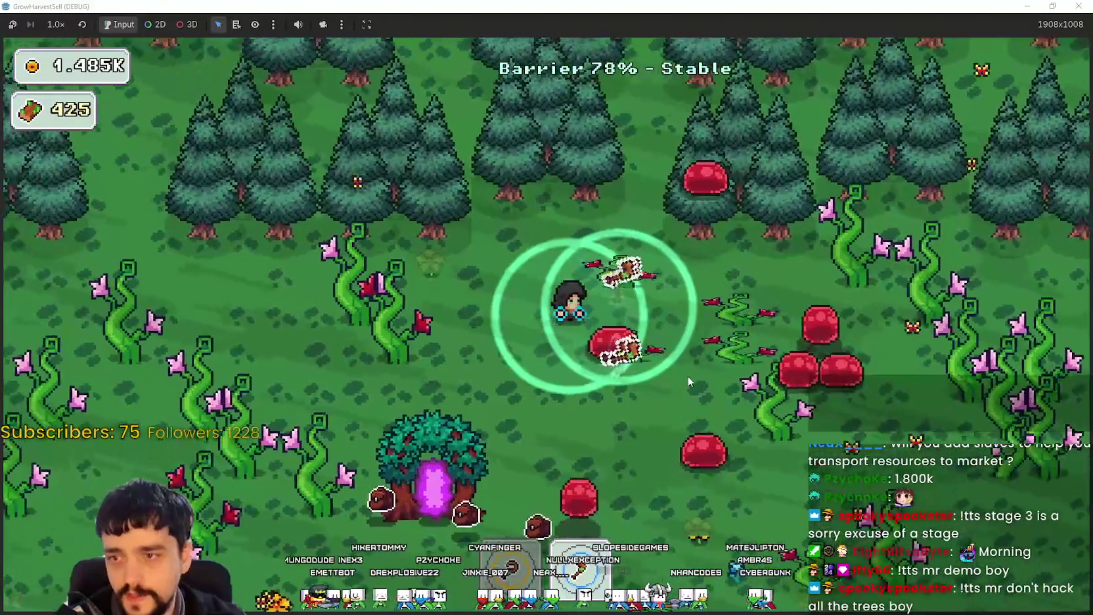
{"action": "key", "text": "a"}
{"action": "key", "text": "d"}
{"action": "key", "text": "w"}
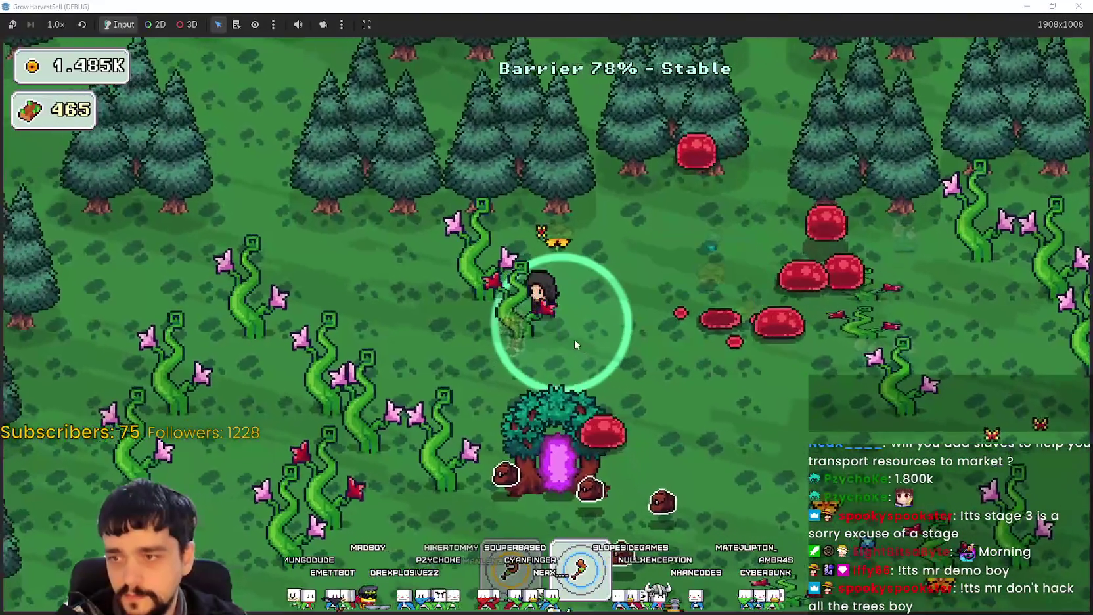
{"action": "key", "text": "s"}
{"action": "key", "text": "a"}
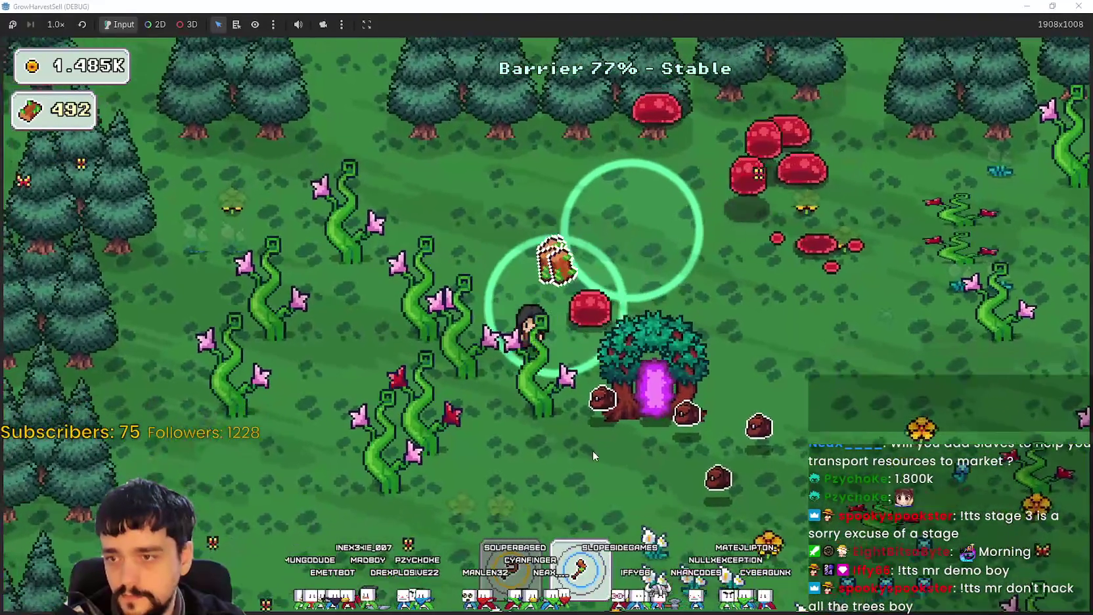
{"action": "key", "text": "a"}
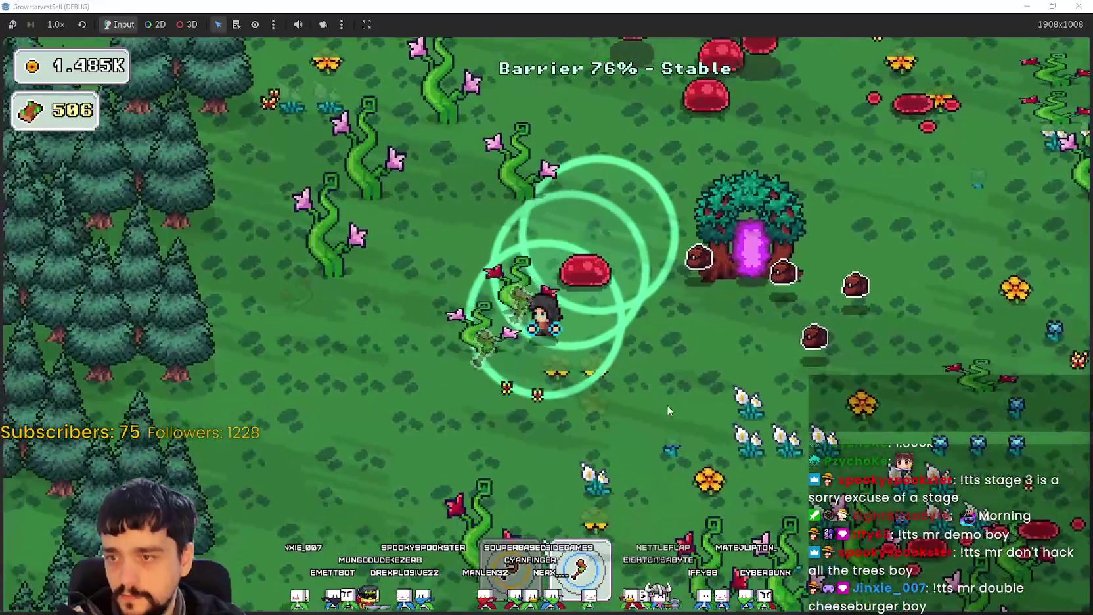
{"action": "key", "text": "w"}
{"action": "key", "text": "w"}
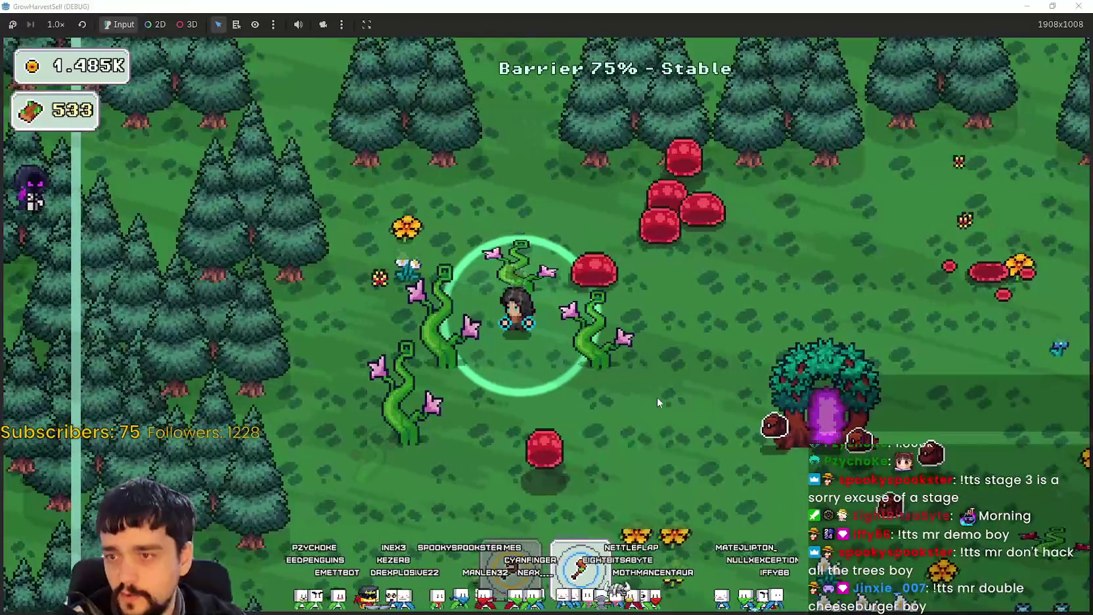
{"action": "key", "text": "d"}
{"action": "key", "text": "s"}
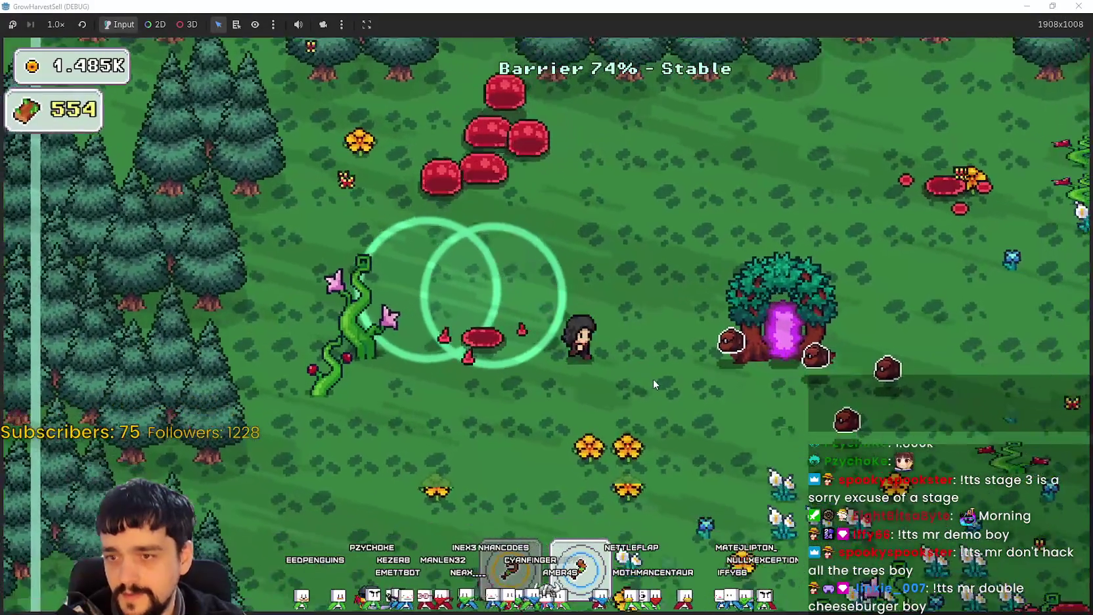
{"action": "key", "text": "s"}
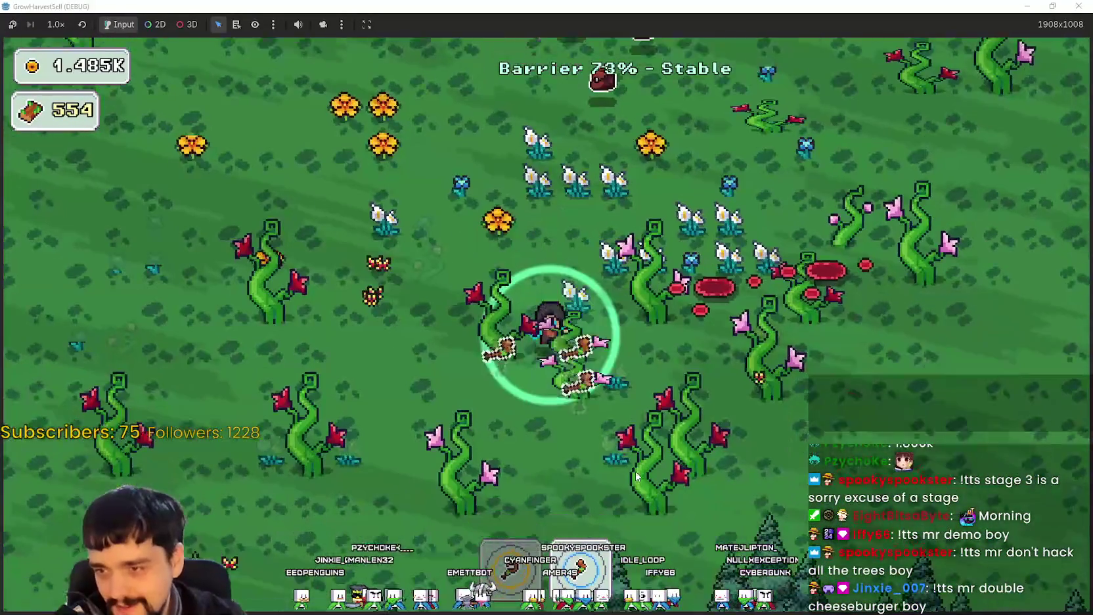
{"action": "key", "text": "s"}
{"action": "key", "text": "d"}
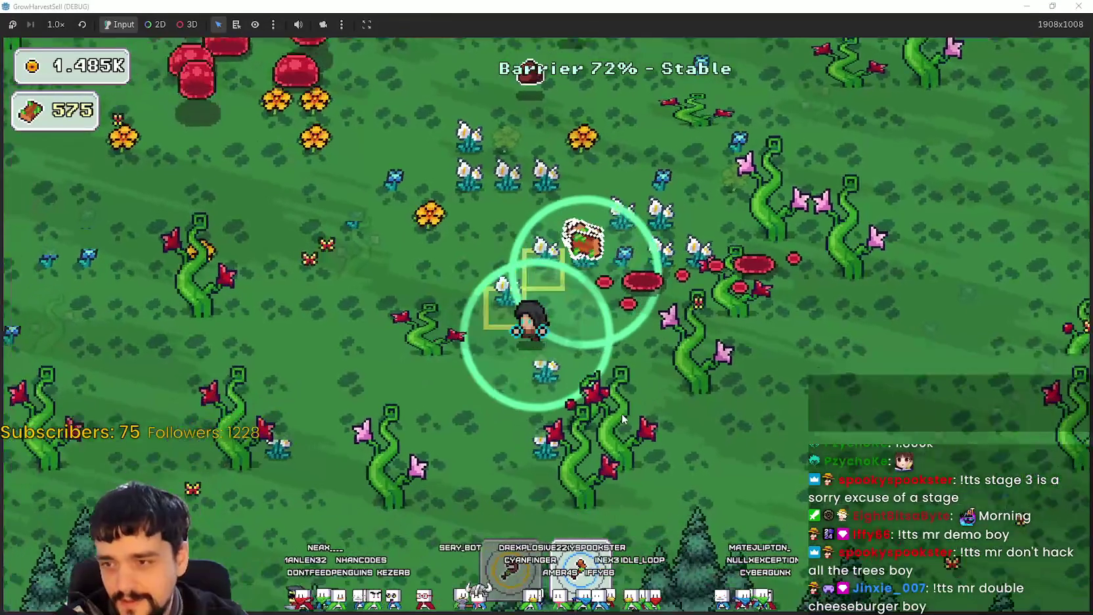
Gather the flower patch, then harvest the tall beanstalk cluster.
{"action": "key", "text": "w"}
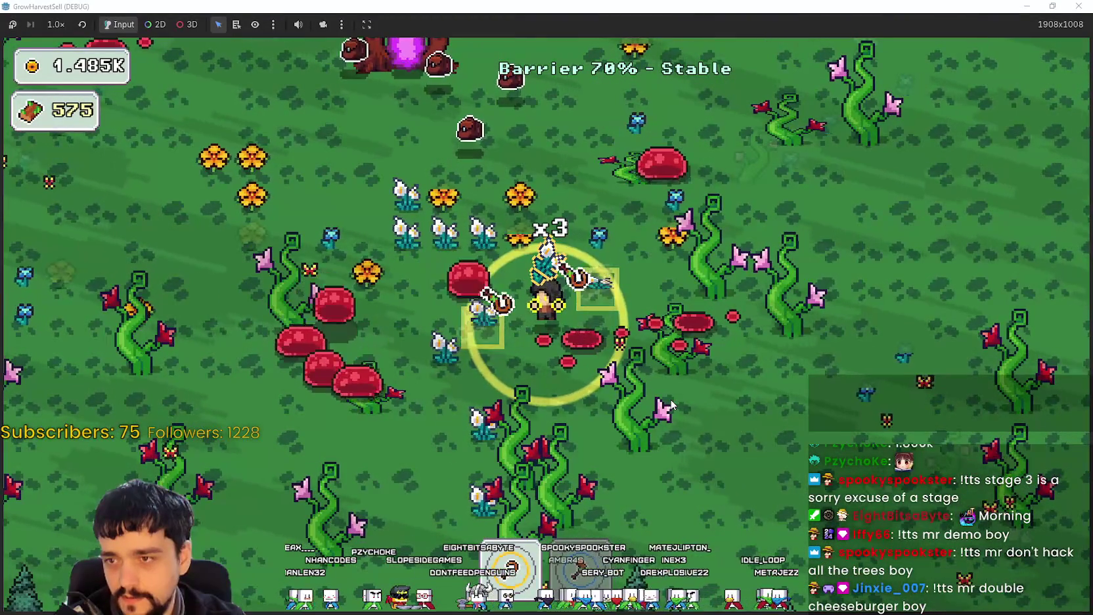
{"action": "key", "text": "d"}
{"action": "key", "text": "w"}
{"action": "key", "text": "w"}
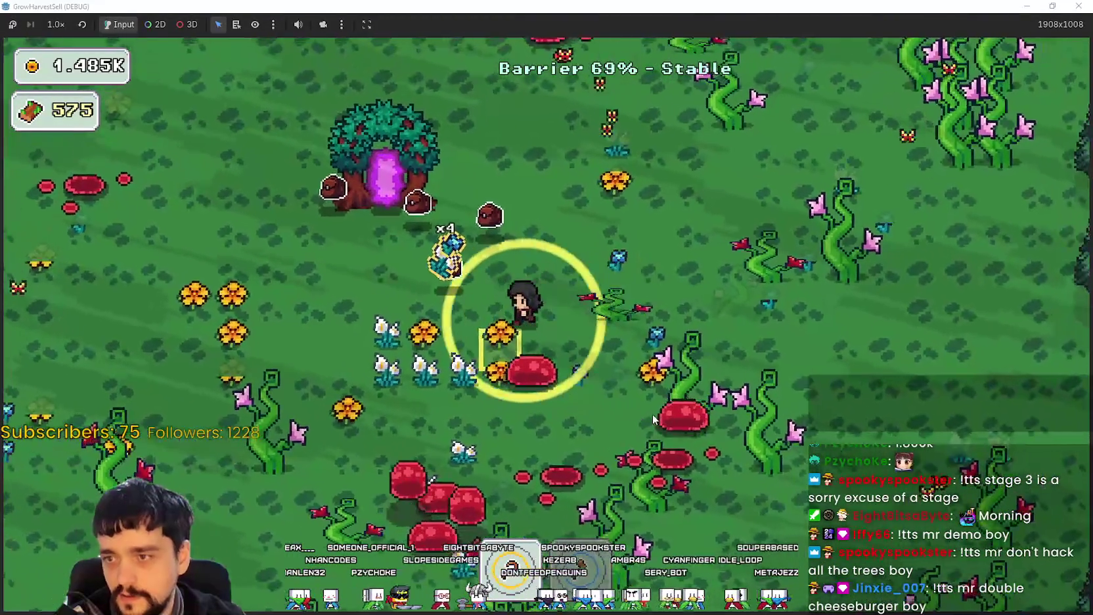
{"action": "key", "text": "a"}
{"action": "key", "text": "s"}
{"action": "key", "text": "a"}
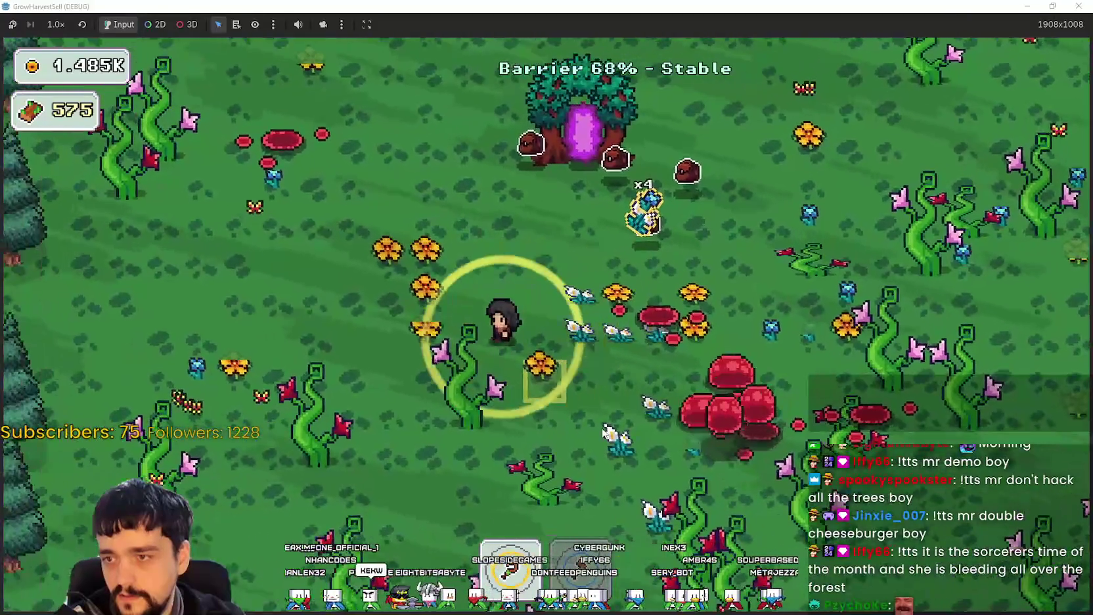
{"action": "key", "text": "s"}
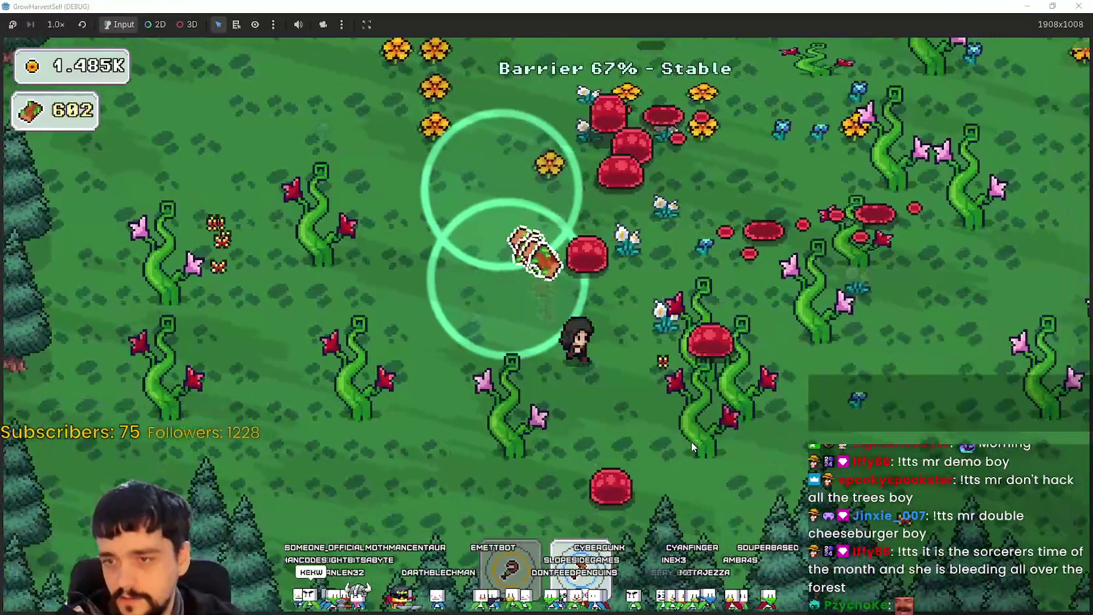
{"action": "key", "text": "a"}
{"action": "key", "text": "a"}
{"action": "key", "text": "w"}
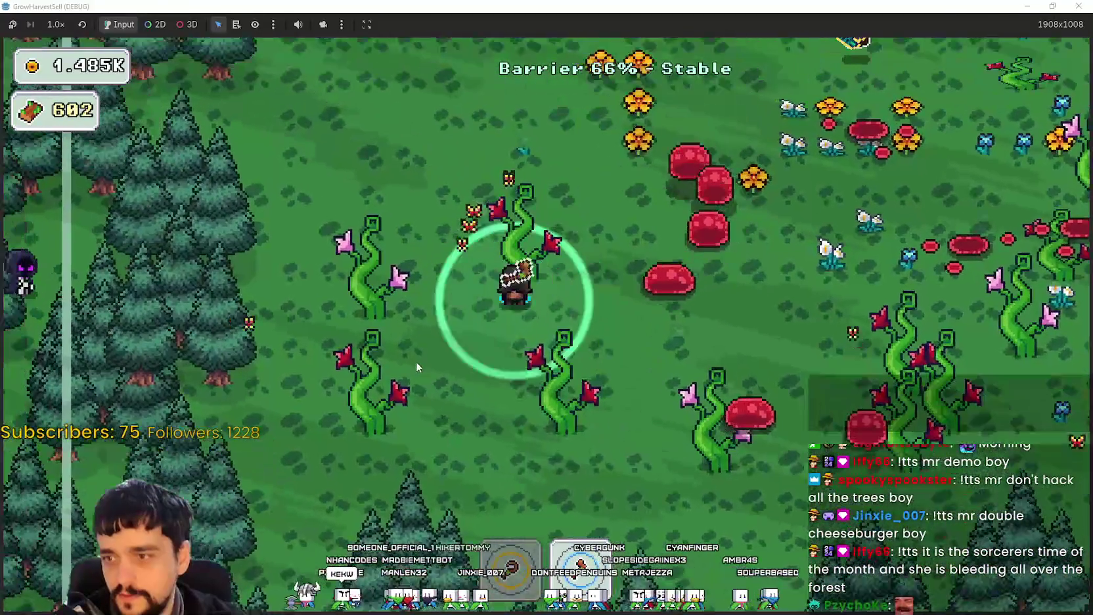
{"action": "key", "text": "s"}
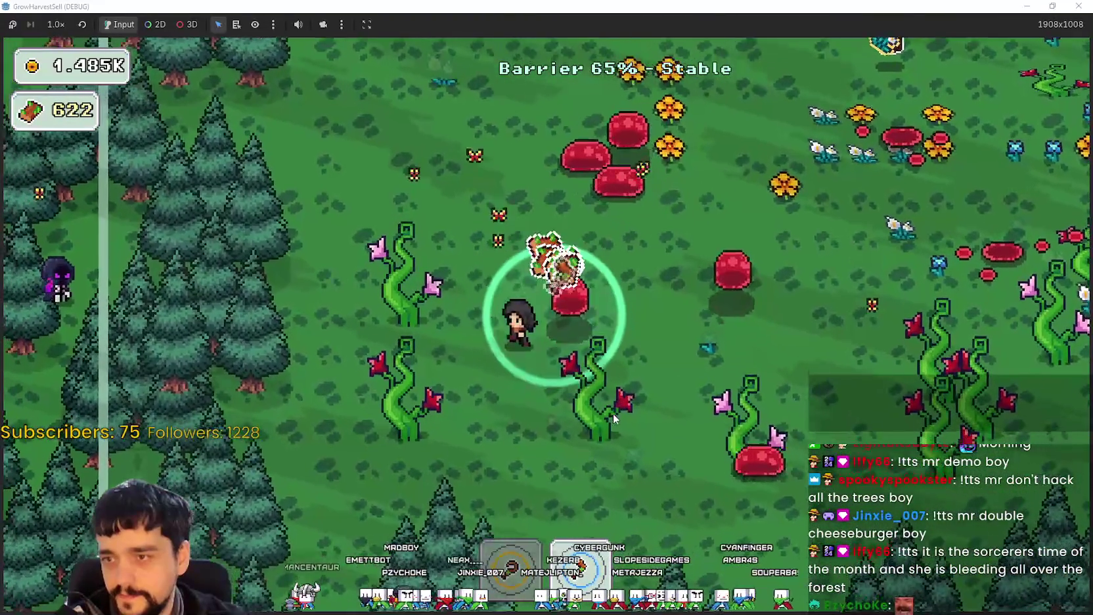
{"action": "key", "text": "d"}
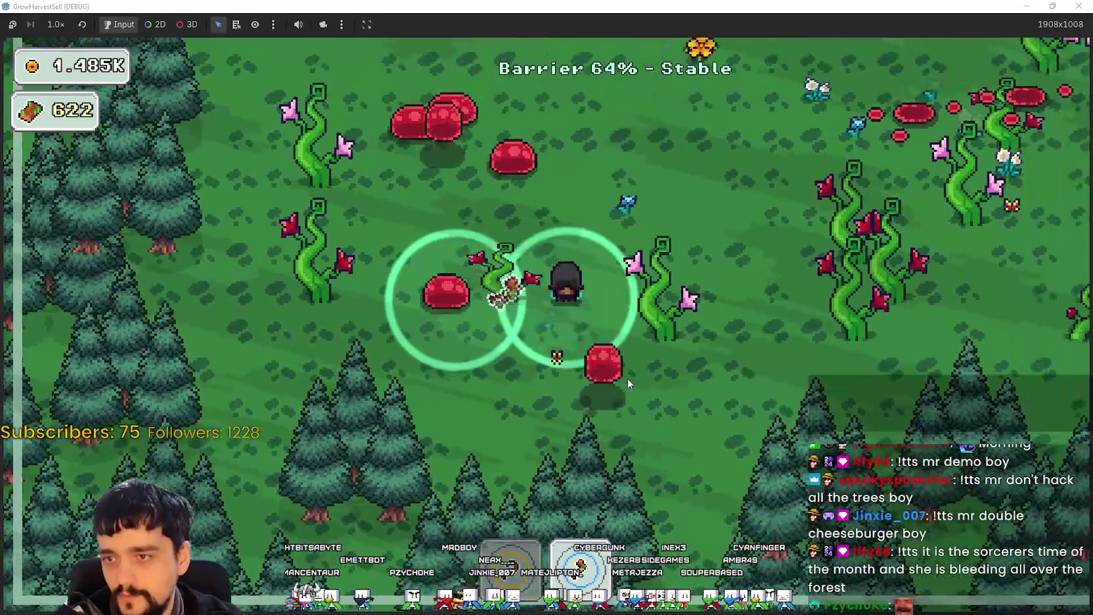
{"action": "key", "text": "w"}
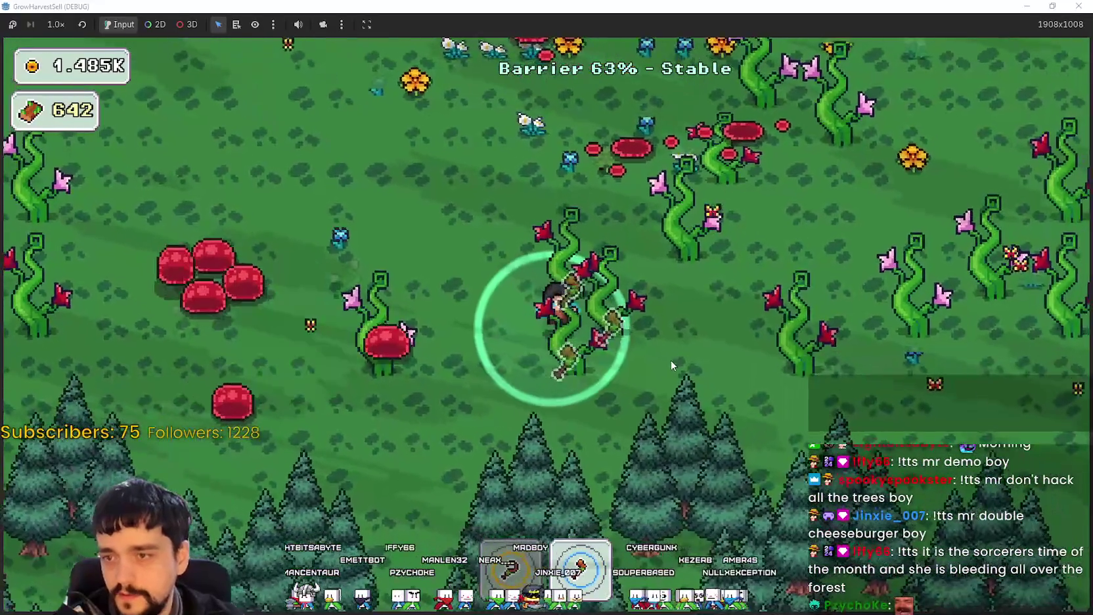
{"action": "key", "text": "a"}
{"action": "key", "text": "w"}
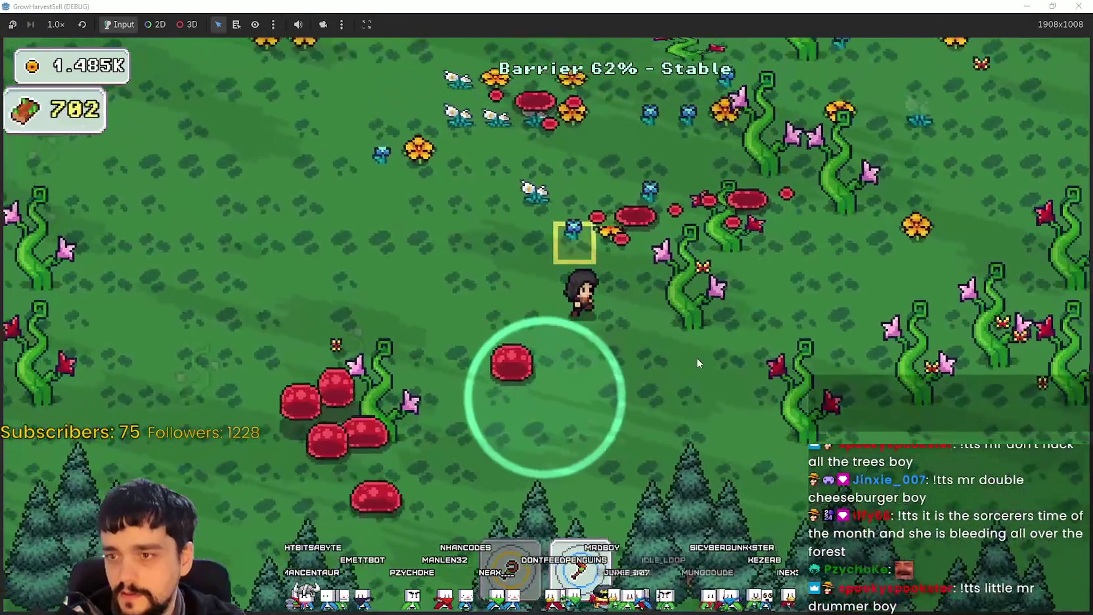
{"action": "key", "text": "d"}
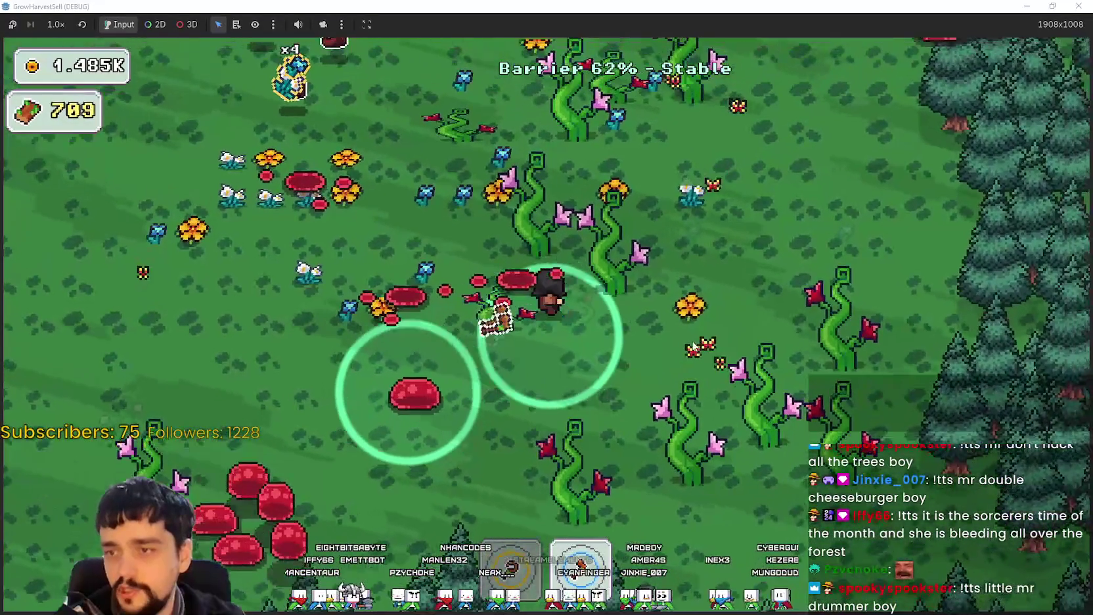
{"action": "key", "text": "w"}
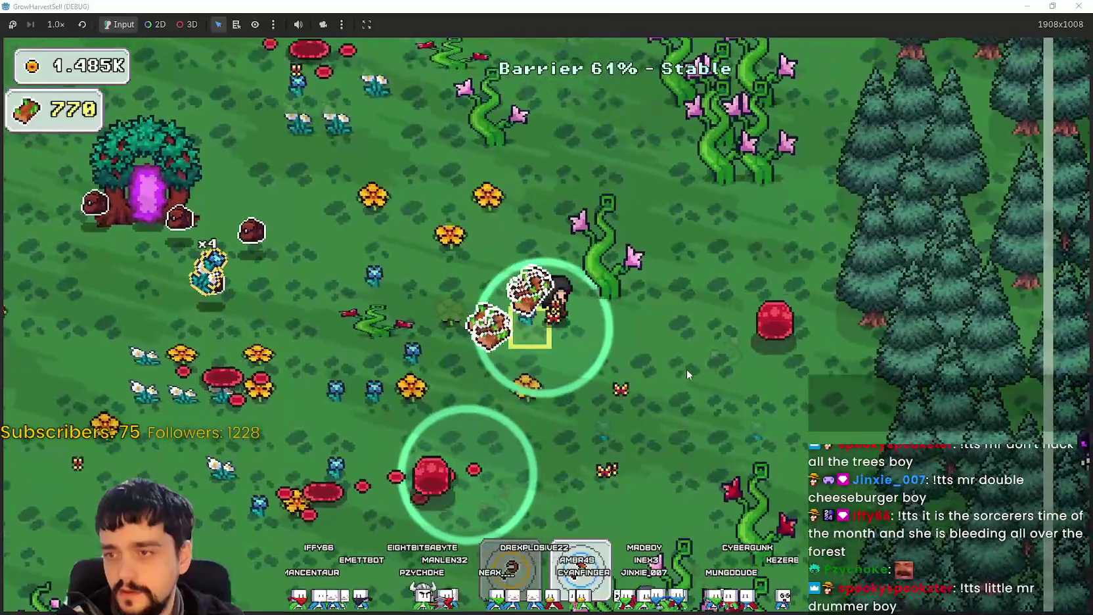
{"action": "key", "text": "w"}
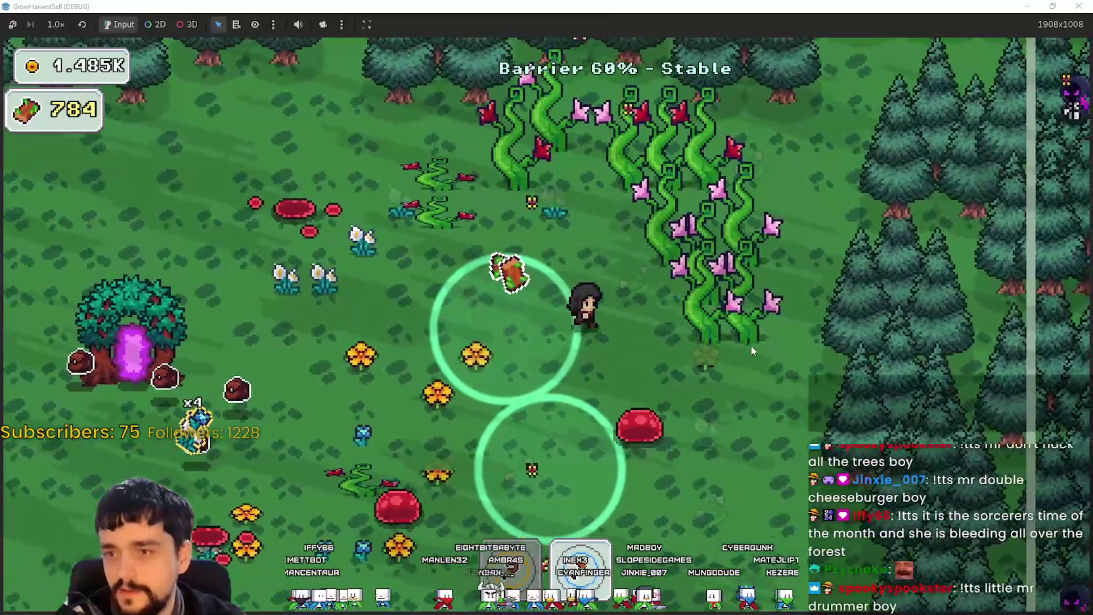
{"action": "key", "text": "w"}
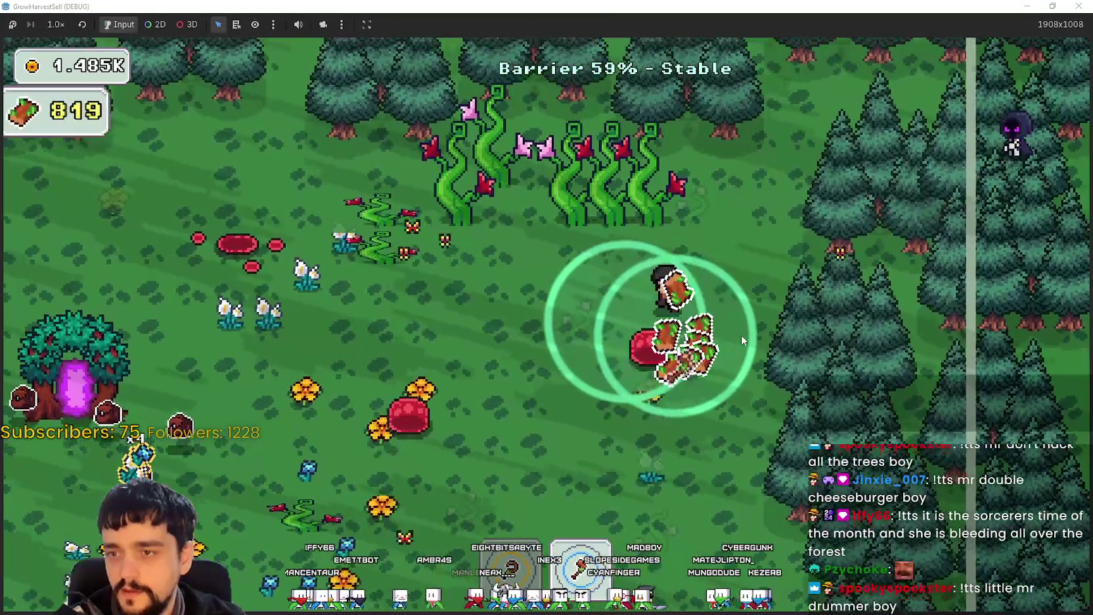
{"action": "key", "text": "w"}
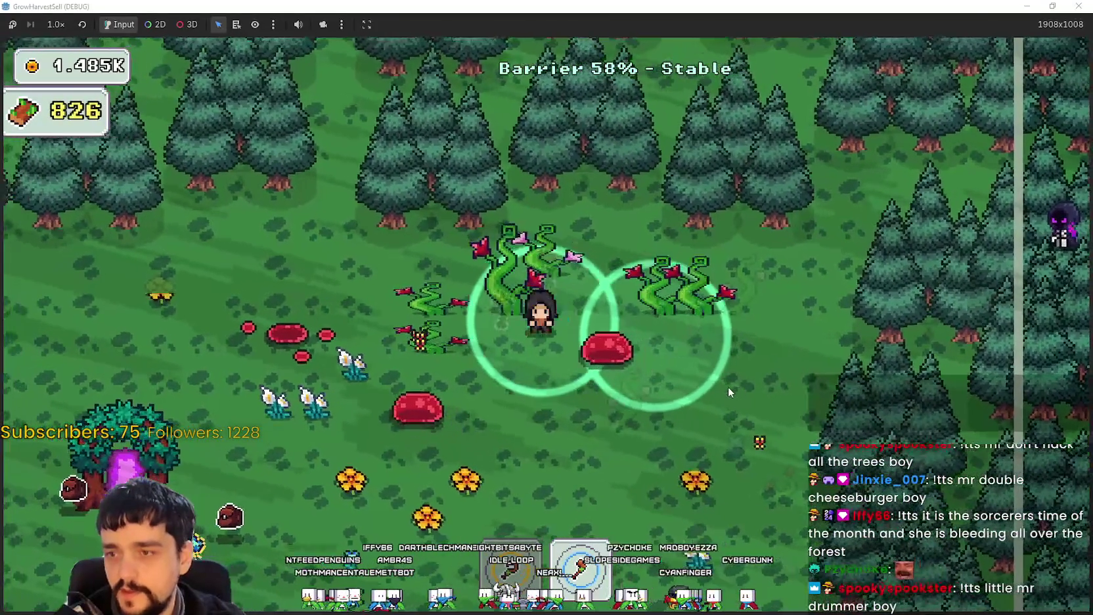
Harvest the remaining plants until wood passes 1K and reaches 1.146K.
{"action": "key", "text": "s"}
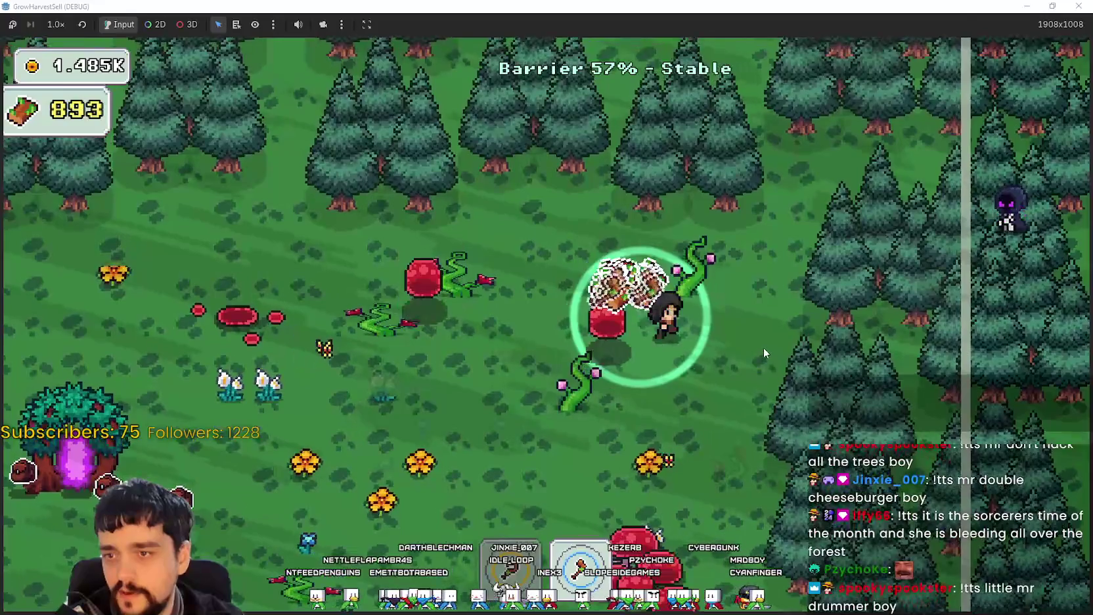
{"action": "key", "text": "s"}
{"action": "key", "text": "a"}
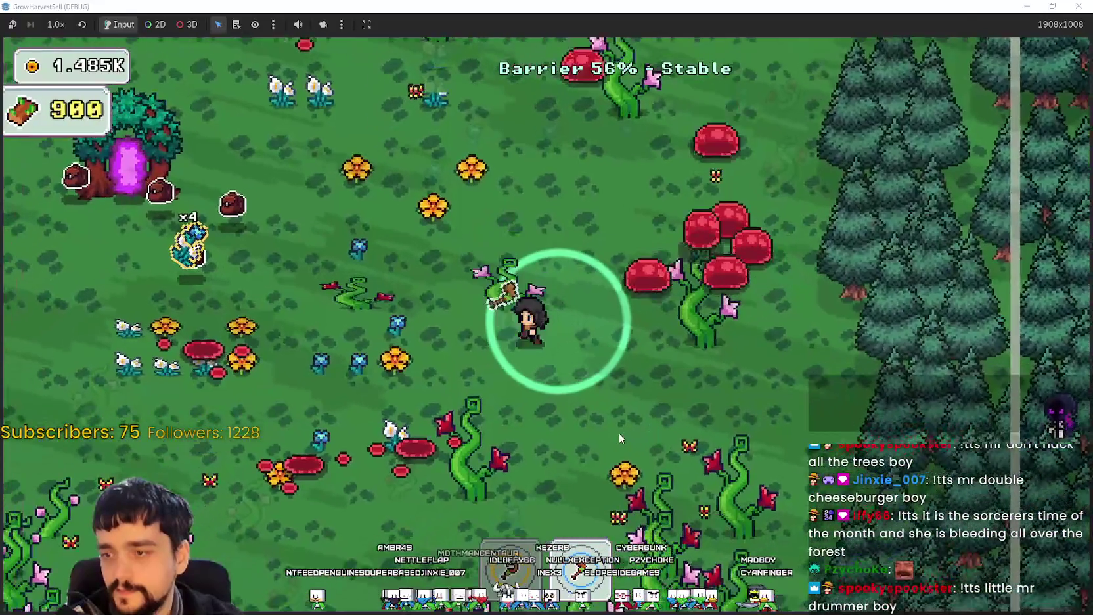
{"action": "key", "text": "s"}
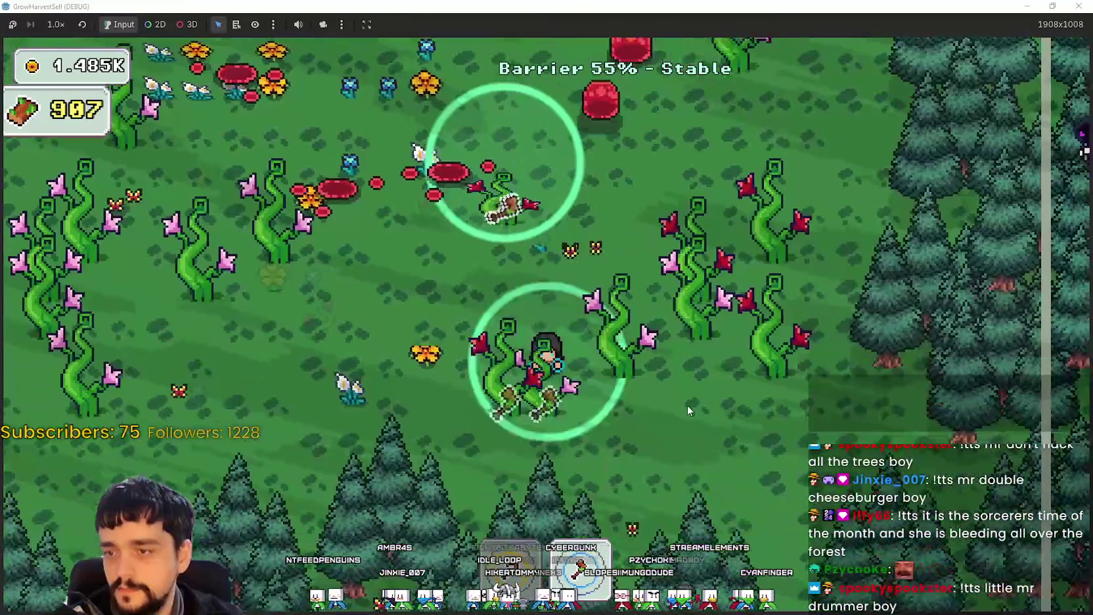
{"action": "key", "text": "d"}
{"action": "key", "text": "w"}
{"action": "key", "text": "s"}
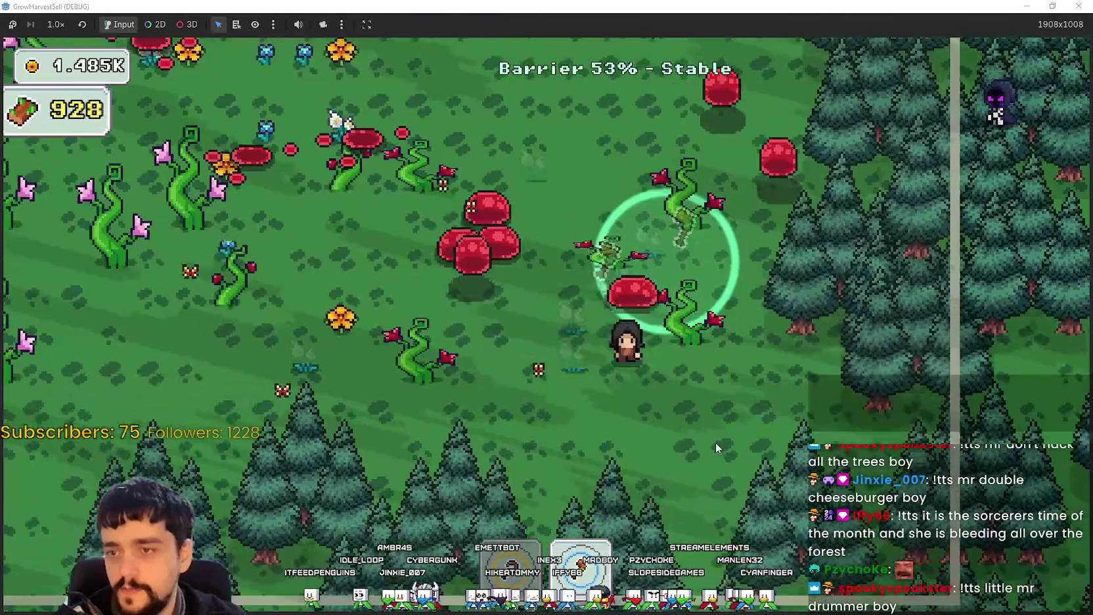
{"action": "key", "text": "s"}
{"action": "key", "text": "a"}
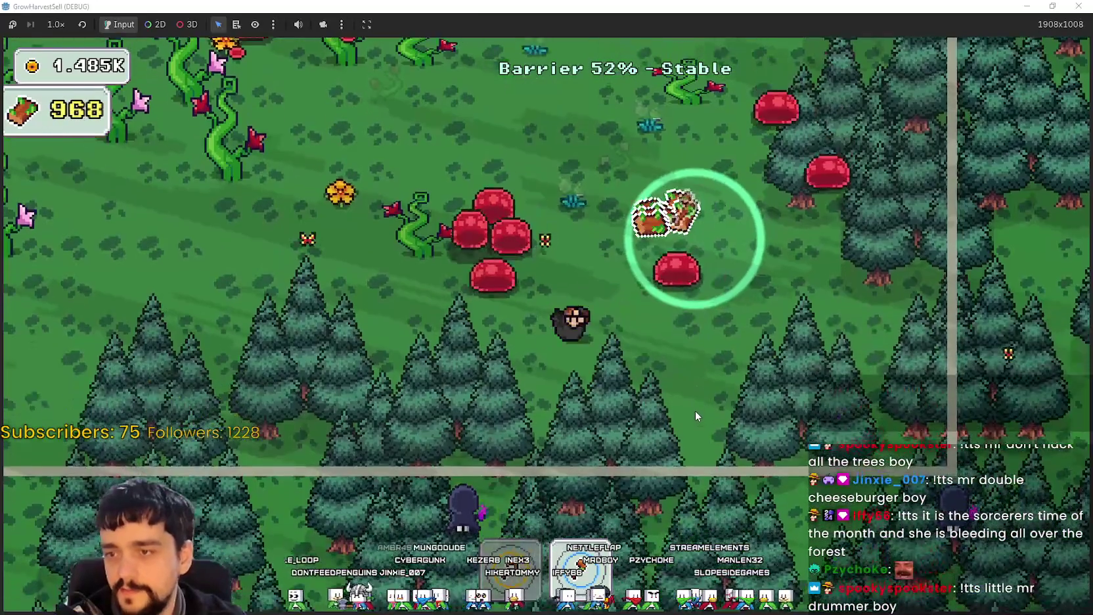
{"action": "key", "text": "w"}
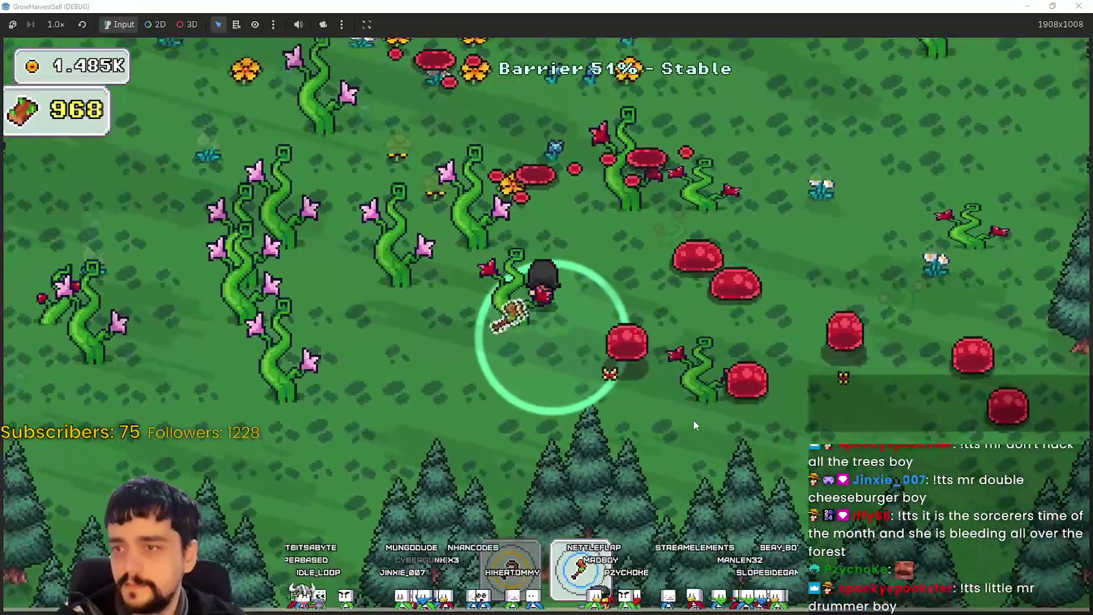
{"action": "key", "text": "a"}
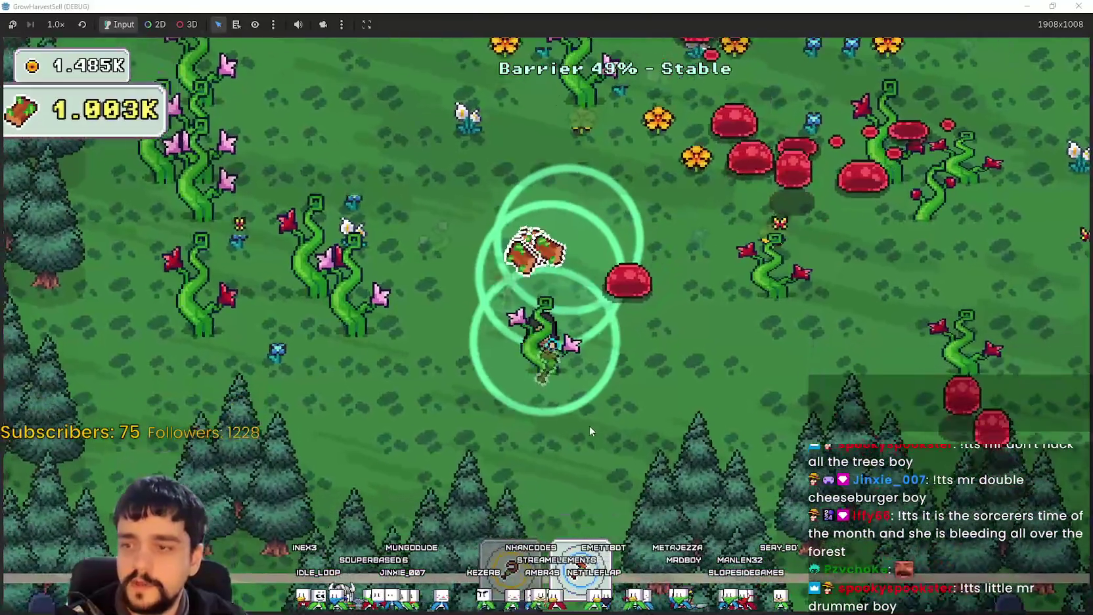
{"action": "key", "text": "a"}
{"action": "key", "text": "s"}
{"action": "key", "text": "a"}
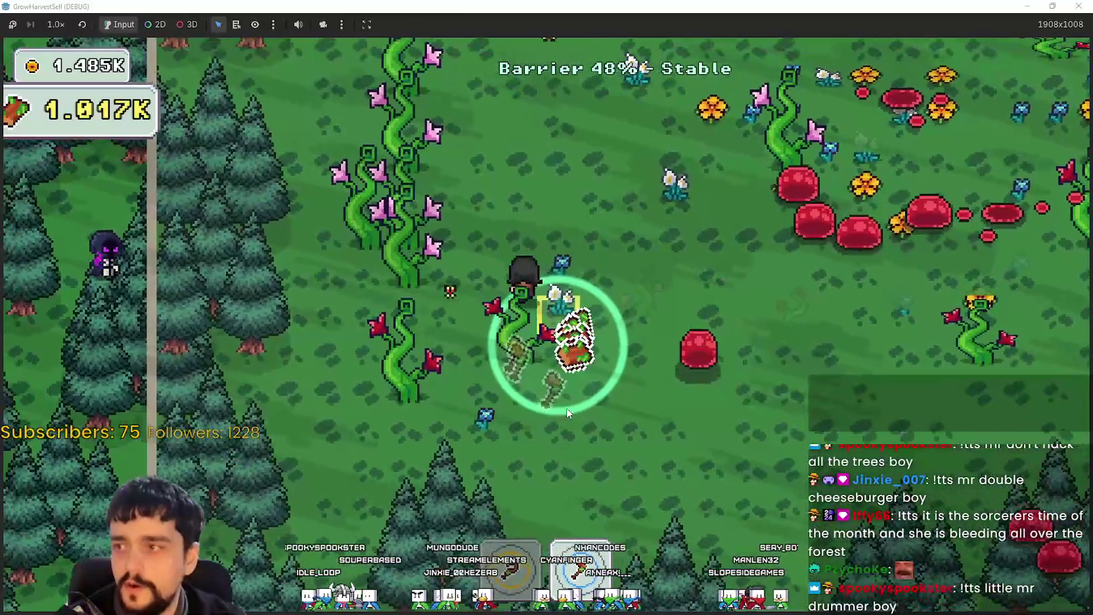
{"action": "key", "text": "w"}
{"action": "key", "text": "w"}
{"action": "key", "text": "d"}
{"action": "key", "text": "d"}
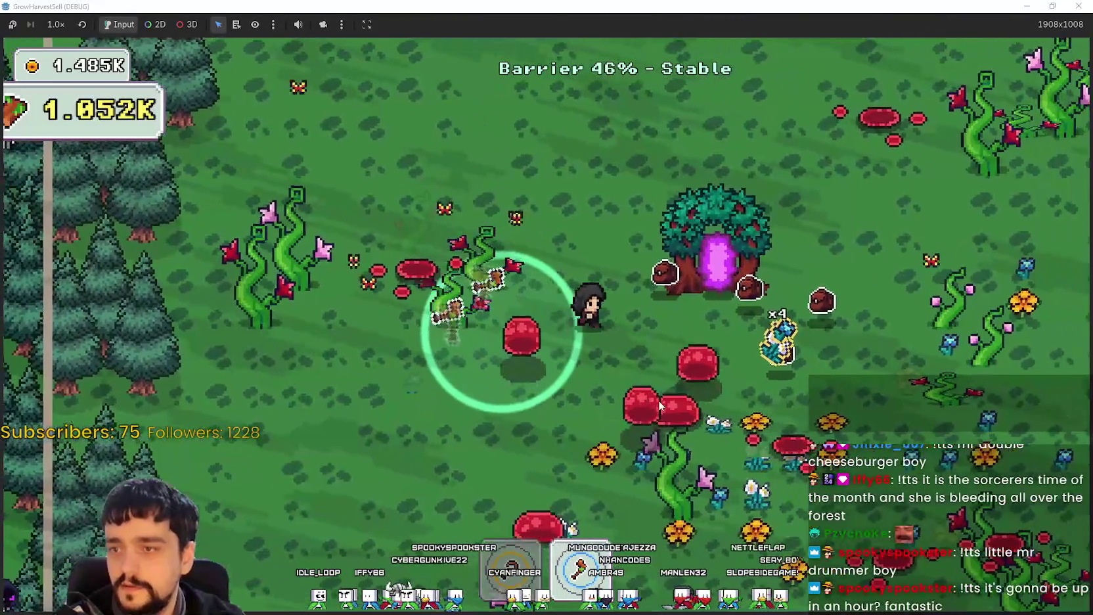
{"action": "key", "text": "d"}
{"action": "key", "text": "s"}
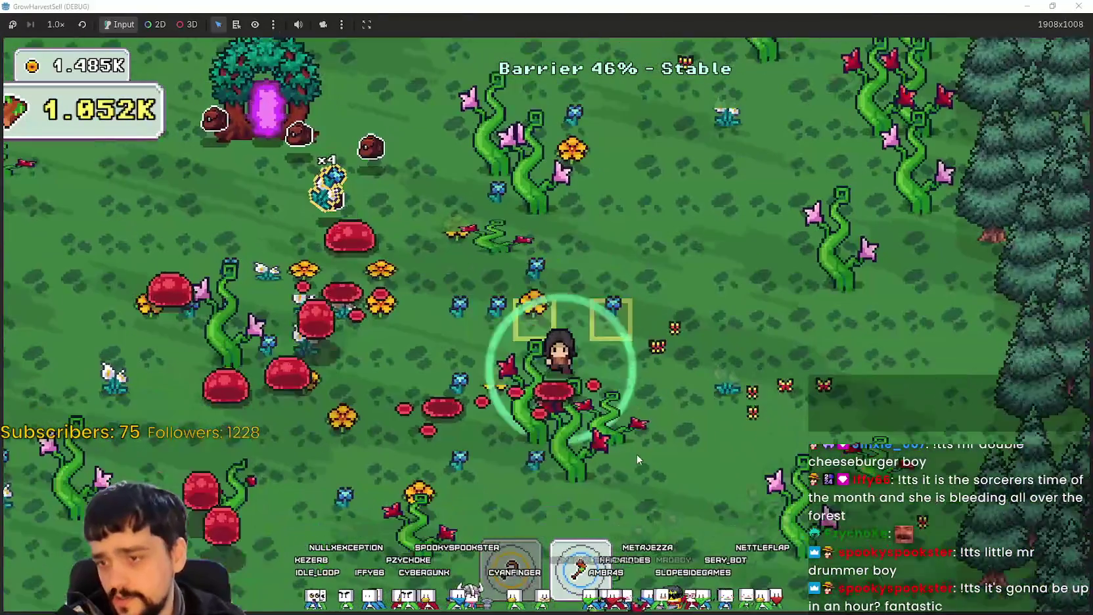
{"action": "key", "text": "a"}
{"action": "key", "text": "w"}
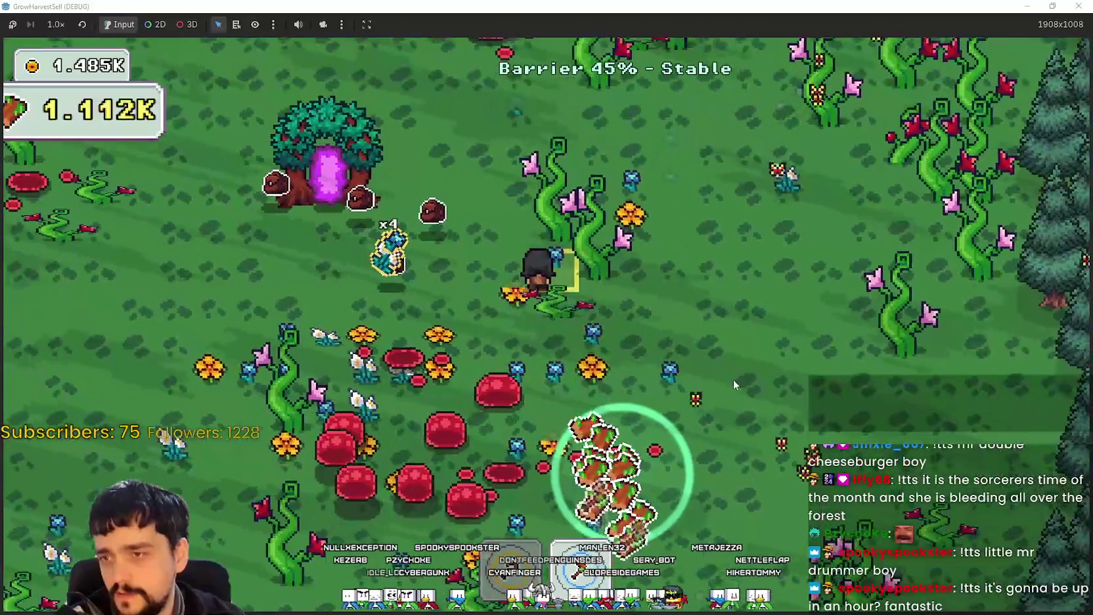
Return through the portal tree to the village and walk to the pots.
{"action": "key", "text": "w"}
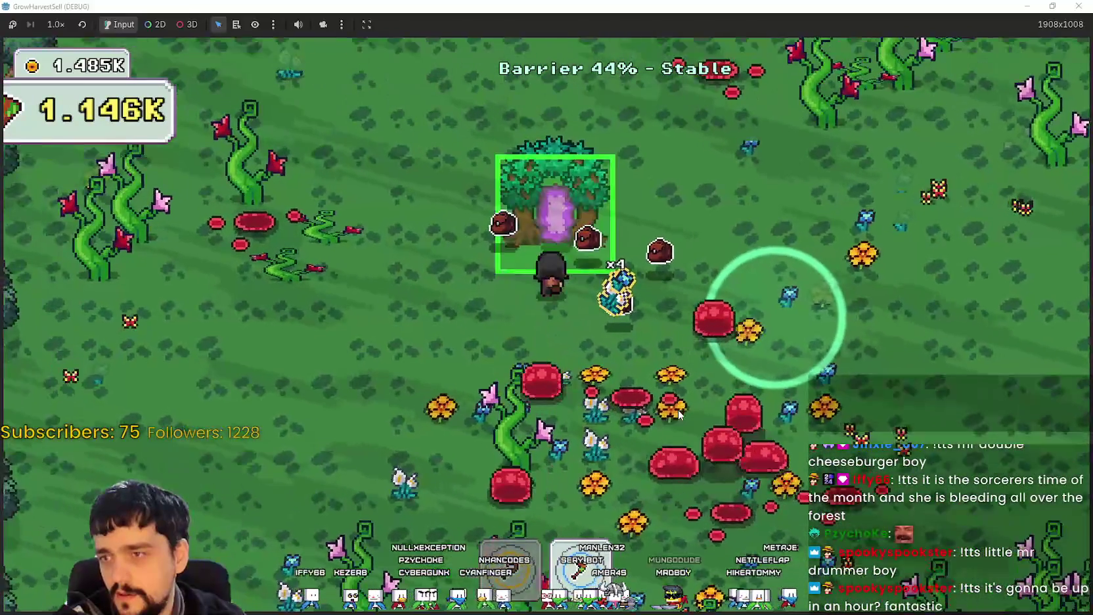
{"action": "key", "text": "e"}
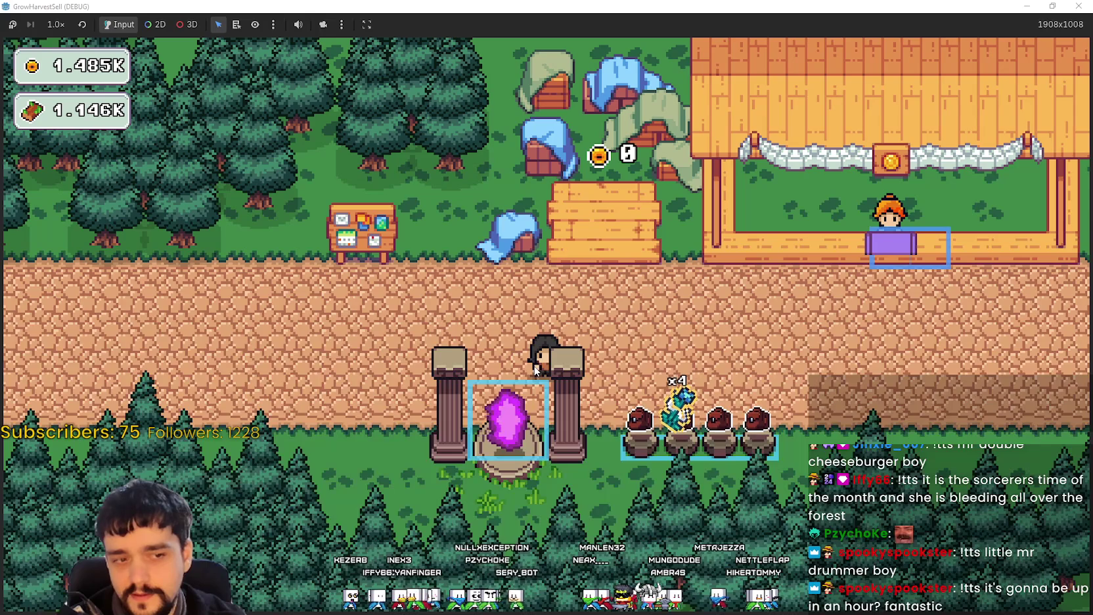
{"action": "key", "text": "d"}
{"action": "key", "text": "s"}
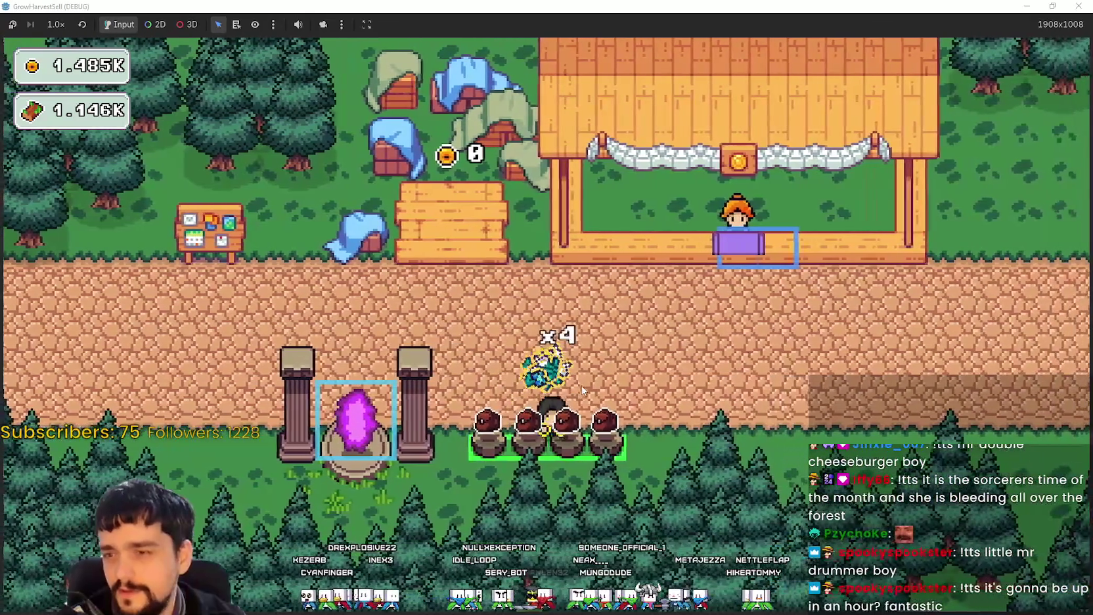
Sell the crystal at the shop counter so the coin chest holds 250.
{"action": "key", "text": "d"}
{"action": "key", "text": "w"}
{"action": "key", "text": "e"}
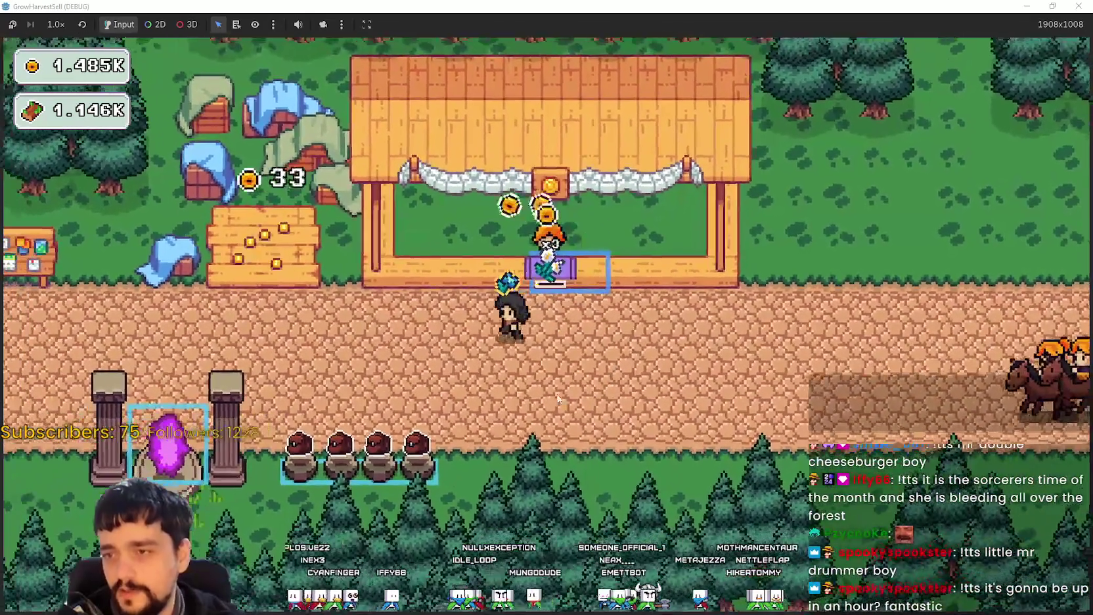
{"action": "key", "text": "a"}
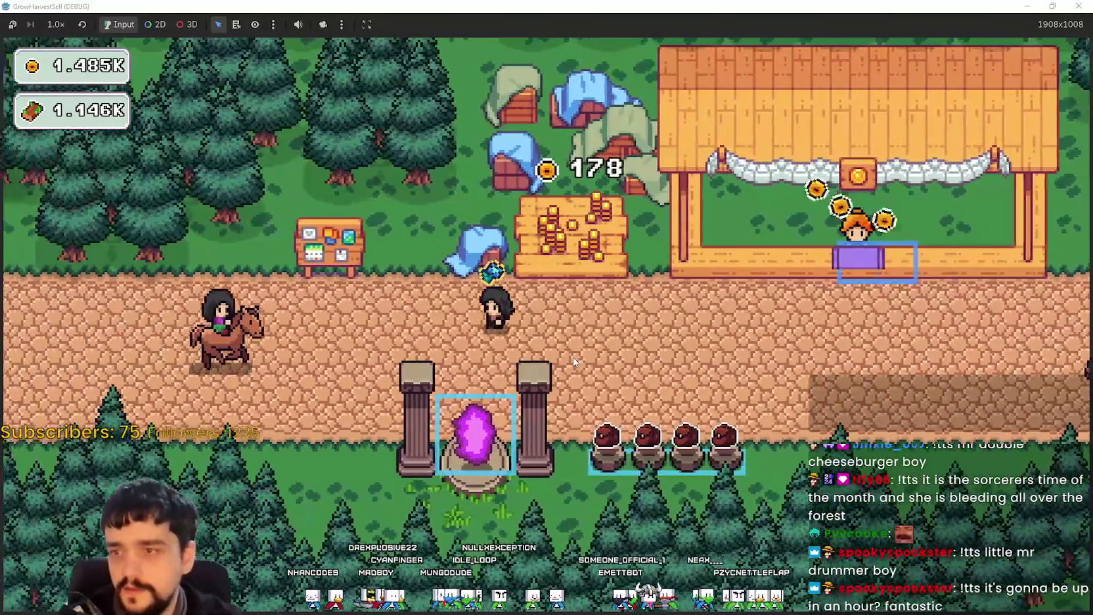
{"action": "key", "text": "d"}
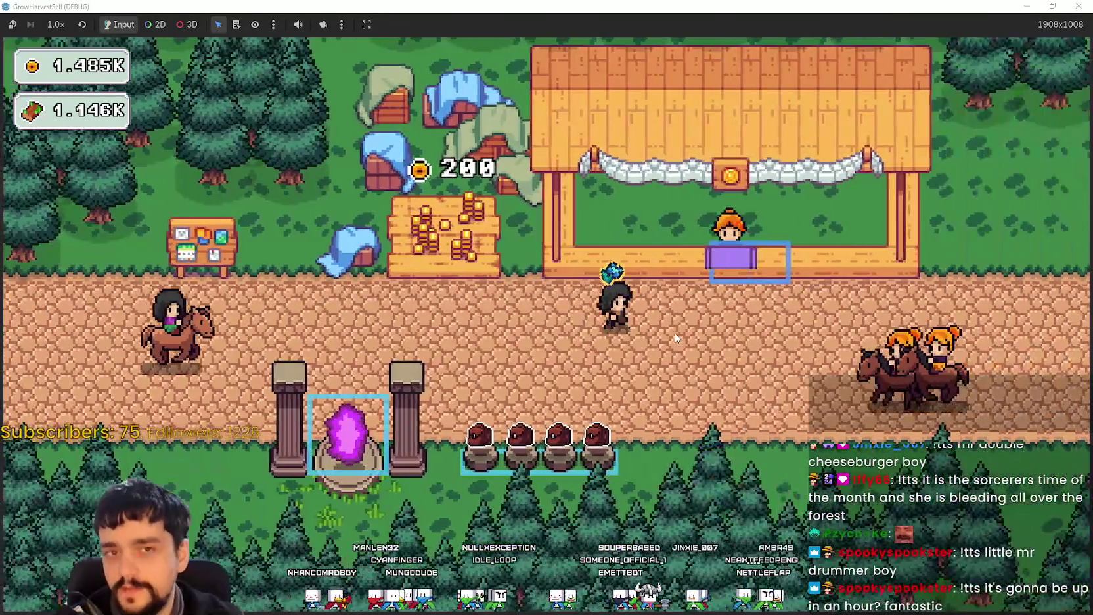
{"action": "key", "text": "a"}
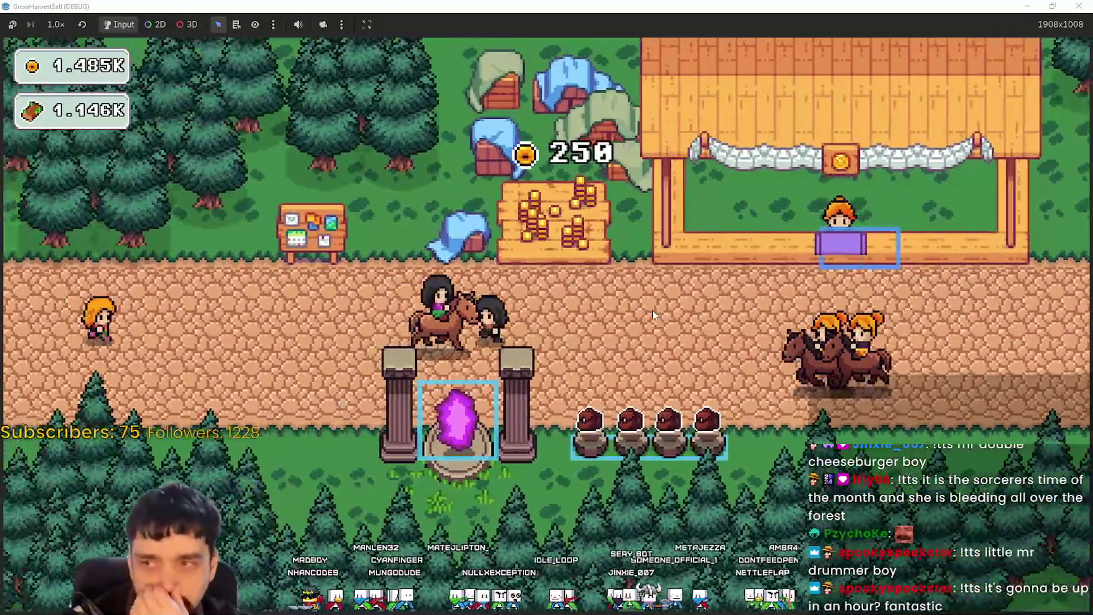
In the Prestige tree, max Market Slots II and Plant Domain Damage II, leaving 46 wood.
{"action": "key", "text": "e"}
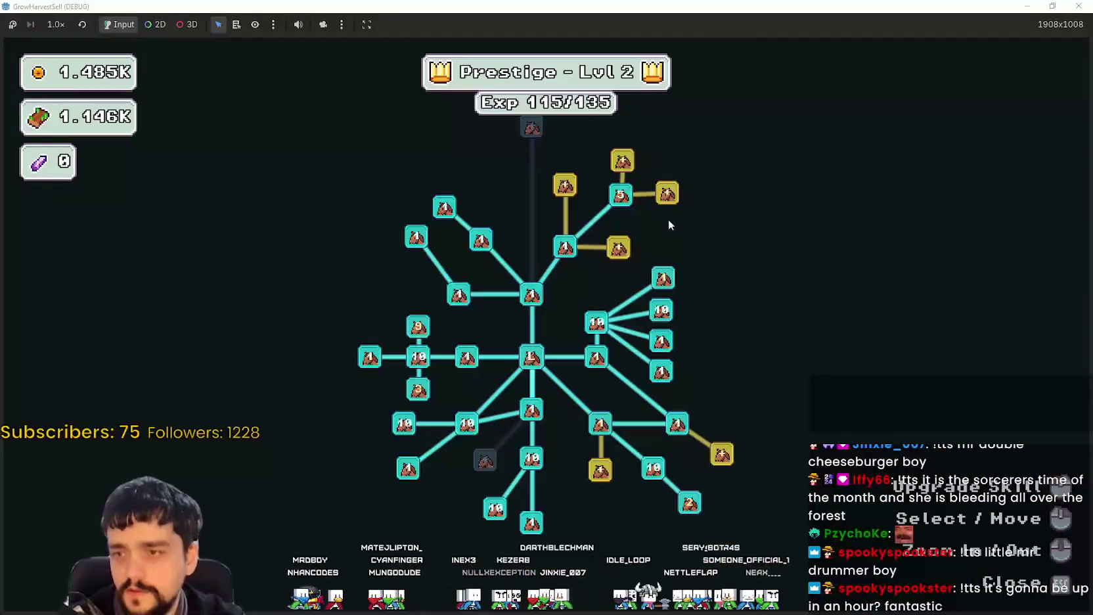
{"action": "scroll", "coordinate": [671, 222], "scroll_direction": "up", "scroll_amount": 2}
{"action": "scroll", "coordinate": [755, 387], "scroll_direction": "down", "scroll_amount": 2}
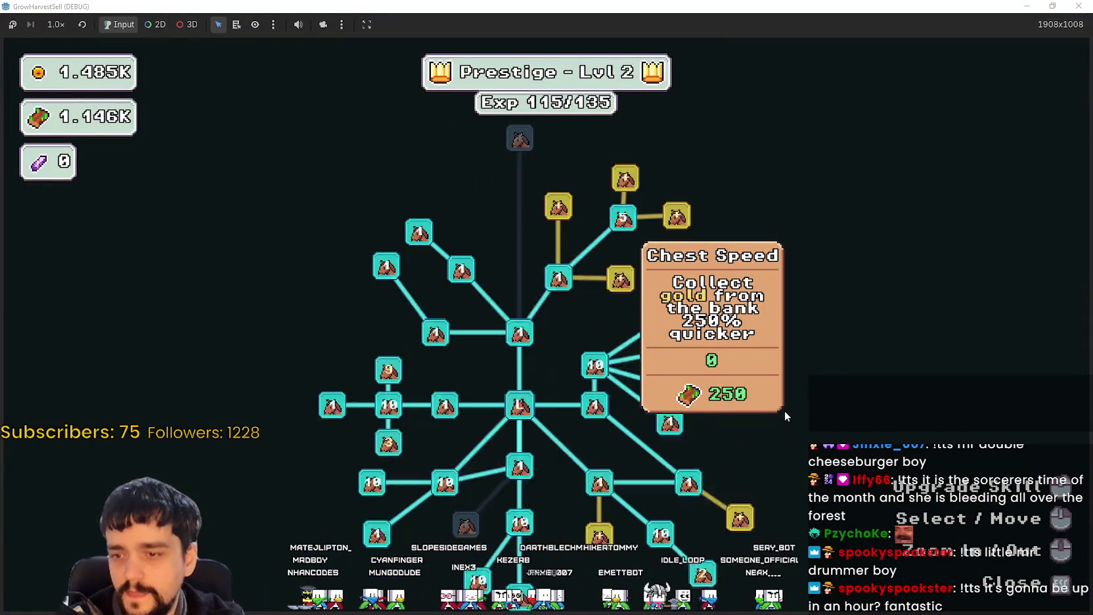
{"action": "key", "text": "w"}
{"action": "scroll", "coordinate": [551, 289], "scroll_direction": "up", "scroll_amount": 2}
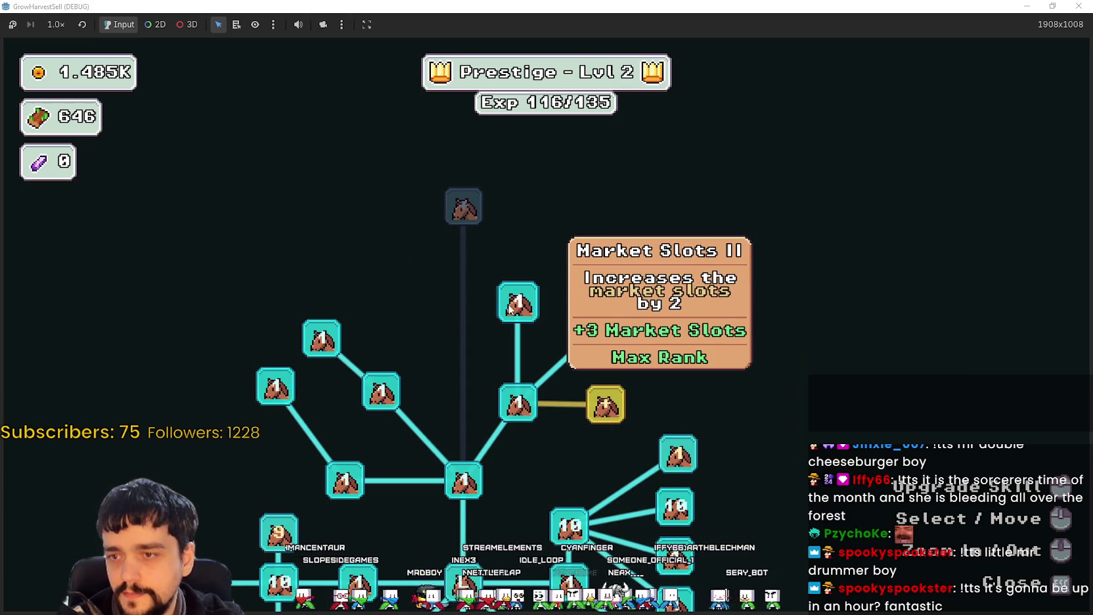
{"action": "scroll", "coordinate": [290, 412], "scroll_direction": "down", "scroll_amount": 2}
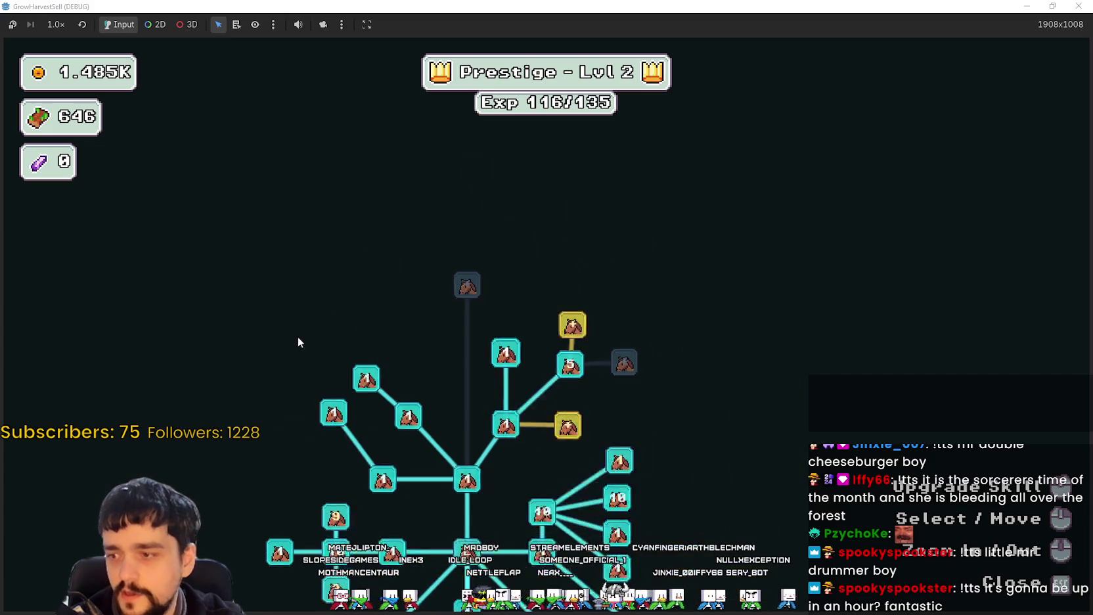
{"action": "scroll", "coordinate": [384, 297], "scroll_direction": "up", "scroll_amount": 2}
{"action": "left_click", "coordinate": [417, 311]}
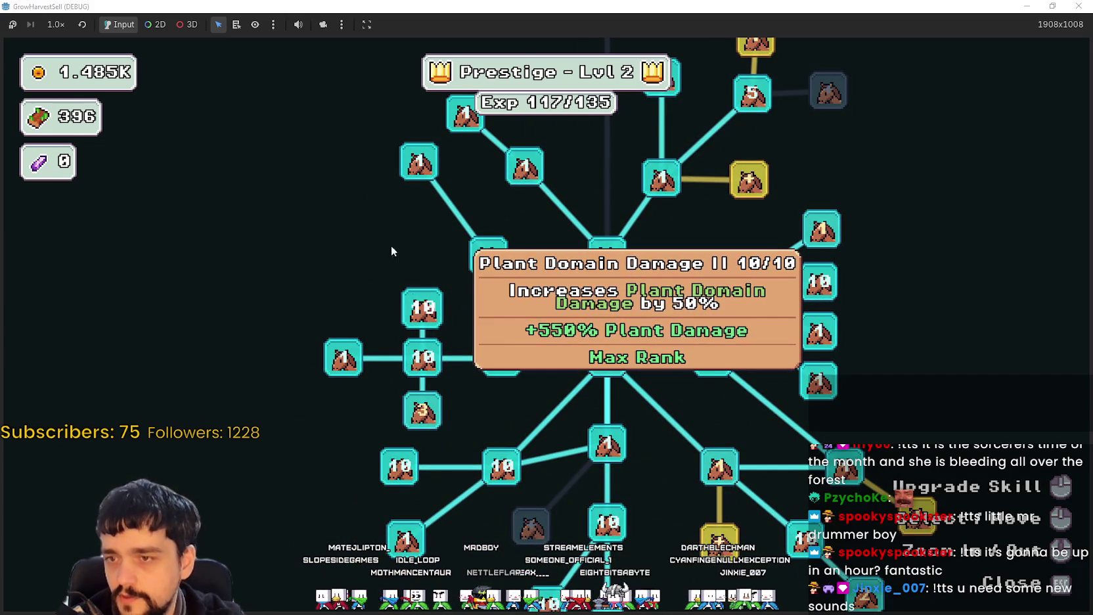
{"action": "scroll", "coordinate": [379, 231], "scroll_direction": "down", "scroll_amount": 1}
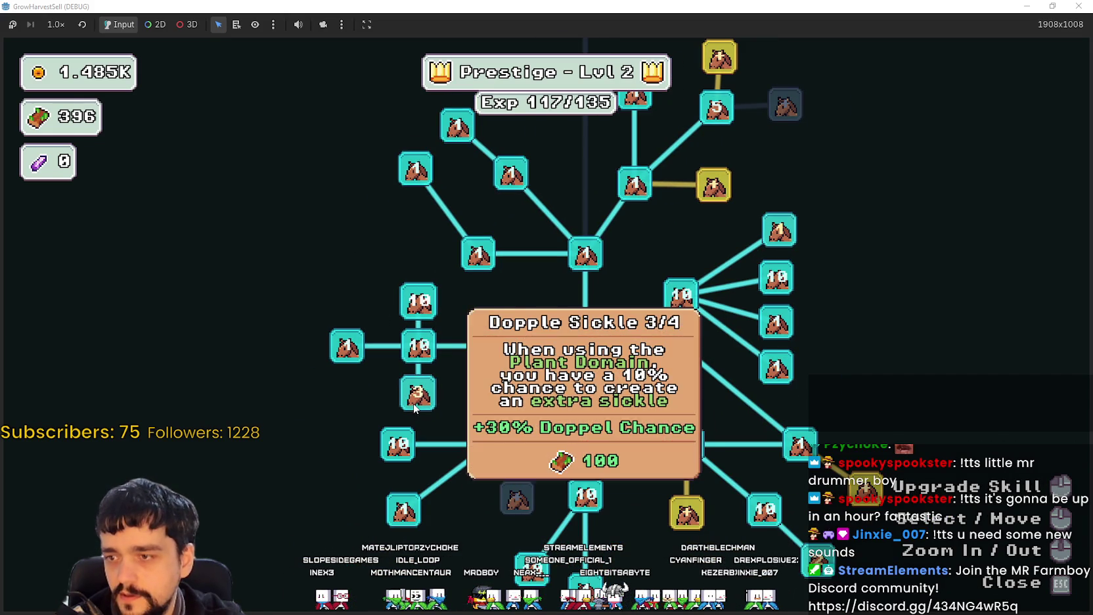
{"action": "left_click_drag", "start_coordinate": [421, 389], "coordinate": [195, 420]}
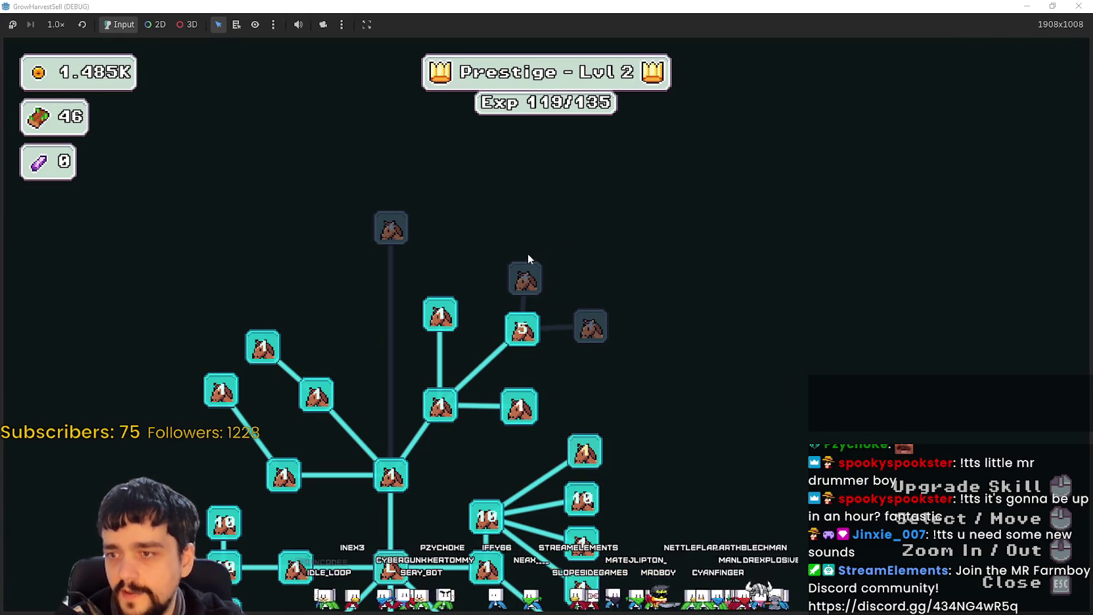
{"action": "scroll", "coordinate": [722, 461], "scroll_direction": "down", "scroll_amount": 3}
Close the Prestige skill tree.
{"action": "scroll", "coordinate": [696, 453], "scroll_direction": "up", "scroll_amount": 3}
{"action": "scroll", "coordinate": [706, 469], "scroll_direction": "down", "scroll_amount": 3}
{"action": "scroll", "coordinate": [651, 273], "scroll_direction": "up", "scroll_amount": 2}
{"action": "key", "text": "Escape"}
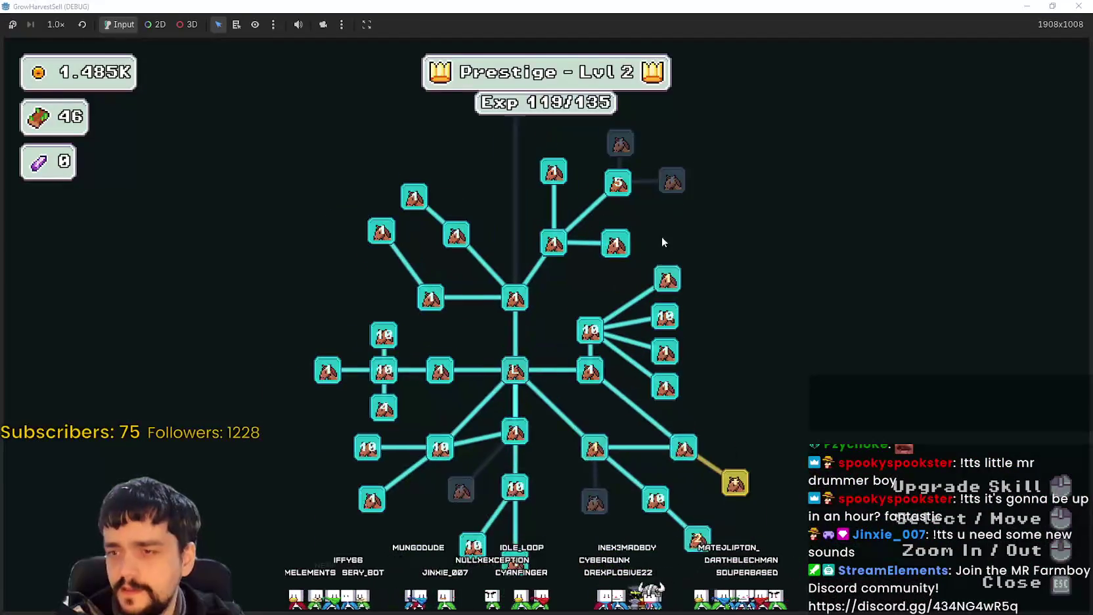
Walk to the portal, choose stage 3 and travel to the forest.
{"action": "scroll", "coordinate": [668, 301], "scroll_direction": "up", "scroll_amount": 2}
{"action": "mouse_move", "coordinate": [601, 227]}
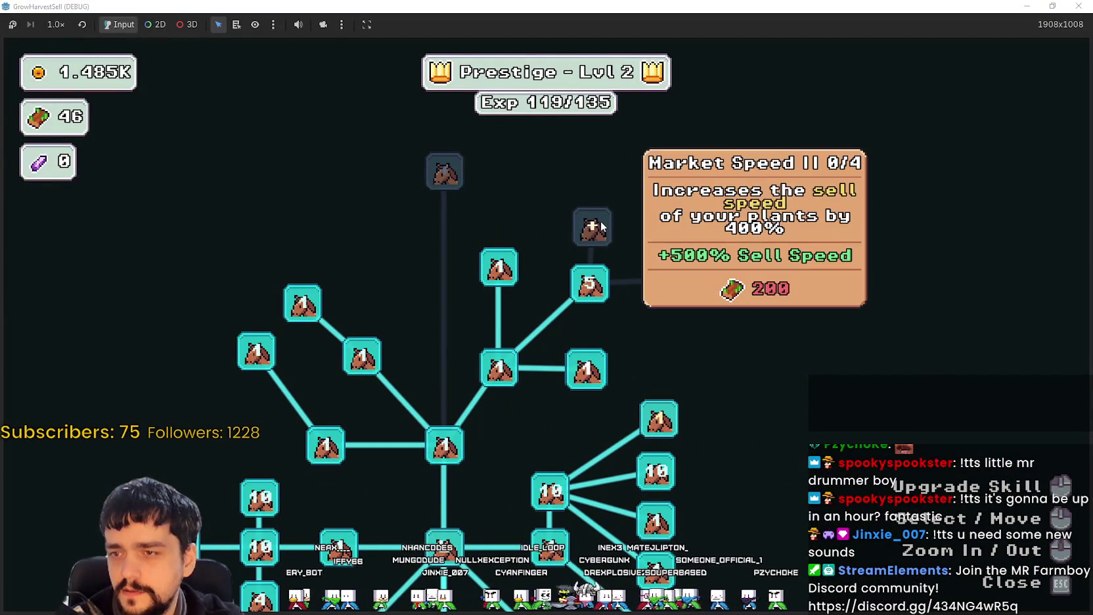
{"action": "mouse_move", "coordinate": [506, 276]}
{"action": "mouse_move", "coordinate": [598, 270]}
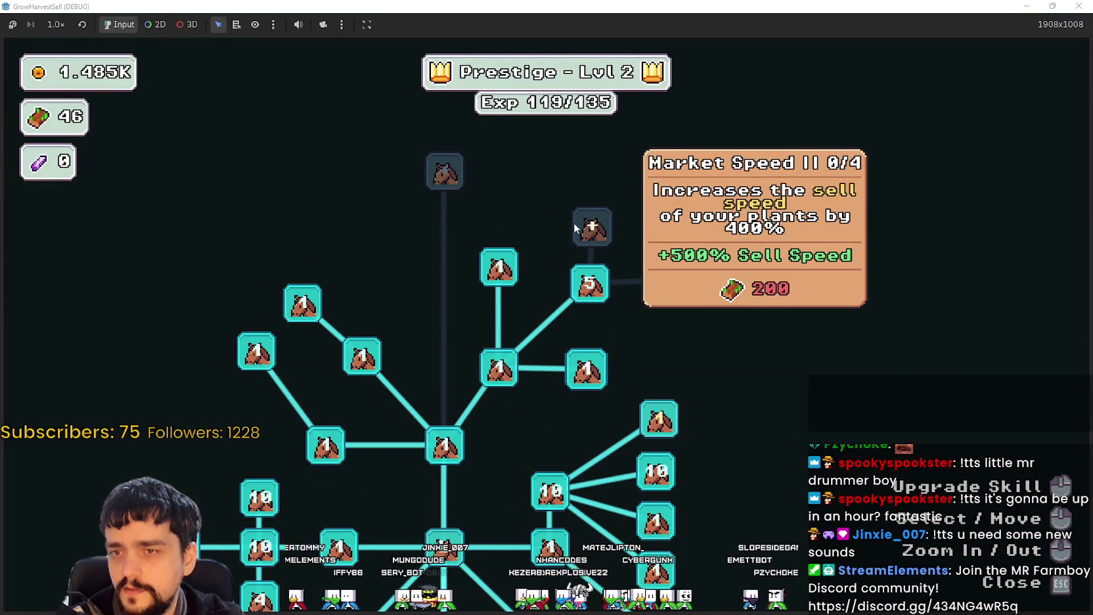
{"action": "scroll", "coordinate": [559, 250], "scroll_direction": "down", "scroll_amount": 2}
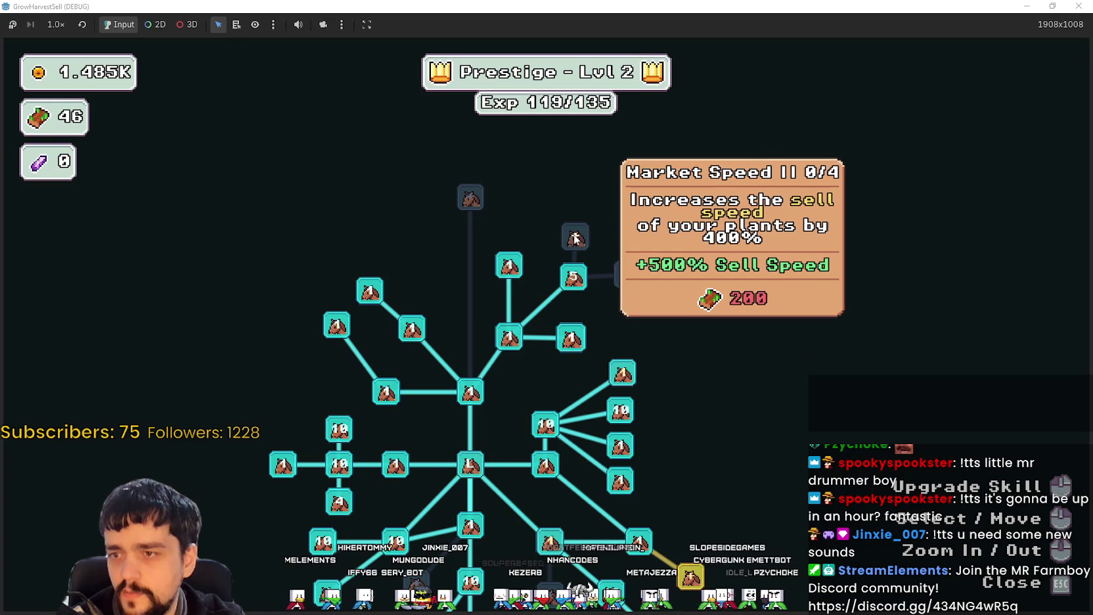
{"action": "mouse_move", "coordinate": [568, 232]}
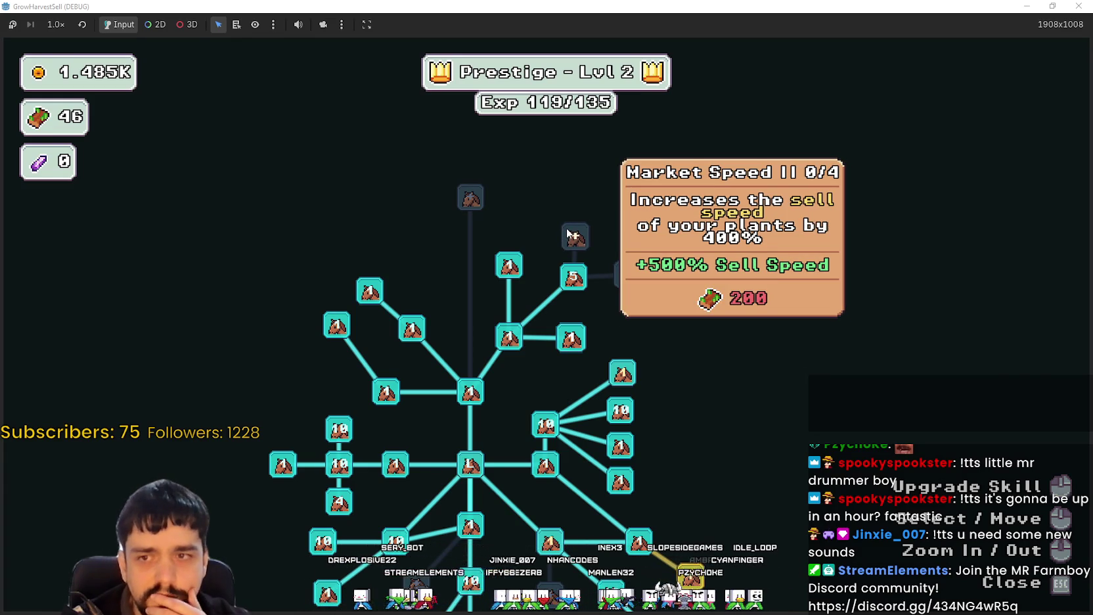
{"action": "key", "text": "Escape"}
{"action": "key", "text": "s"}
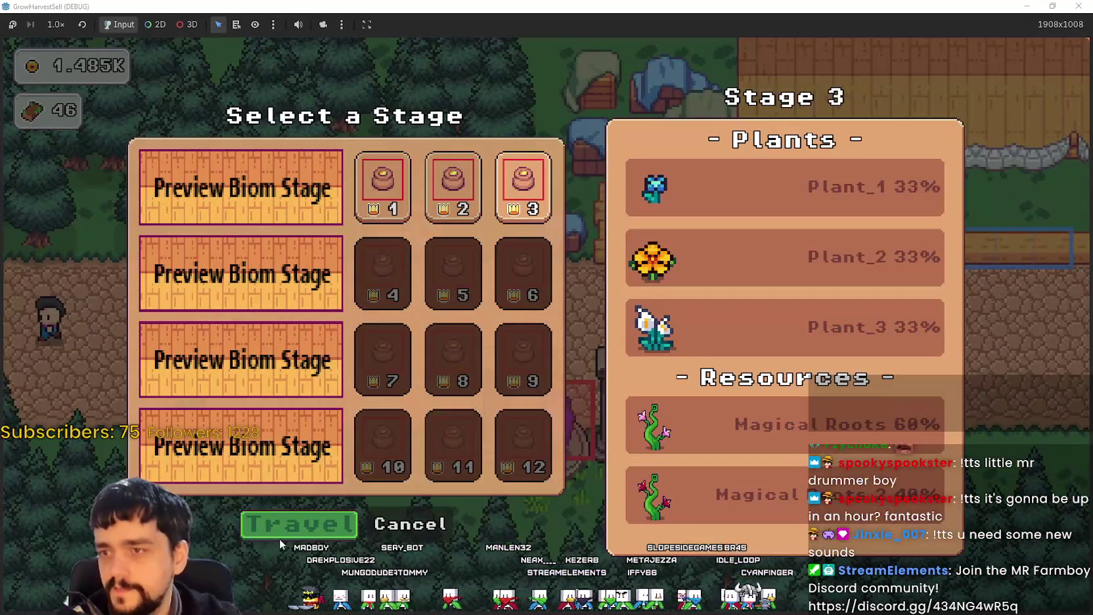
{"action": "left_click", "coordinate": [289, 527]}
Walk through the forest harvesting vines and plants for wood.
{"action": "key", "text": "a"}
{"action": "key", "text": "2"}
{"action": "key", "text": "w"}
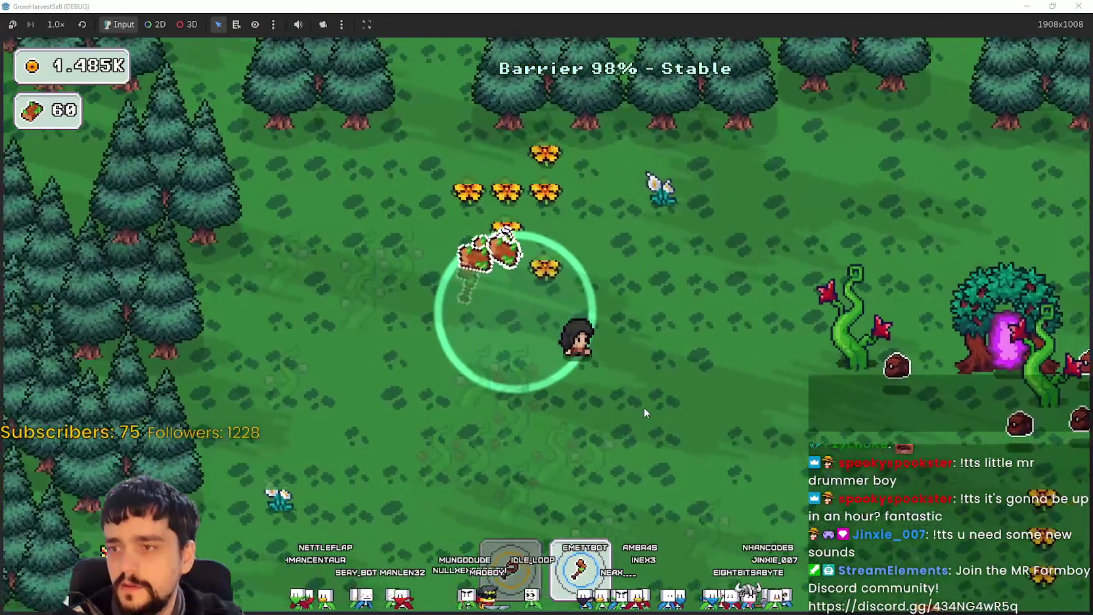
{"action": "key", "text": "d"}
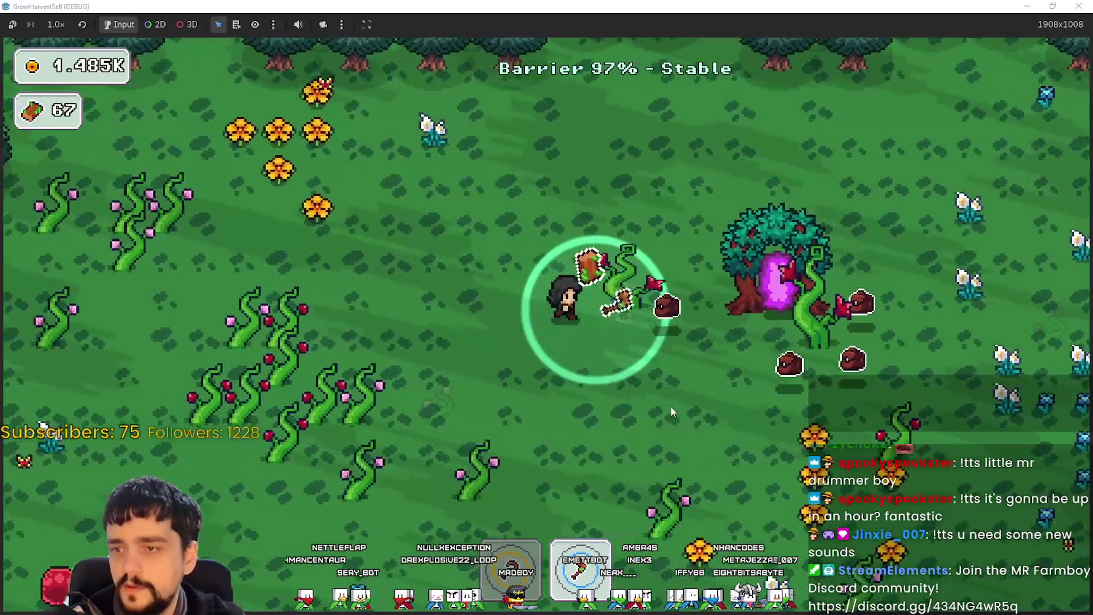
{"action": "key", "text": "a"}
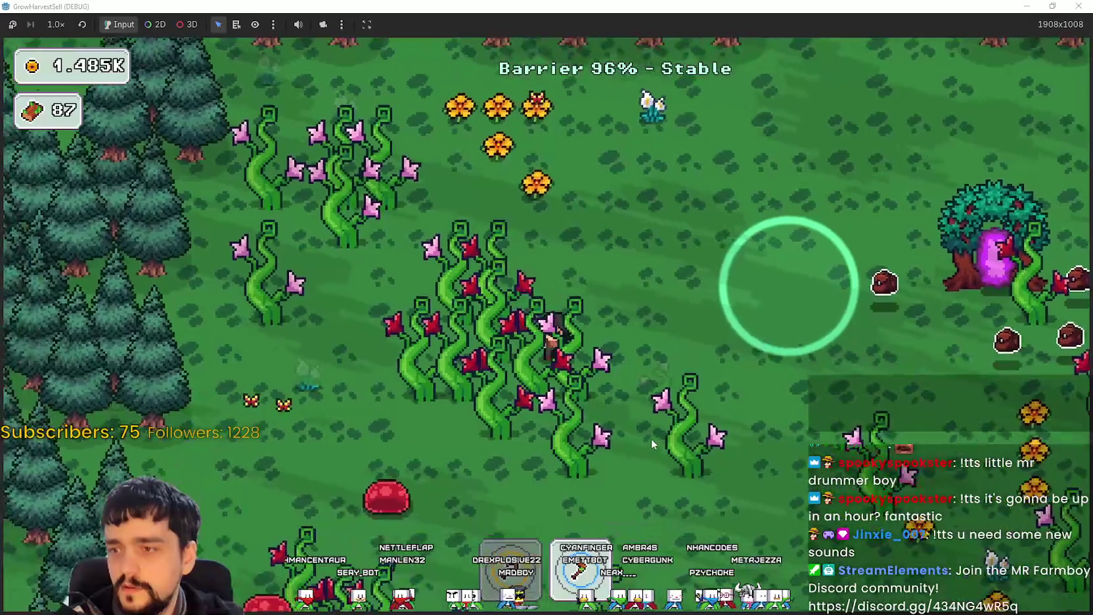
{"action": "key", "text": "a"}
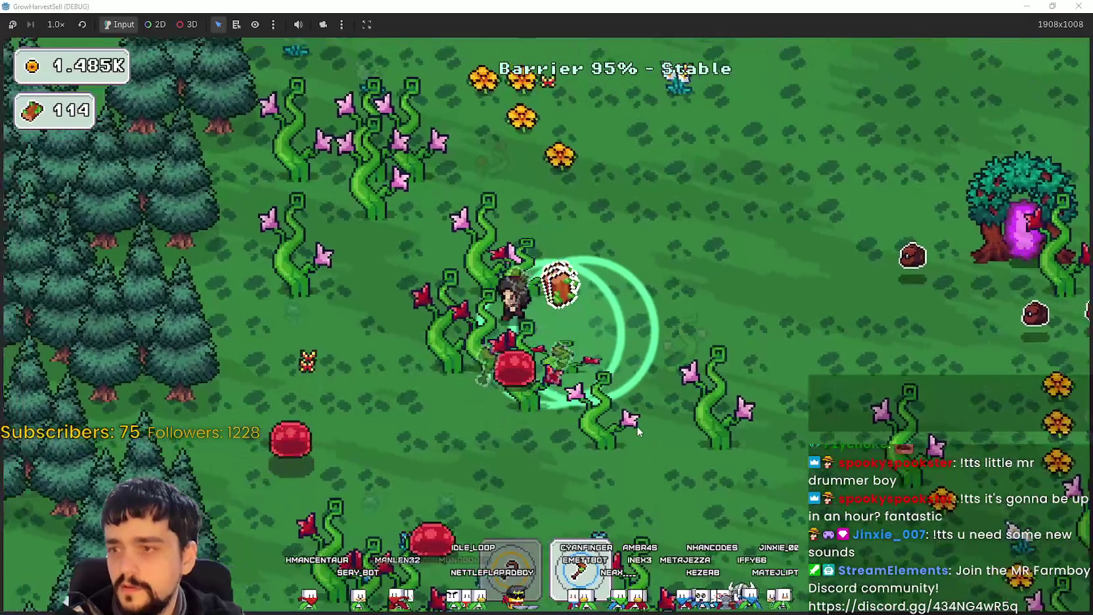
{"action": "key", "text": "a"}
{"action": "key", "text": "w"}
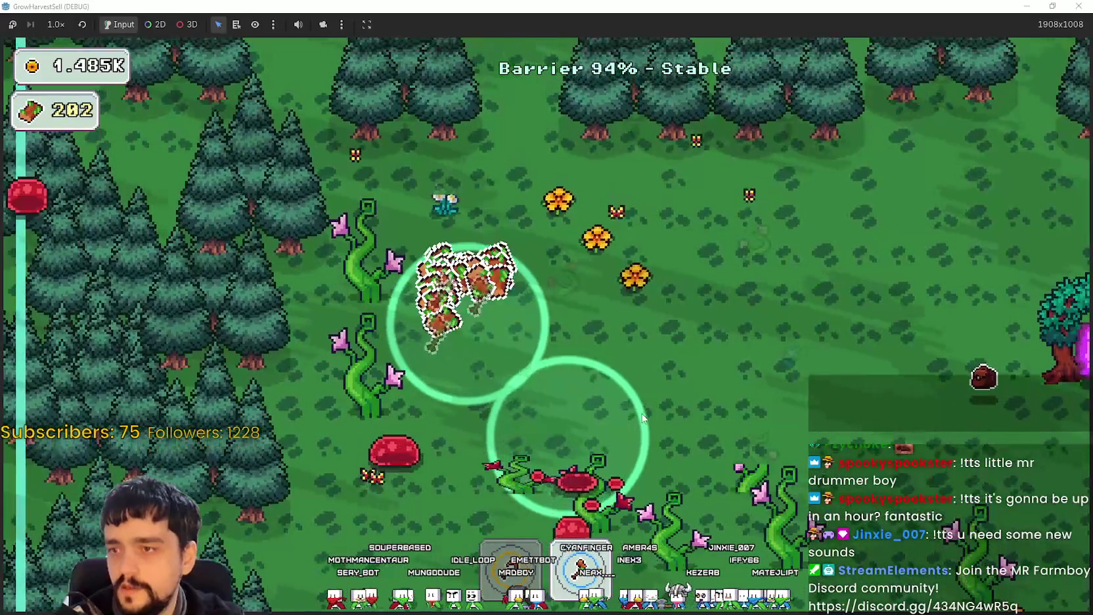
{"action": "key", "text": "s"}
{"action": "key", "text": "d"}
{"action": "key", "text": "s"}
{"action": "key", "text": "a"}
{"action": "key", "text": "w"}
{"action": "key", "text": "d"}
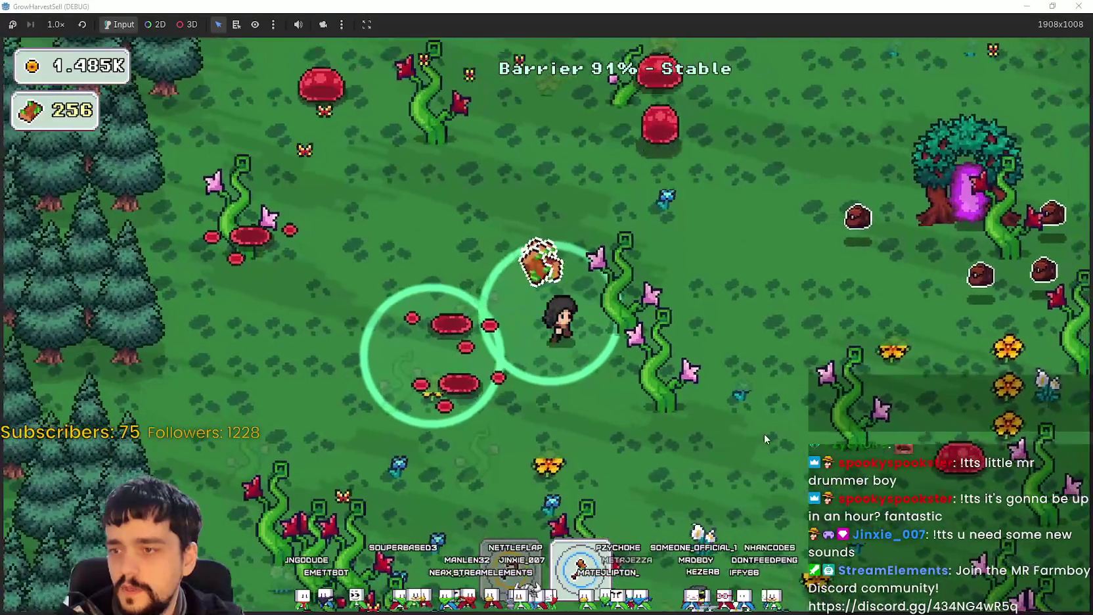
{"action": "key", "text": "d"}
{"action": "key", "text": "s"}
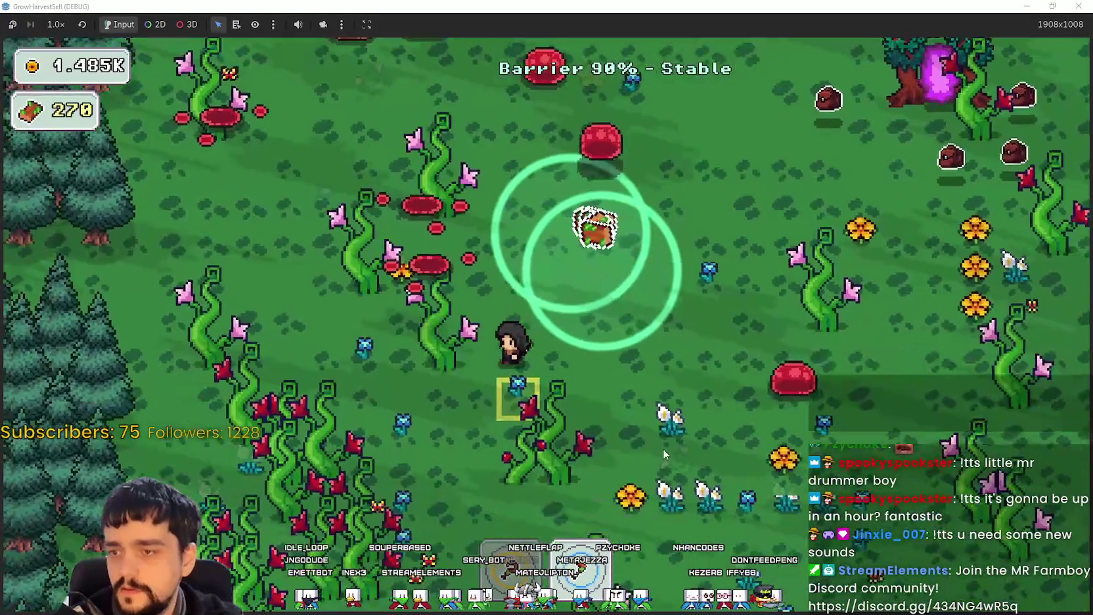
{"action": "key", "text": "s"}
{"action": "key", "text": "a"}
{"action": "key", "text": "a"}
{"action": "key", "text": "s"}
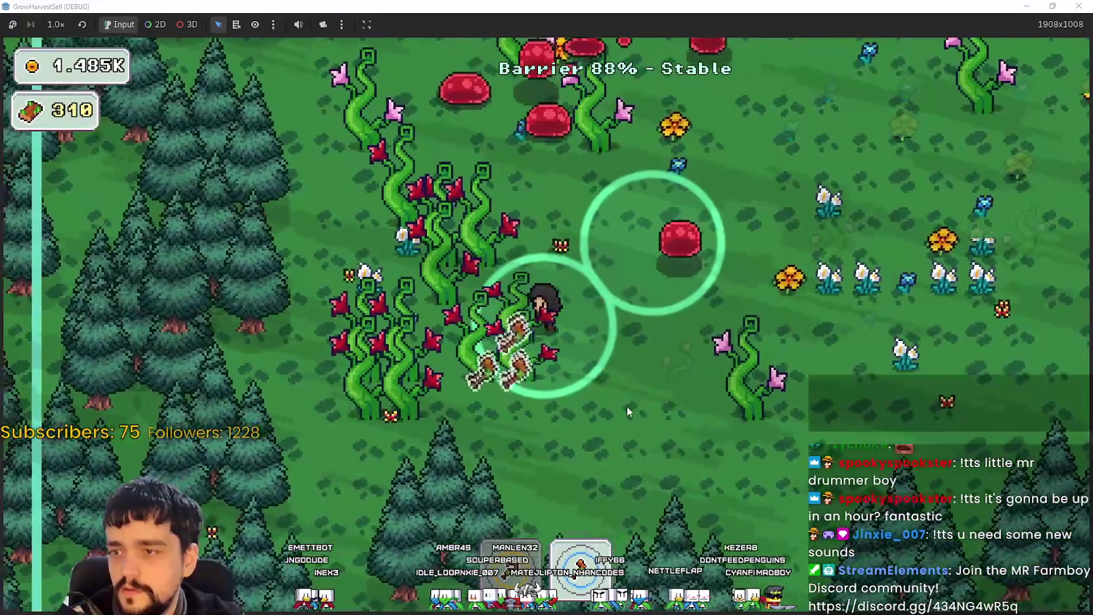
{"action": "key", "text": "a"}
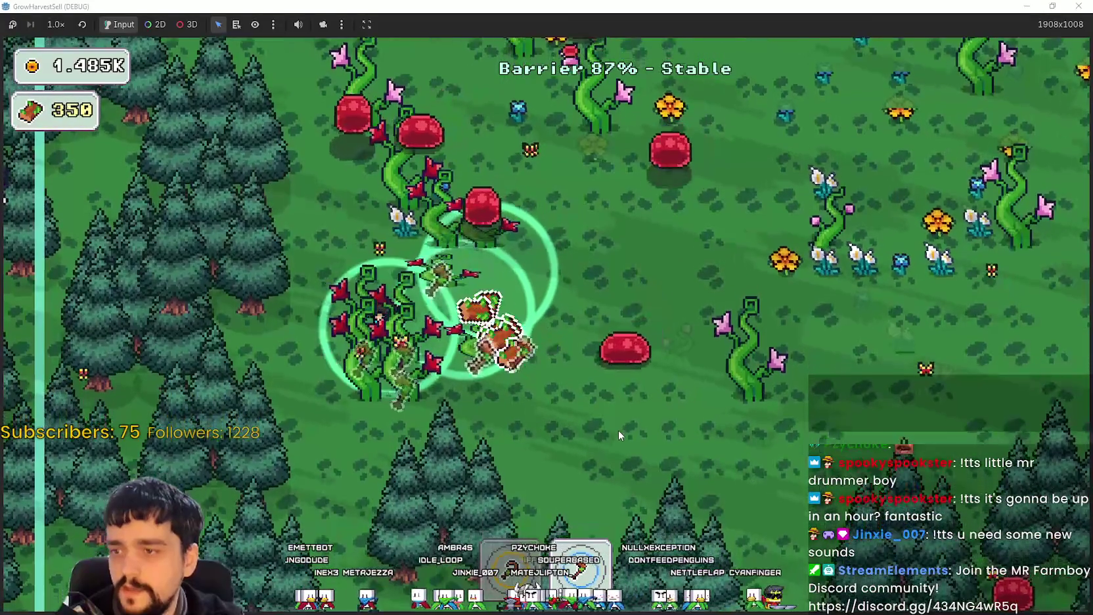
{"action": "key", "text": "s"}
{"action": "key", "text": "a"}
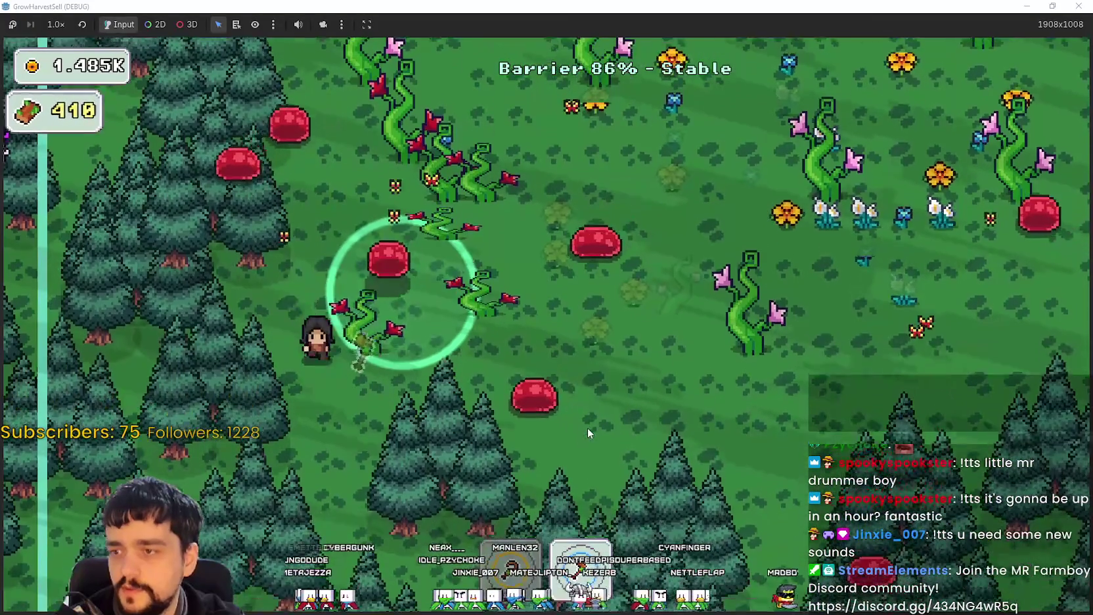
{"action": "key", "text": "d"}
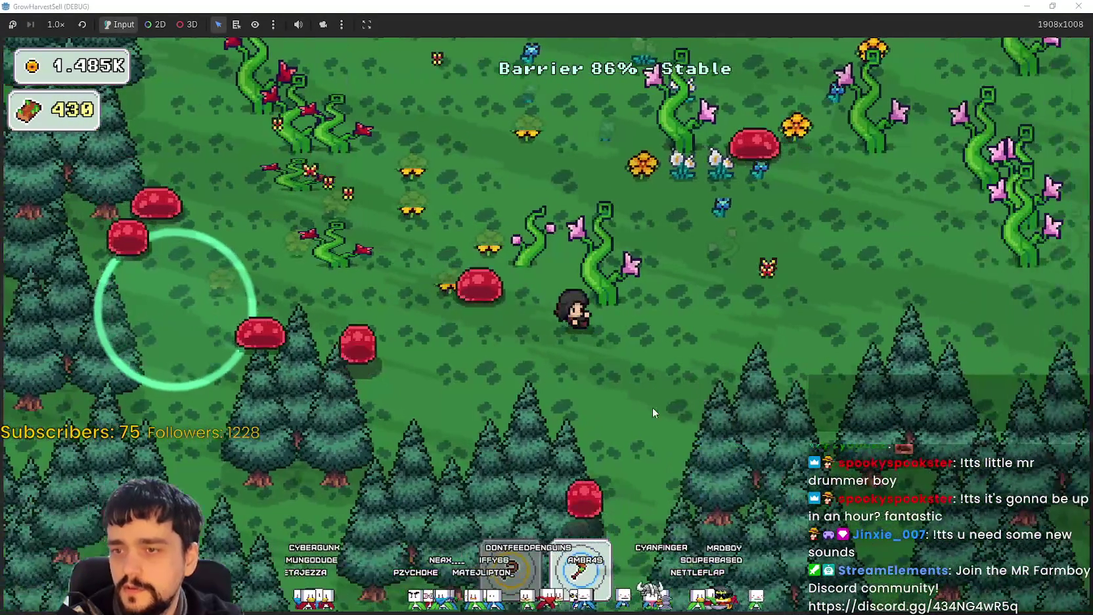
{"action": "key", "text": "w"}
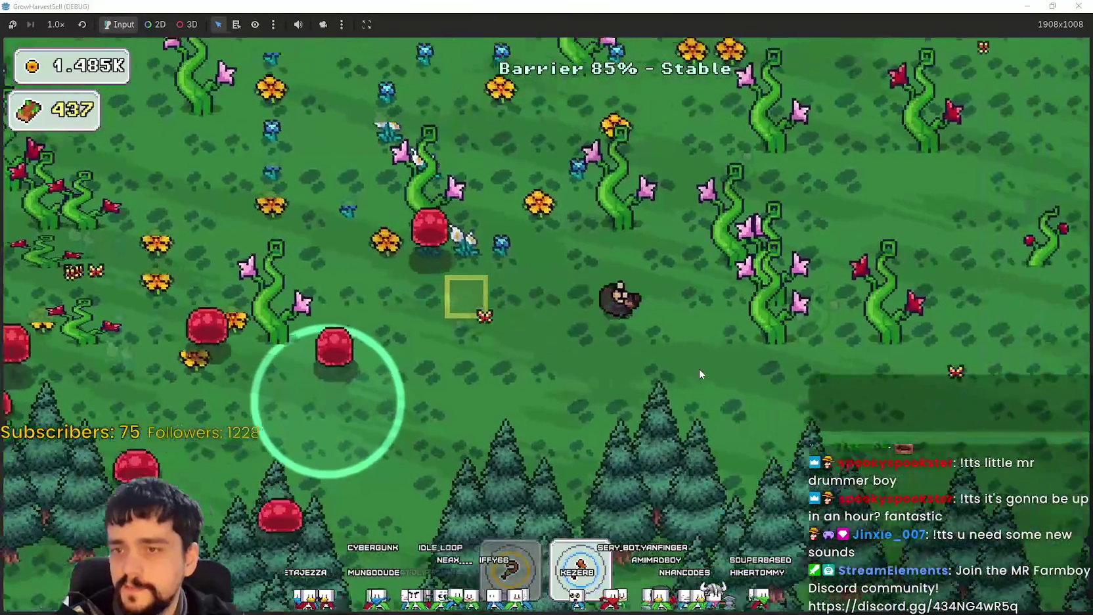
{"action": "key", "text": "d"}
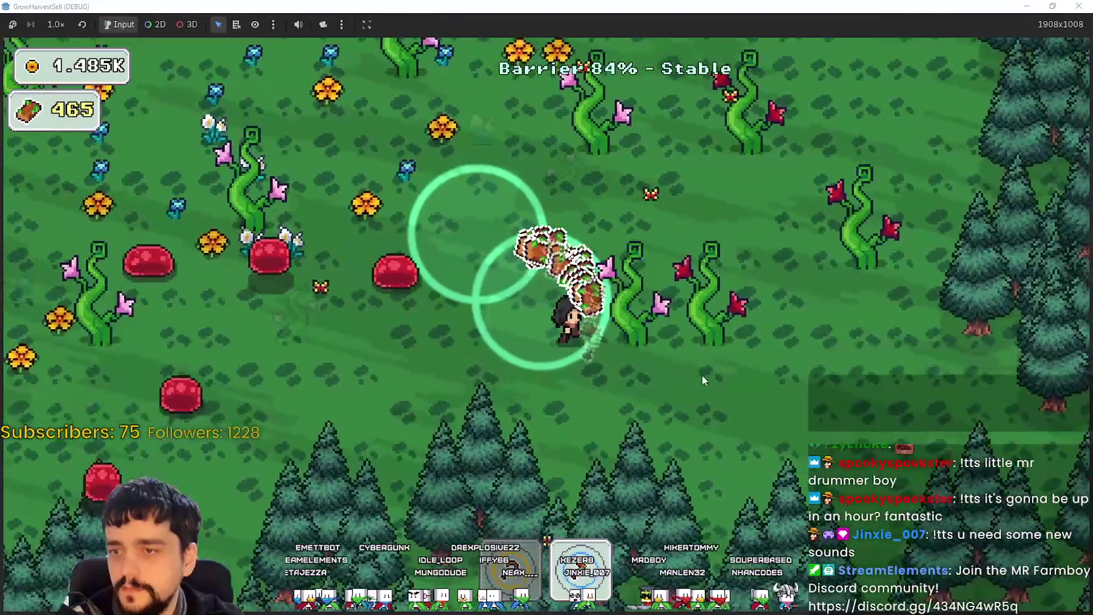
{"action": "key", "text": "w"}
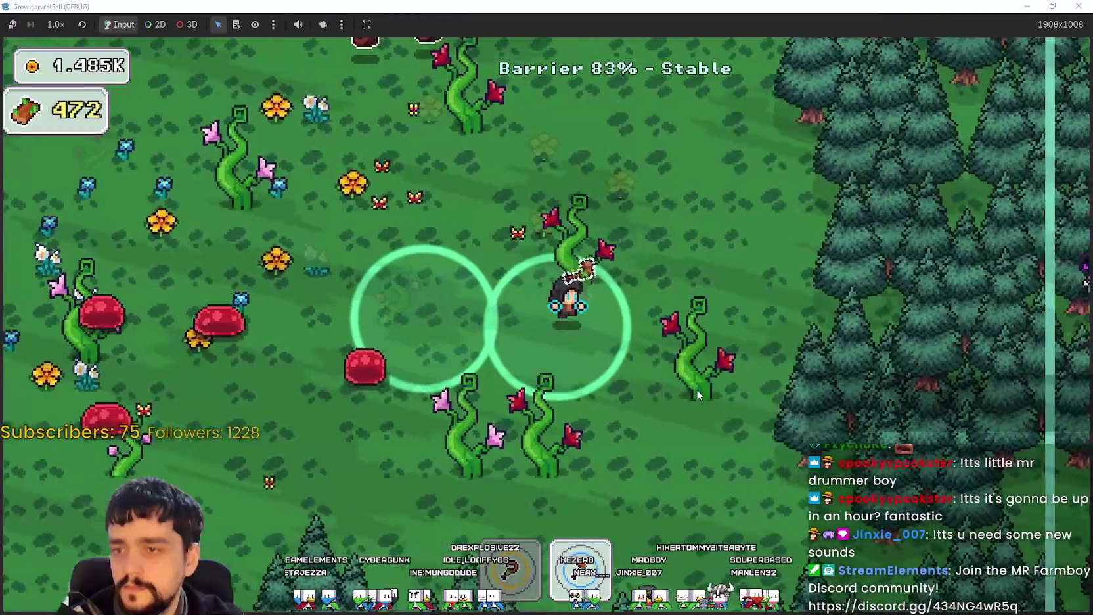
{"action": "key", "text": "d"}
{"action": "key", "text": "s"}
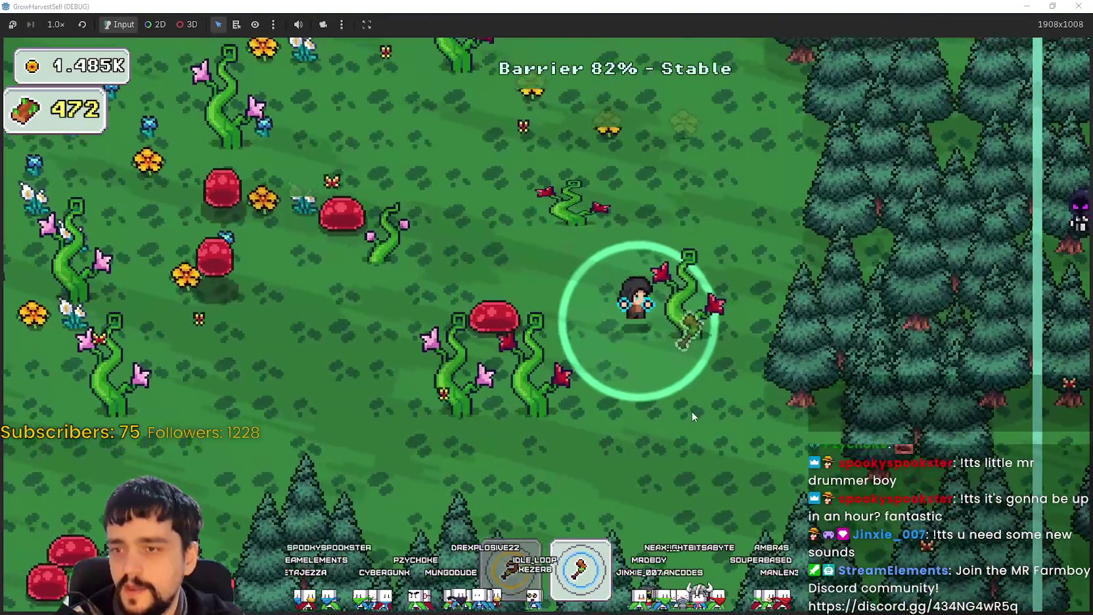
{"action": "key", "text": "w"}
{"action": "key", "text": "d"}
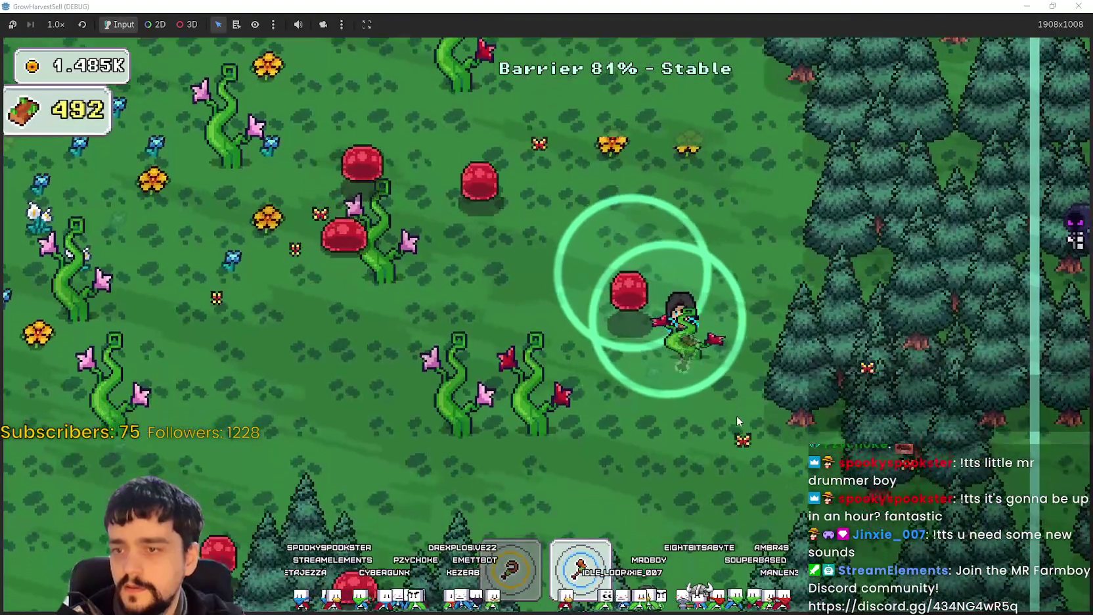
{"action": "key", "text": "s"}
{"action": "key", "text": "a"}
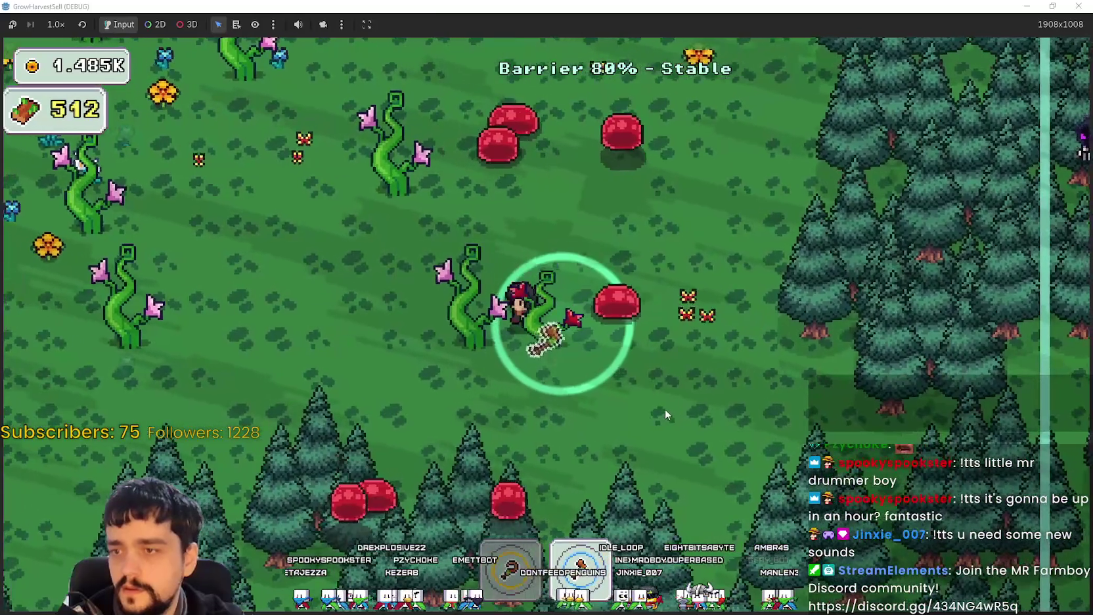
{"action": "key", "text": "a"}
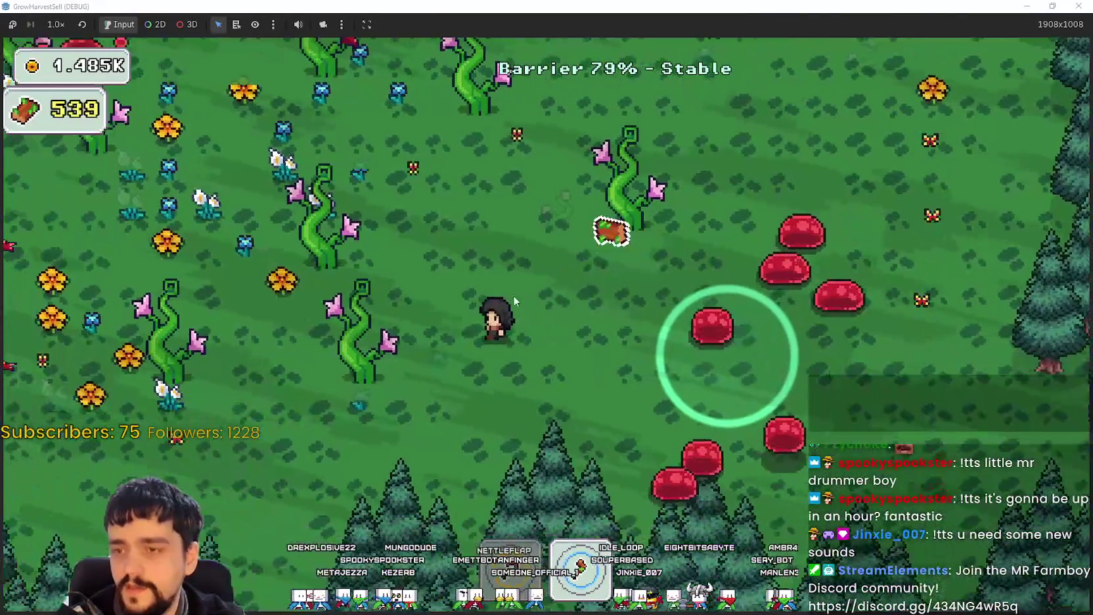
{"action": "key", "text": "a"}
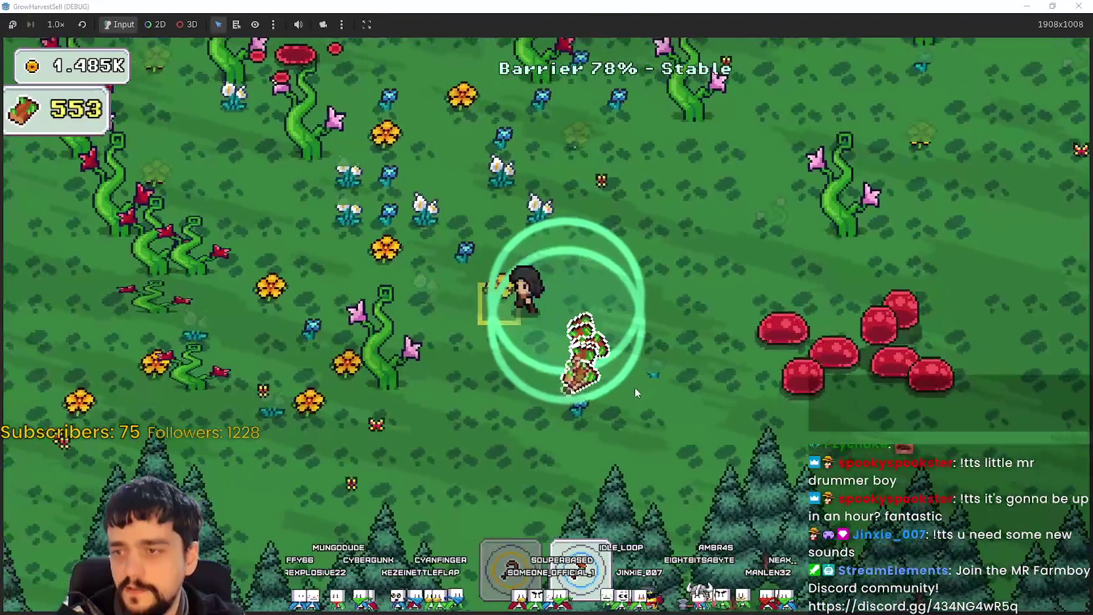
{"action": "key", "text": "w"}
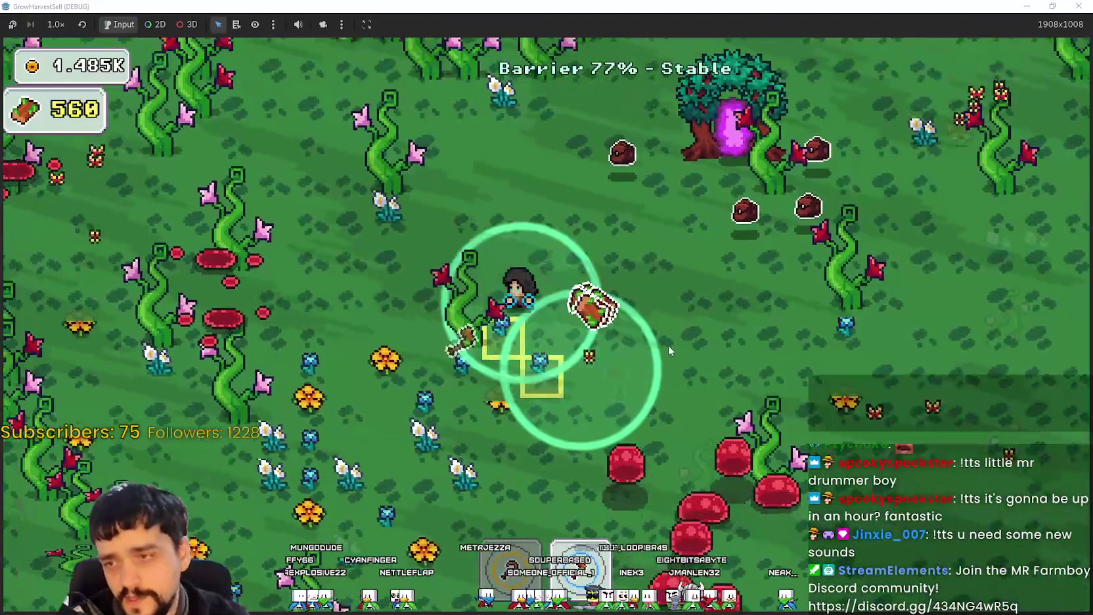
{"action": "key", "text": "w"}
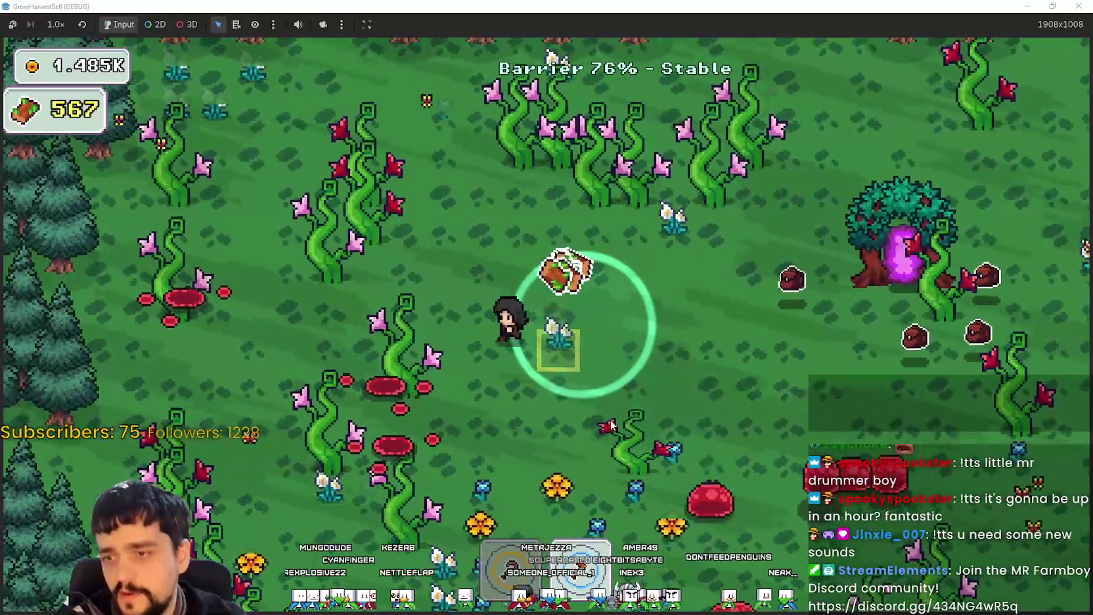
Keep harvesting along the treeline, flower fields and vine clusters.
{"action": "key", "text": "s"}
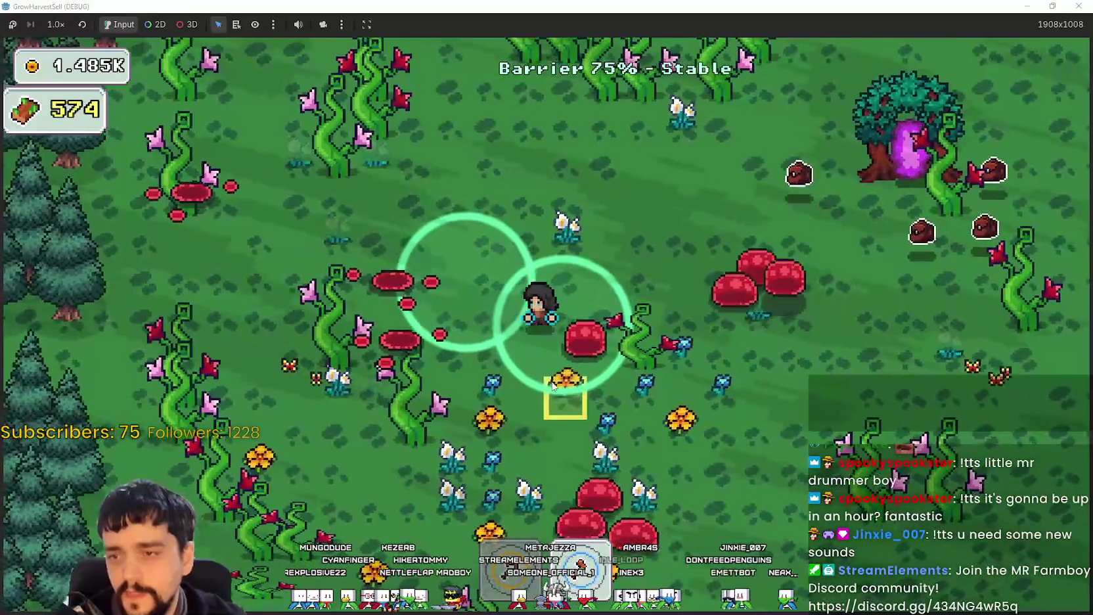
{"action": "key", "text": "a"}
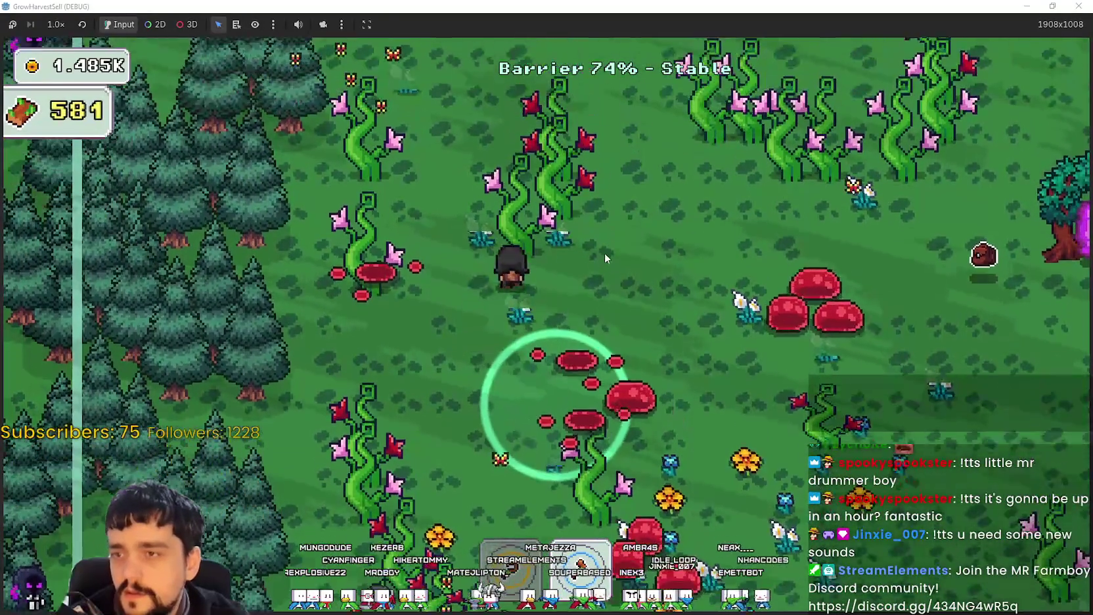
{"action": "key", "text": "w"}
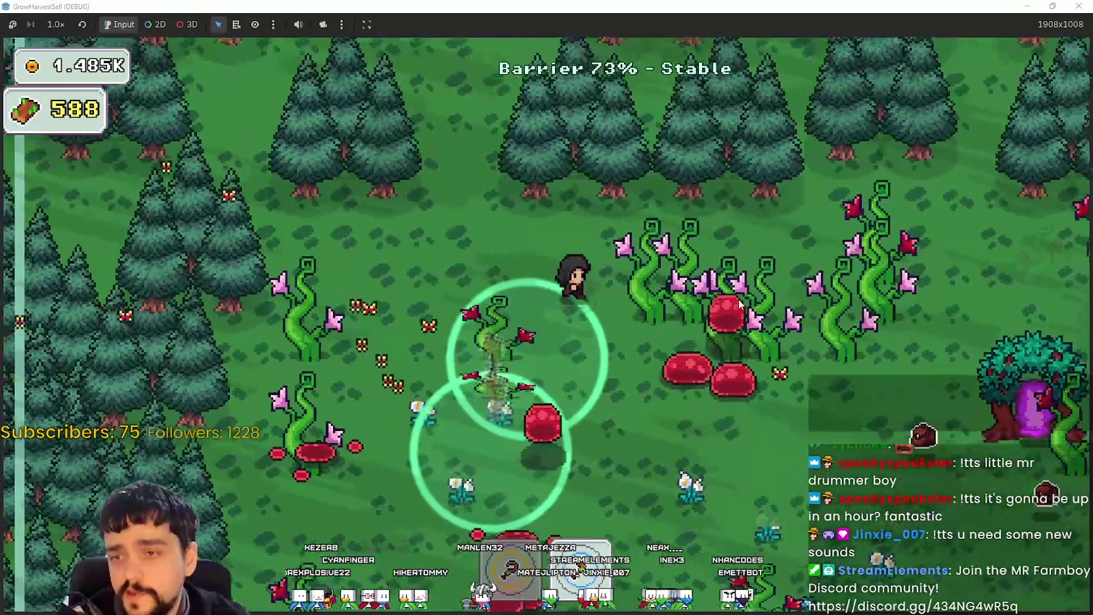
{"action": "key", "text": "a"}
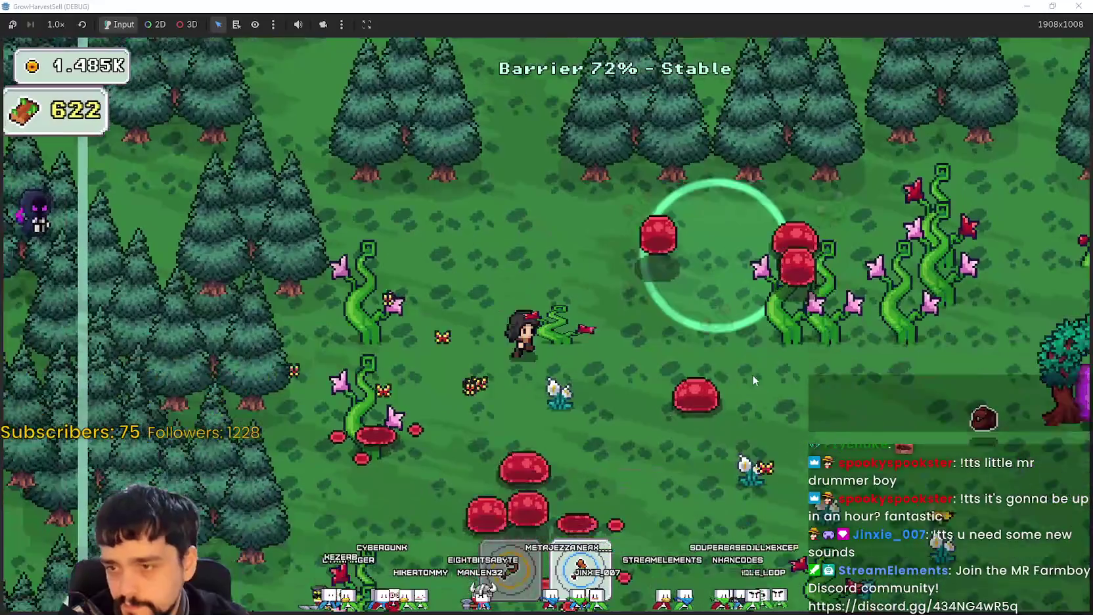
{"action": "key", "text": "s"}
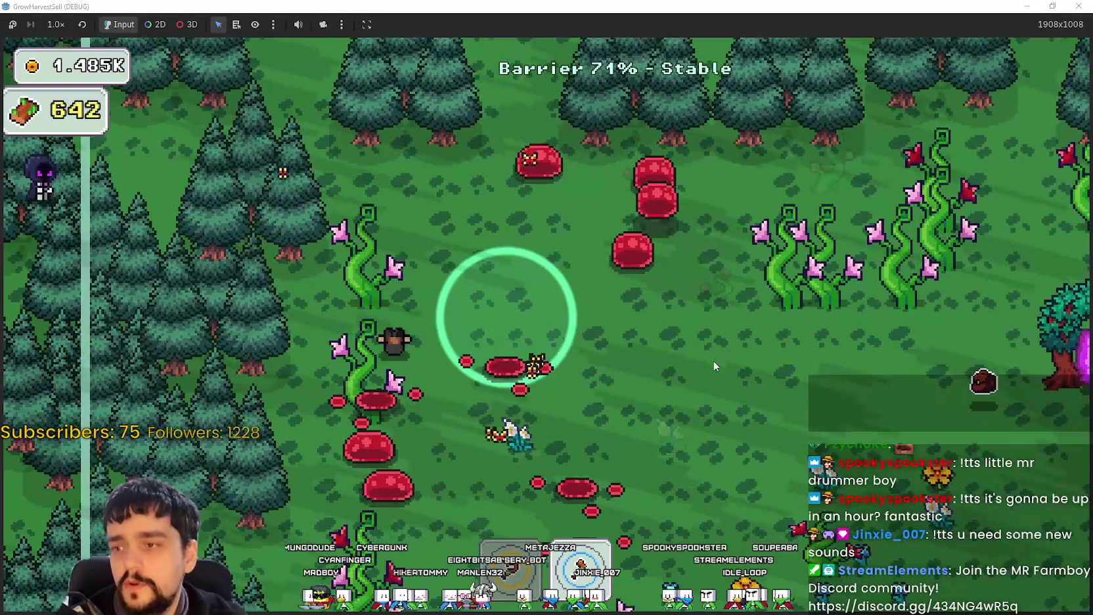
{"action": "key", "text": "s"}
{"action": "key", "text": "d"}
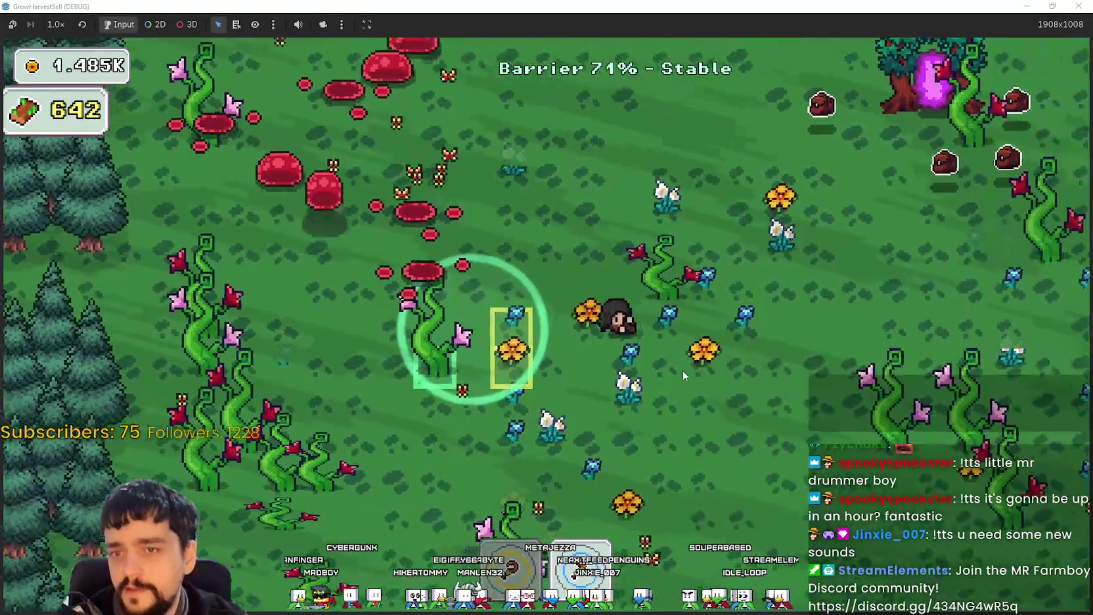
{"action": "key", "text": "d"}
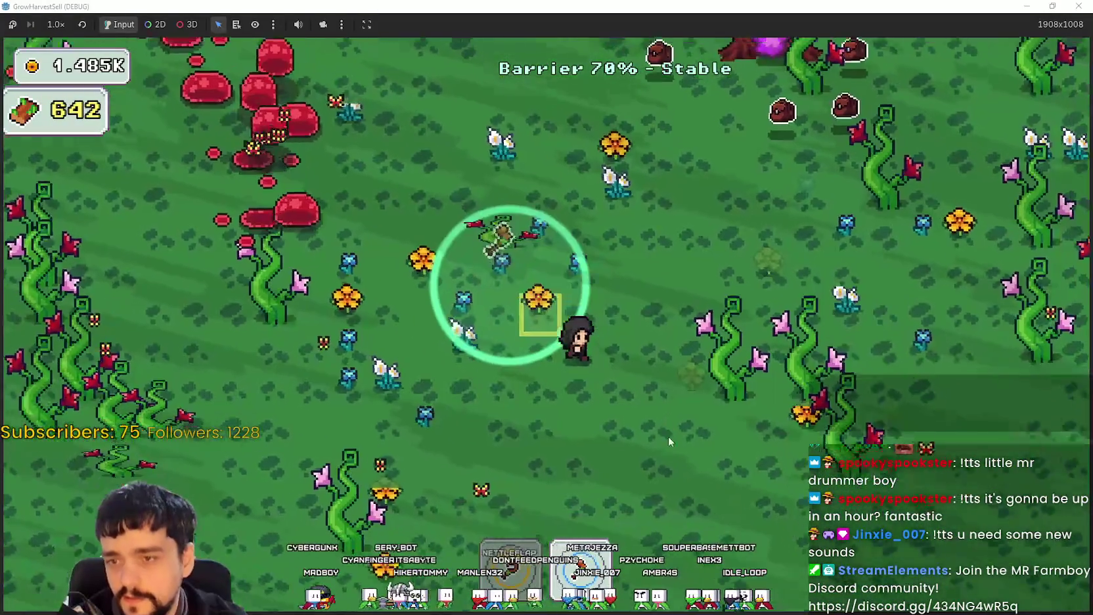
{"action": "key", "text": "s"}
{"action": "key", "text": "d"}
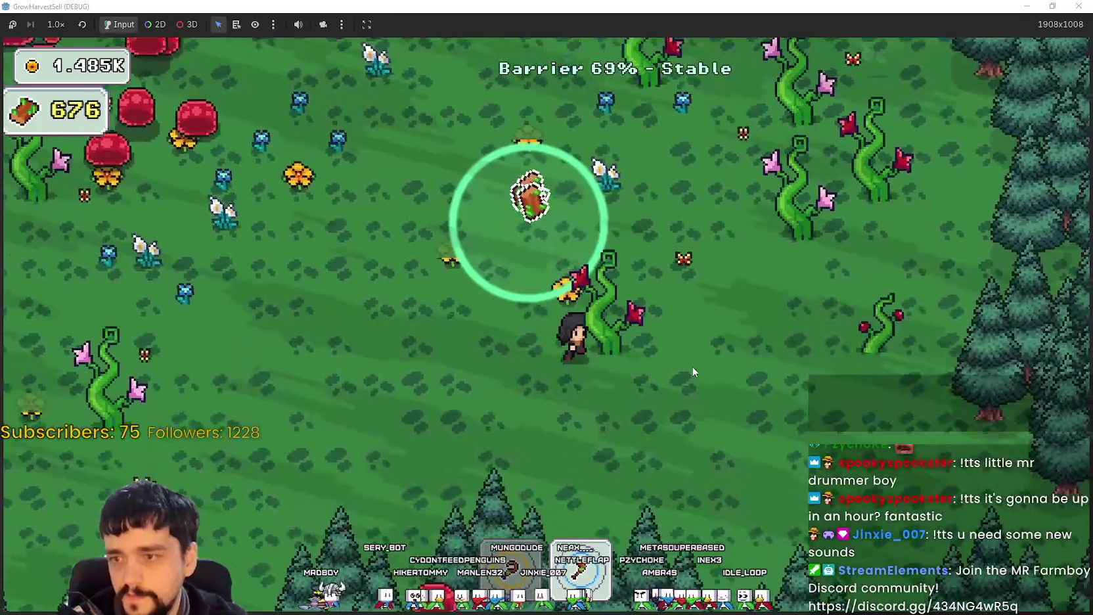
{"action": "key", "text": "w"}
{"action": "key", "text": "d"}
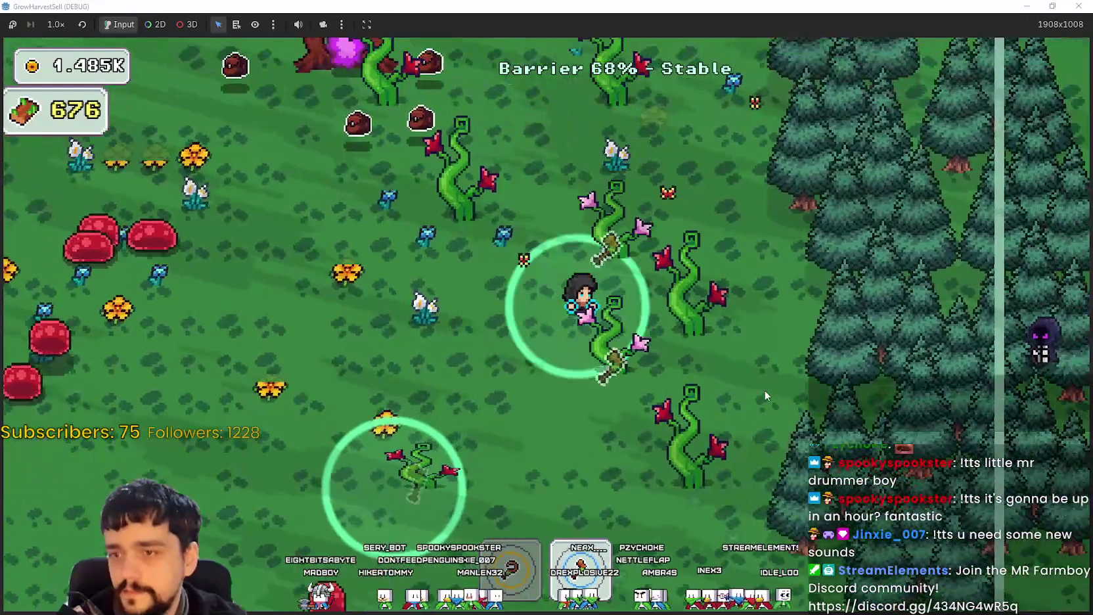
{"action": "key", "text": "s"}
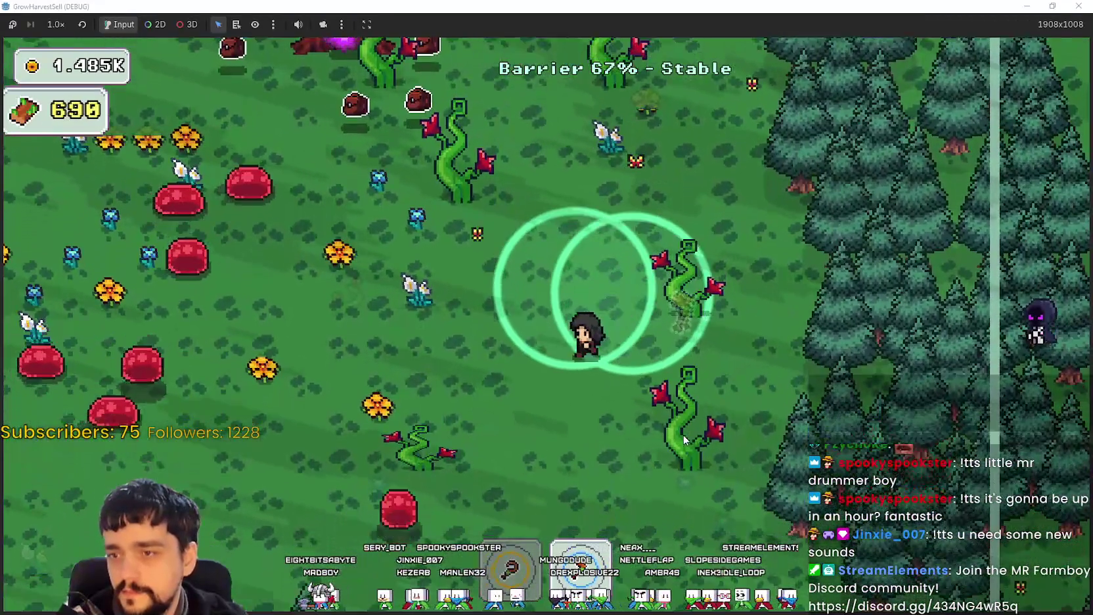
{"action": "key", "text": "a"}
{"action": "key", "text": "d"}
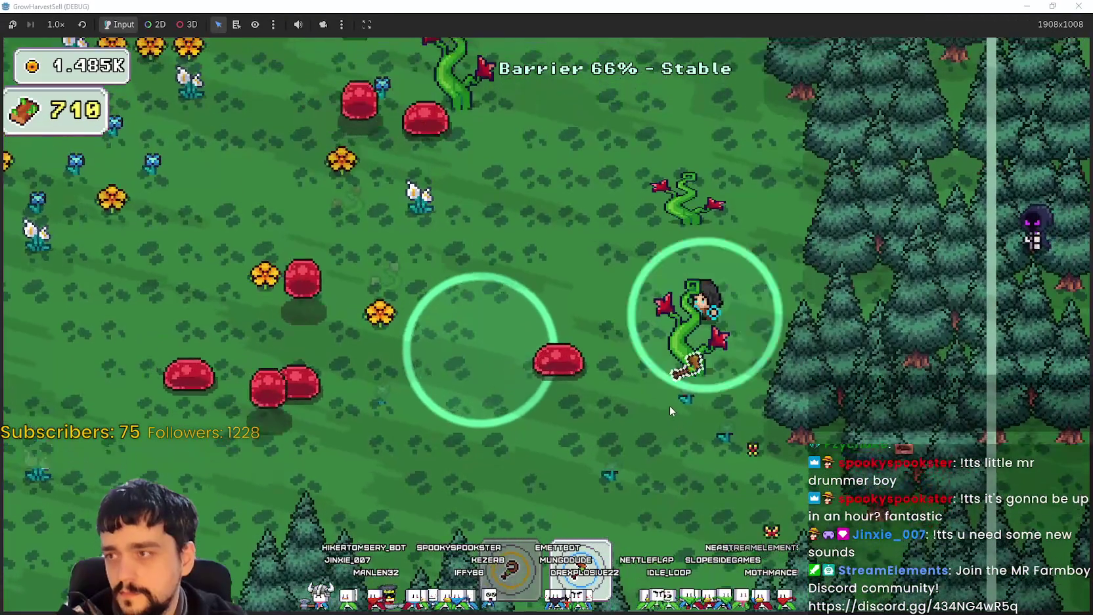
{"action": "key", "text": "w"}
{"action": "key", "text": "a"}
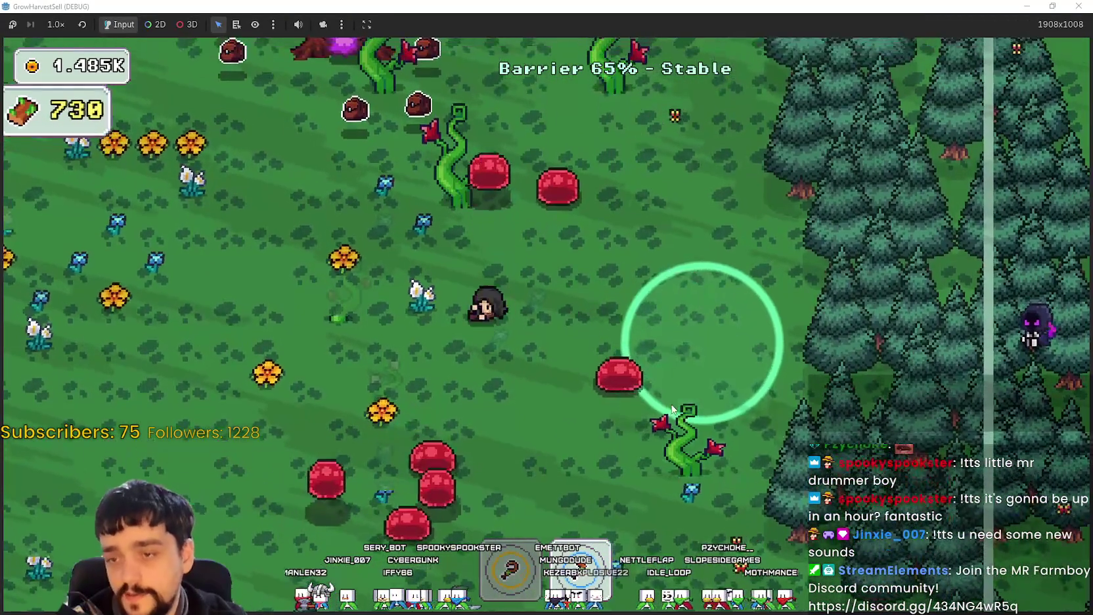
{"action": "key", "text": "a"}
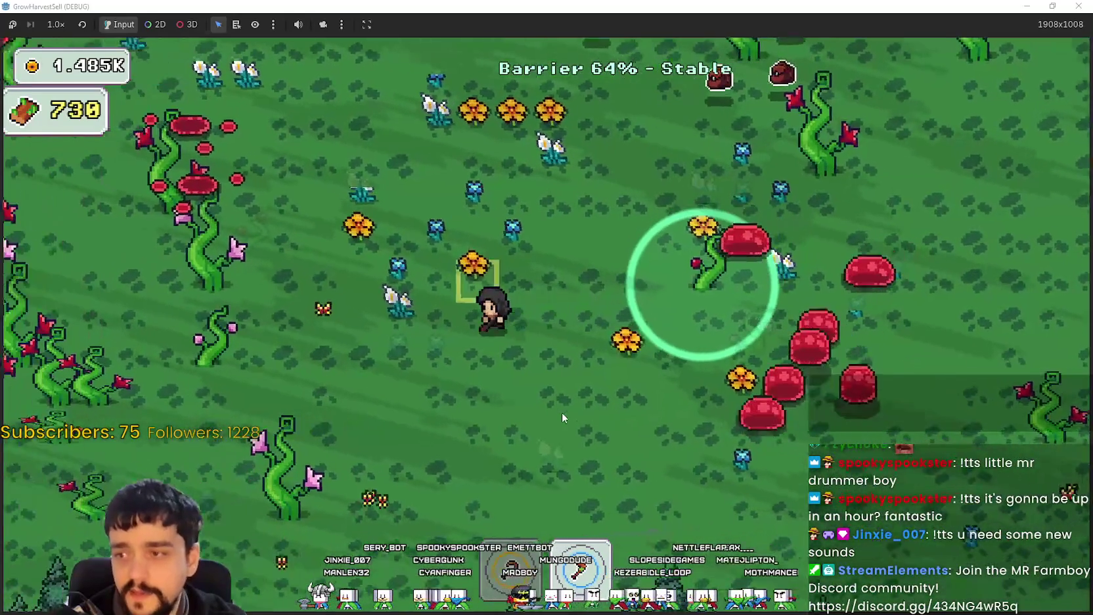
{"action": "key", "text": "a"}
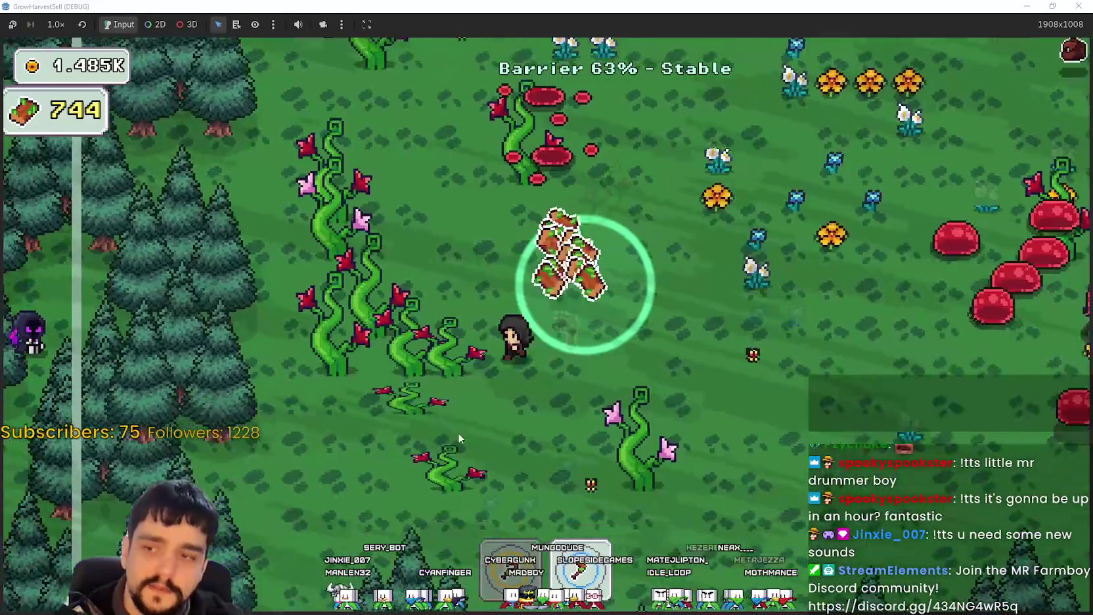
{"action": "key", "text": "w"}
{"action": "key", "text": "a"}
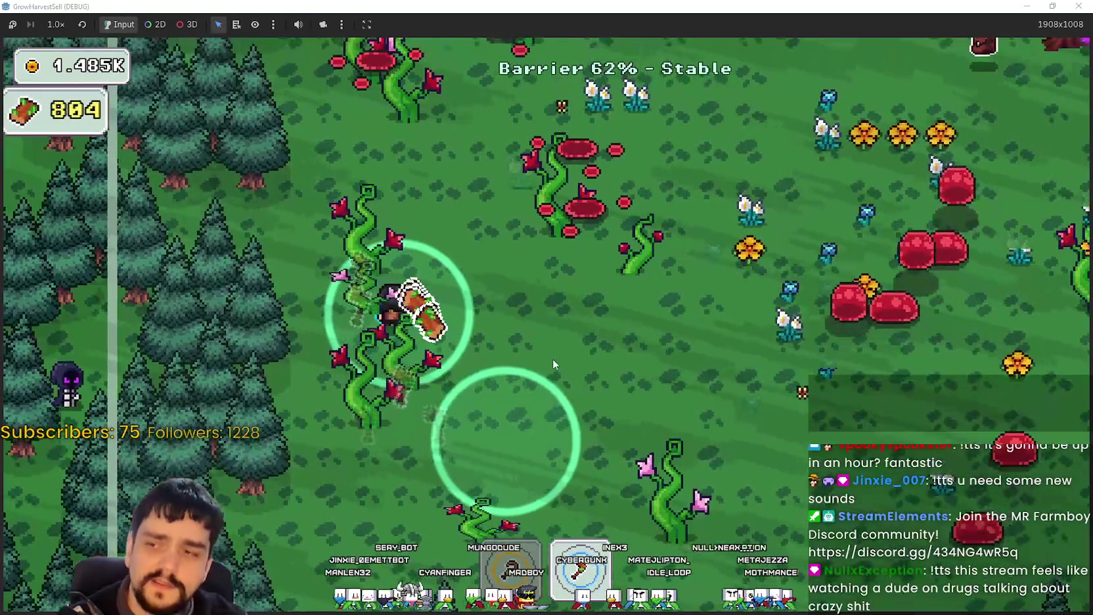
{"action": "key", "text": "w"}
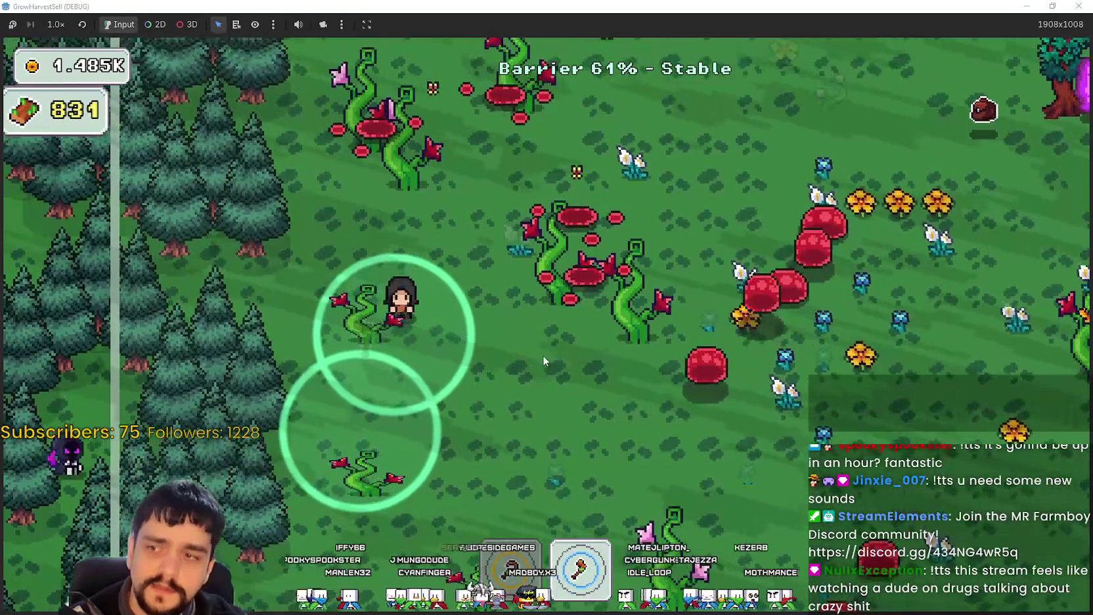
{"action": "key", "text": "s"}
{"action": "key", "text": "s"}
{"action": "key", "text": "d"}
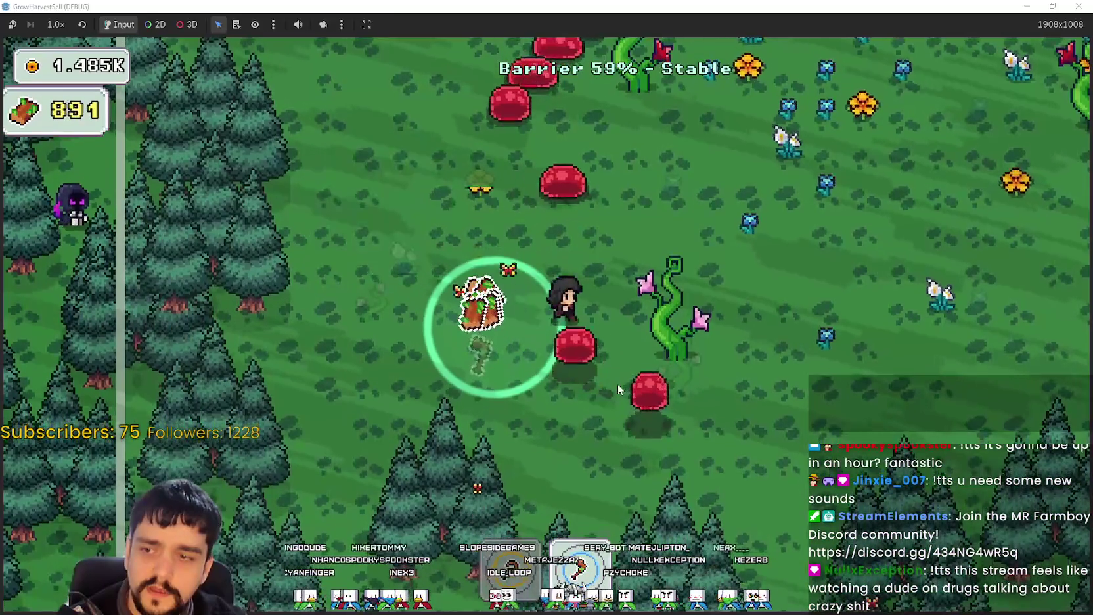
{"action": "key", "text": "w"}
{"action": "key", "text": "d"}
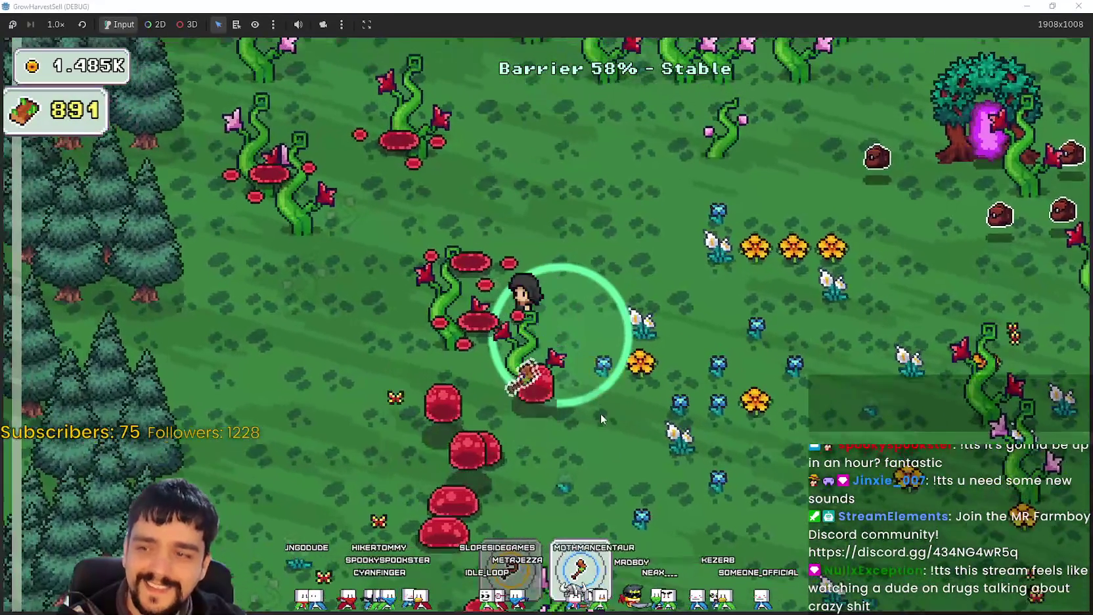
{"action": "key", "text": "a"}
{"action": "key", "text": "w"}
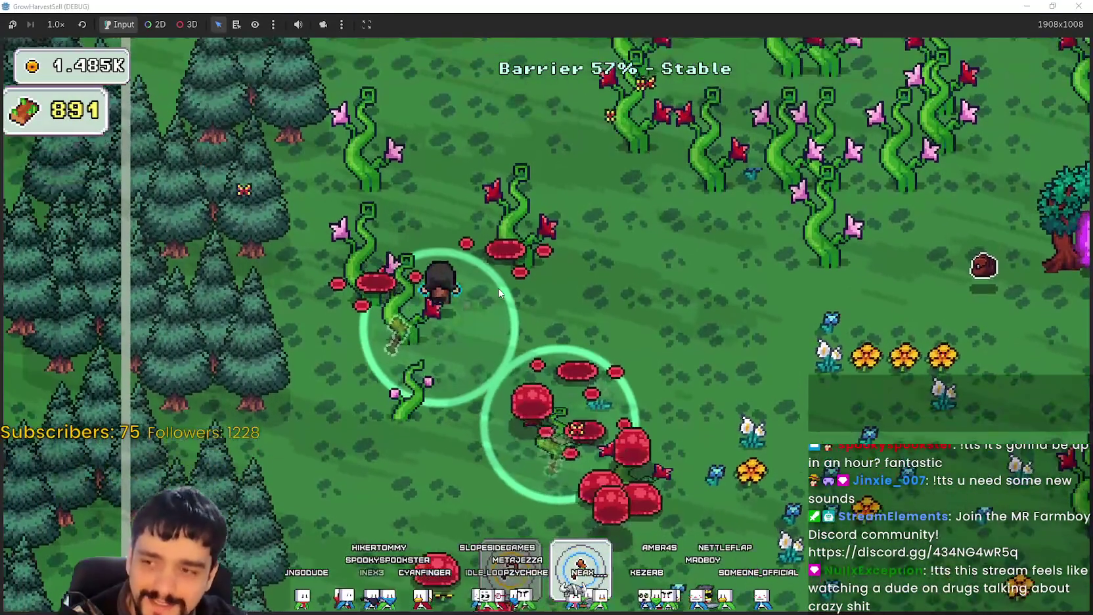
{"action": "key", "text": "w"}
{"action": "key", "text": "a"}
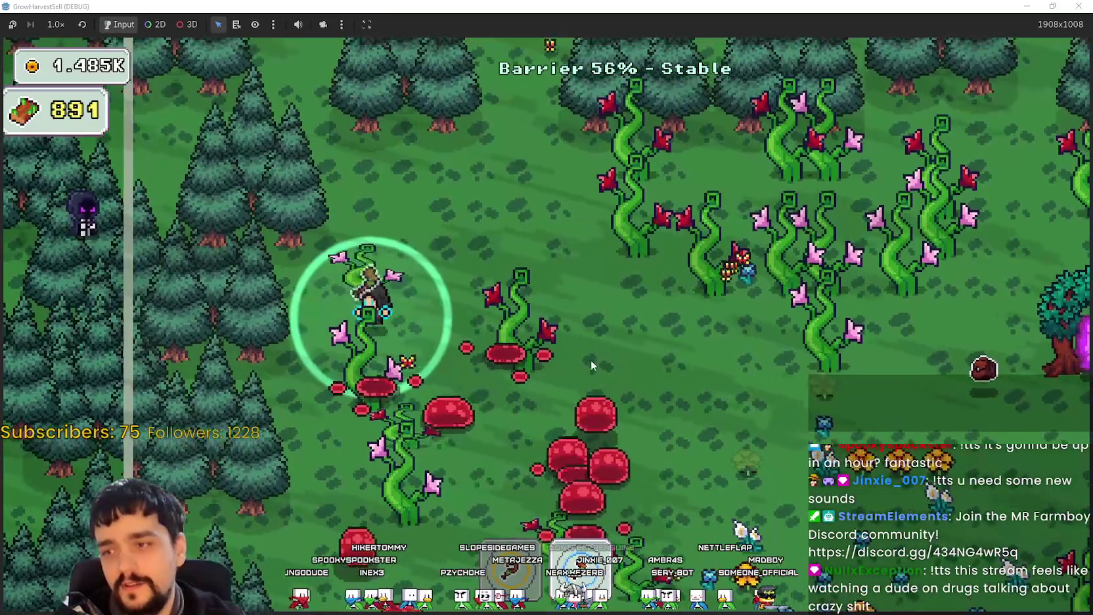
{"action": "key", "text": "d"}
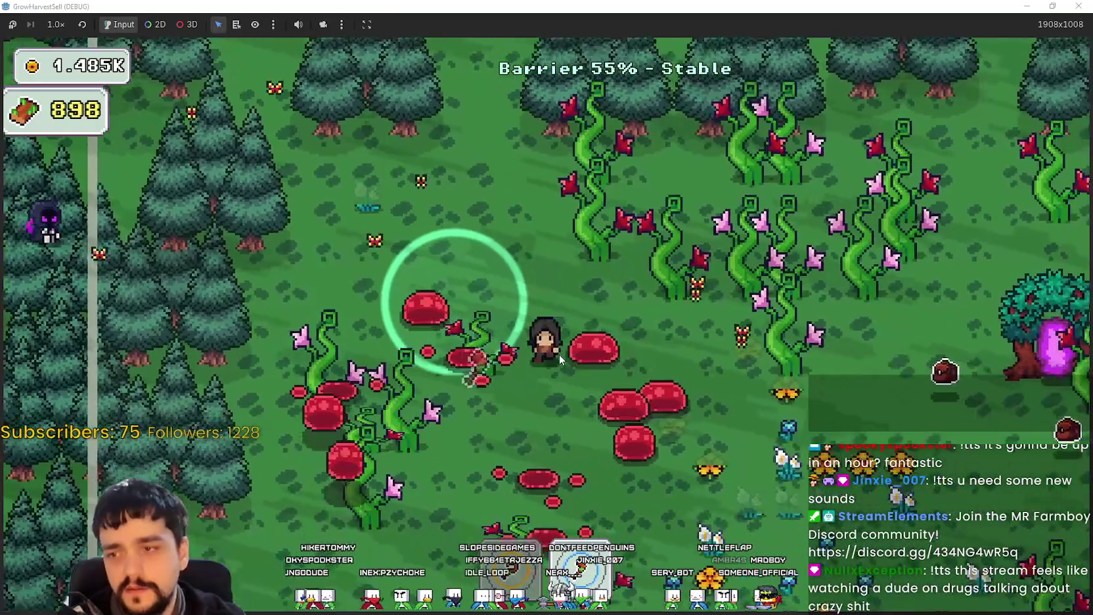
{"action": "key", "text": "s"}
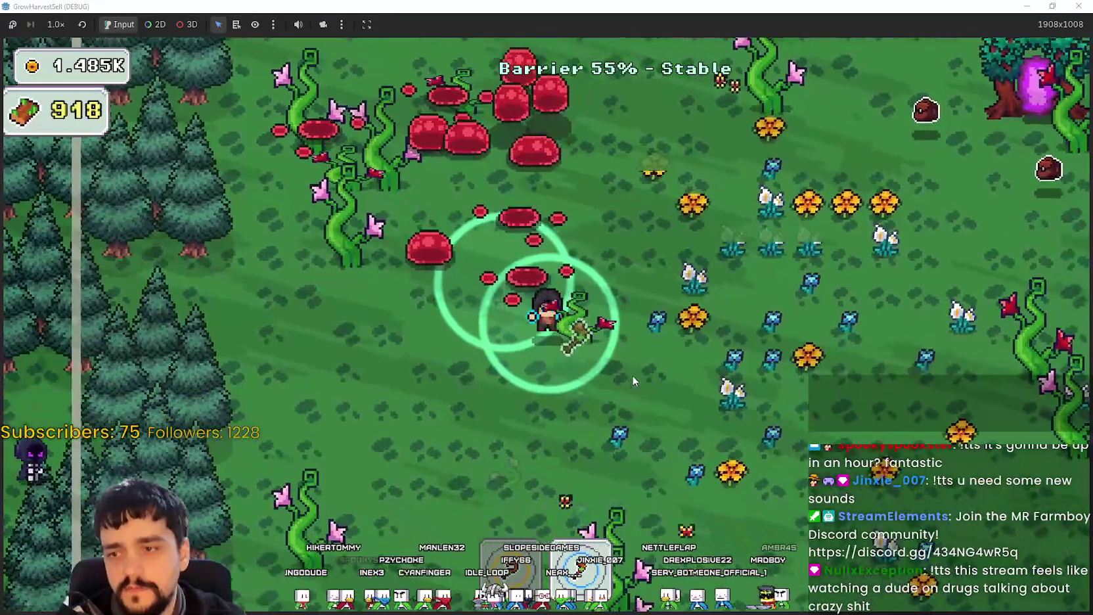
{"action": "key", "text": "a"}
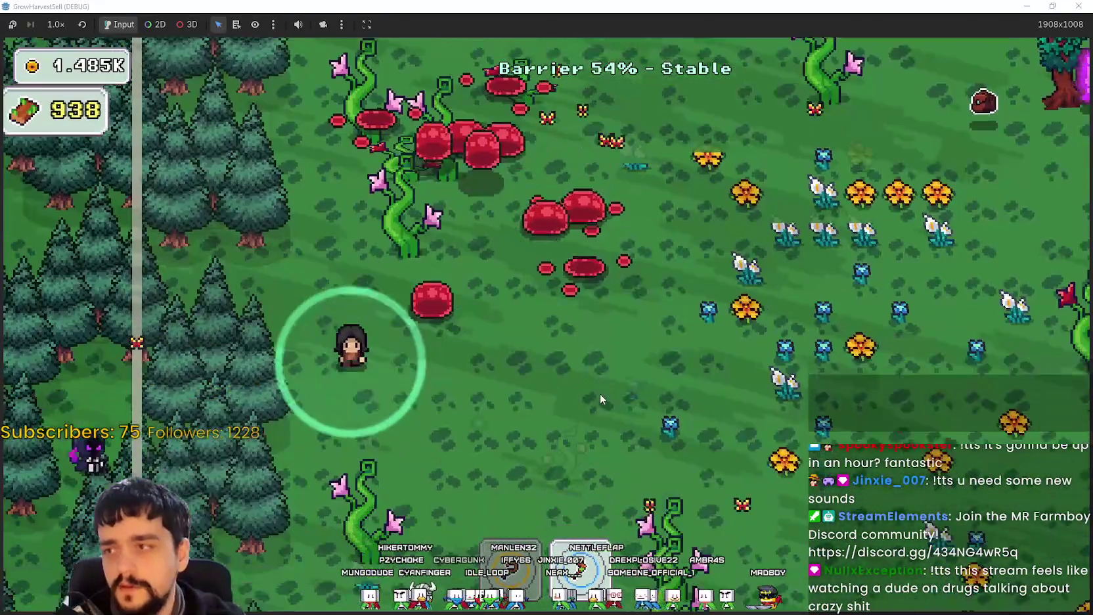
{"action": "key", "text": "d"}
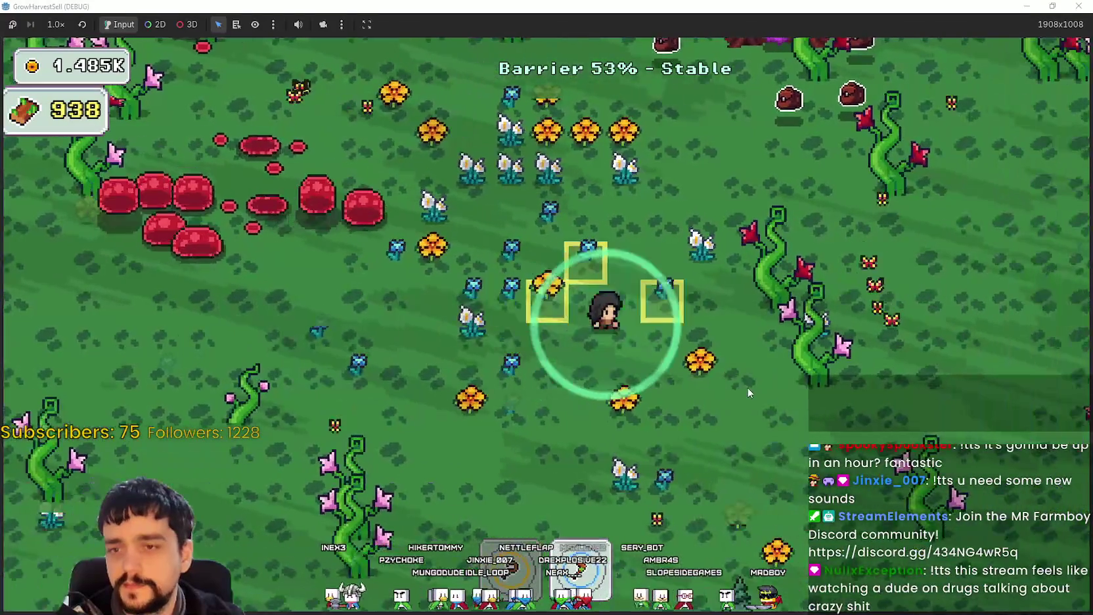
{"action": "key", "text": "d"}
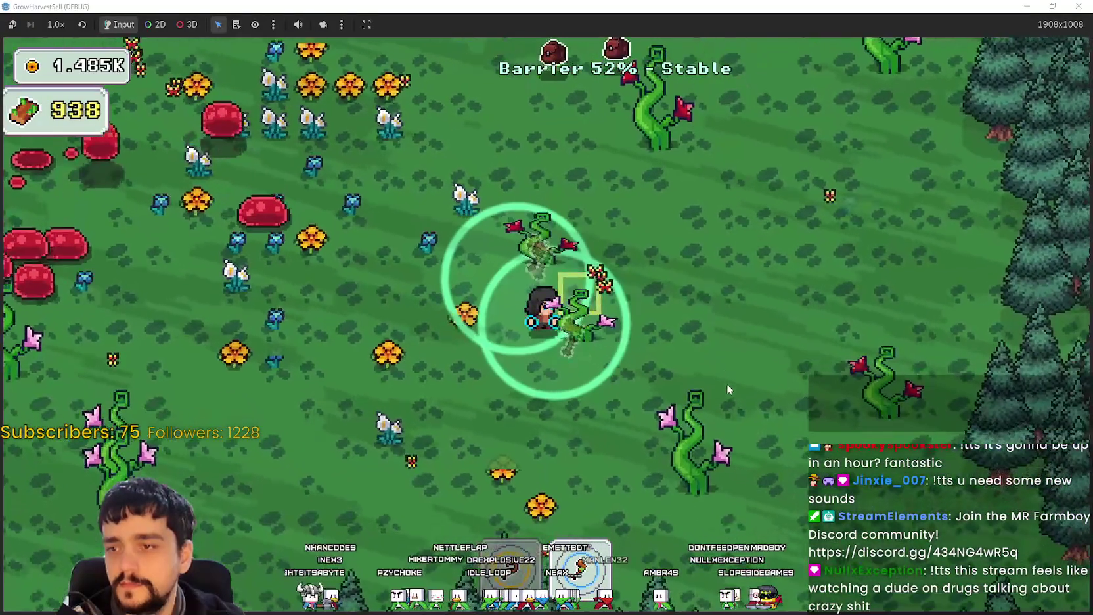
{"action": "key", "text": "w"}
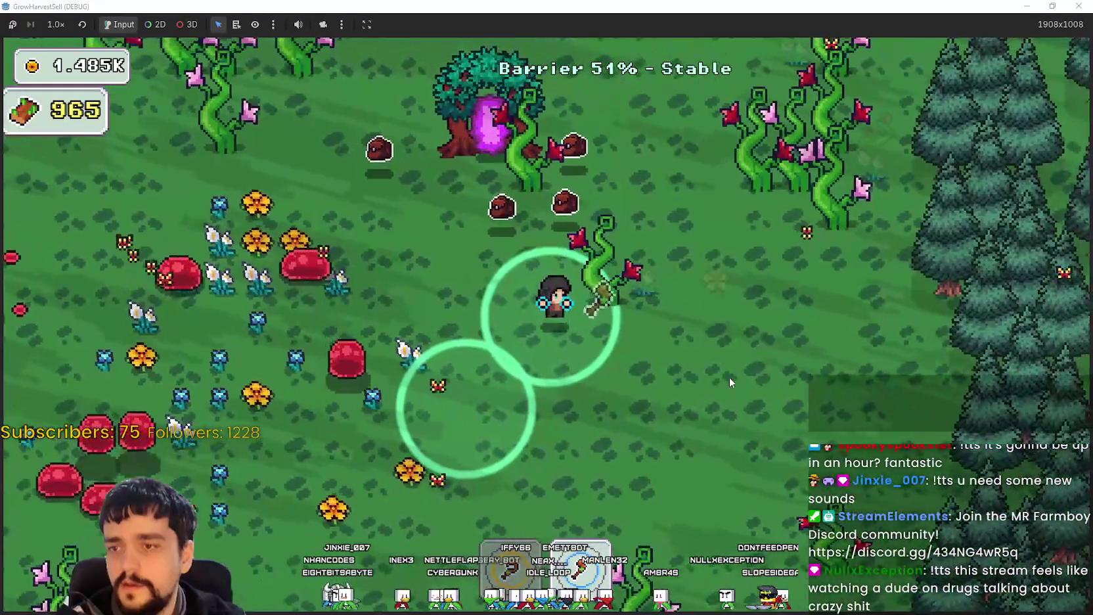
Collect the last plants to reach 985 wood and return to the village.
{"action": "key", "text": "d"}
{"action": "key", "text": "w"}
{"action": "key", "text": "a"}
{"action": "key", "text": "e"}
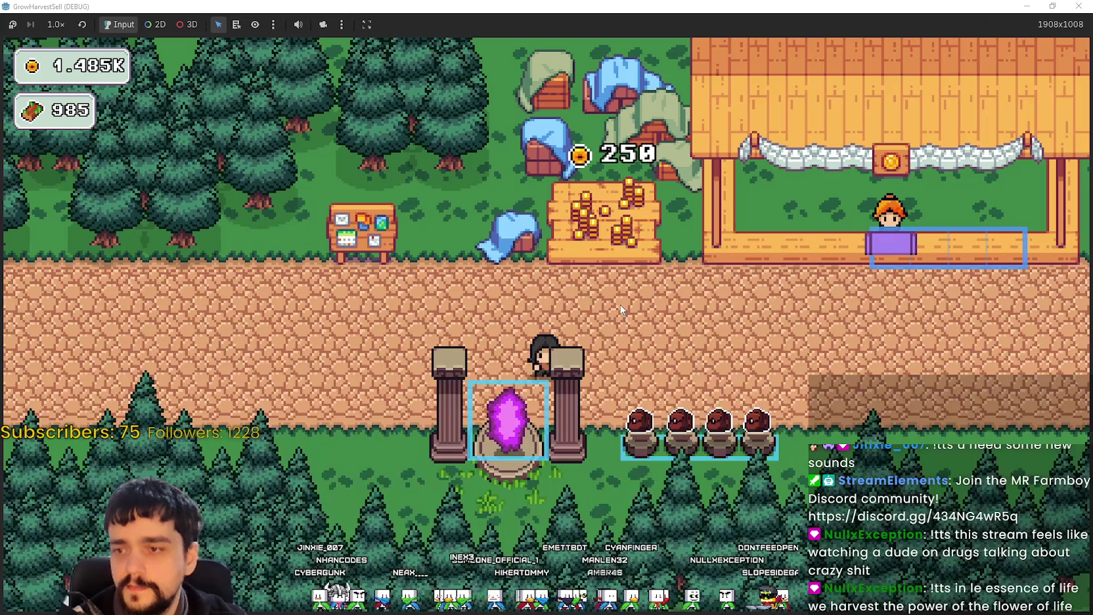
Walk past the crystal pillar to the skill-tree table and open the Prestige tree.
{"action": "key", "text": "d"}
{"action": "key", "text": "a"}
{"action": "key", "text": "a"}
{"action": "key", "text": "w"}
{"action": "key", "text": "e"}
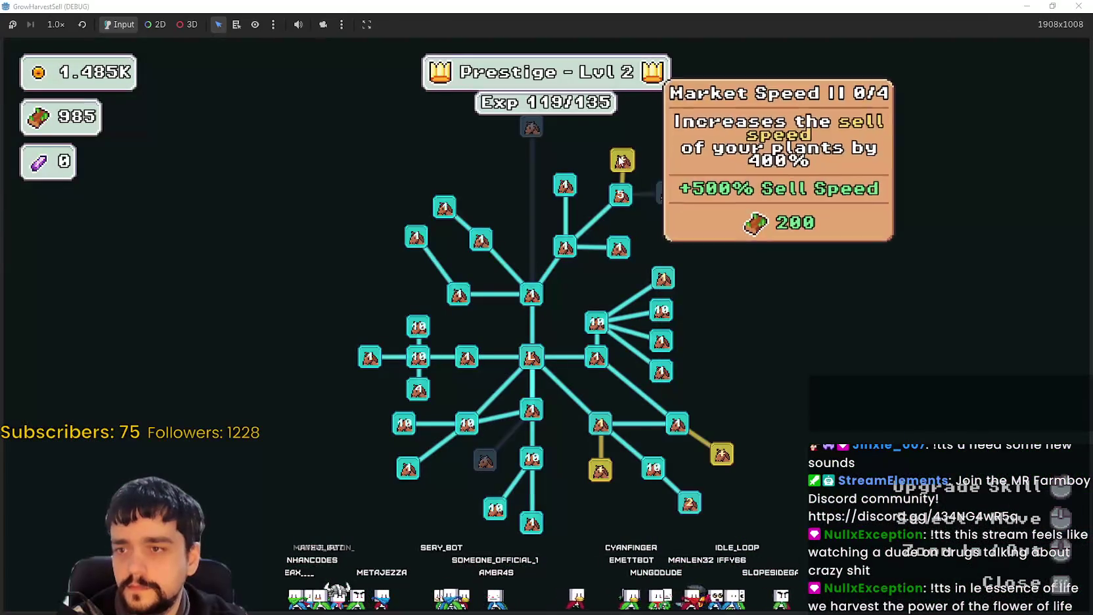
Upgrade Market Speed II to 4/4, leaving 185 wood, and close the tree.
{"action": "scroll", "coordinate": [722, 151], "scroll_direction": "up", "scroll_amount": 2}
{"action": "left_click_drag", "start_coordinate": [720, 154], "coordinate": [750, 304]}
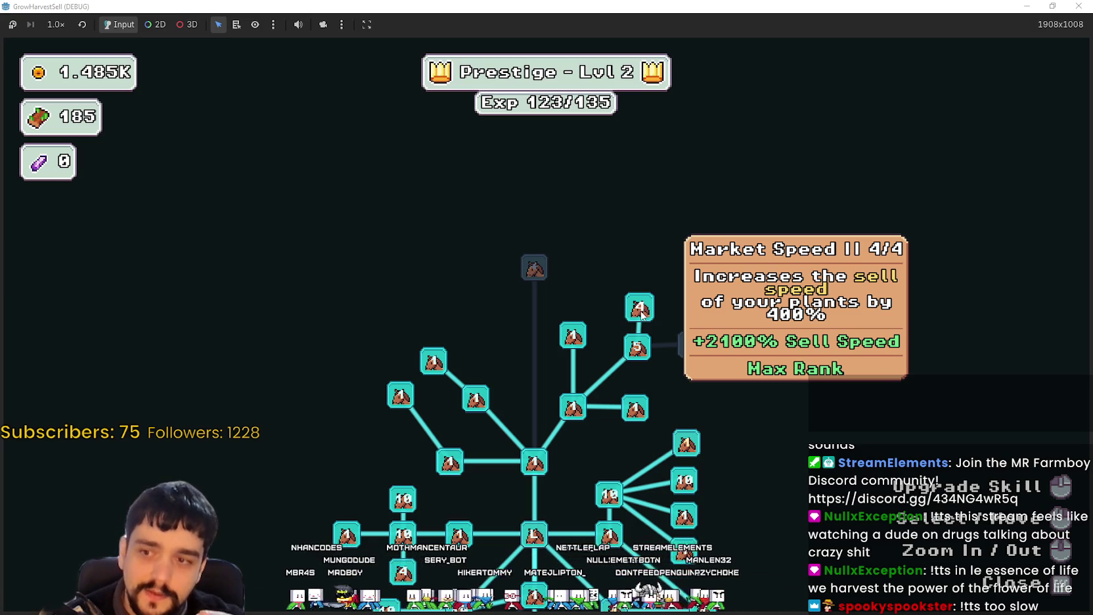
{"action": "key", "text": "Escape"}
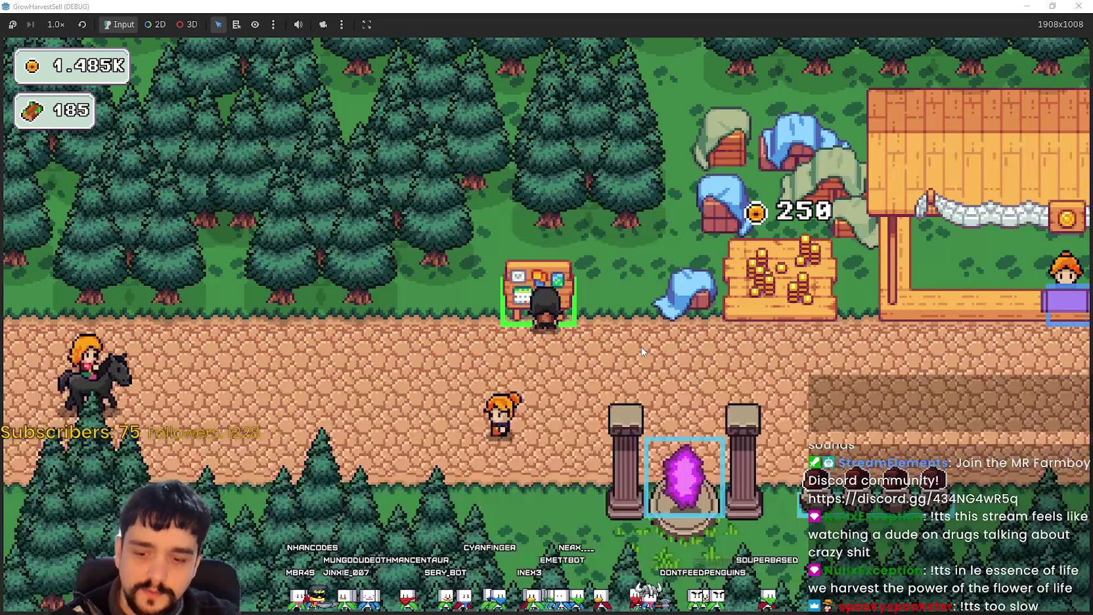
Walk onto the coin stand to collect coins, reaching 1.735K.
{"action": "key", "text": "d"}
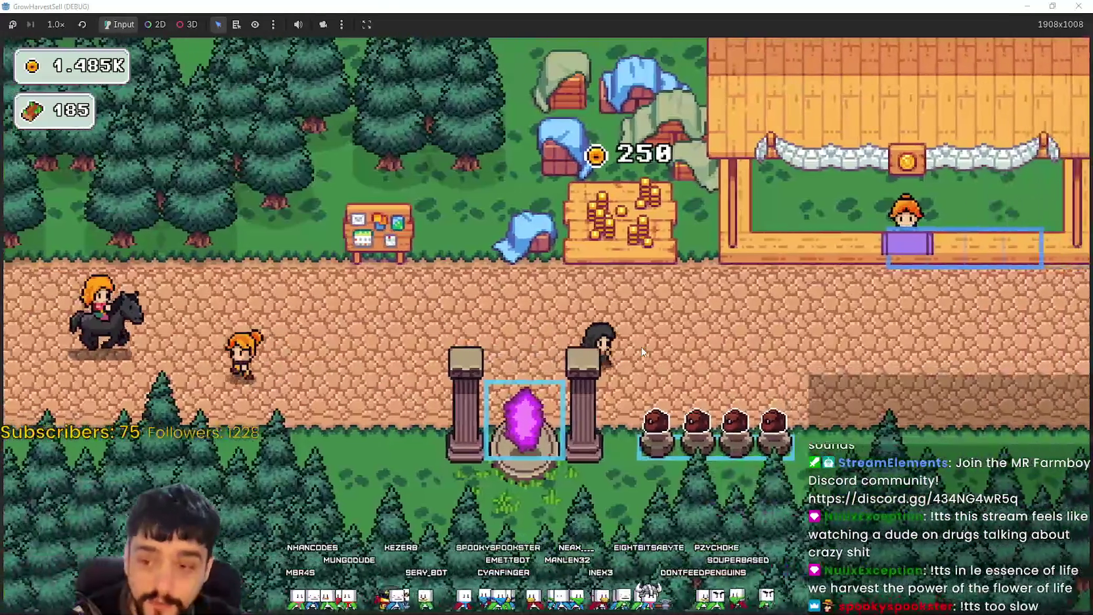
{"action": "key", "text": "a"}
{"action": "key", "text": "w"}
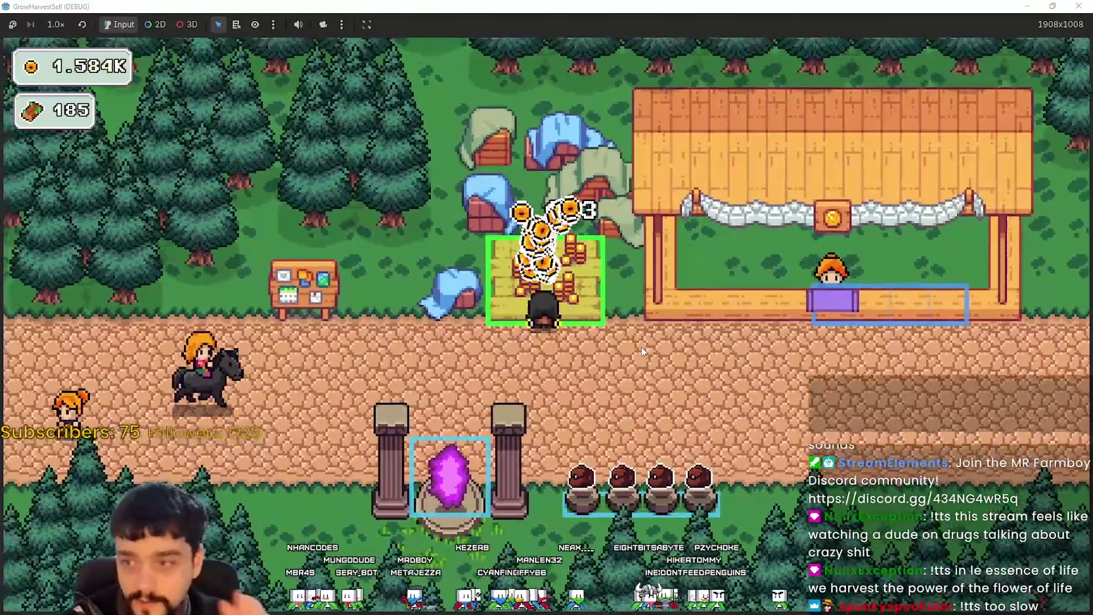
Go to the portal and start the forest_3 stage.
{"action": "key", "text": "s"}
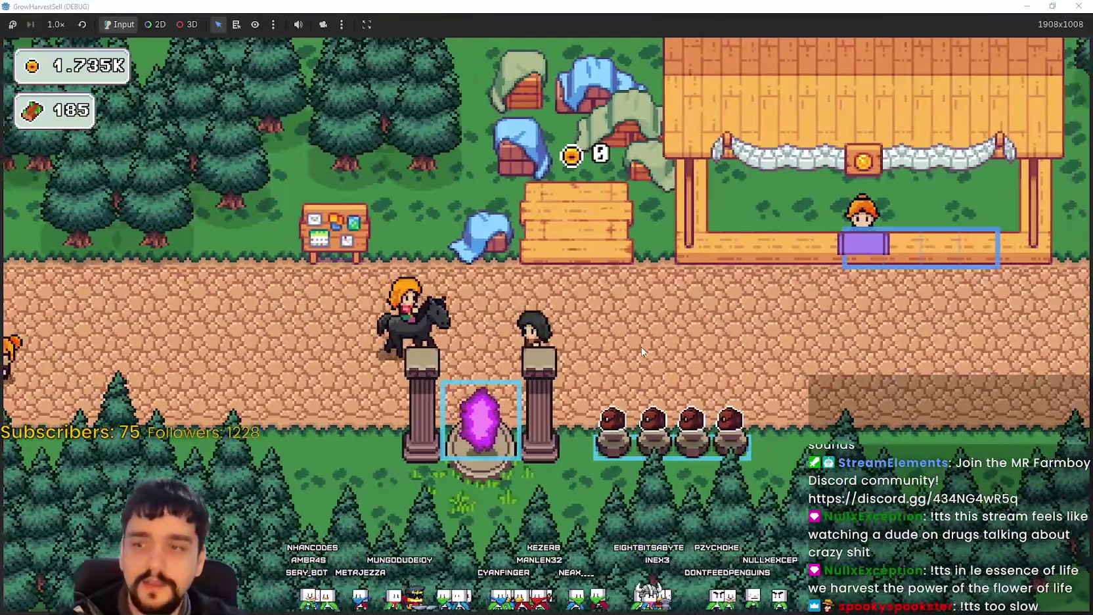
{"action": "key", "text": "a"}
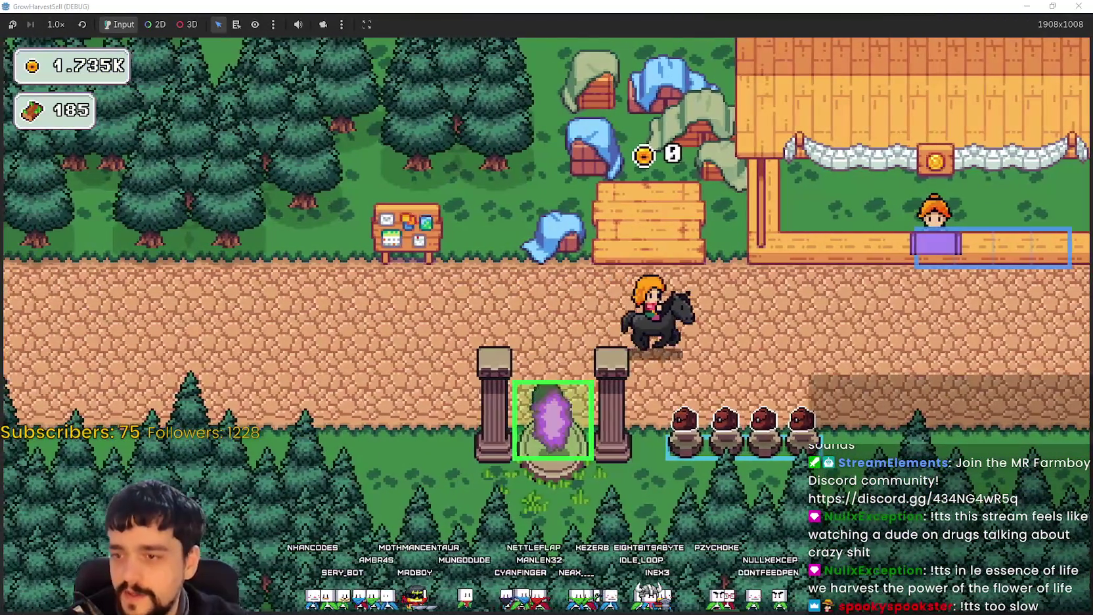
{"action": "key", "text": "e"}
{"action": "left_click", "coordinate": [249, 526]}
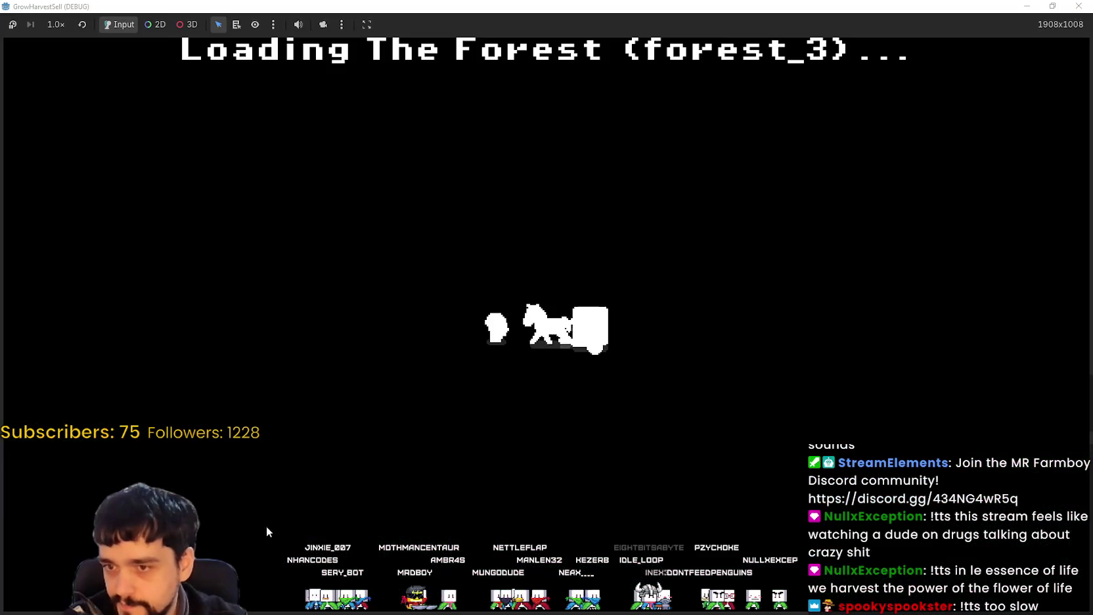
Walk into the forest and harvest the vines and plants across the clearing.
{"action": "key", "text": "w"}
{"action": "key", "text": "a"}
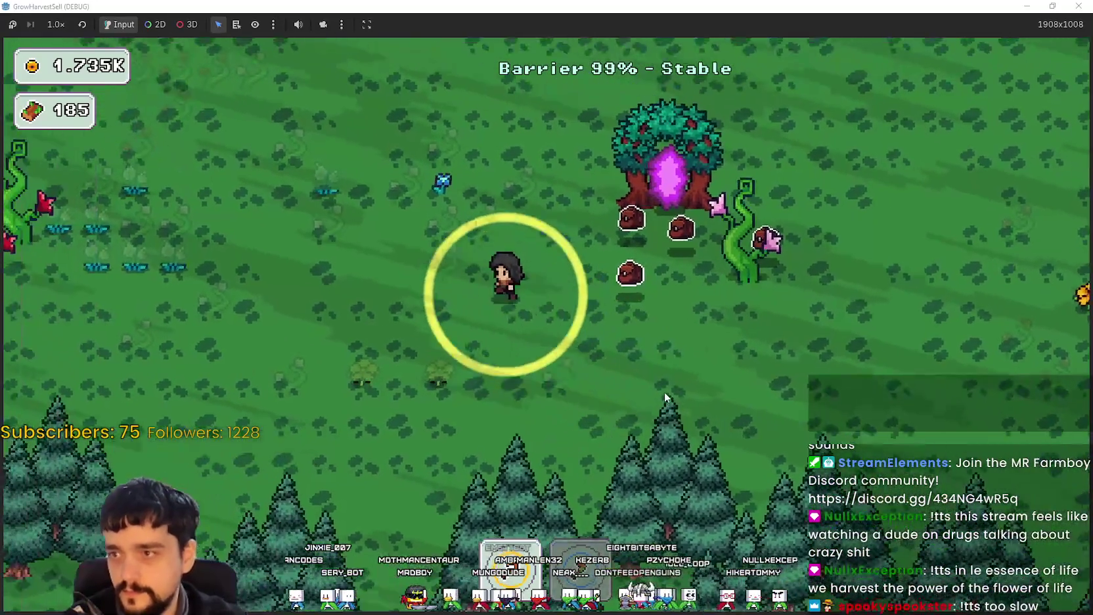
{"action": "key", "text": "a"}
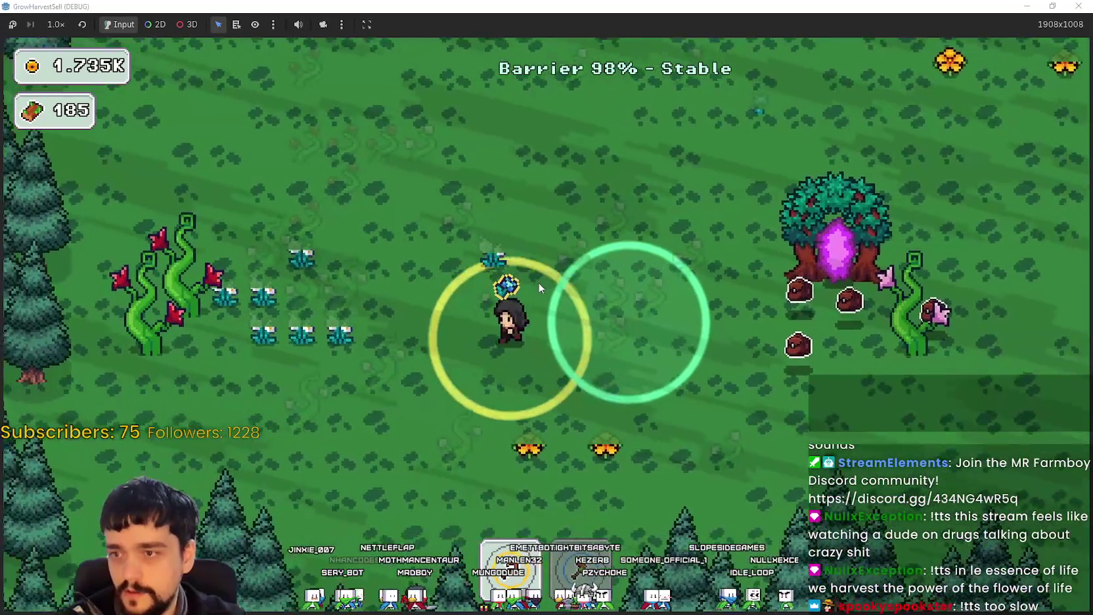
{"action": "key", "text": "a"}
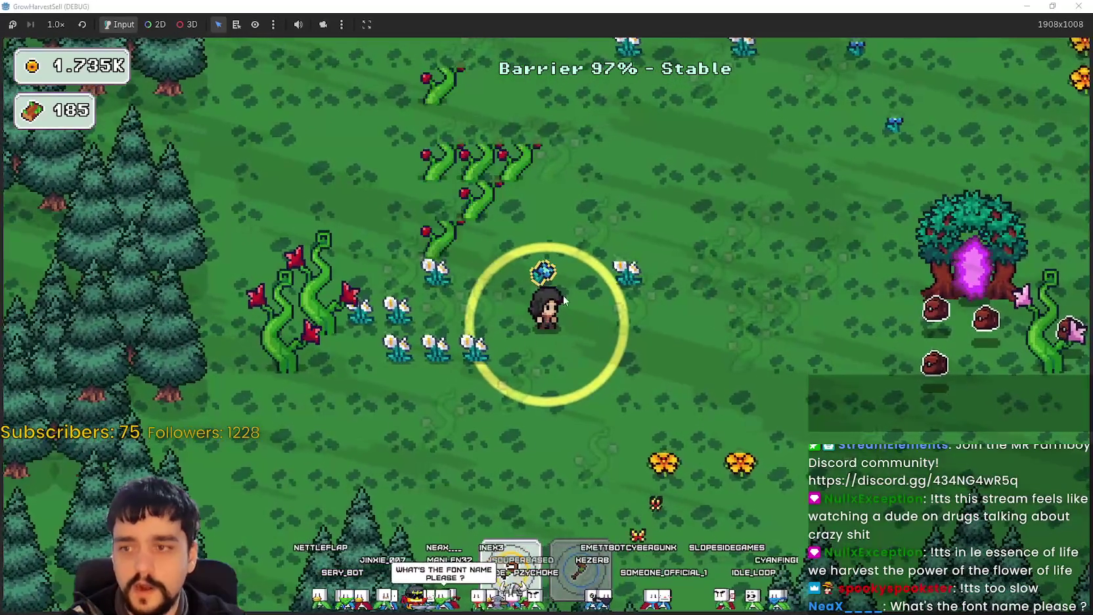
{"action": "key", "text": "w"}
{"action": "key", "text": "s"}
{"action": "key", "text": "a"}
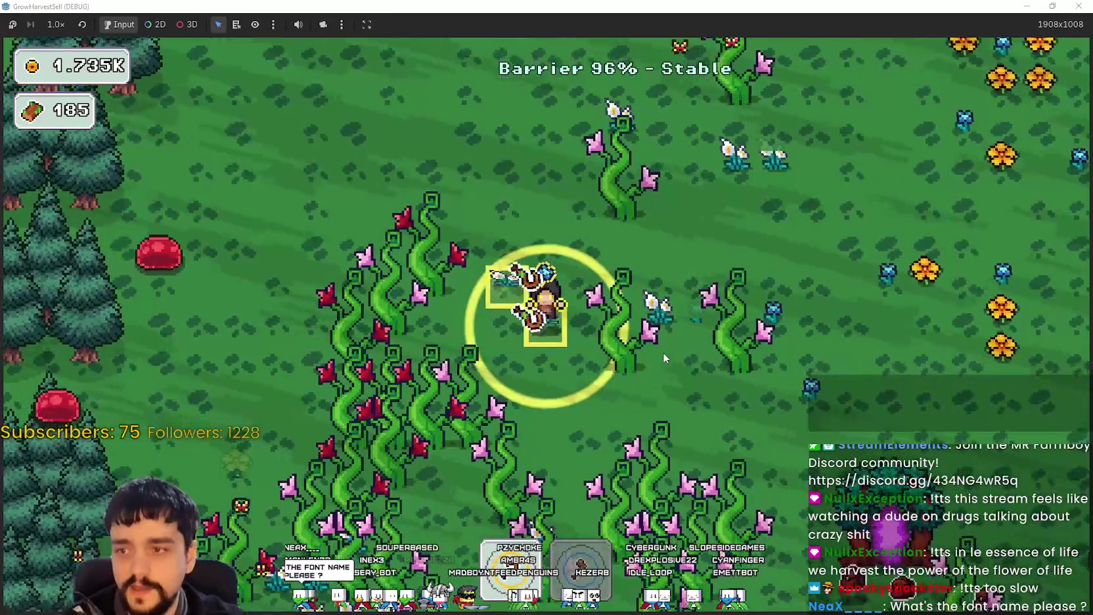
{"action": "key", "text": "d"}
{"action": "key", "text": "d"}
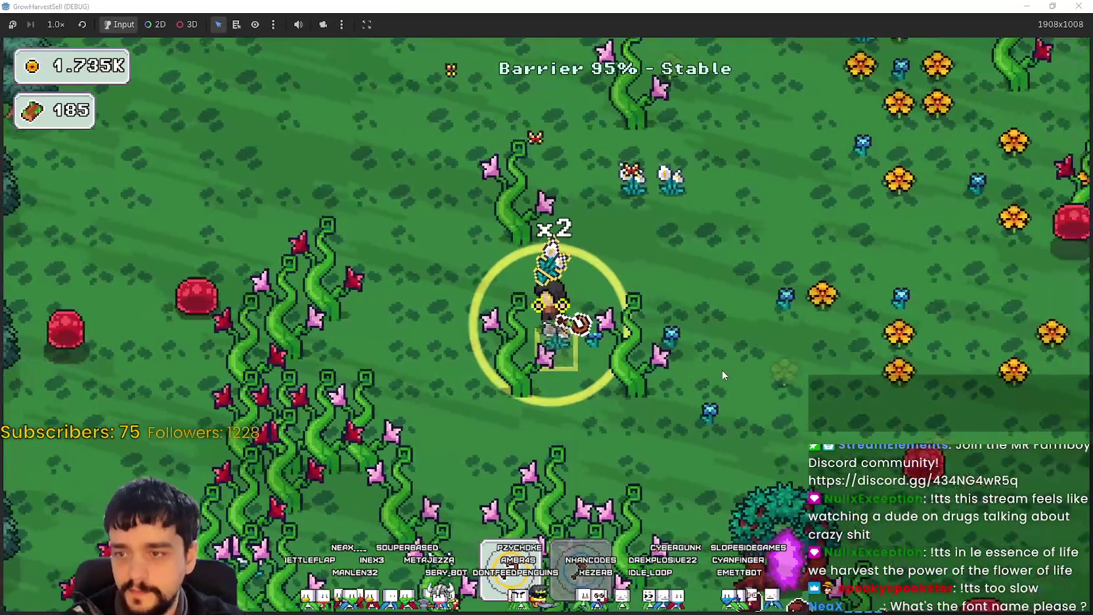
{"action": "key", "text": "s"}
{"action": "key", "text": "d"}
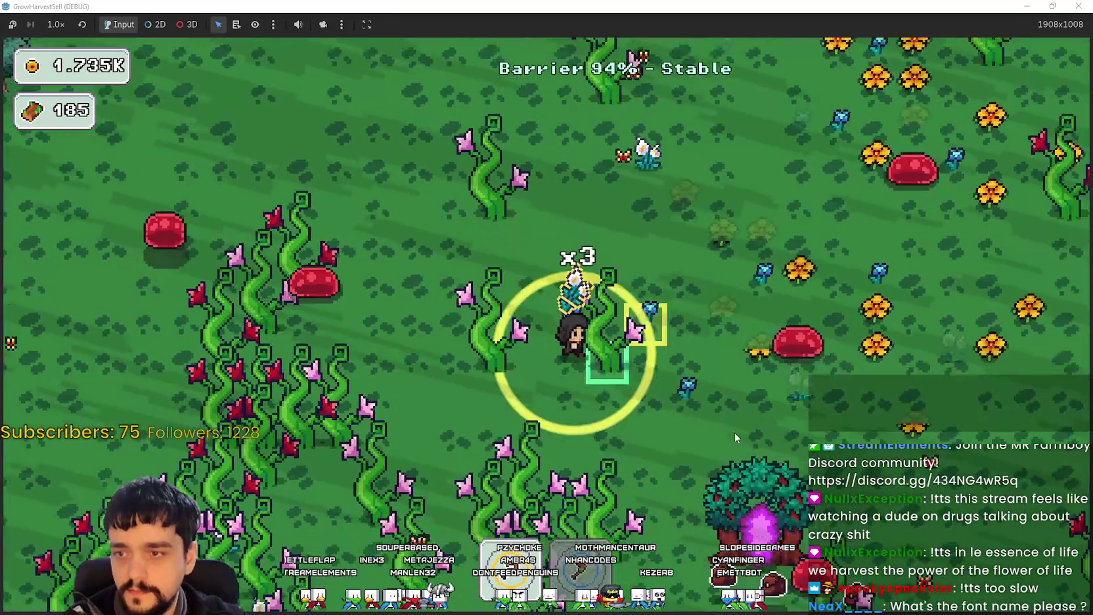
Harvest the flower patch, plants around the portal tree, and the pink vines.
{"action": "key", "text": "w"}
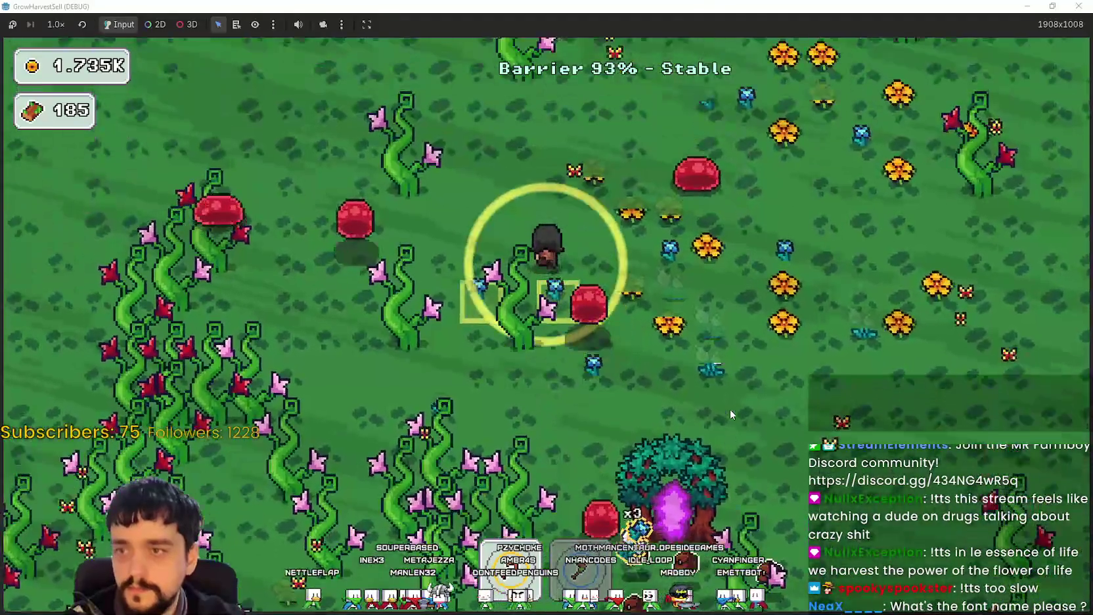
{"action": "key", "text": "d"}
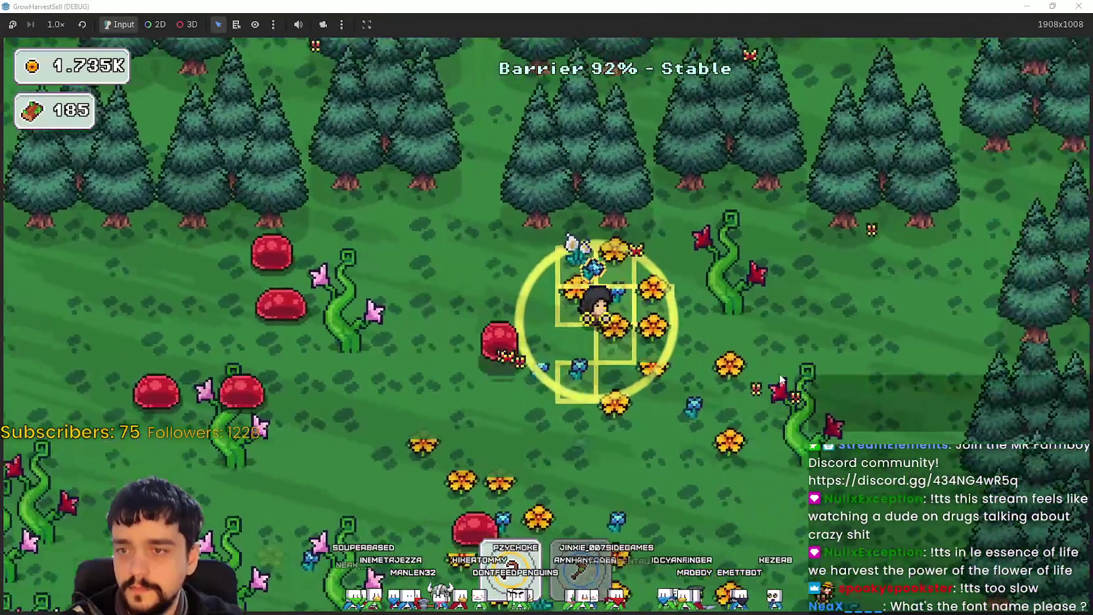
{"action": "key", "text": "s"}
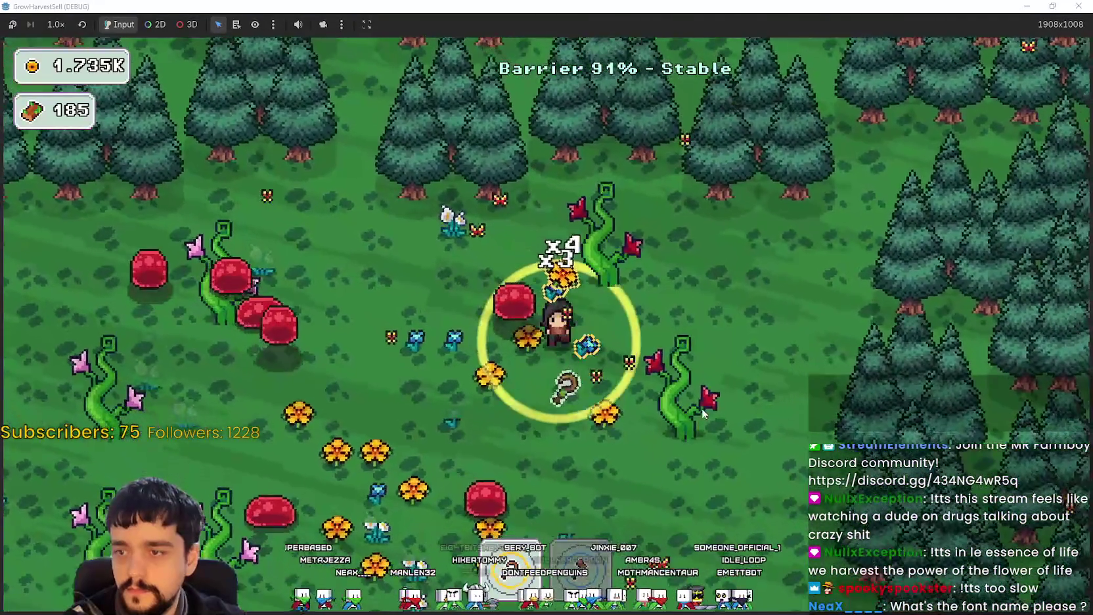
{"action": "key", "text": "a"}
{"action": "key", "text": "s"}
{"action": "key", "text": "a"}
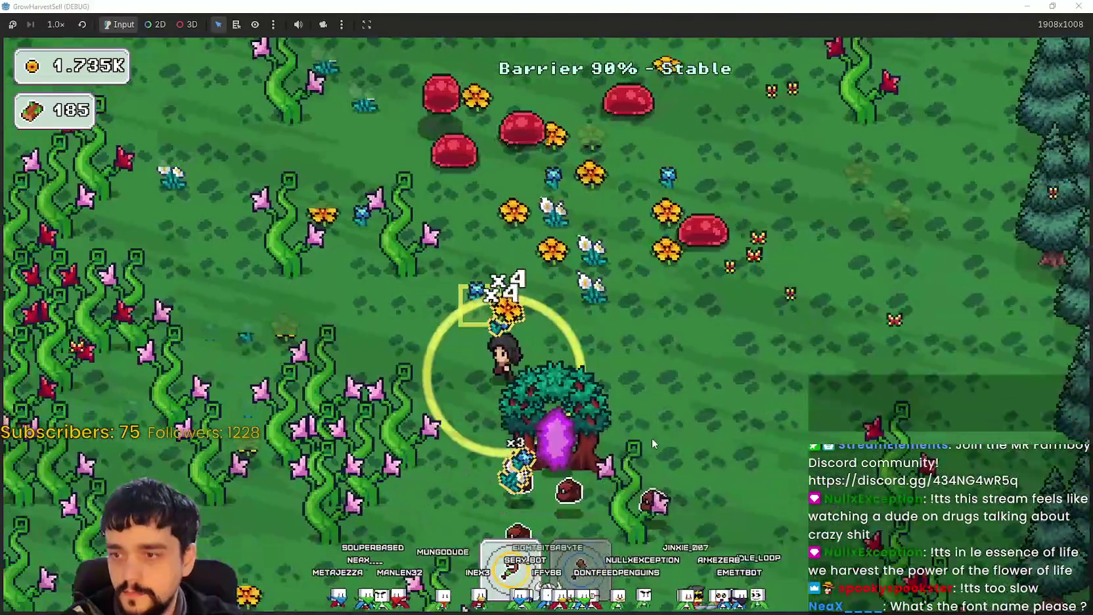
{"action": "key", "text": "w"}
{"action": "key", "text": "d"}
{"action": "key", "text": "d"}
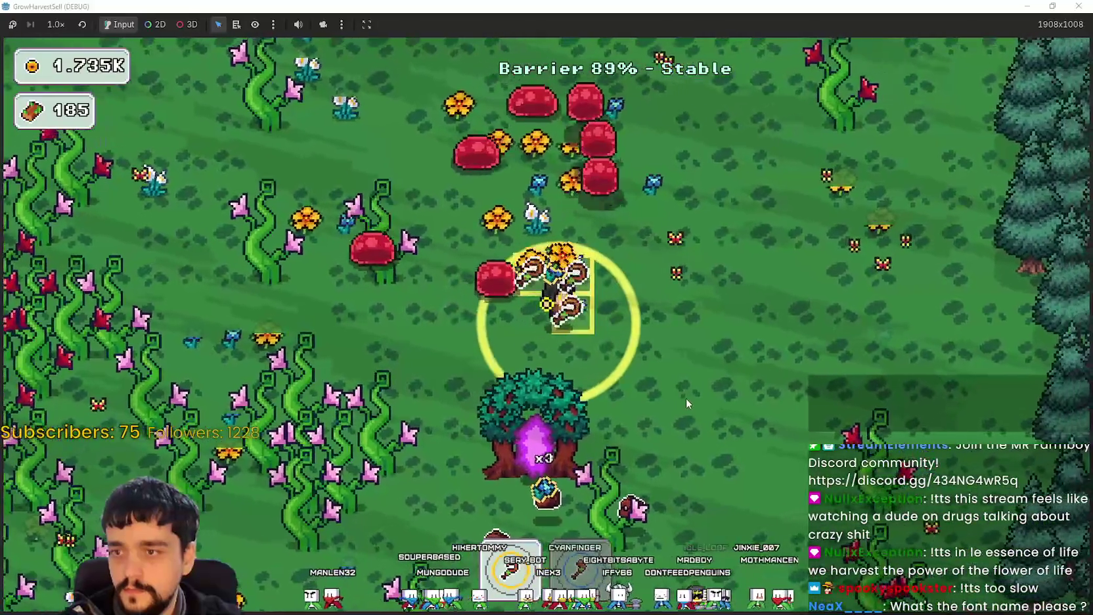
{"action": "key", "text": "s"}
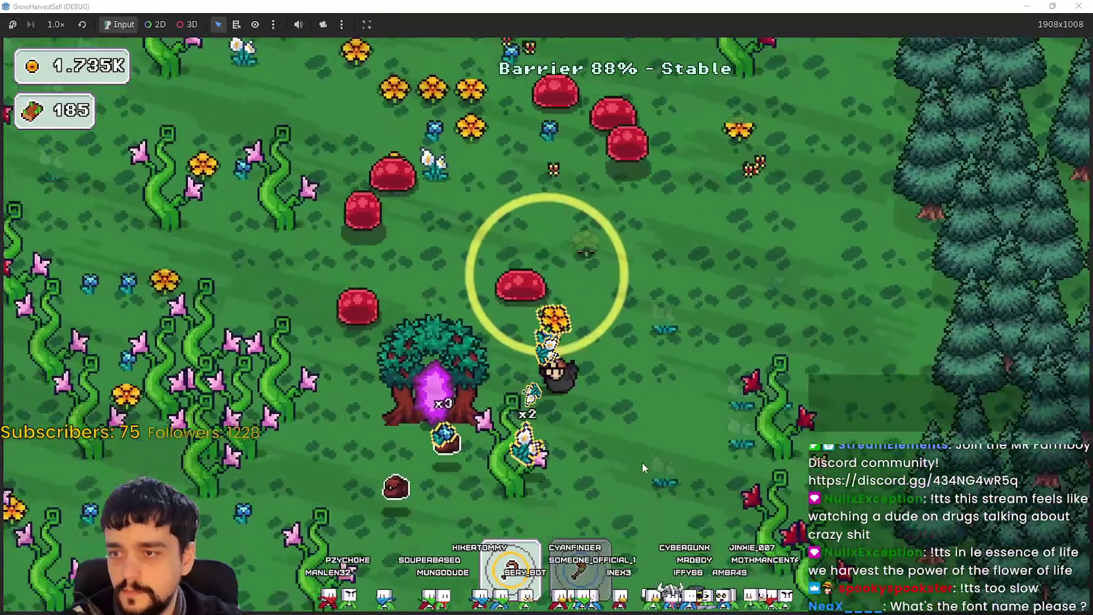
{"action": "key", "text": "a"}
{"action": "key", "text": "a"}
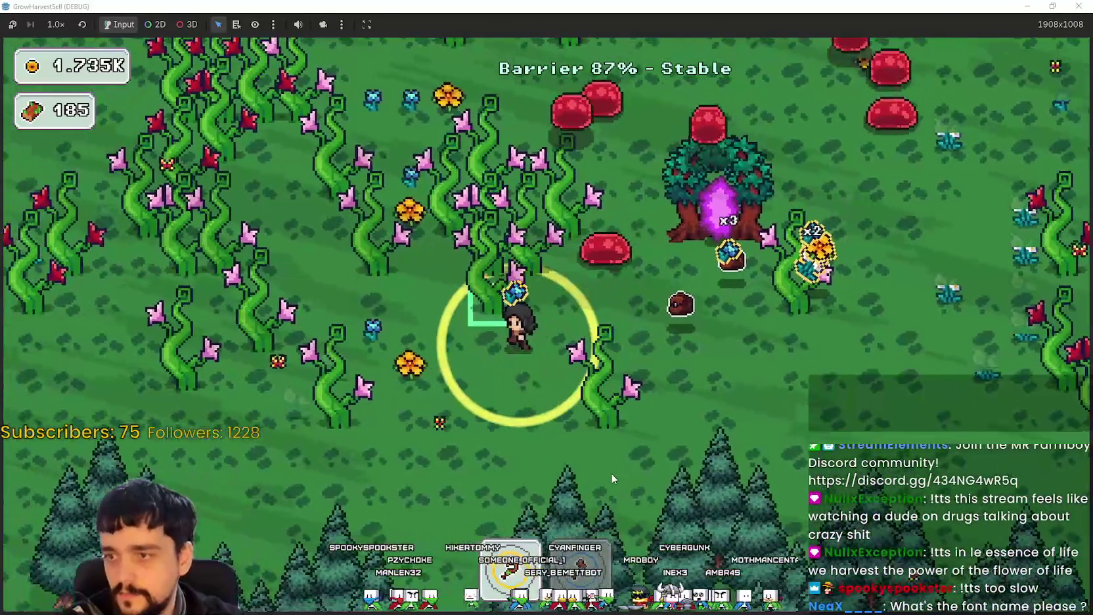
{"action": "key", "text": "a"}
{"action": "key", "text": "w"}
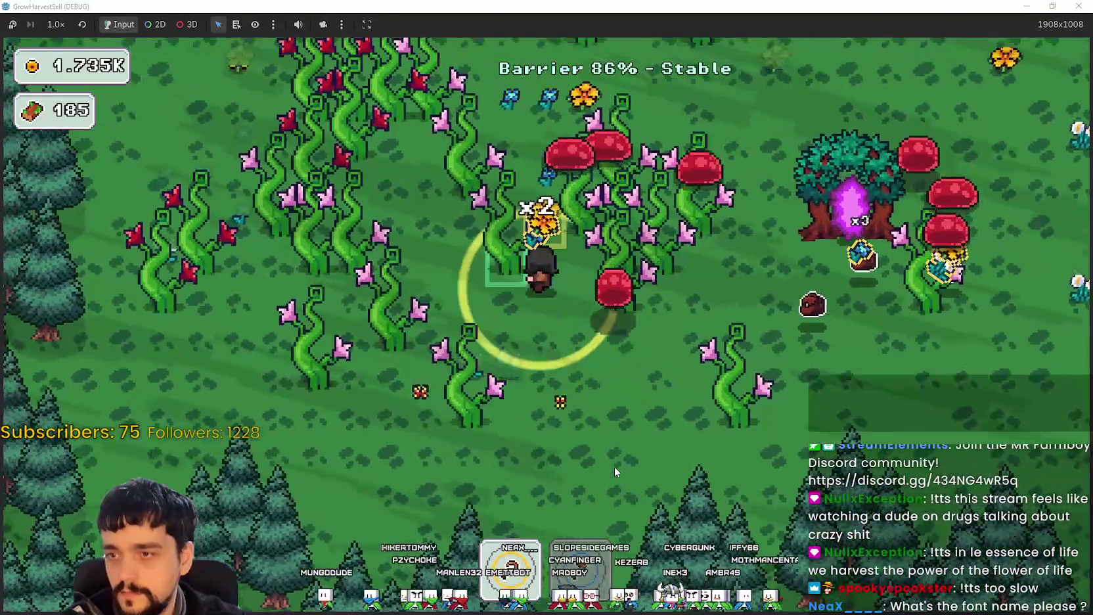
Leave the flower patch and circle past the portal tree, harvesting plants along the way.
{"action": "key", "text": "s"}
{"action": "key", "text": "d"}
{"action": "key", "text": "d"}
{"action": "key", "text": "w"}
{"action": "key", "text": "w"}
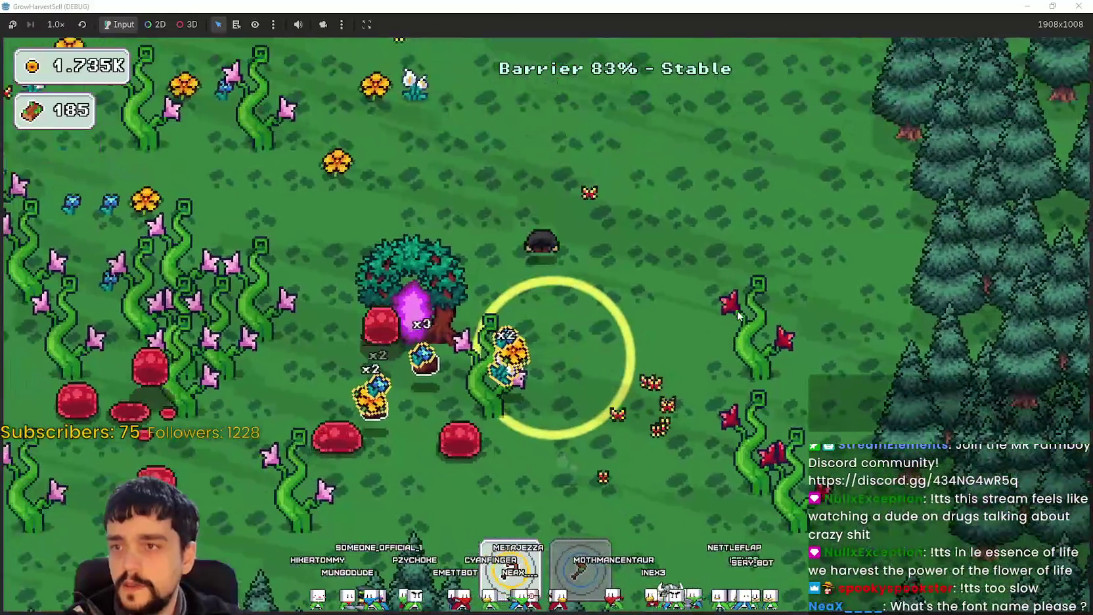
{"action": "key", "text": "a"}
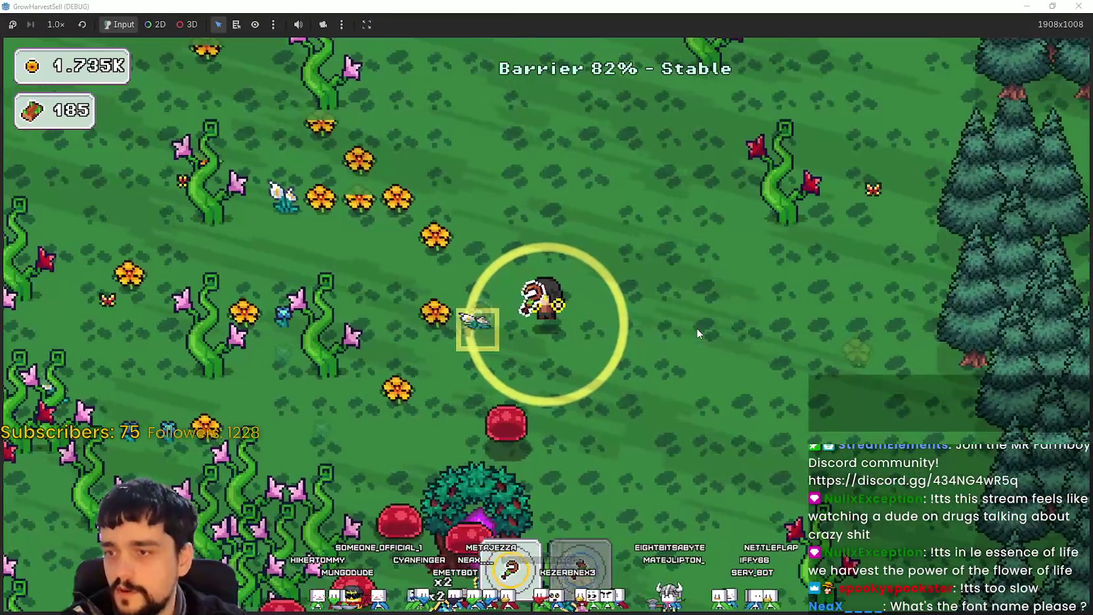
{"action": "key", "text": "s"}
{"action": "key", "text": "d"}
{"action": "key", "text": "s"}
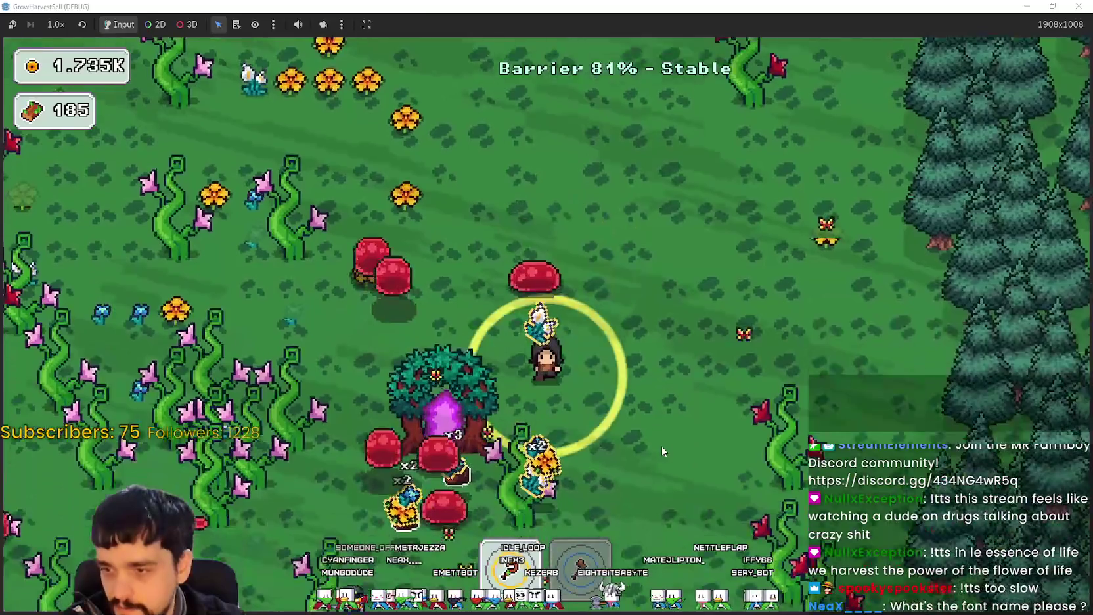
{"action": "key", "text": "a"}
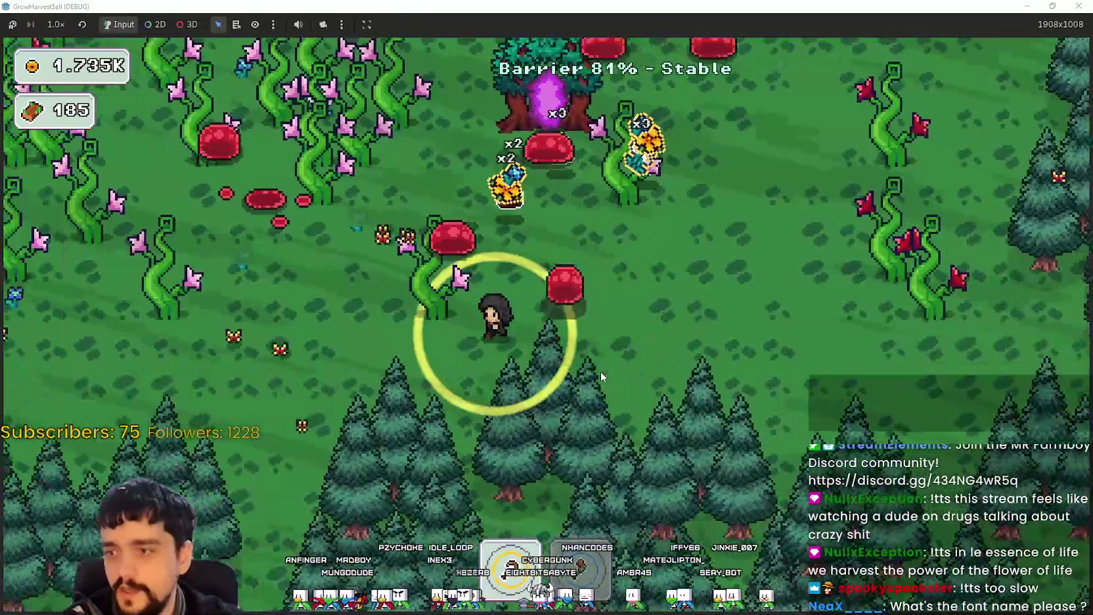
Harvest the flowers and vines around the vine patch.
{"action": "key", "text": "w"}
{"action": "key", "text": "a"}
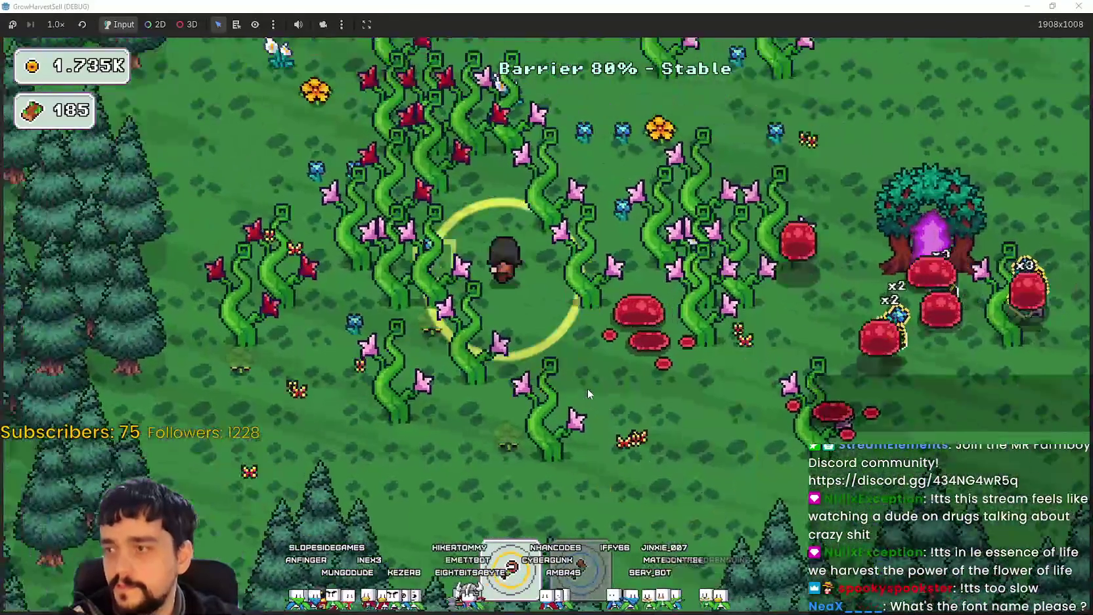
{"action": "key", "text": "d"}
{"action": "key", "text": "d"}
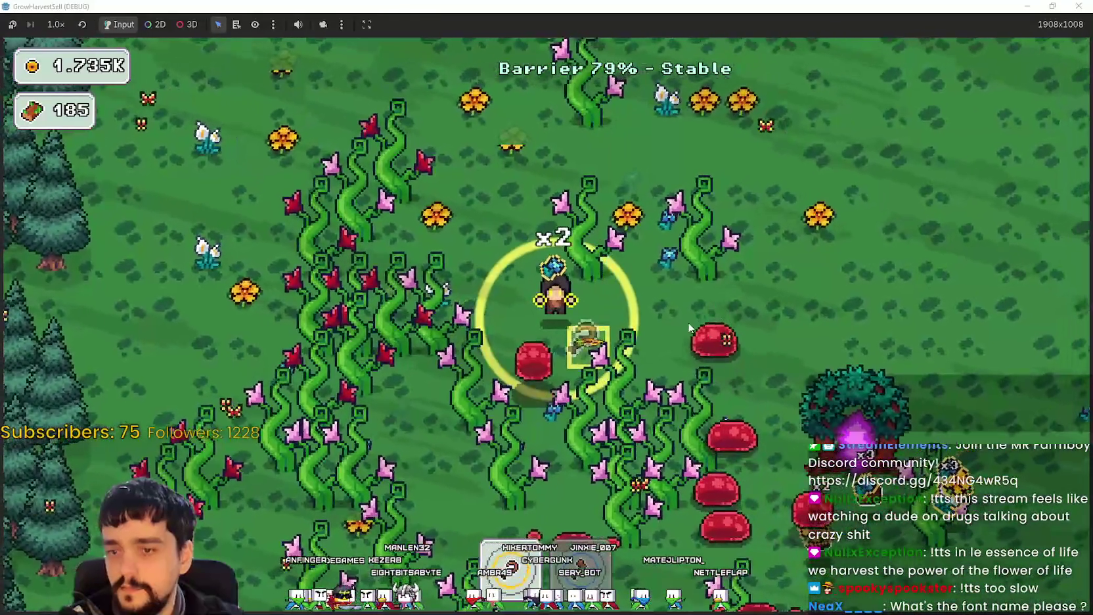
{"action": "key", "text": "w"}
{"action": "key", "text": "w"}
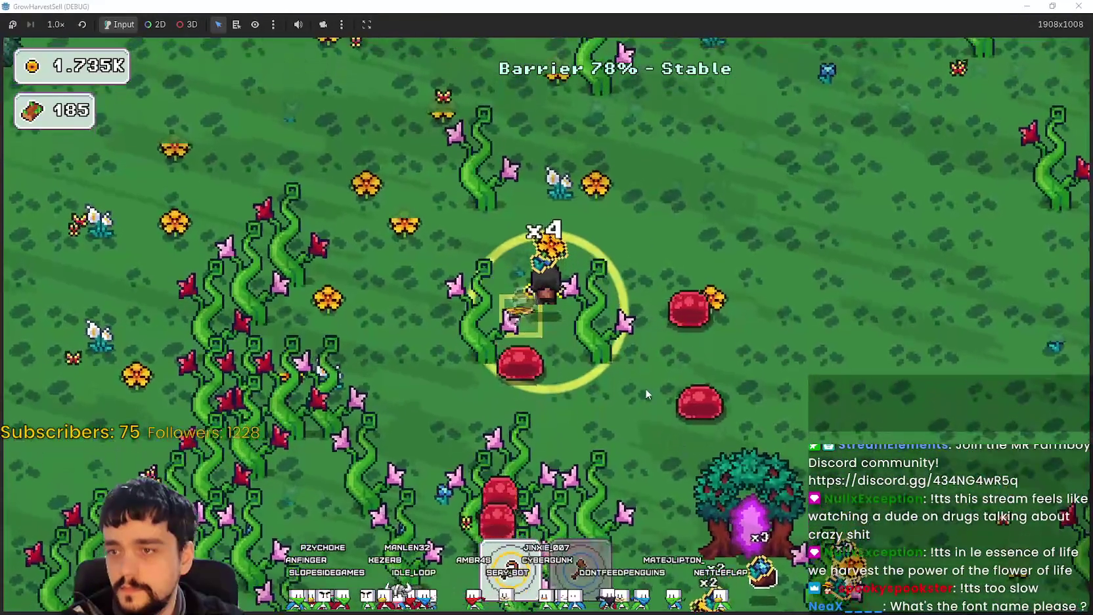
{"action": "key", "text": "d"}
{"action": "key", "text": "s"}
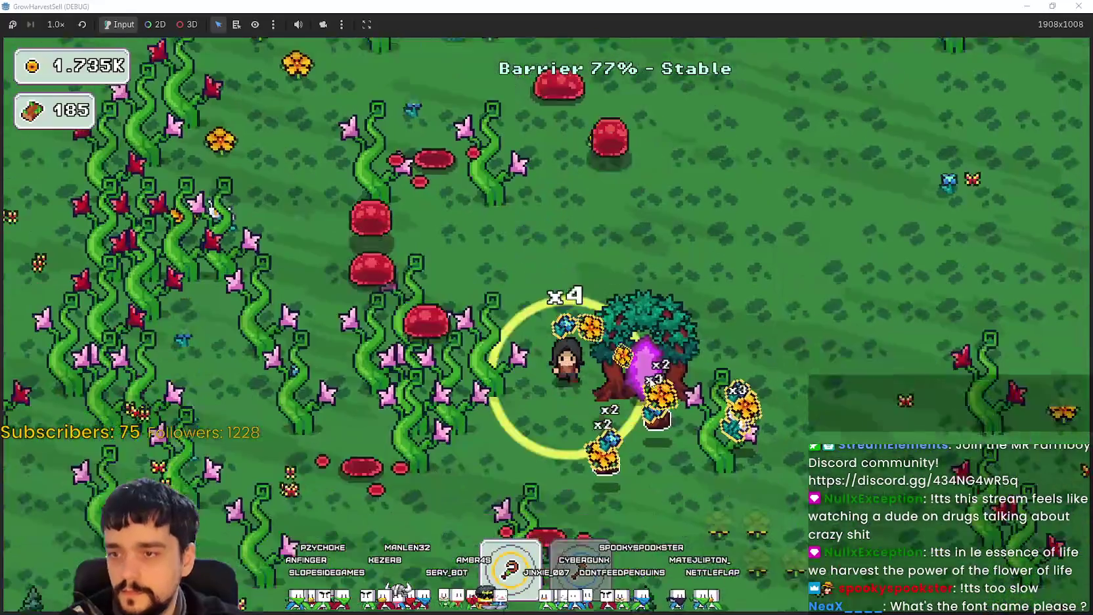
{"action": "key", "text": "a"}
{"action": "key", "text": "a"}
{"action": "key", "text": "w"}
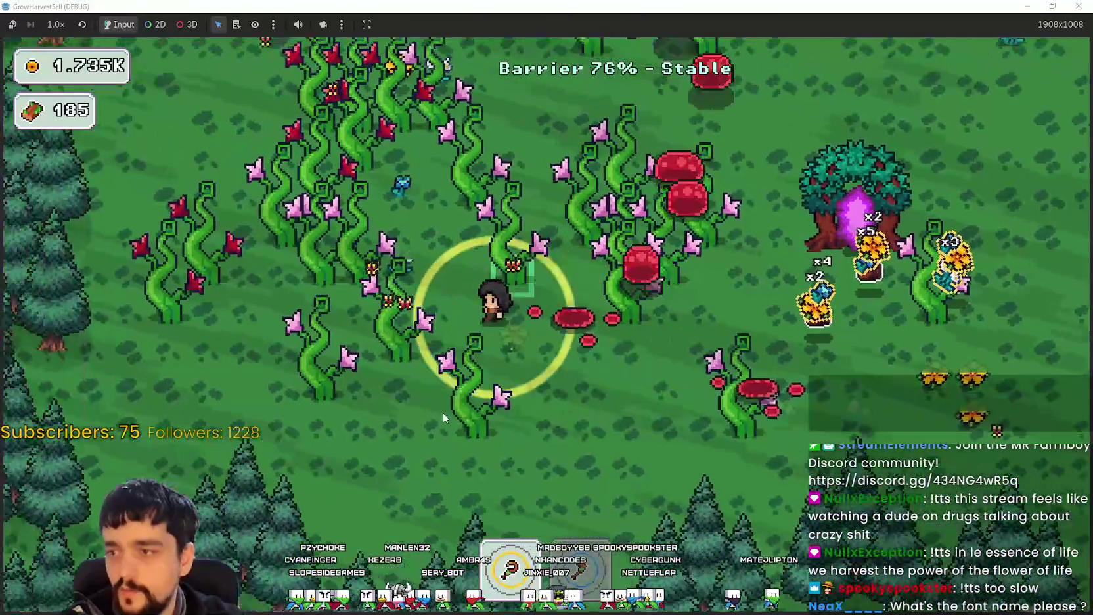
Harvest the vine patch, raising the harvest count to 225 and then 245.
{"action": "key", "text": "w"}
{"action": "key", "text": "d"}
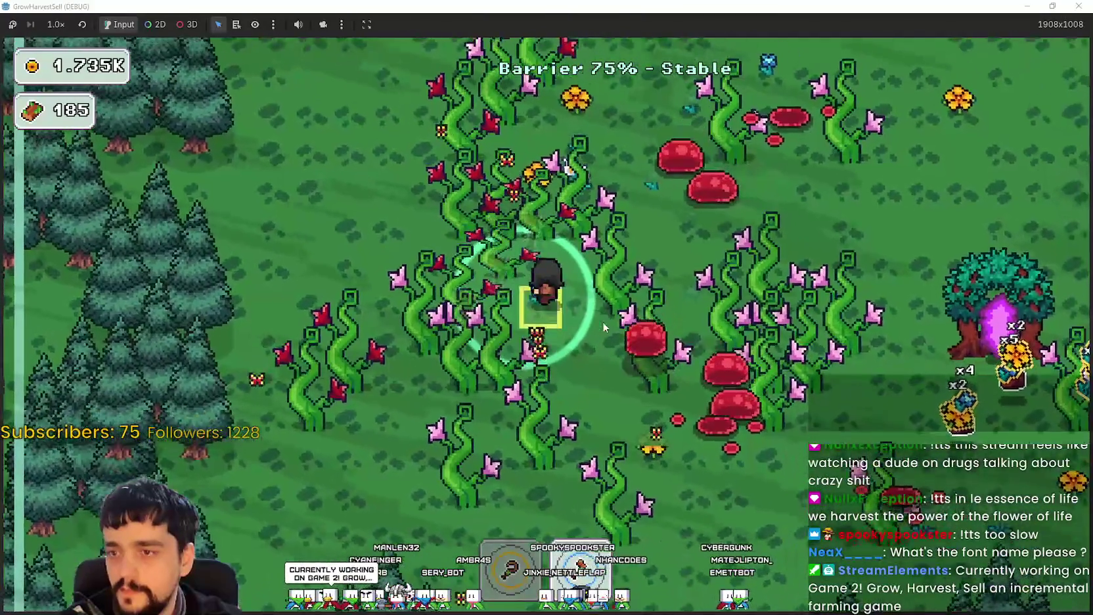
{"action": "key", "text": "a"}
{"action": "key", "text": "w"}
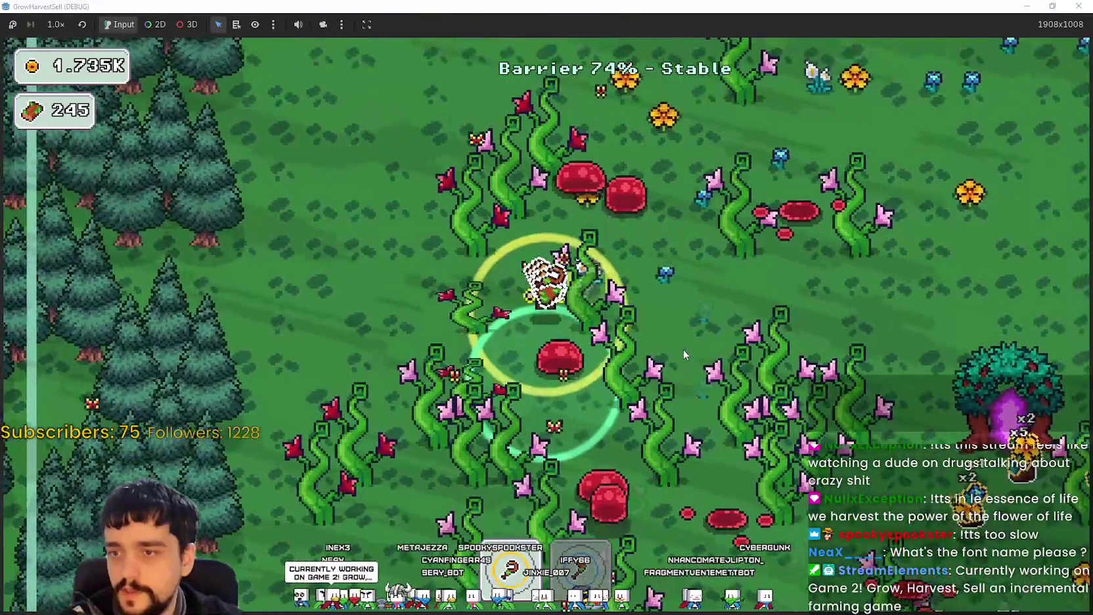
{"action": "key", "text": "d"}
Walk through the field harvesting plants and picking up their drops.
{"action": "key", "text": "s"}
{"action": "key", "text": "d"}
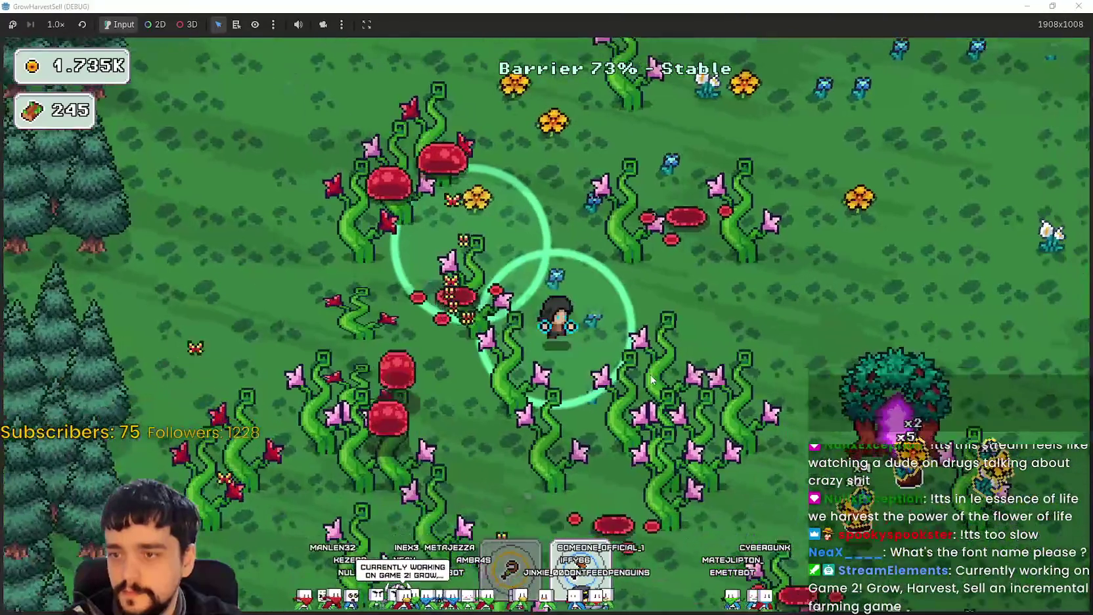
{"action": "key", "text": "s"}
{"action": "key", "text": "d"}
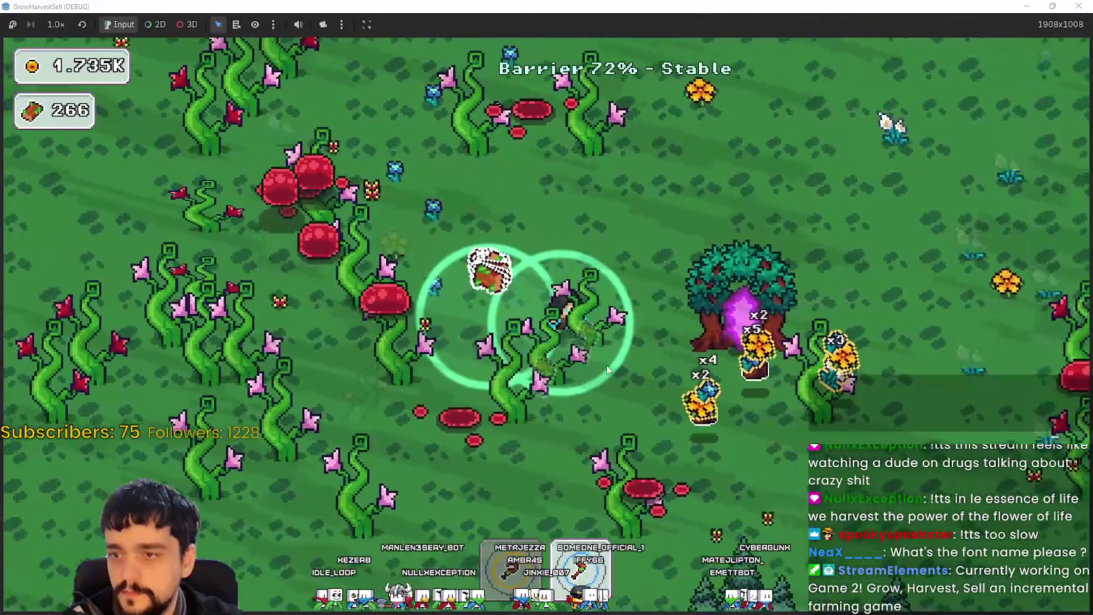
{"action": "key", "text": "d"}
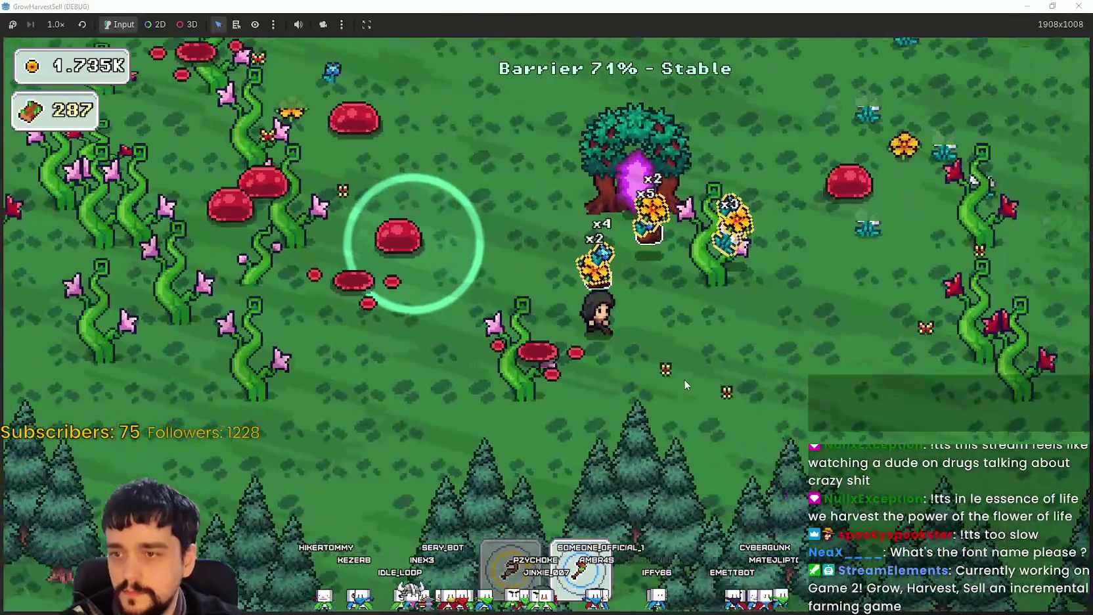
{"action": "key", "text": "w"}
{"action": "key", "text": "w"}
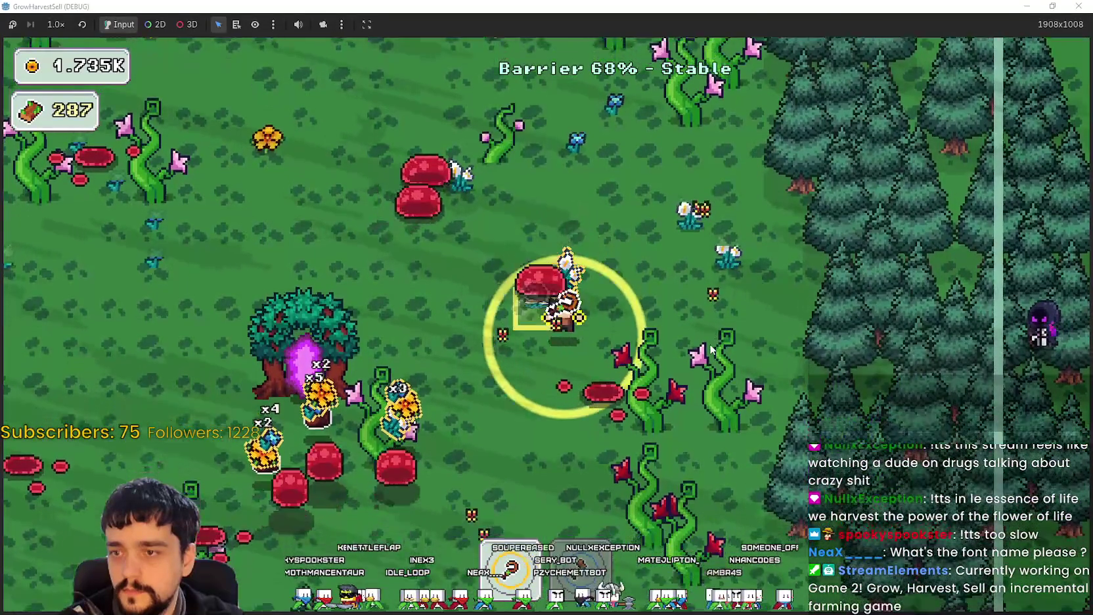
{"action": "key", "text": "s"}
{"action": "key", "text": "a"}
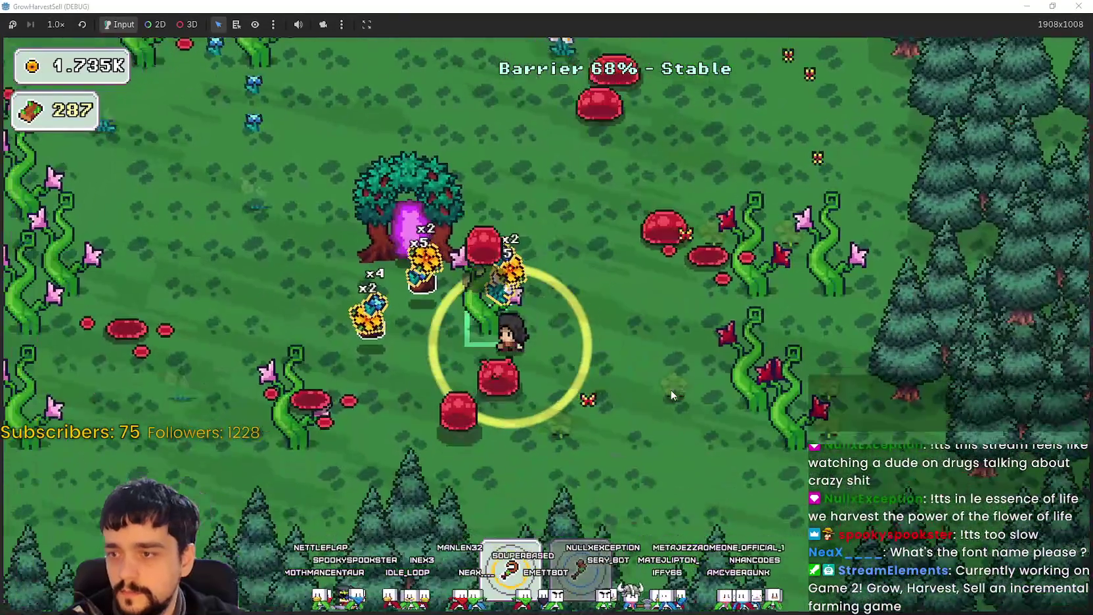
{"action": "key", "text": "s"}
{"action": "key", "text": "a"}
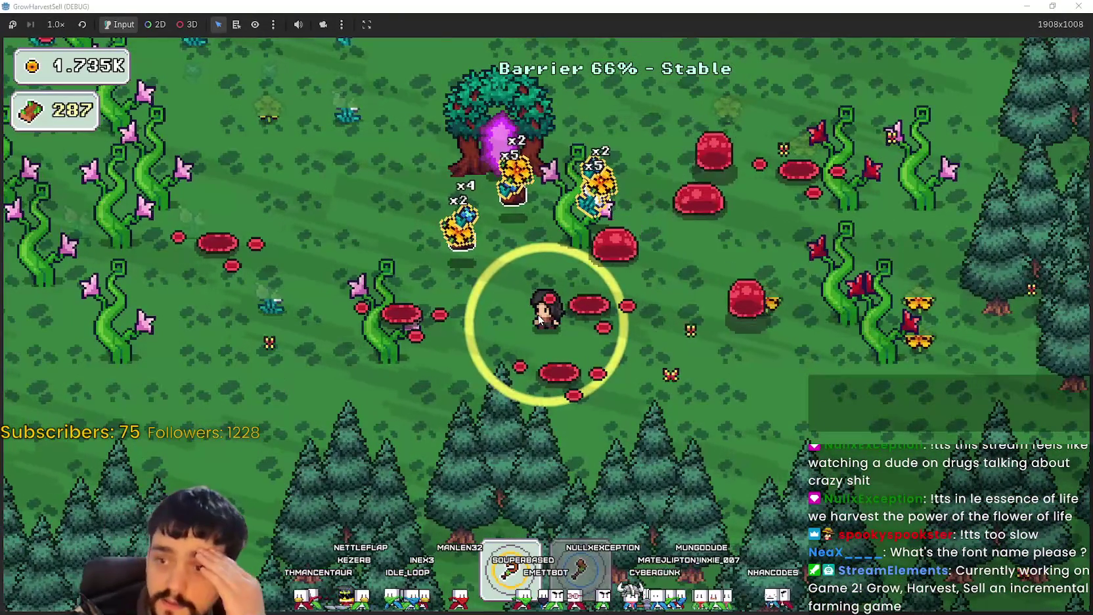
{"action": "key", "text": "a"}
{"action": "key", "text": "w"}
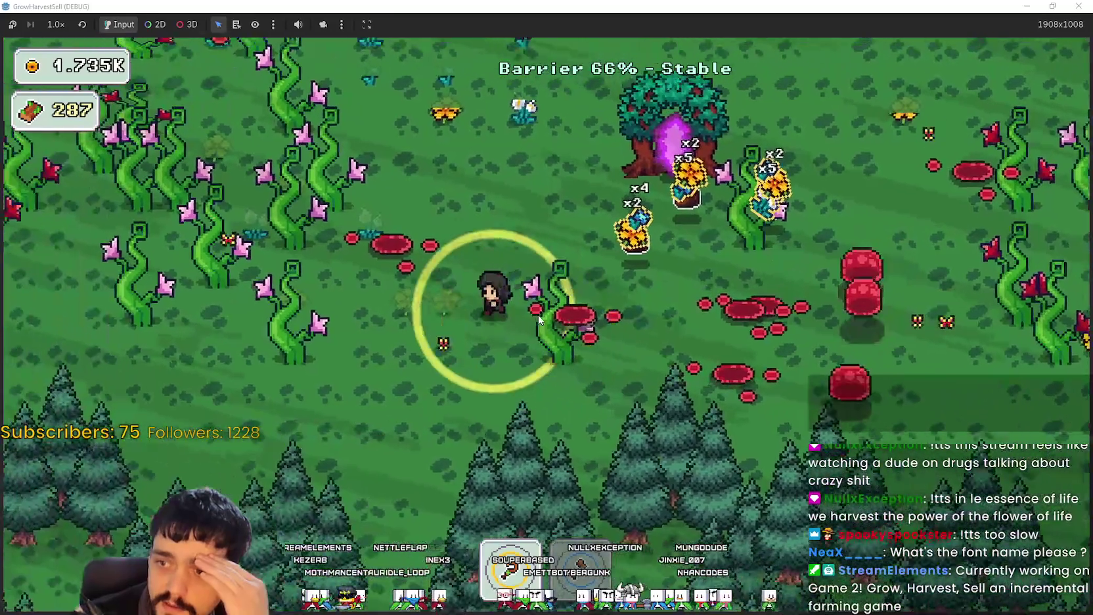
{"action": "key", "text": "w"}
{"action": "key", "text": "a"}
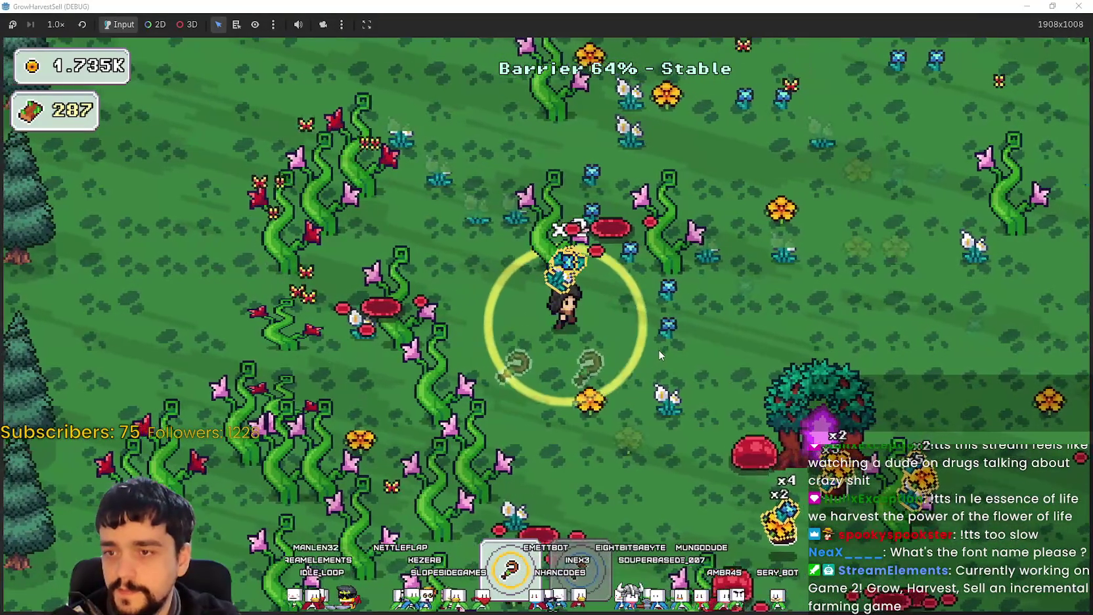
Keep harvesting across the field toward its left edge.
{"action": "key", "text": "d"}
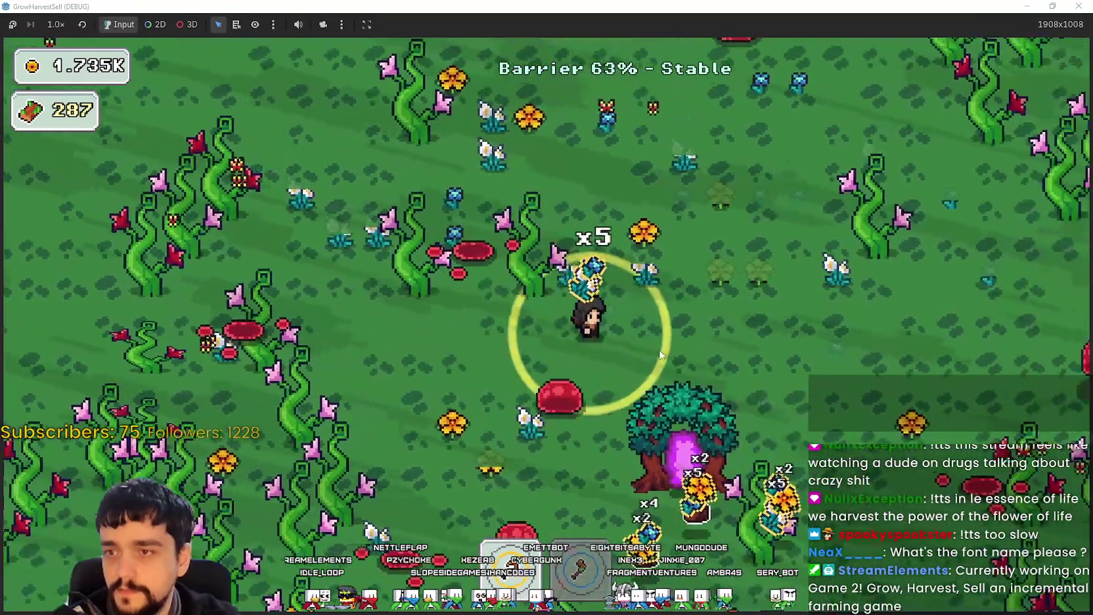
{"action": "key", "text": "s"}
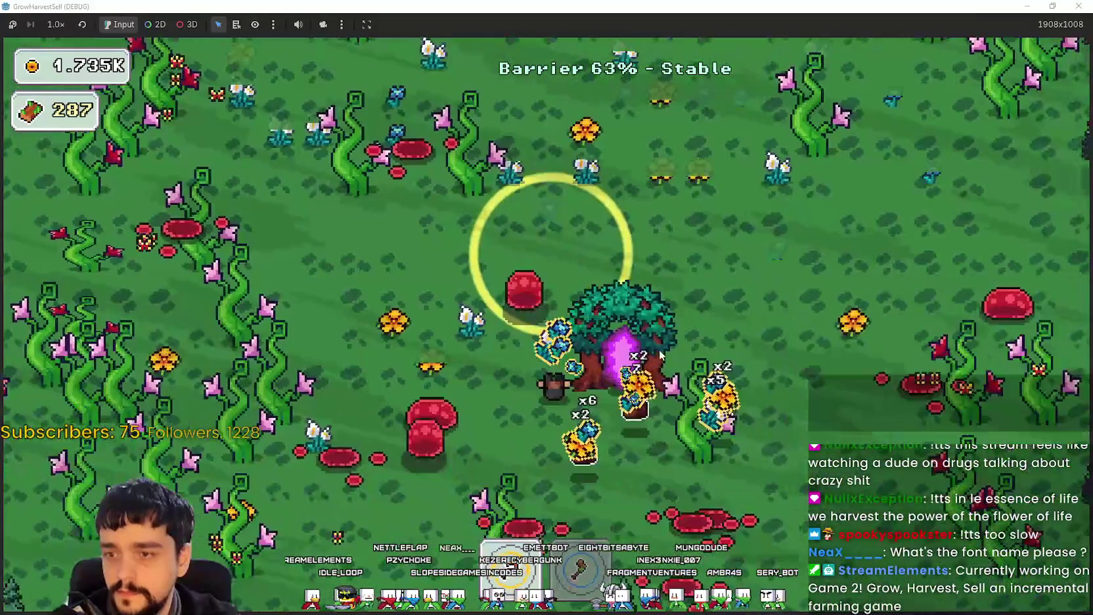
{"action": "key", "text": "a"}
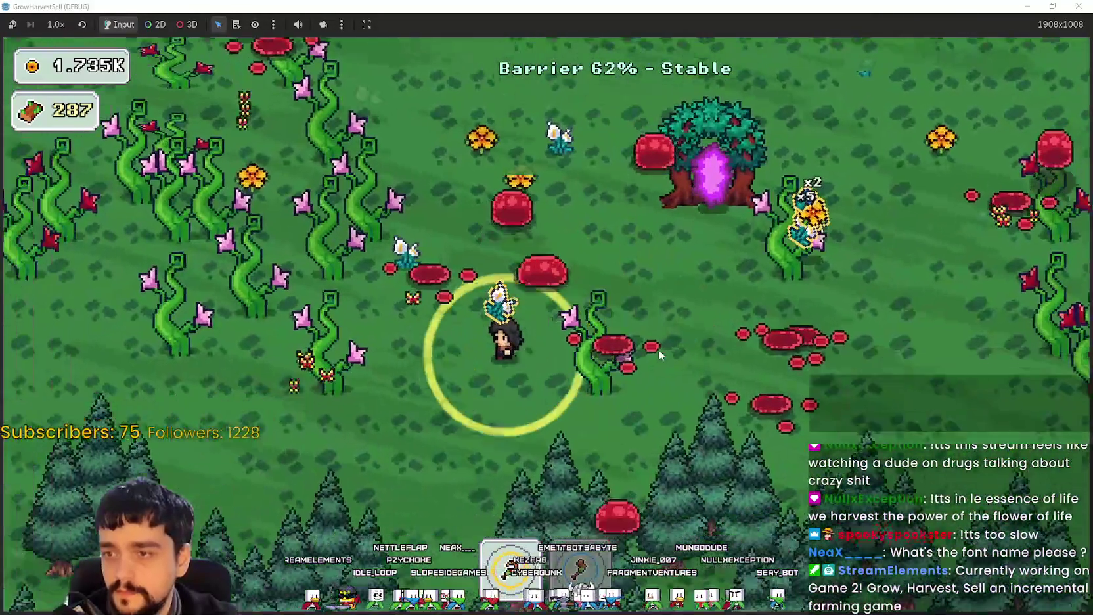
{"action": "key", "text": "w"}
{"action": "key", "text": "d"}
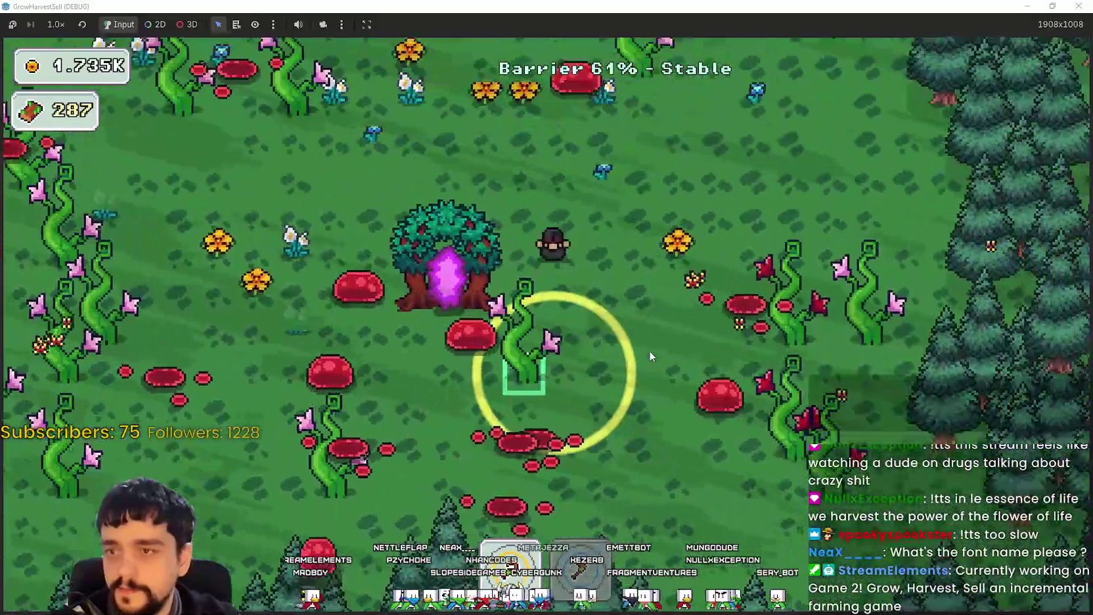
{"action": "key", "text": "w"}
{"action": "key", "text": "a"}
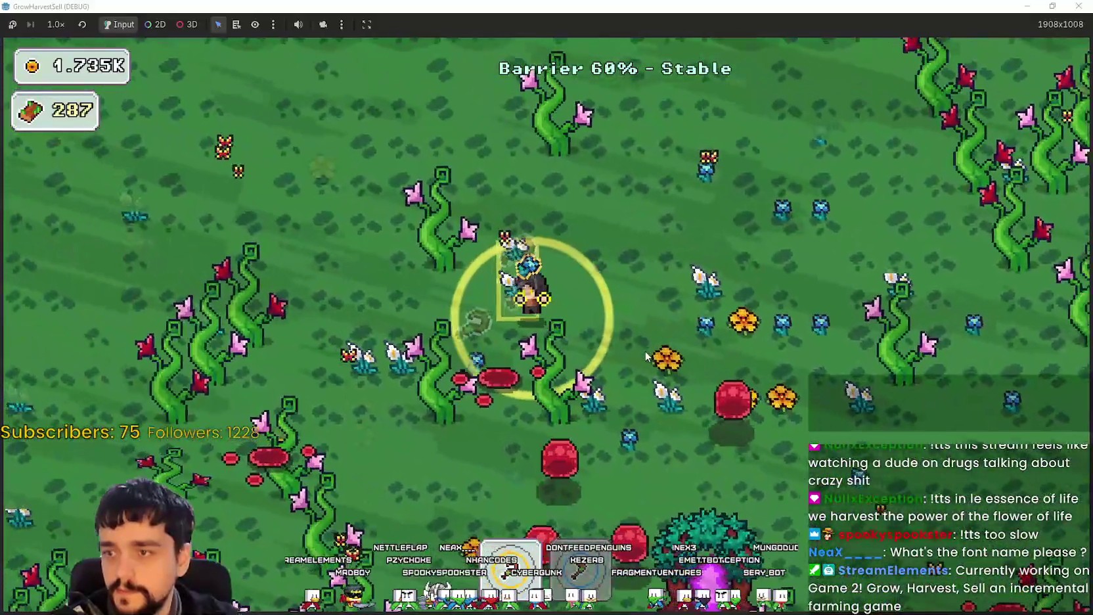
{"action": "key", "text": "a"}
{"action": "key", "text": "w"}
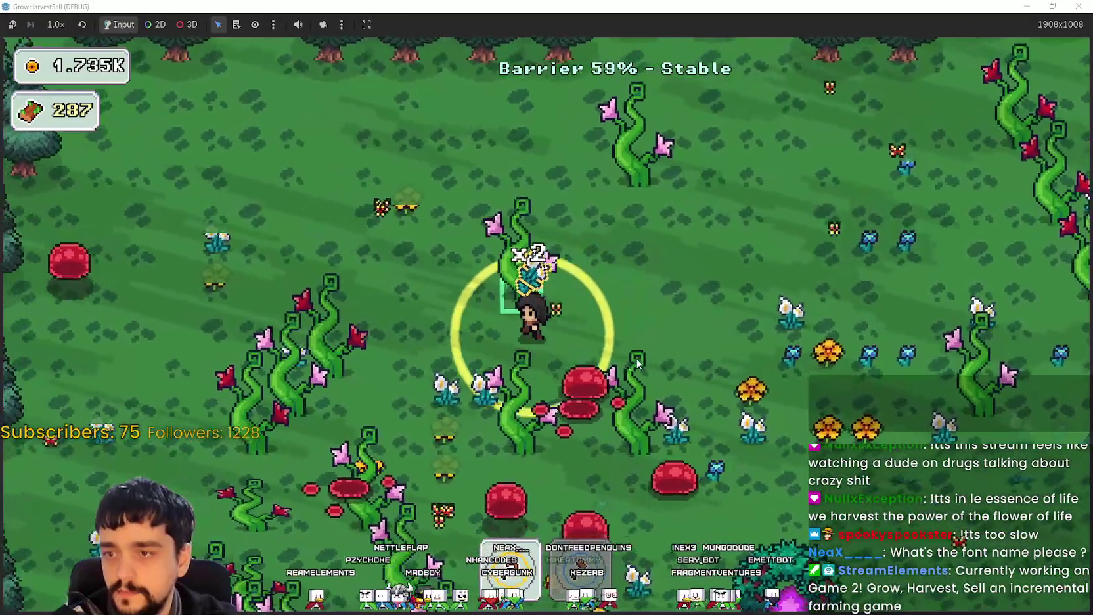
{"action": "key", "text": "a"}
{"action": "key", "text": "s"}
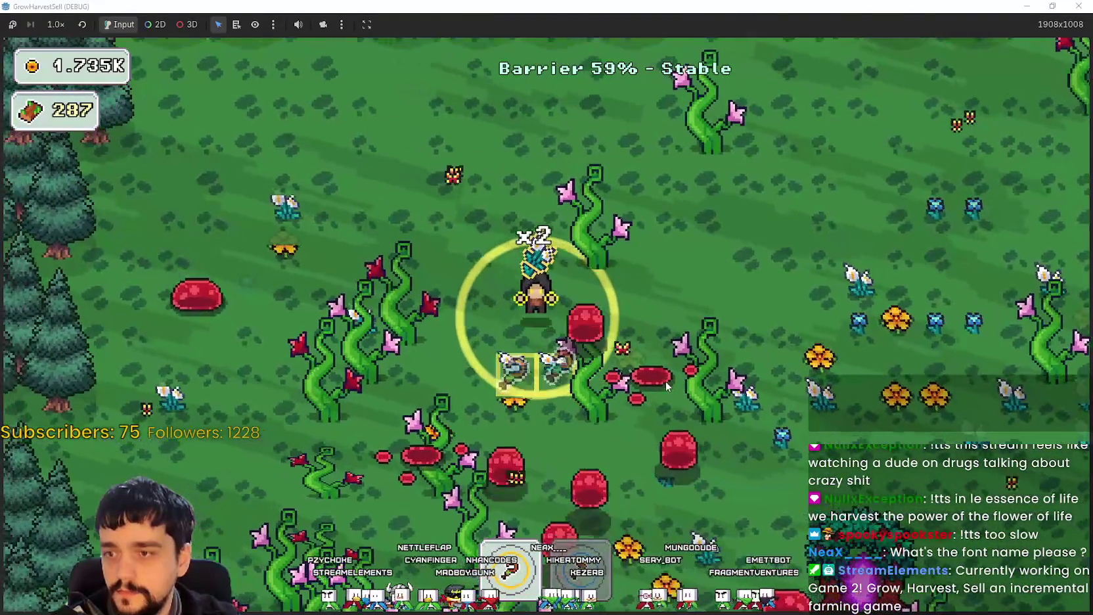
{"action": "key", "text": "w"}
{"action": "key", "text": "a"}
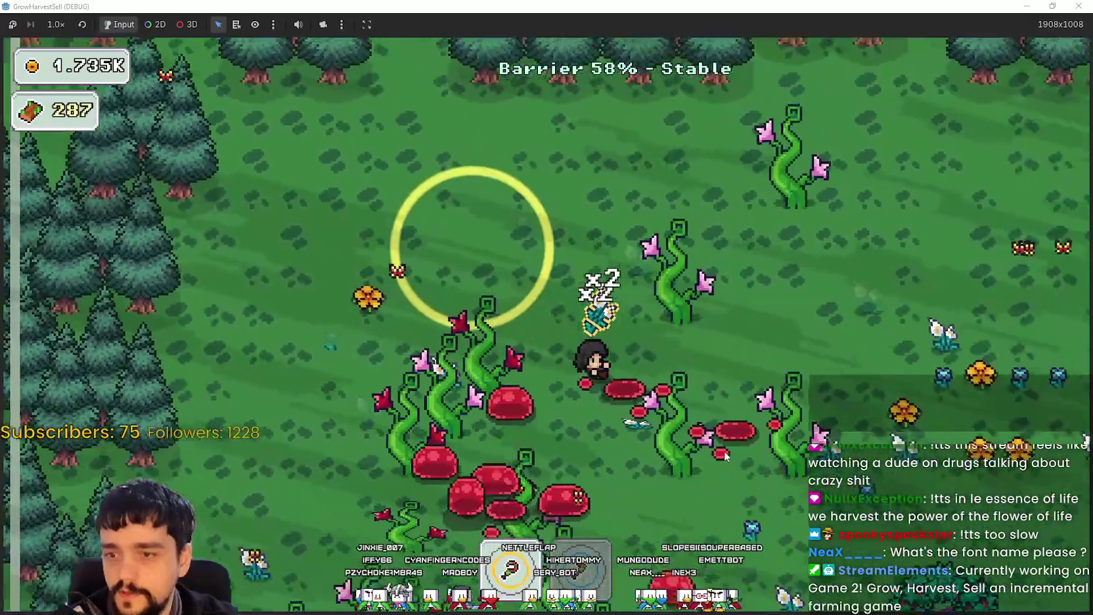
Walk back to the portal tree and enter it to return to the village.
{"action": "key", "text": "s"}
{"action": "key", "text": "d"}
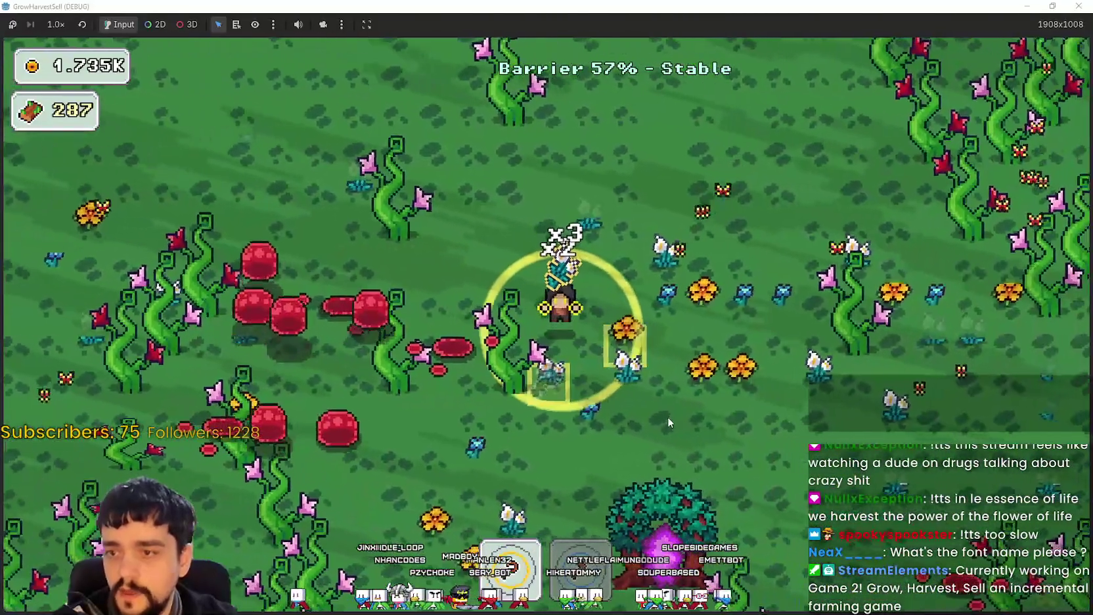
{"action": "key", "text": "s"}
{"action": "key", "text": "d"}
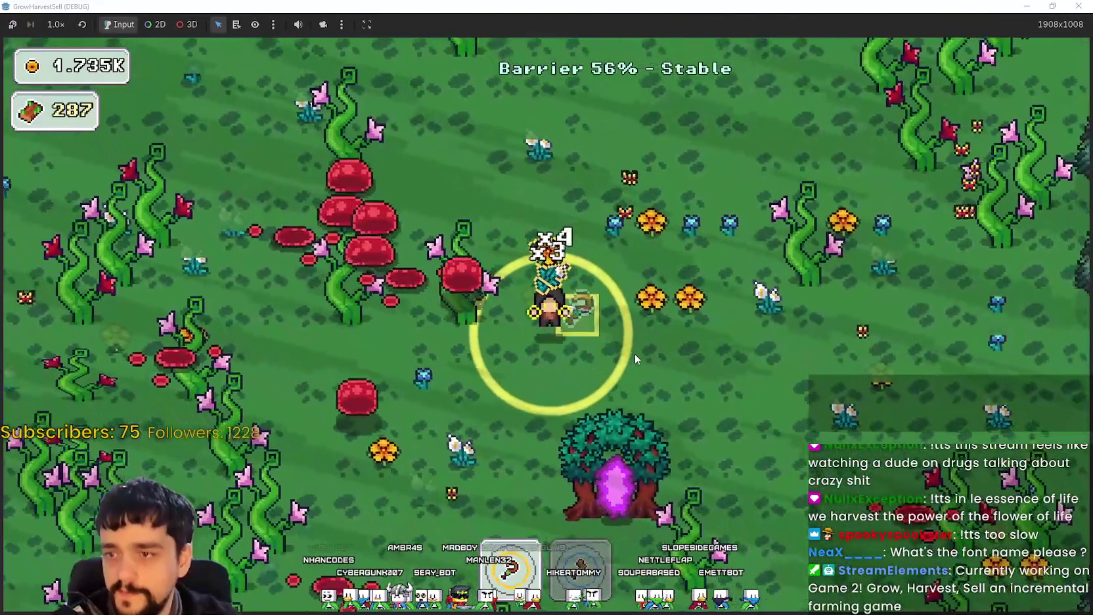
{"action": "key", "text": "d"}
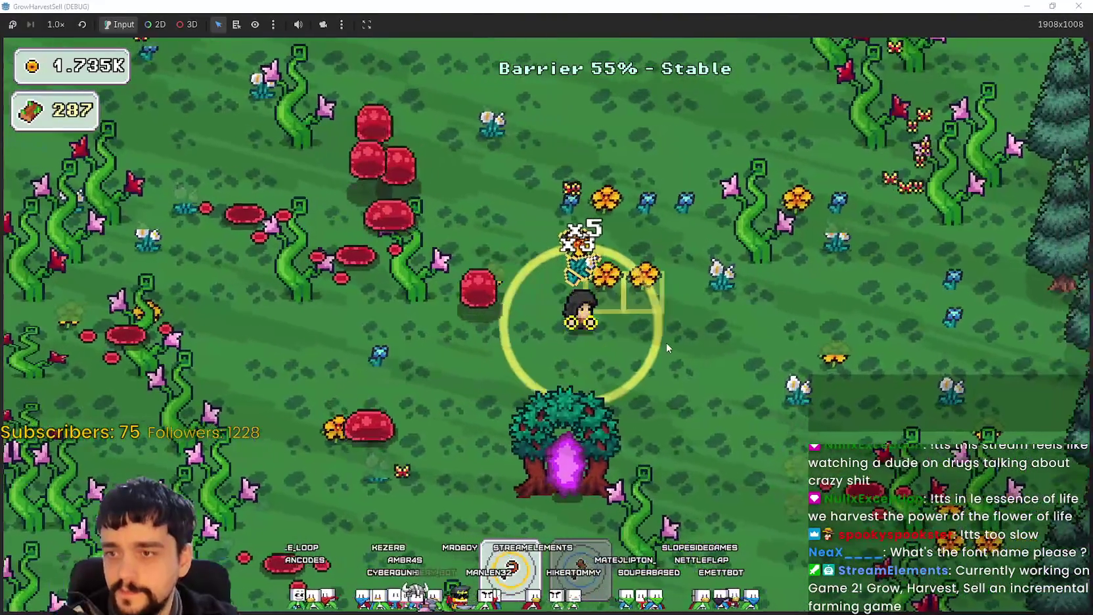
{"action": "key", "text": "s"}
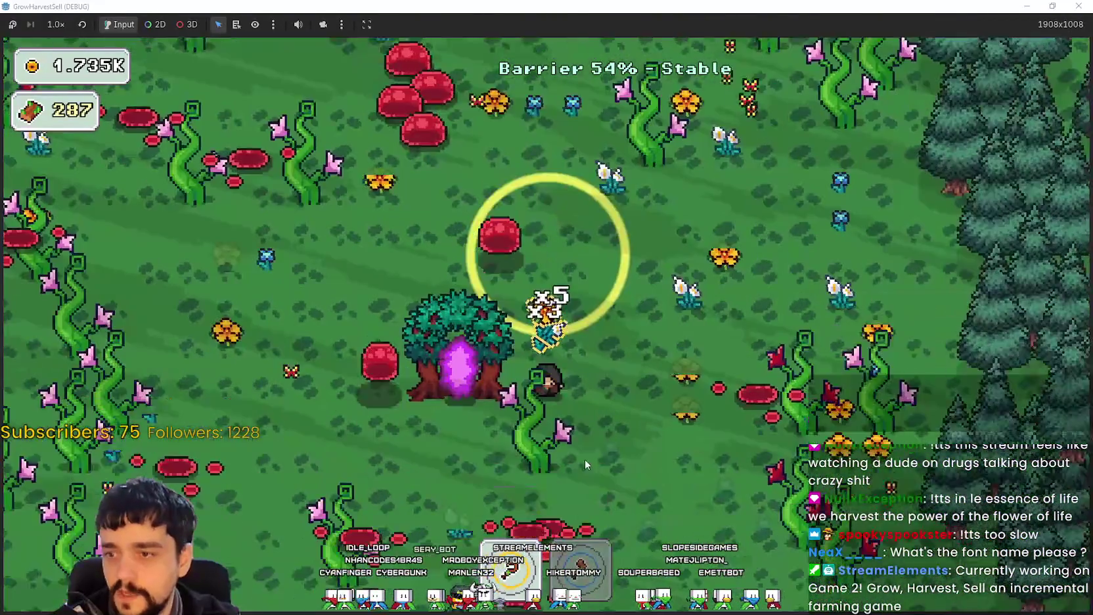
{"action": "key", "text": "e"}
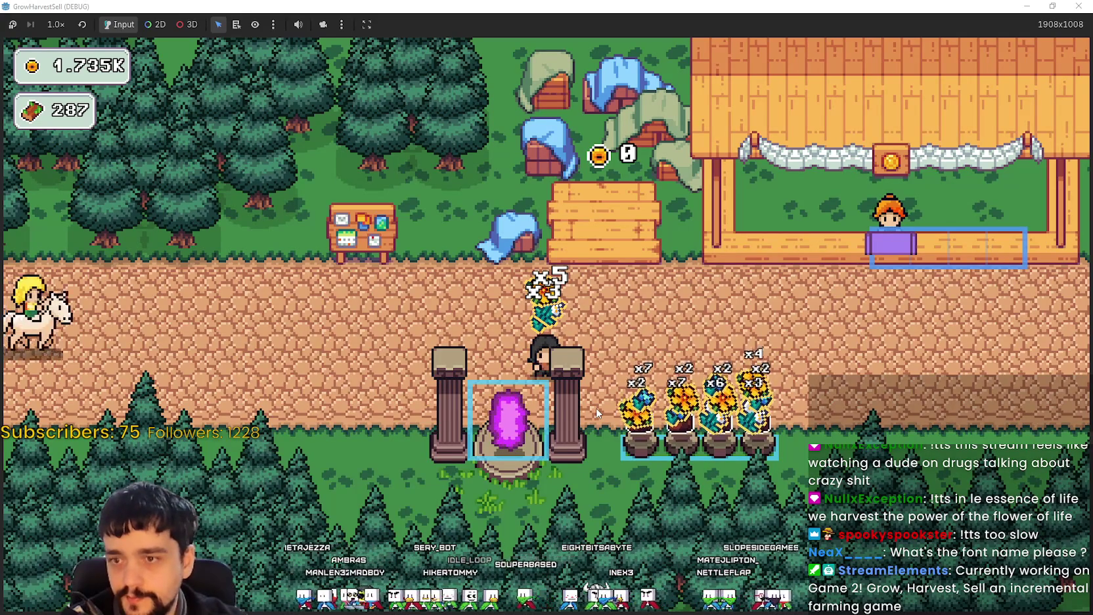
Walk along the village road, then snip the HUD showing 1.735K coins and 287 crops.
{"action": "key", "text": "d"}
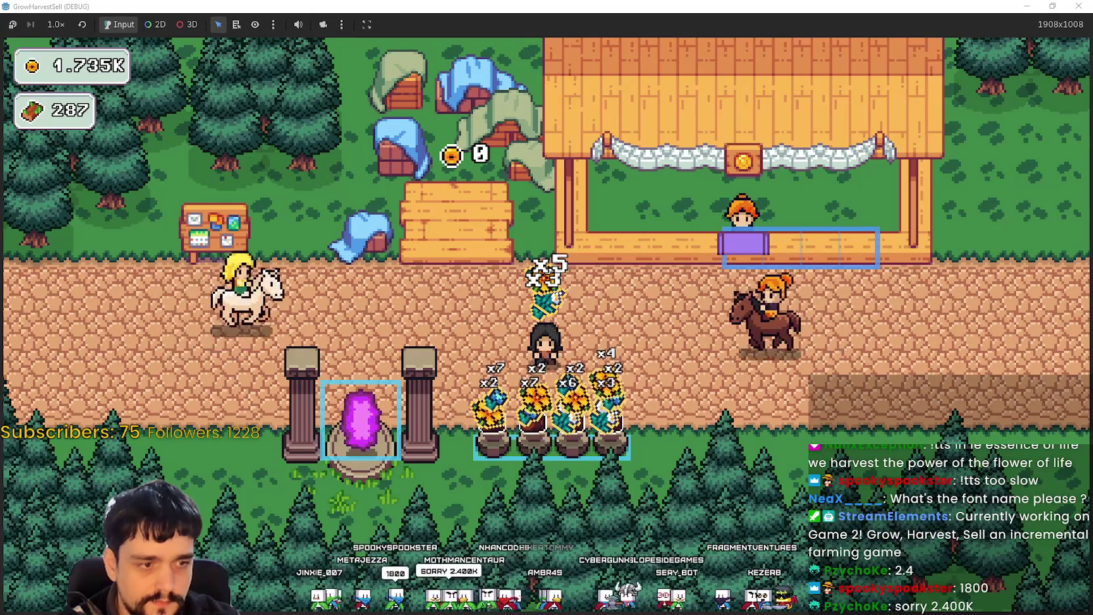
{"action": "key", "text": "alt+Tab"}
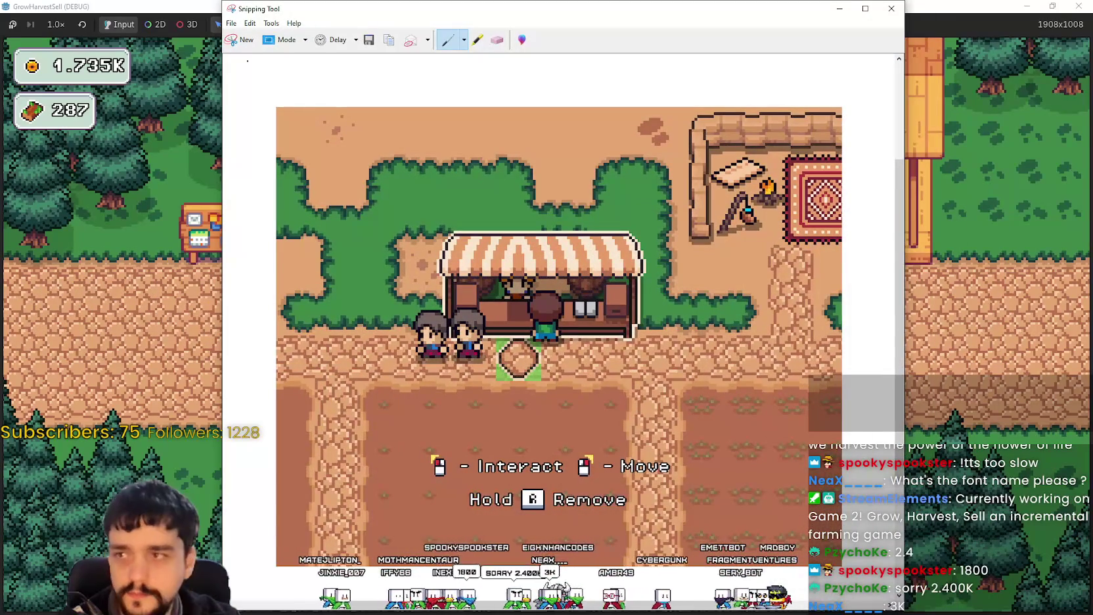
{"action": "left_click", "coordinate": [245, 41]}
{"action": "left_click_drag", "start_coordinate": [4, 42], "coordinate": [230, 119]}
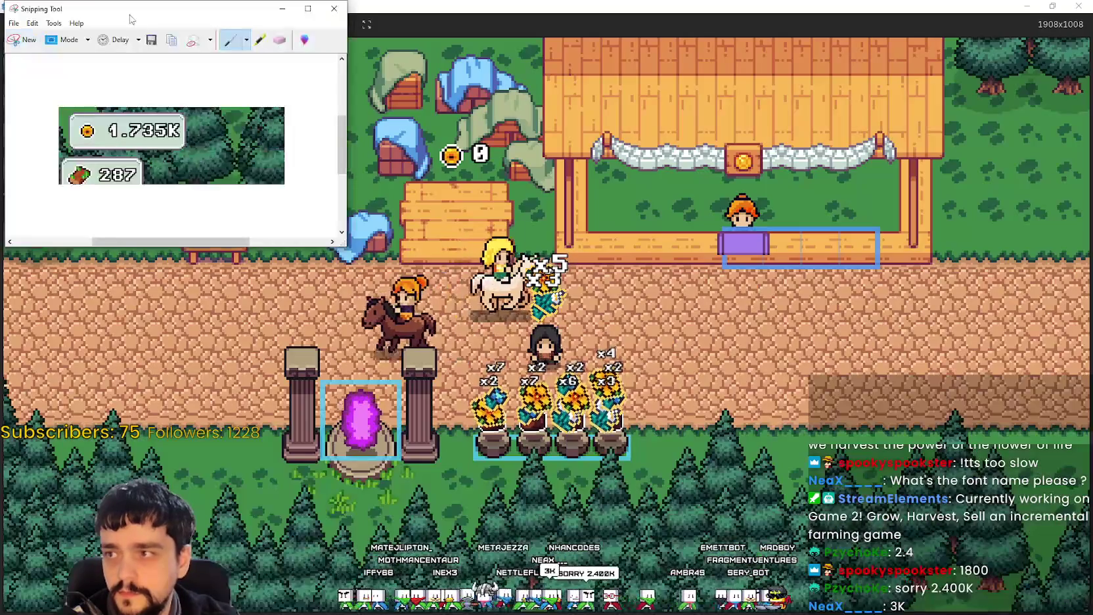
{"action": "key", "text": "alt+Tab"}
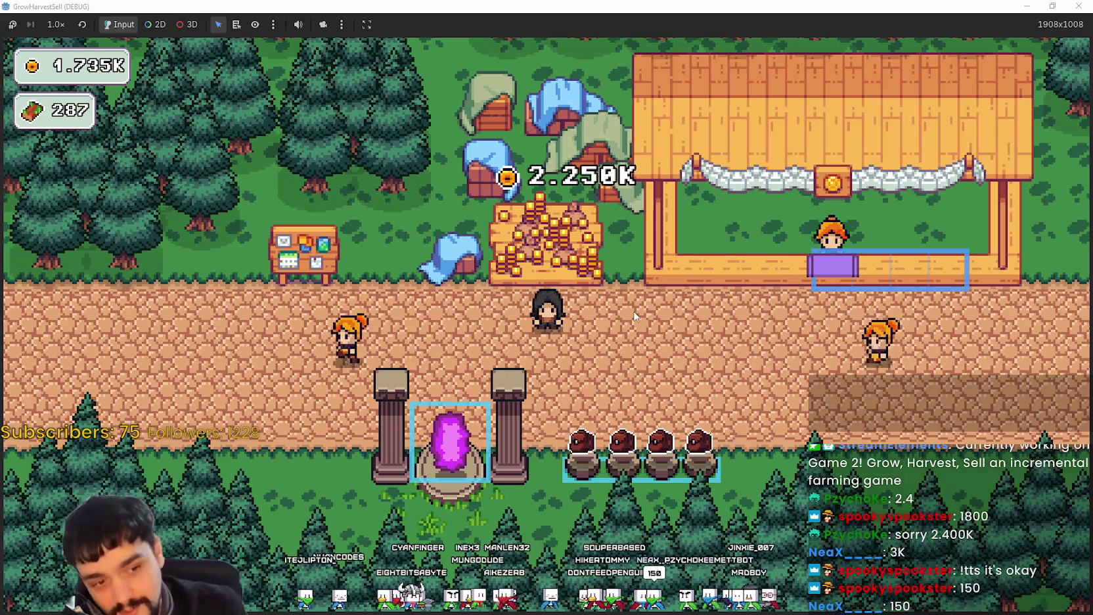
Wait while the crops sell into a 2.250K coin pile, then walk up to it.
{"action": "key", "text": "w"}
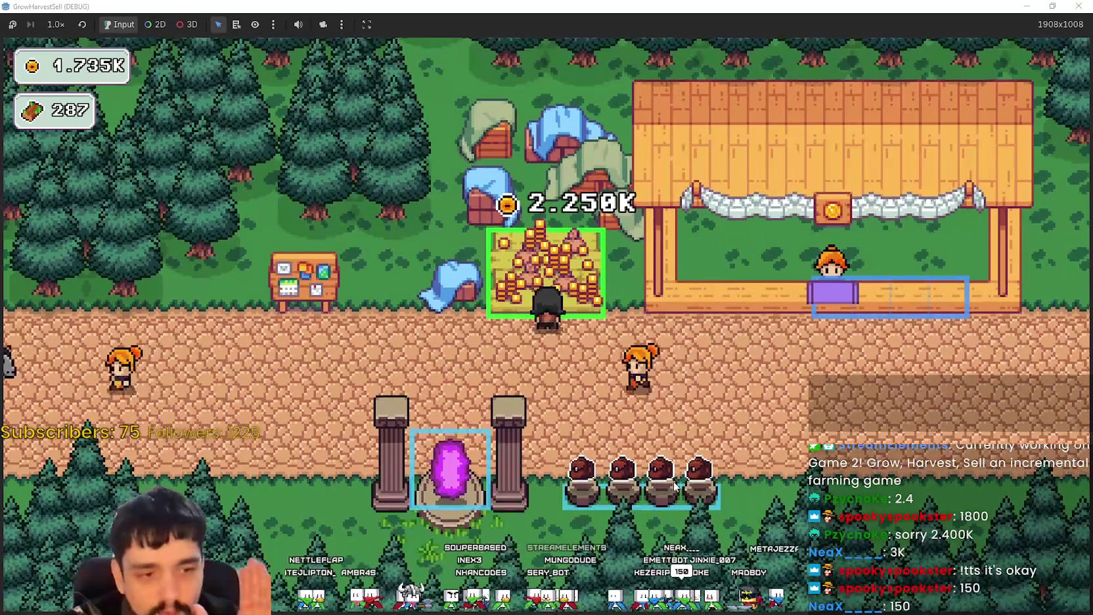
Open the prestige skill tree at the bulletin board and look over its upper branches.
{"action": "key", "text": "a"}
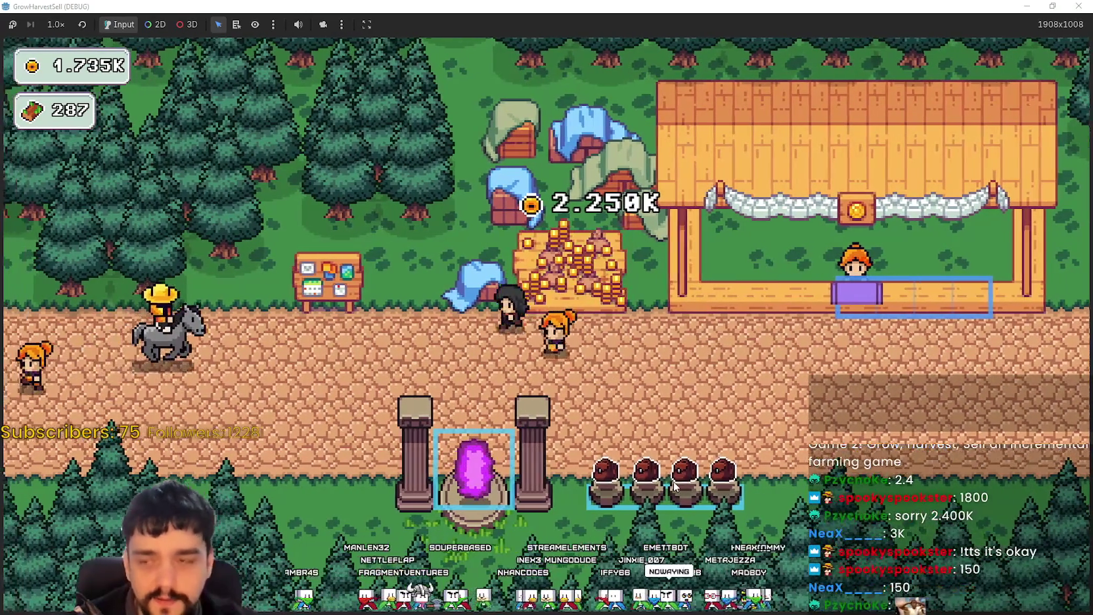
{"action": "key", "text": "p"}
{"action": "scroll", "coordinate": [670, 195], "scroll_direction": "up", "scroll_amount": 4}
{"action": "left_click_drag", "start_coordinate": [710, 469], "coordinate": [563, 277]}
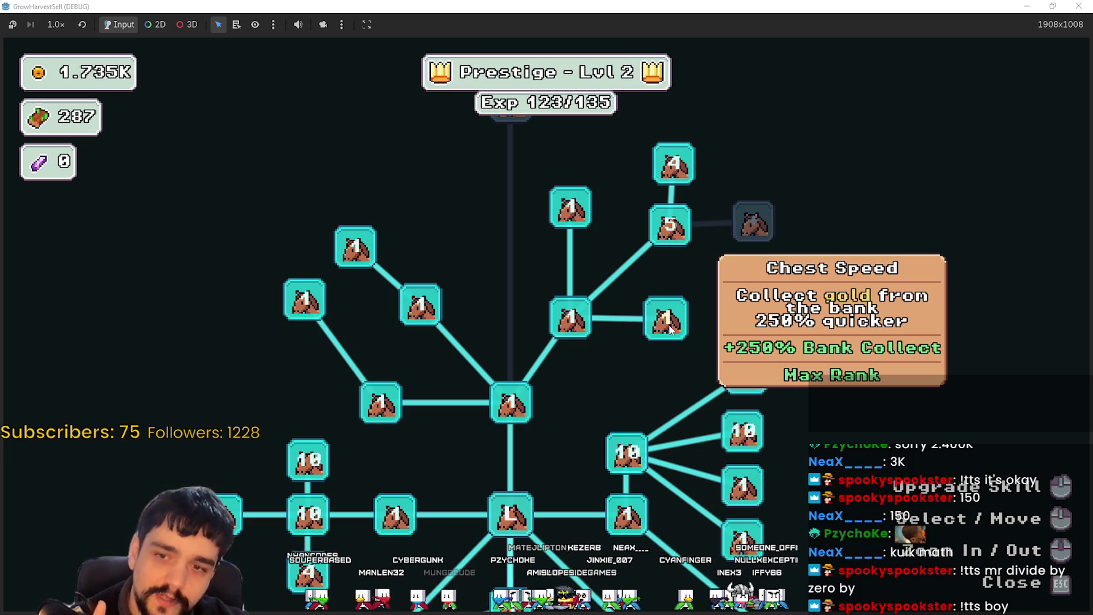
Close the skill tree and collect the 2.250K coin pile, raising coins to 3.985K.
{"action": "key", "text": "Escape"}
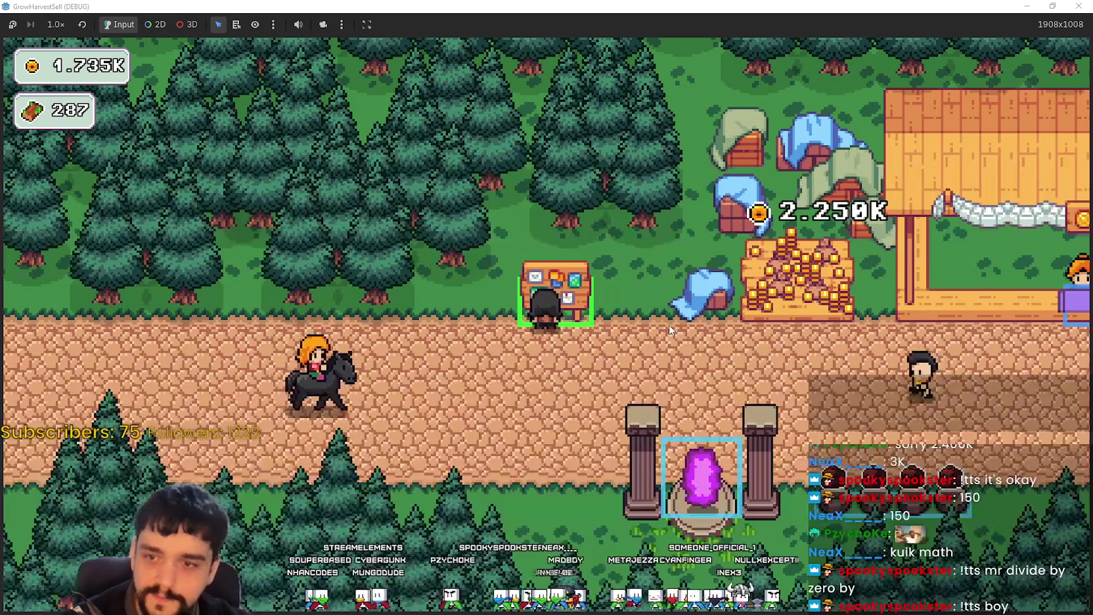
{"action": "key", "text": "Up"}
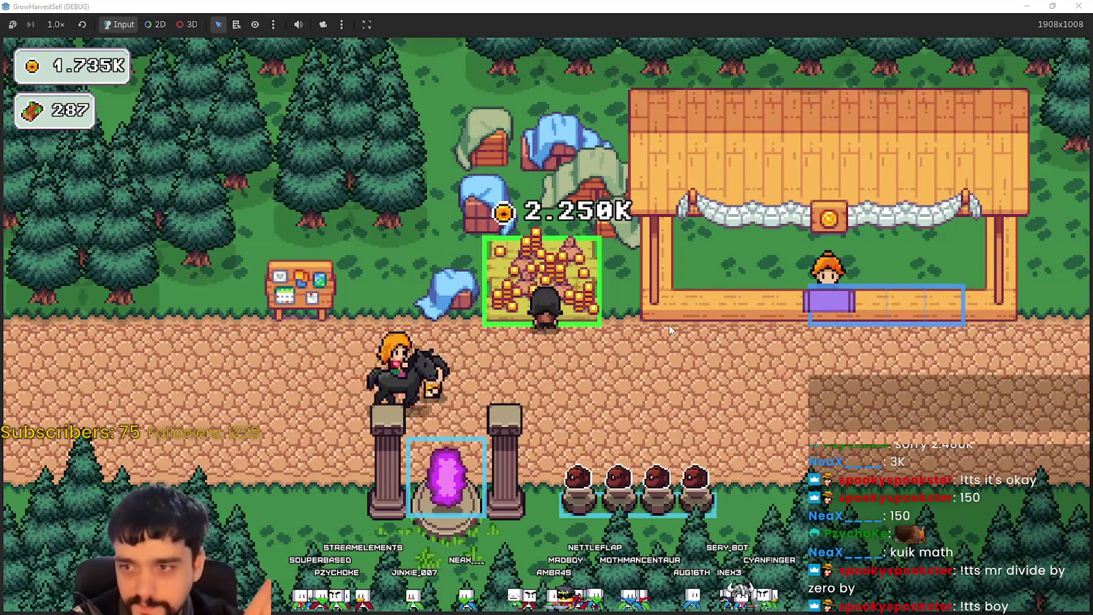
{"action": "key", "text": "e"}
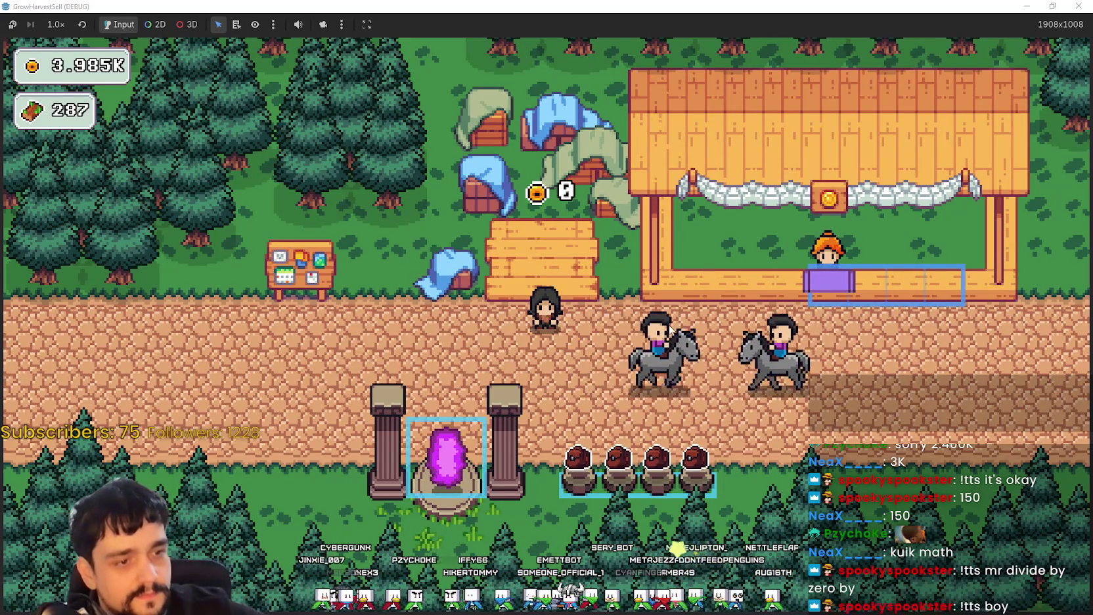
Open the prestige skill tree and look over its lower branches.
{"action": "key", "text": "a"}
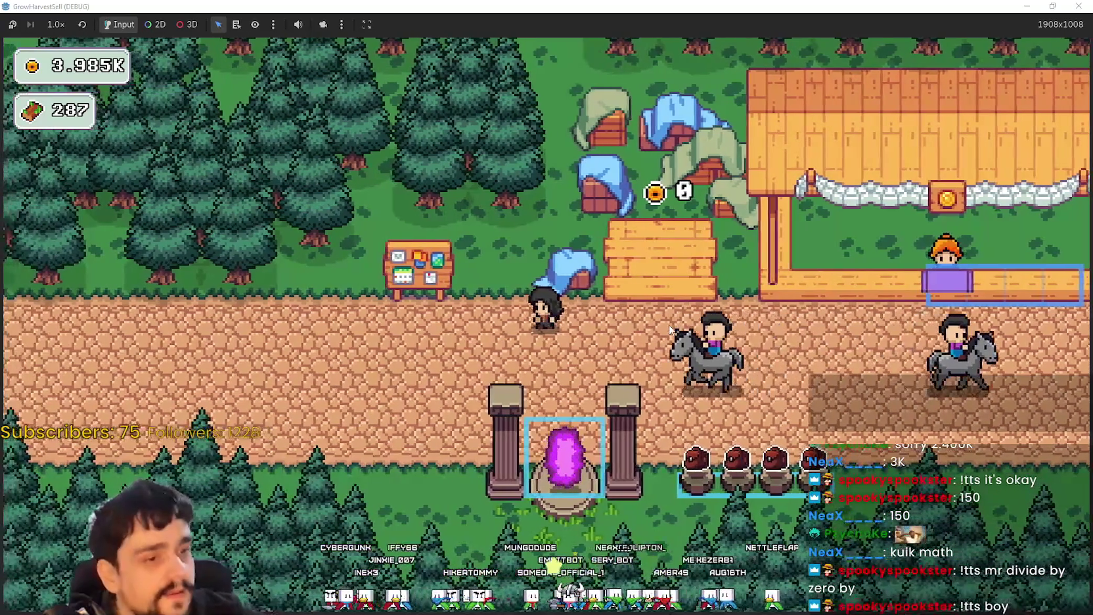
{"action": "key", "text": "e"}
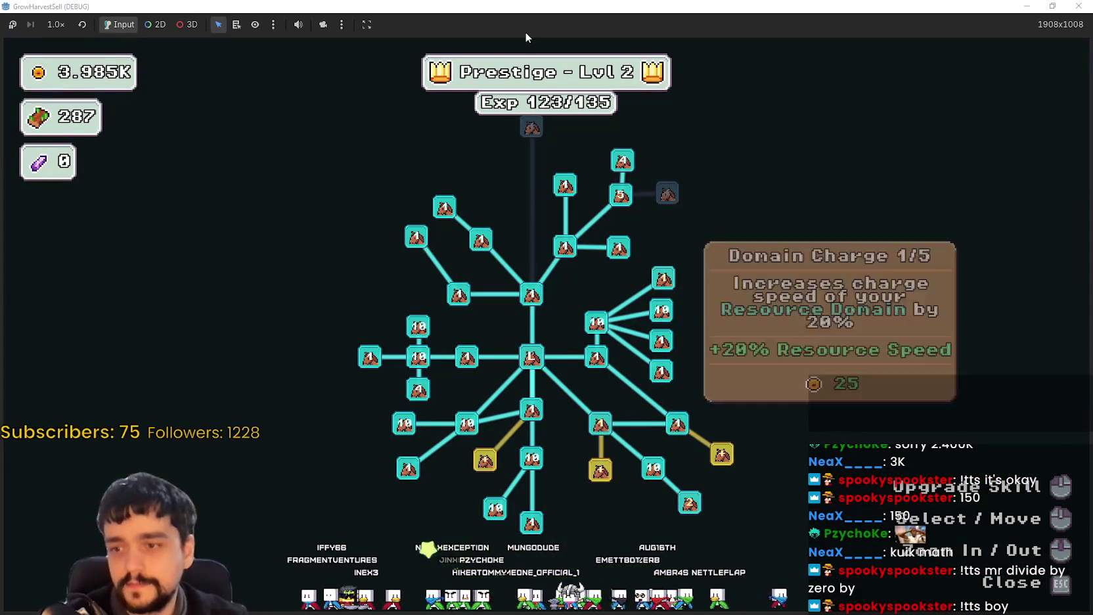
{"action": "scroll", "coordinate": [583, 505], "scroll_direction": "up", "scroll_amount": 3}
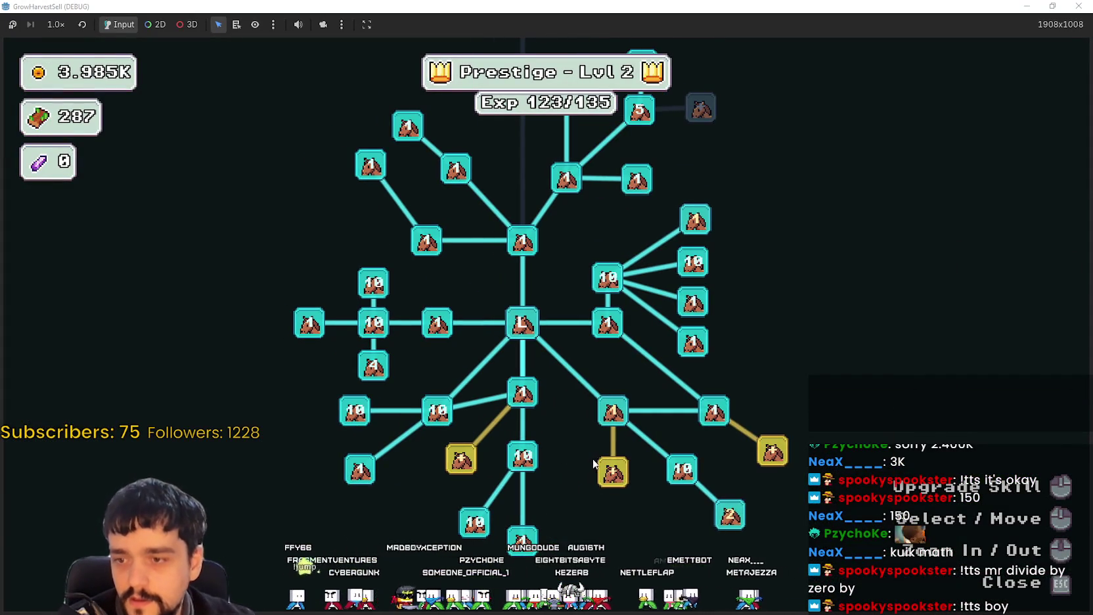
{"action": "mouse_move", "coordinate": [773, 453]}
{"action": "mouse_move", "coordinate": [463, 472]}
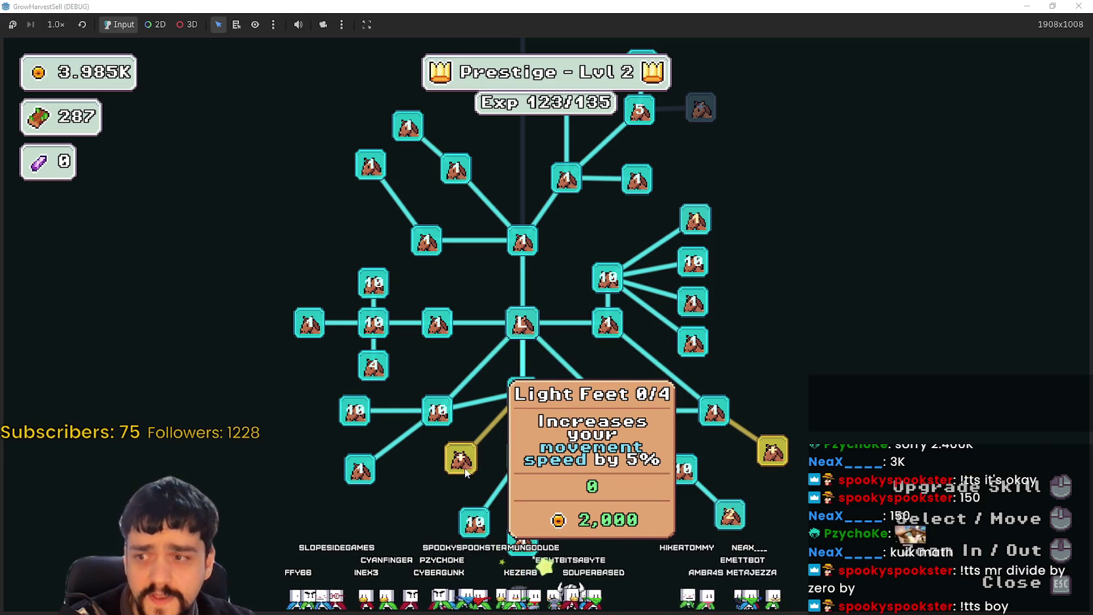
{"action": "mouse_move", "coordinate": [474, 409]}
{"action": "left_mouse_down"}
{"action": "mouse_move", "coordinate": [482, 514]}
{"action": "mouse_move", "coordinate": [462, 348]}
{"action": "left_mouse_up"}
{"action": "mouse_move", "coordinate": [457, 423]}
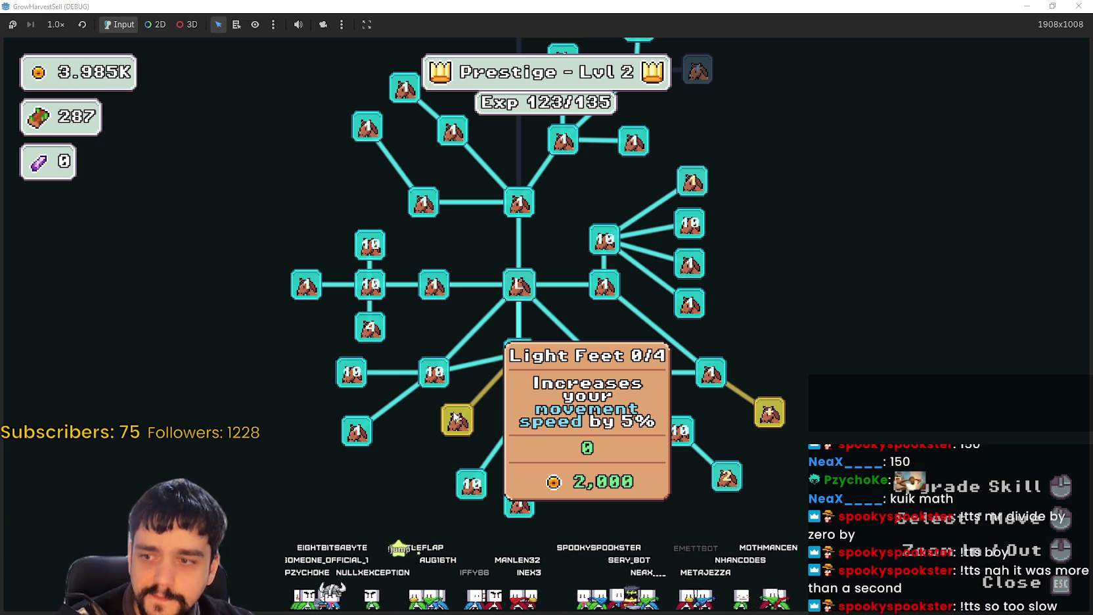
{"action": "mouse_move", "coordinate": [455, 417]}
{"action": "left_mouse_down"}
{"action": "mouse_move", "coordinate": [435, 542]}
{"action": "mouse_move", "coordinate": [474, 431]}
{"action": "left_mouse_up"}
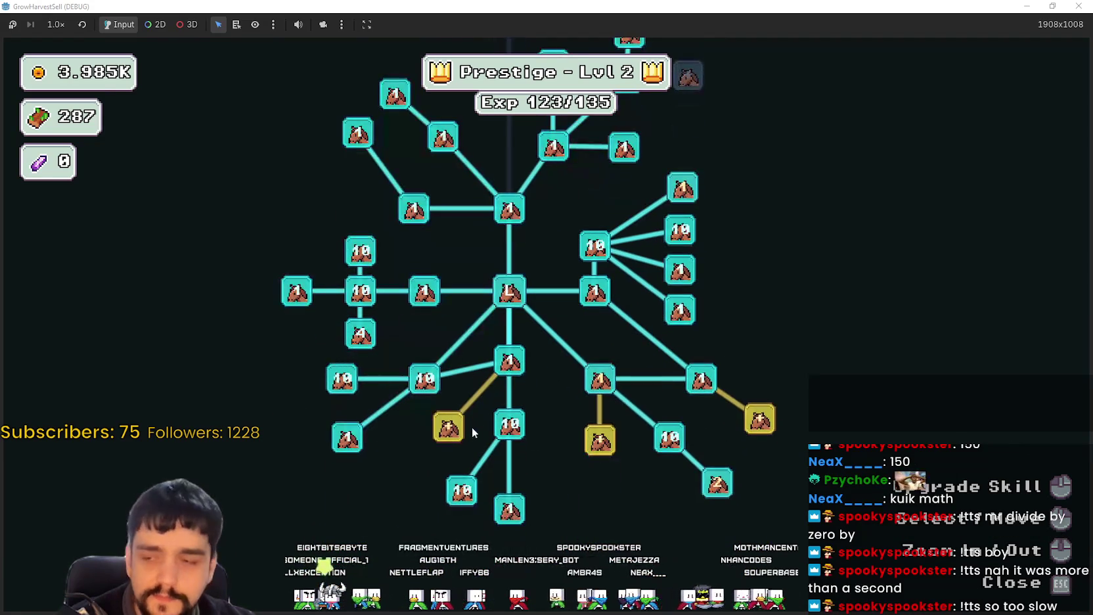
Buy Light Feet rank 1/4 for 2,000 coins, close the tree, and switch to Godot.
{"action": "left_click", "coordinate": [449, 429]}
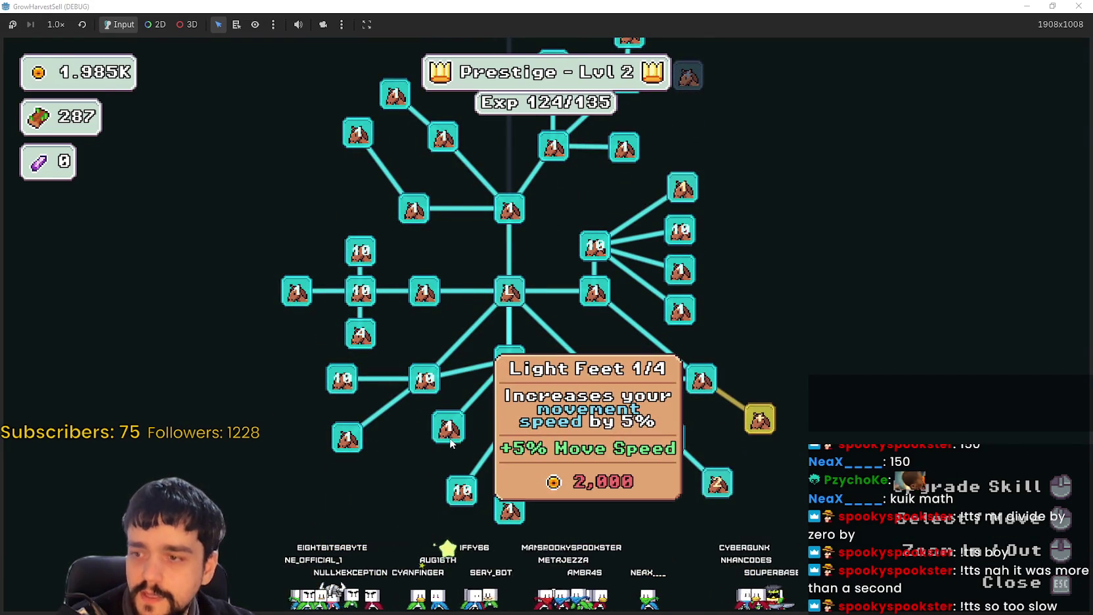
{"action": "key", "text": "Escape"}
{"action": "key", "text": "F8"}
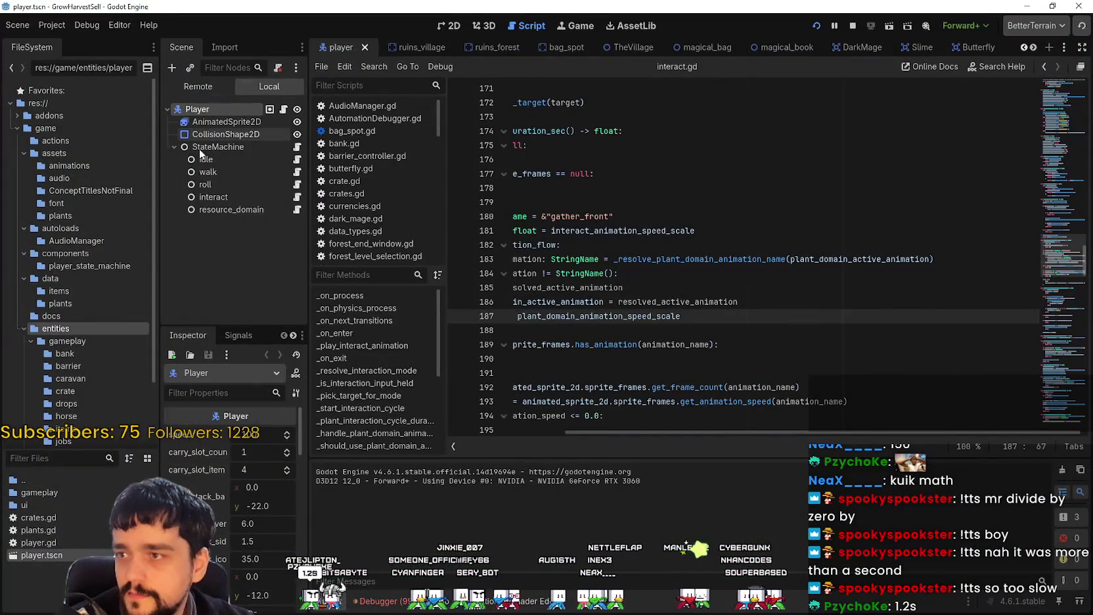
In the Remote tree, set PersistenceData's gold to about 19.86M and magical roots to about 28.8M.
{"action": "left_click", "coordinate": [209, 87]}
{"action": "left_click", "coordinate": [217, 148]}
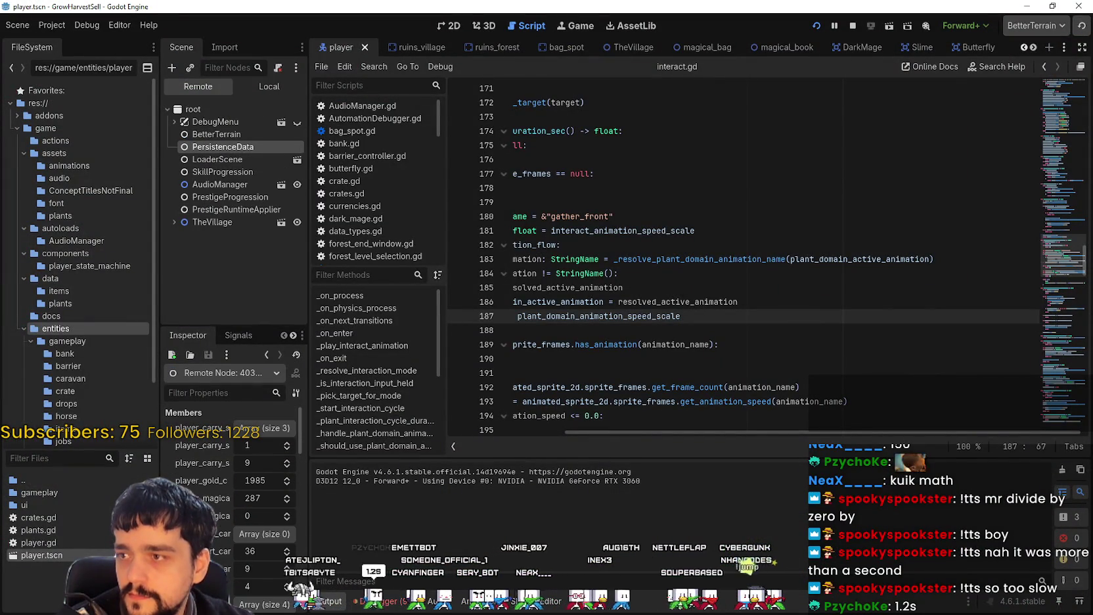
{"action": "left_click", "coordinate": [269, 482]}
{"action": "type", "text": "98988"}
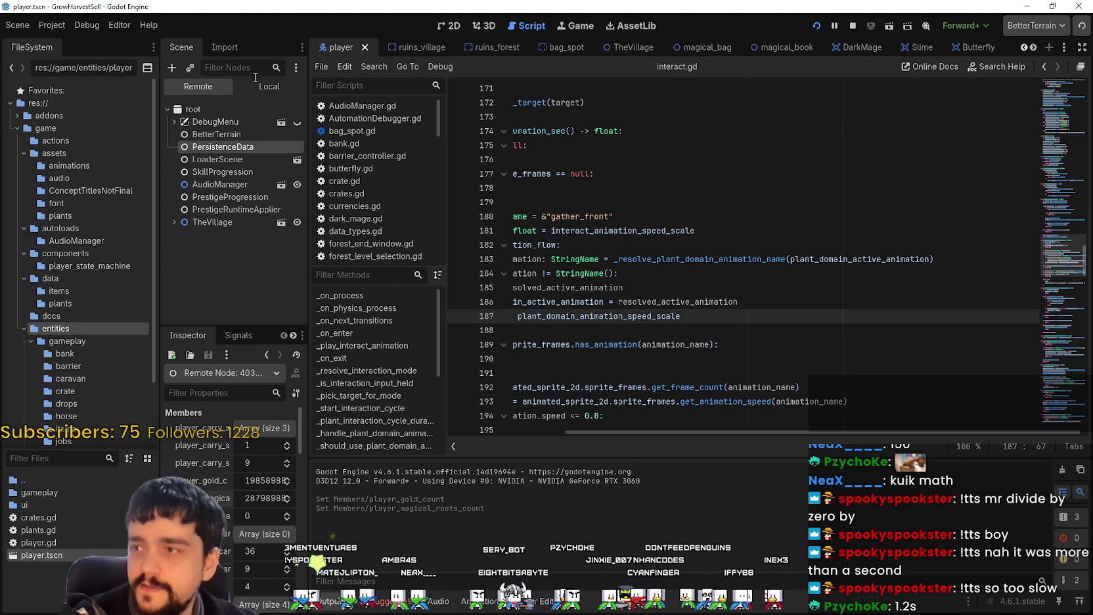
{"action": "left_click", "coordinate": [266, 87]}
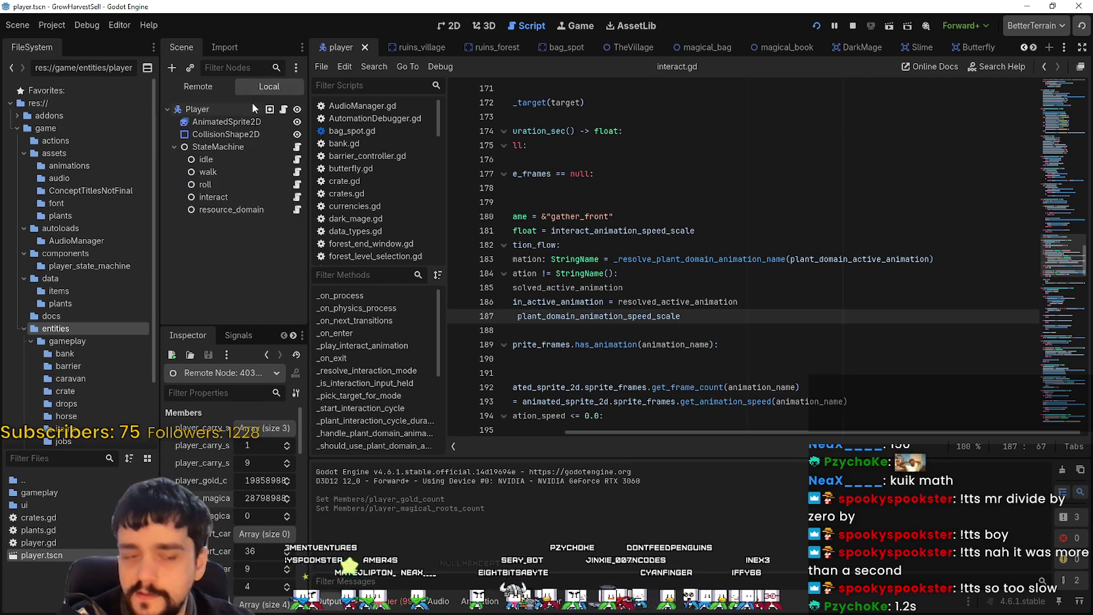
{"action": "key", "text": "alt+Tab"}
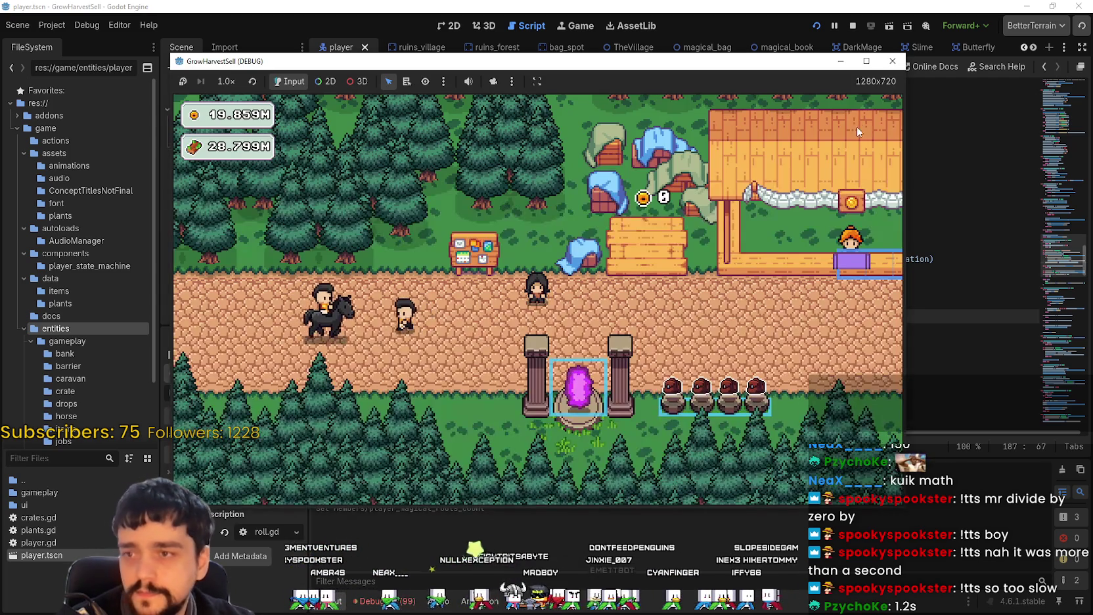
Open the prestige skill tree and upgrade Light Feet to 4/4.
{"action": "key", "text": "super+Up"}
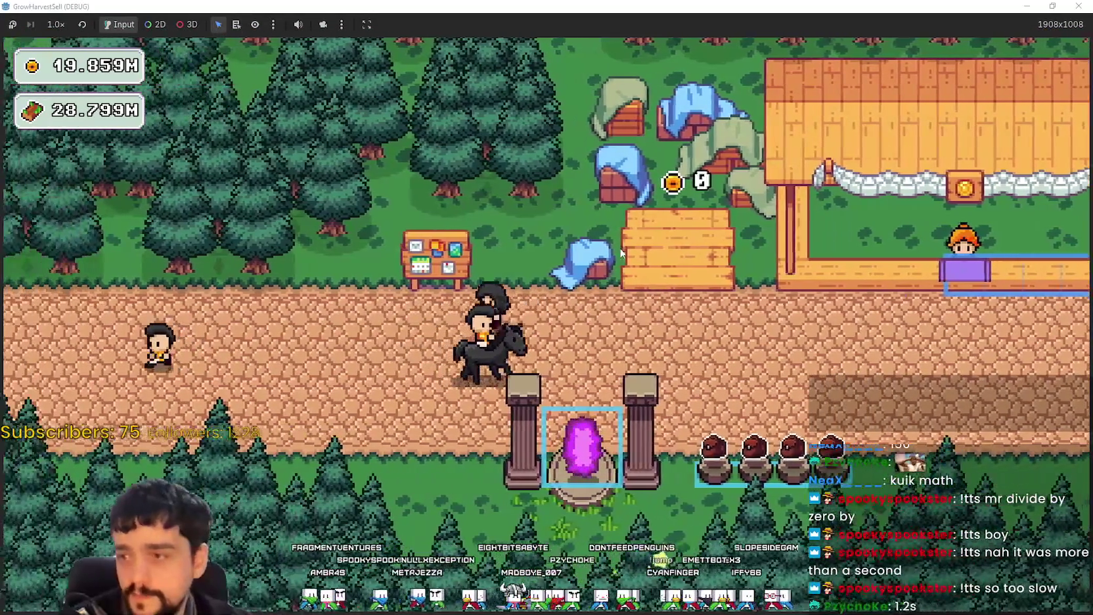
{"action": "key", "text": "p"}
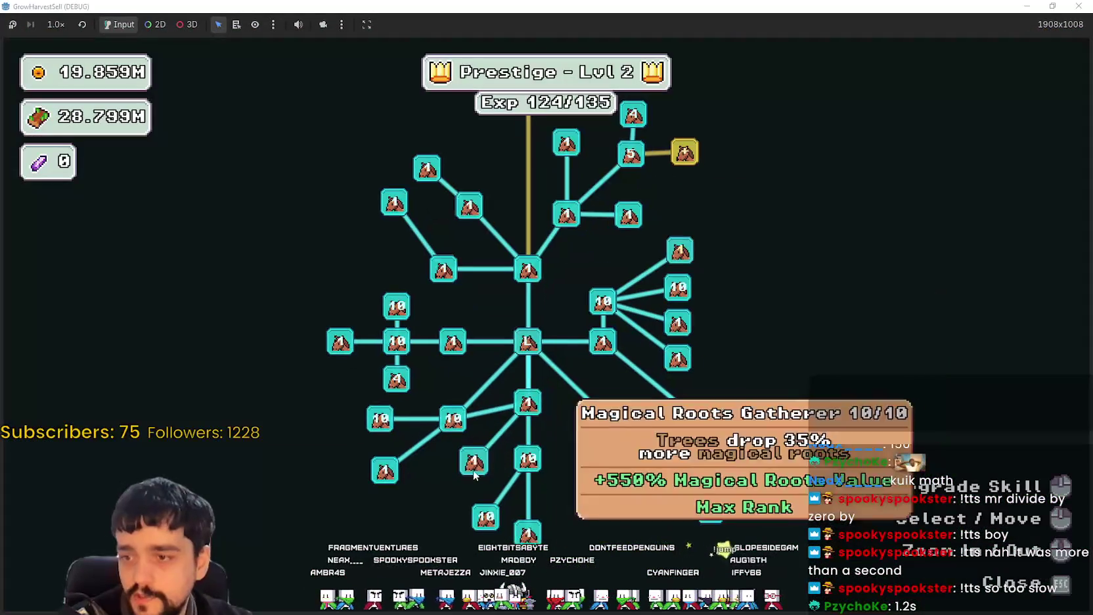
{"action": "left_click", "coordinate": [476, 465]}
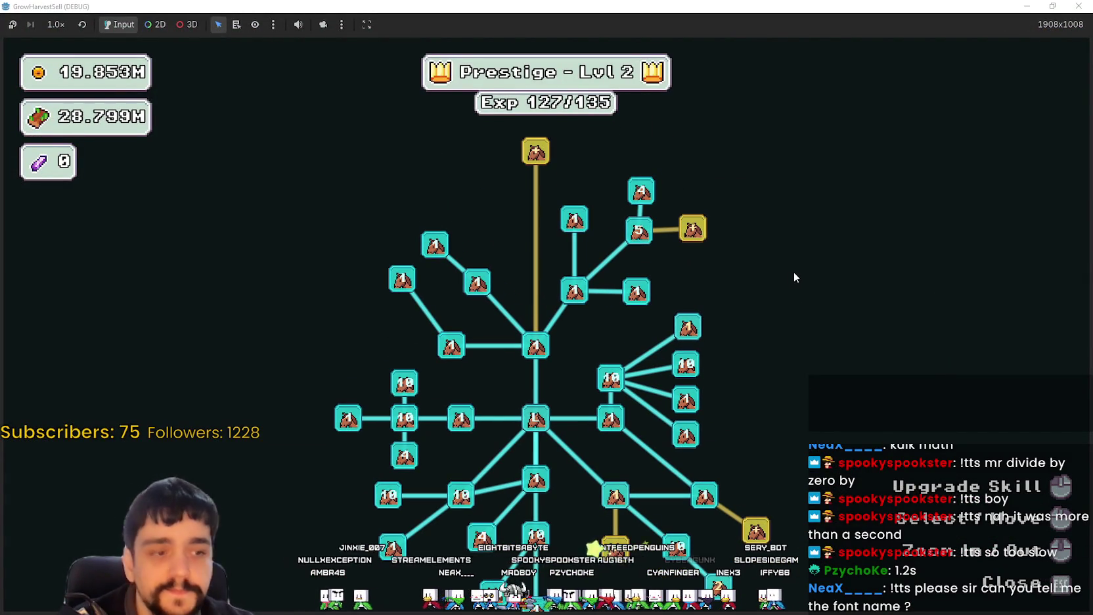
Buy the Special Magical Bag skill for 15.000K coins and close the skill tree.
{"action": "scroll", "coordinate": [722, 217], "scroll_direction": "up", "scroll_amount": 2}
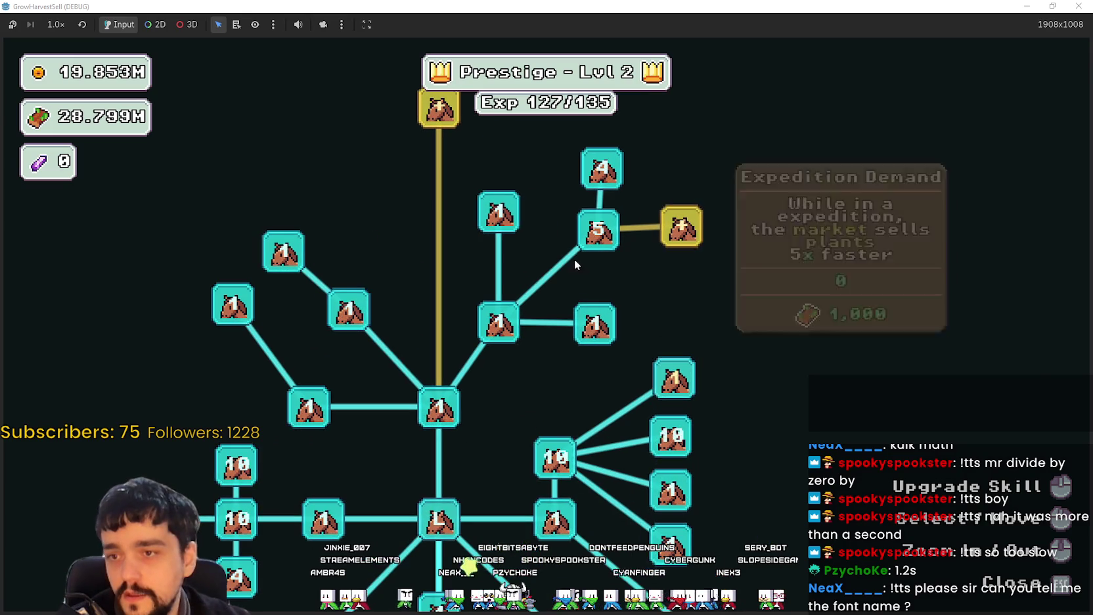
{"action": "mouse_move", "coordinate": [690, 214]}
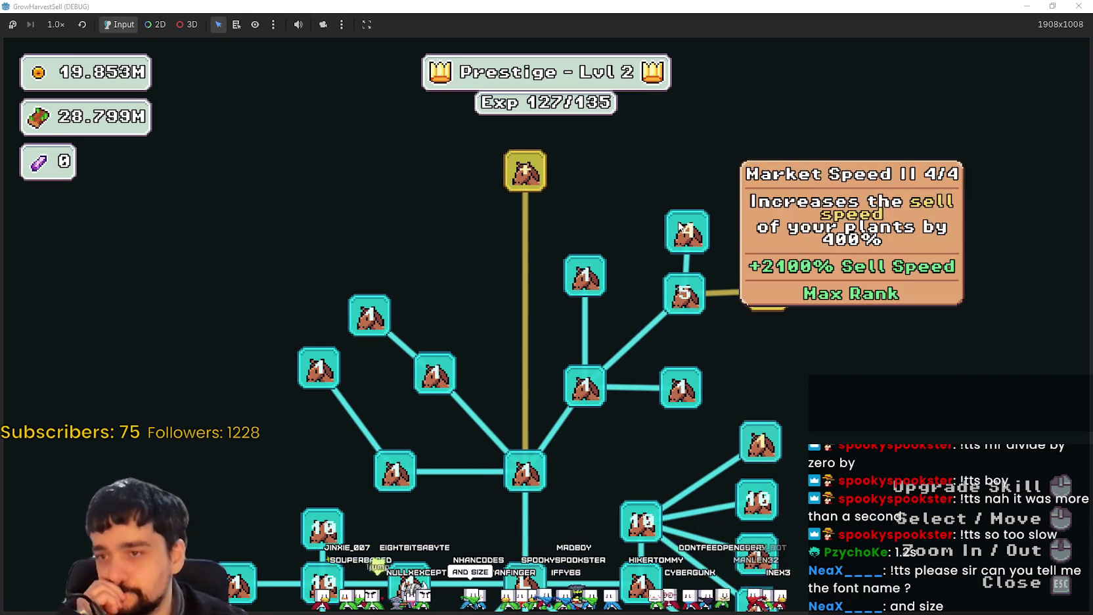
{"action": "mouse_move", "coordinate": [793, 292]}
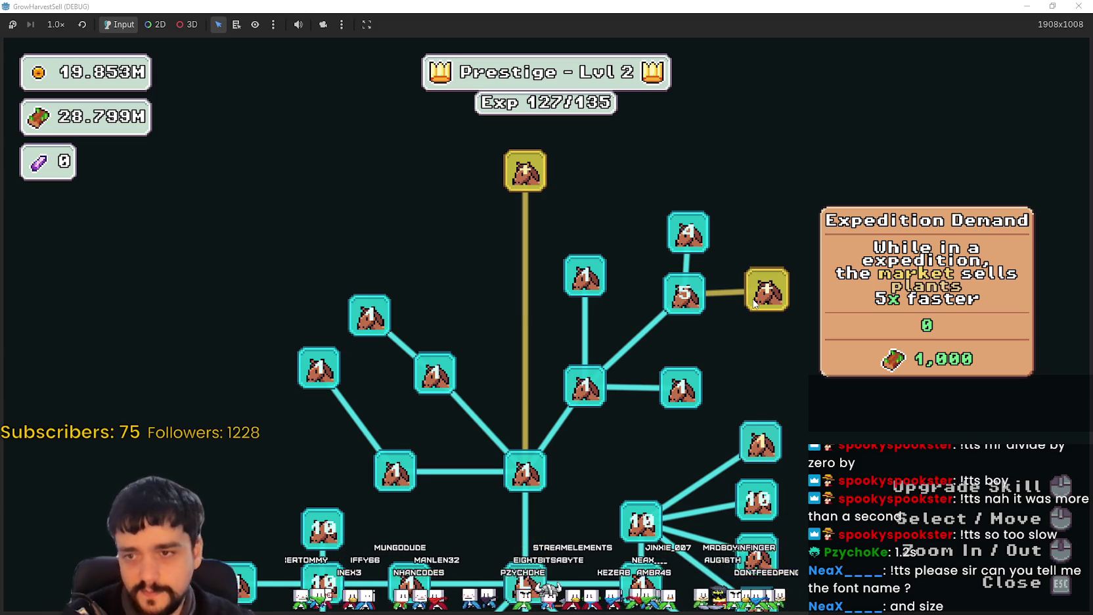
{"action": "scroll", "coordinate": [532, 327], "scroll_direction": "down", "scroll_amount": 2}
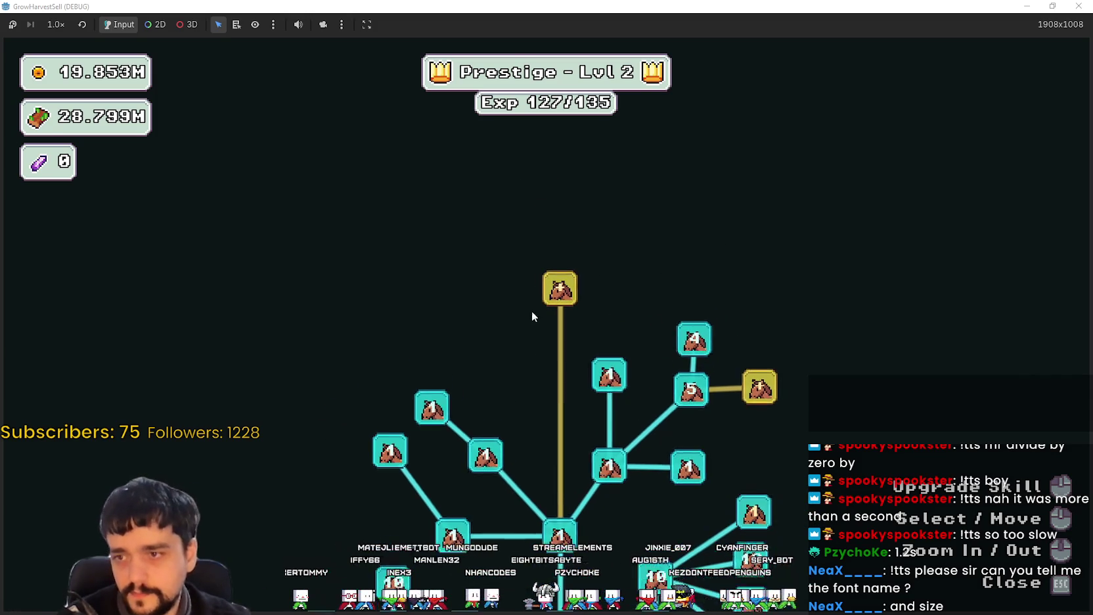
{"action": "scroll", "coordinate": [532, 310], "scroll_direction": "up", "scroll_amount": 3}
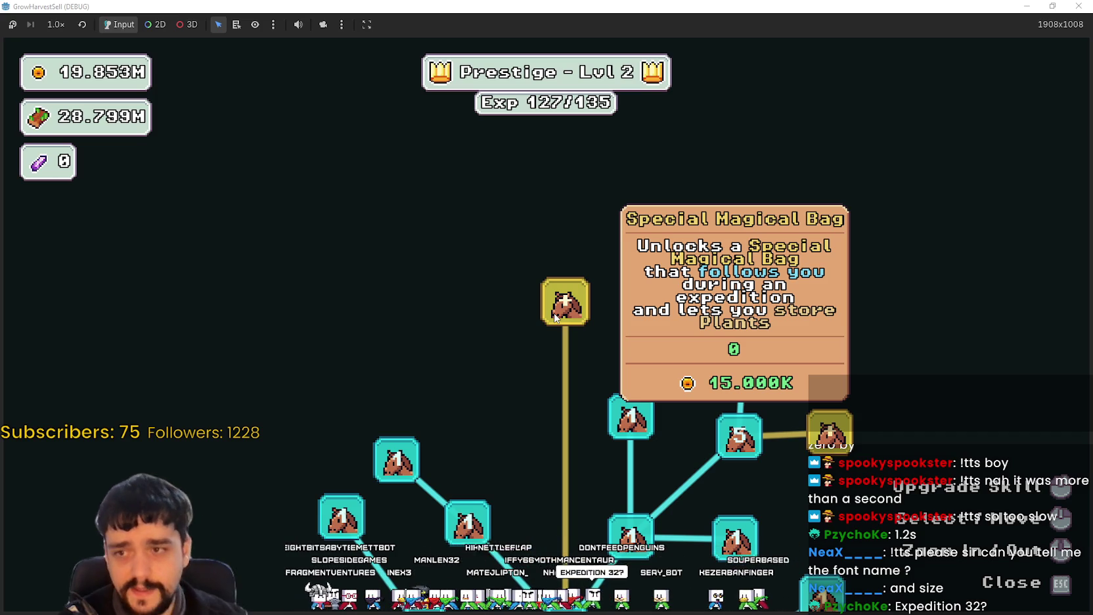
{"action": "left_click", "coordinate": [555, 318]}
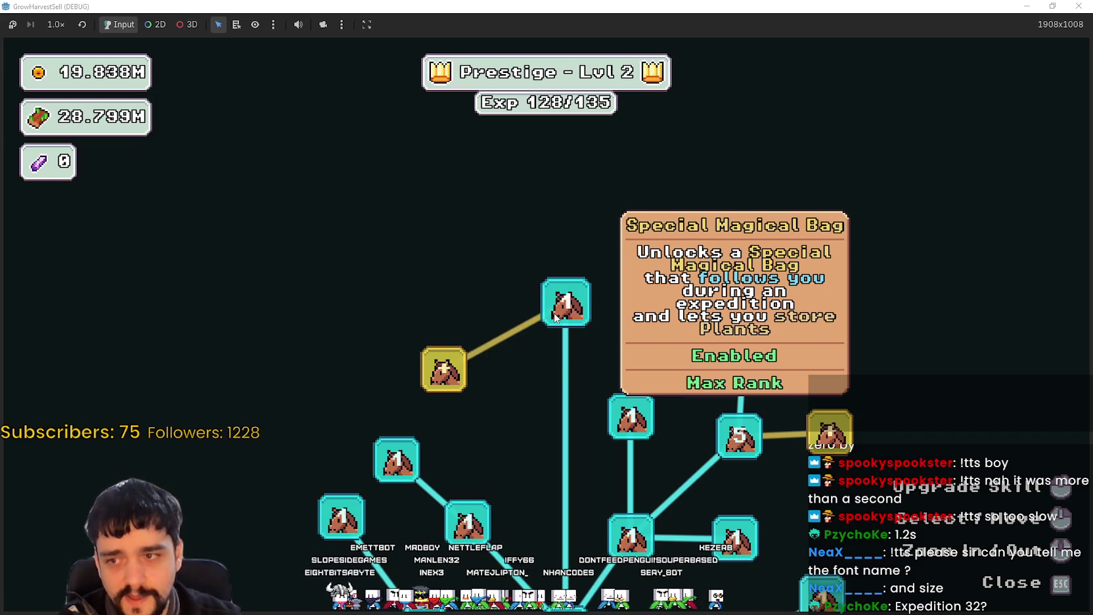
{"action": "key", "text": "Escape"}
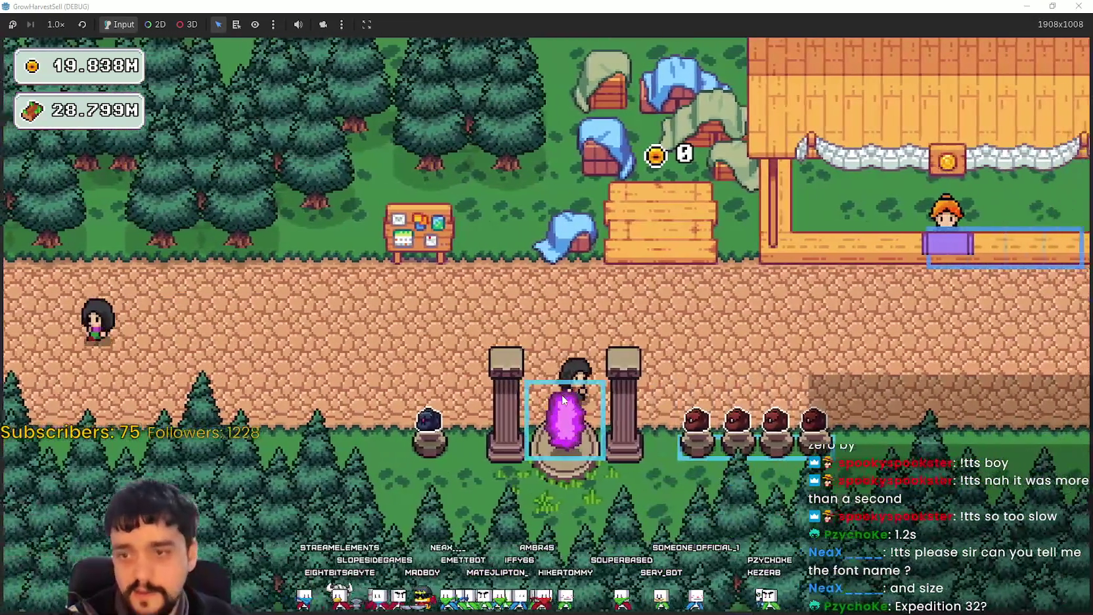
At the portal, preview stages 1 and 2, choose stage 3, and travel there.
{"action": "left_click", "coordinate": [563, 399]}
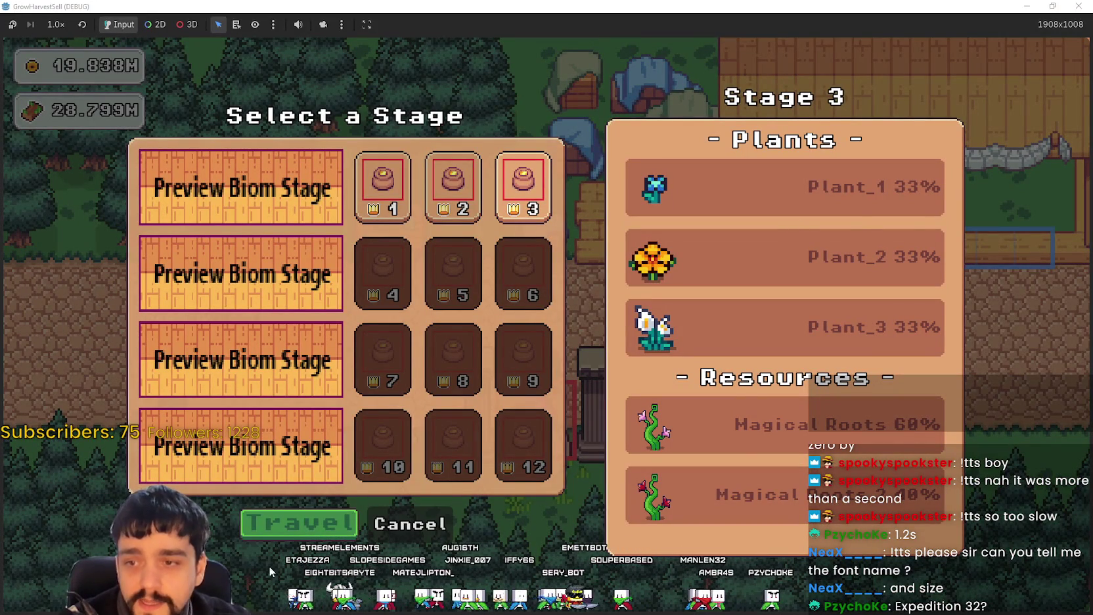
{"action": "left_click", "coordinate": [395, 190]}
{"action": "left_click", "coordinate": [474, 196]}
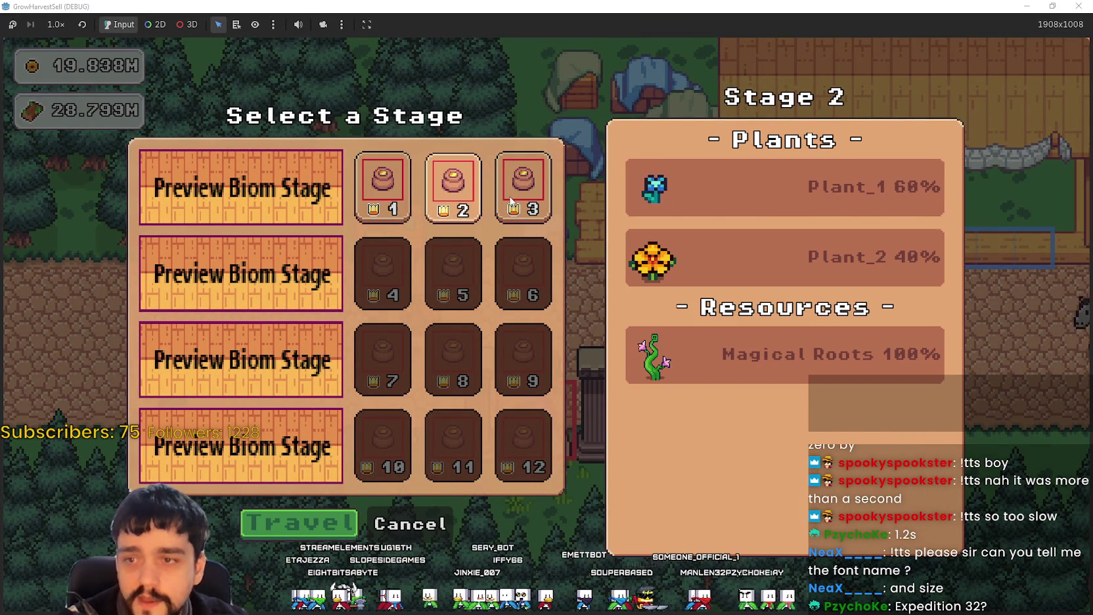
{"action": "left_click", "coordinate": [544, 199]}
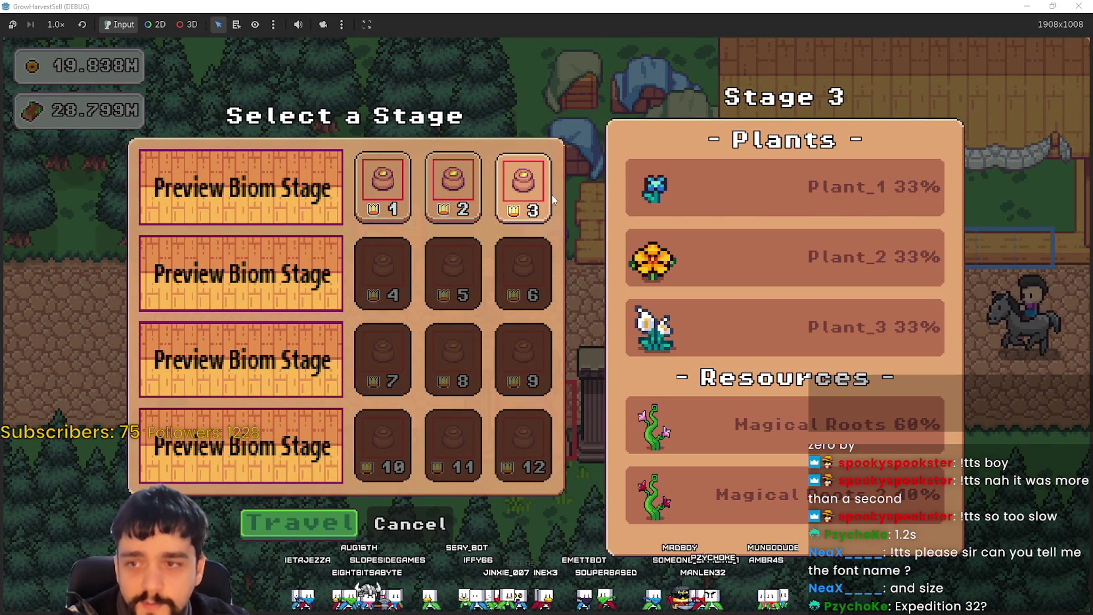
{"action": "left_click", "coordinate": [428, 179]}
{"action": "left_click", "coordinate": [509, 185]}
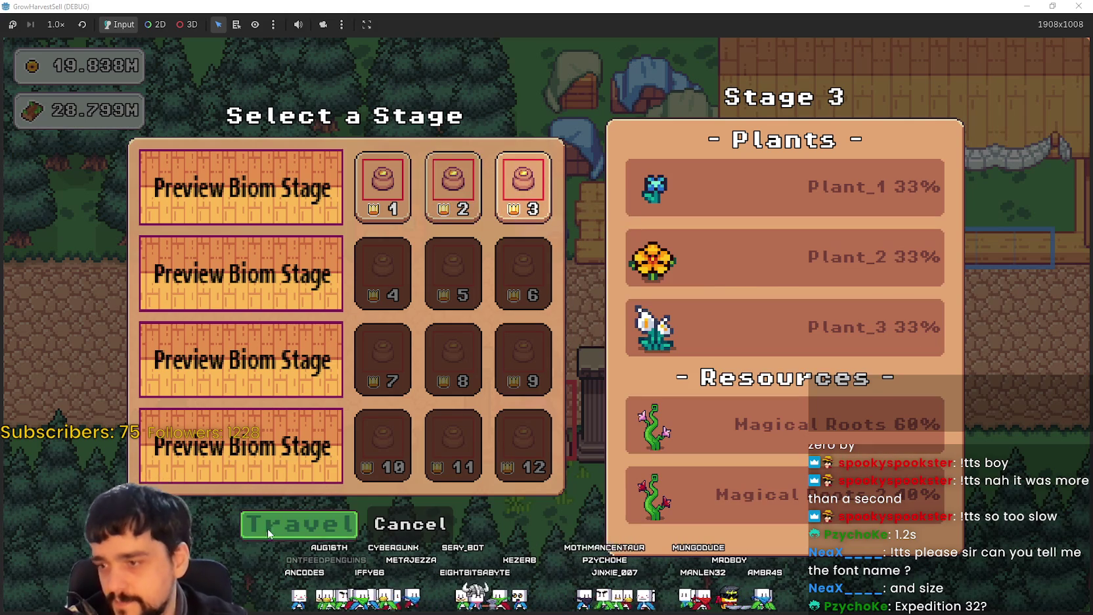
{"action": "left_click", "coordinate": [263, 534]}
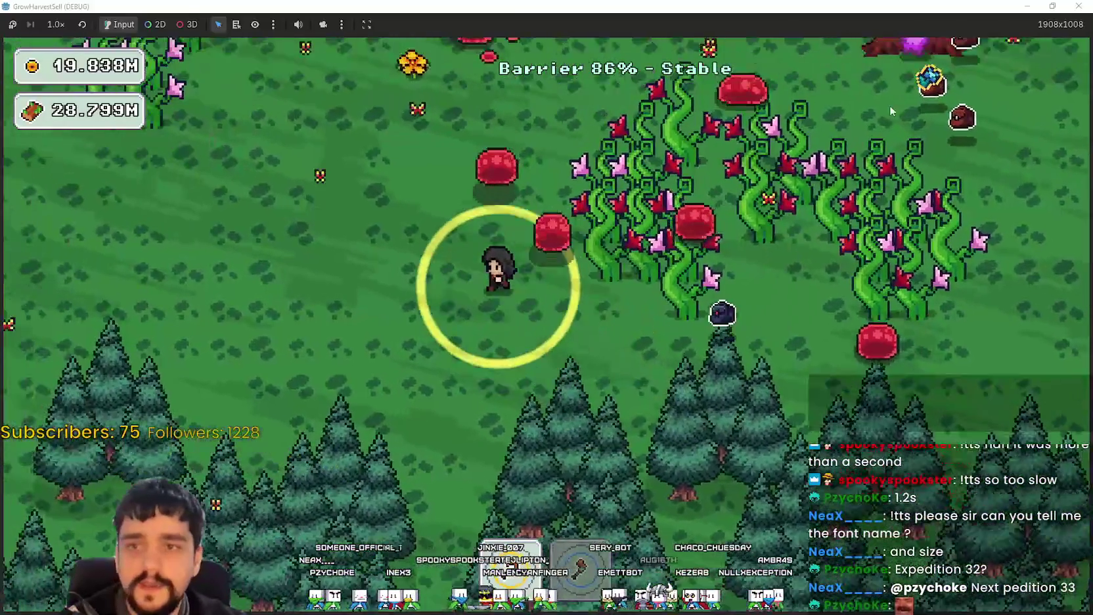
Harvest the flowers, then head down past the portal tree and up through the vines.
{"action": "key", "text": "d"}
{"action": "key", "text": "w"}
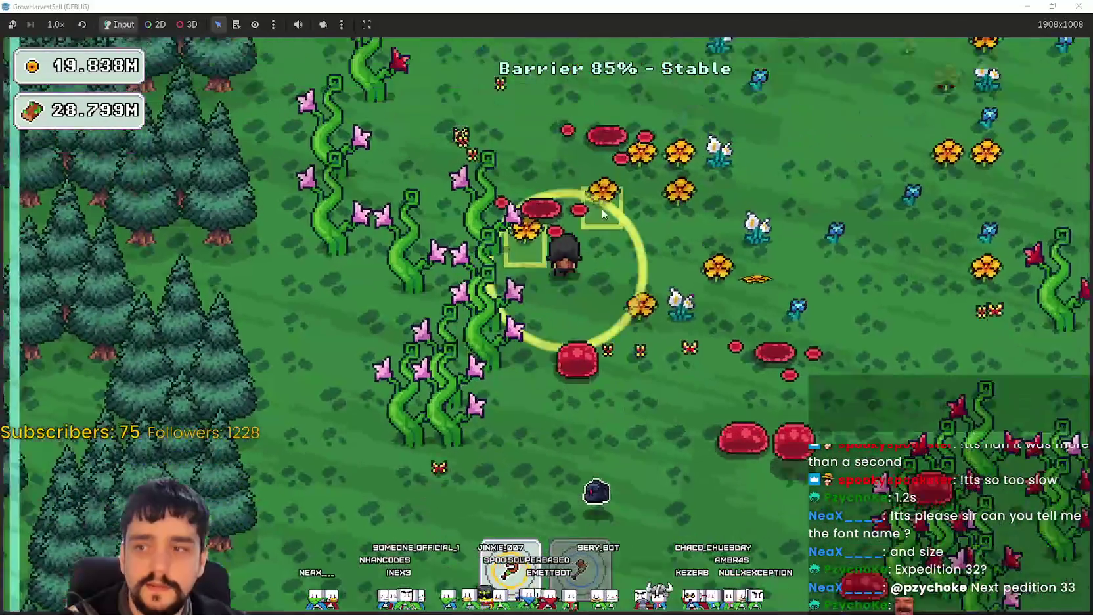
{"action": "key", "text": "a"}
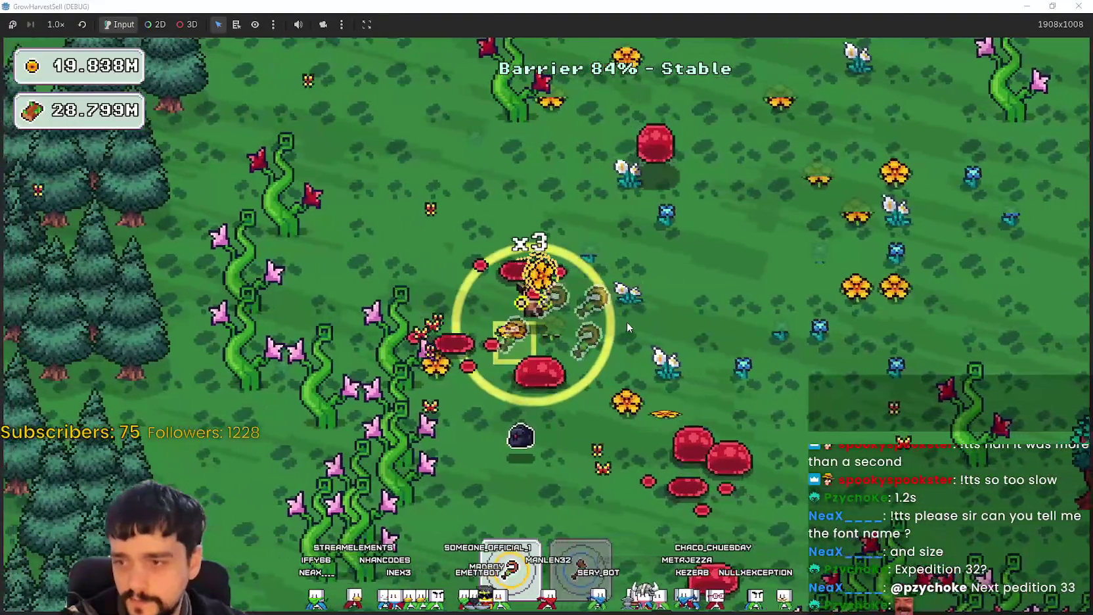
{"action": "key", "text": "s"}
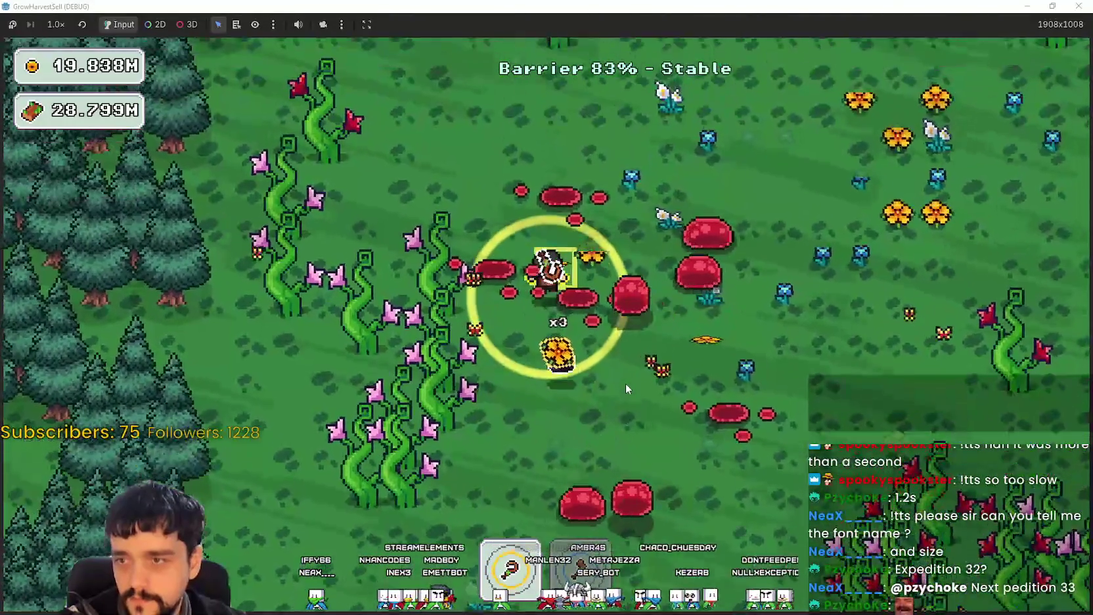
{"action": "key", "text": "s"}
{"action": "key", "text": "d"}
{"action": "key", "text": "d"}
{"action": "key", "text": "w"}
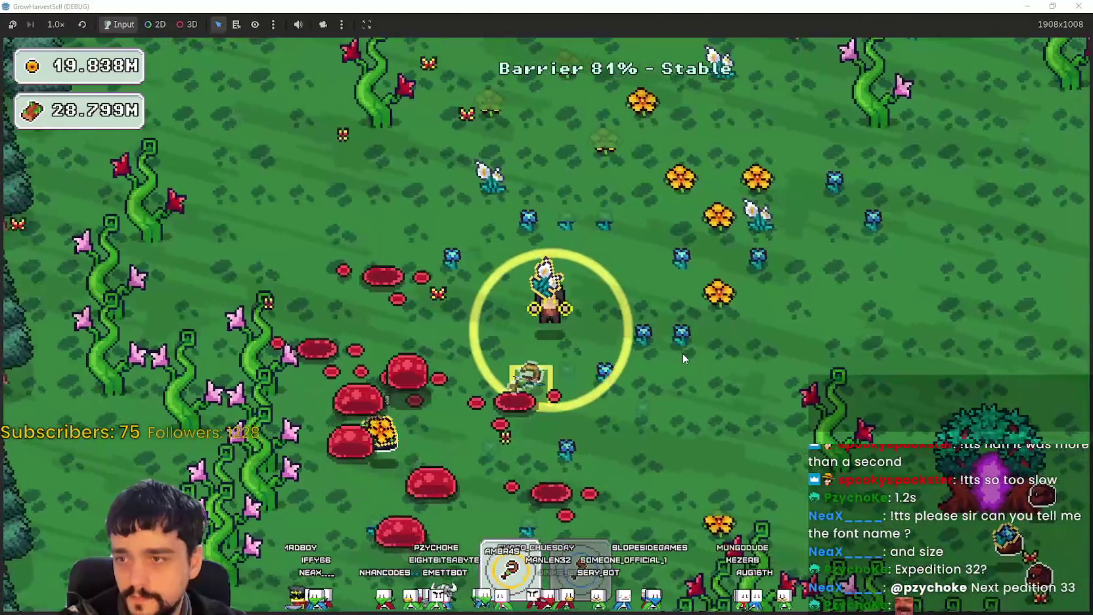
{"action": "key", "text": "s"}
{"action": "key", "text": "s"}
{"action": "key", "text": "a"}
{"action": "key", "text": "a"}
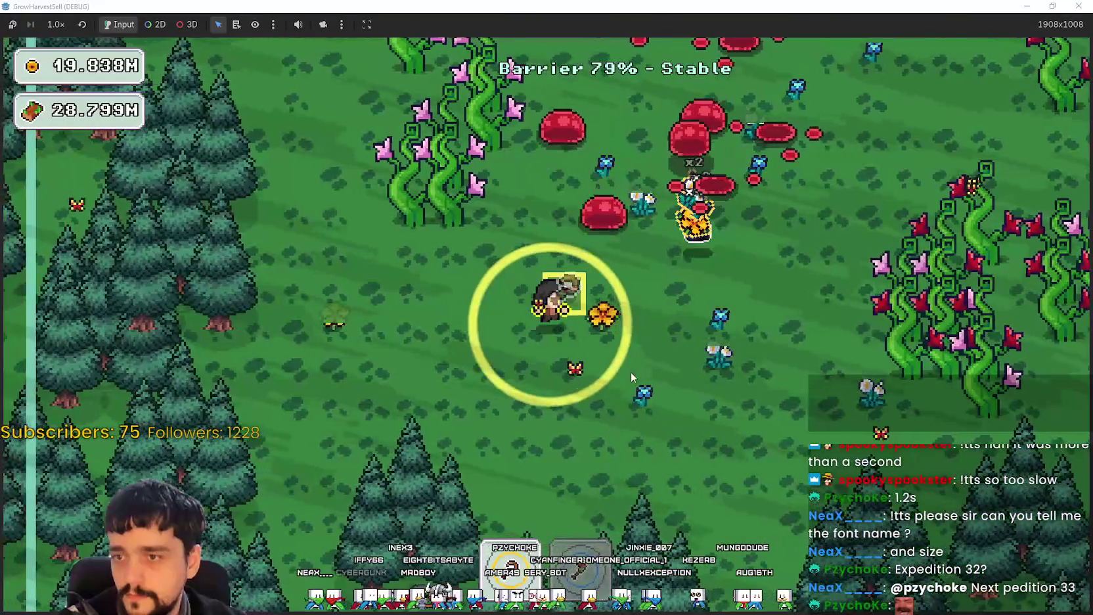
{"action": "key", "text": "w"}
{"action": "key", "text": "d"}
Harvest the blue flowers and flower cluster, then loop back toward the vines.
{"action": "key", "text": "d"}
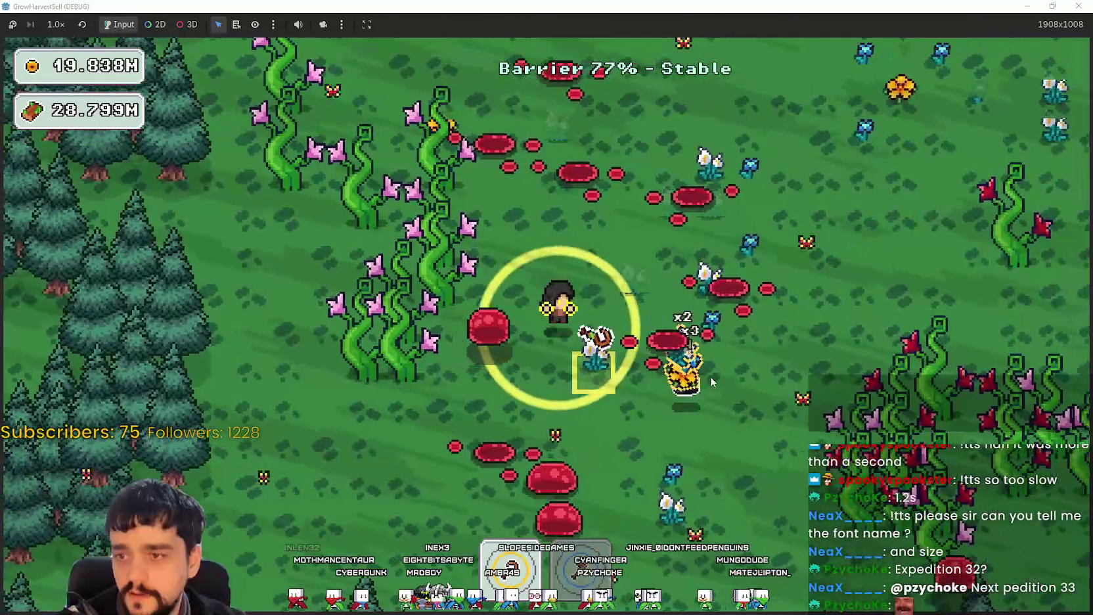
{"action": "key", "text": "d"}
{"action": "key", "text": "w"}
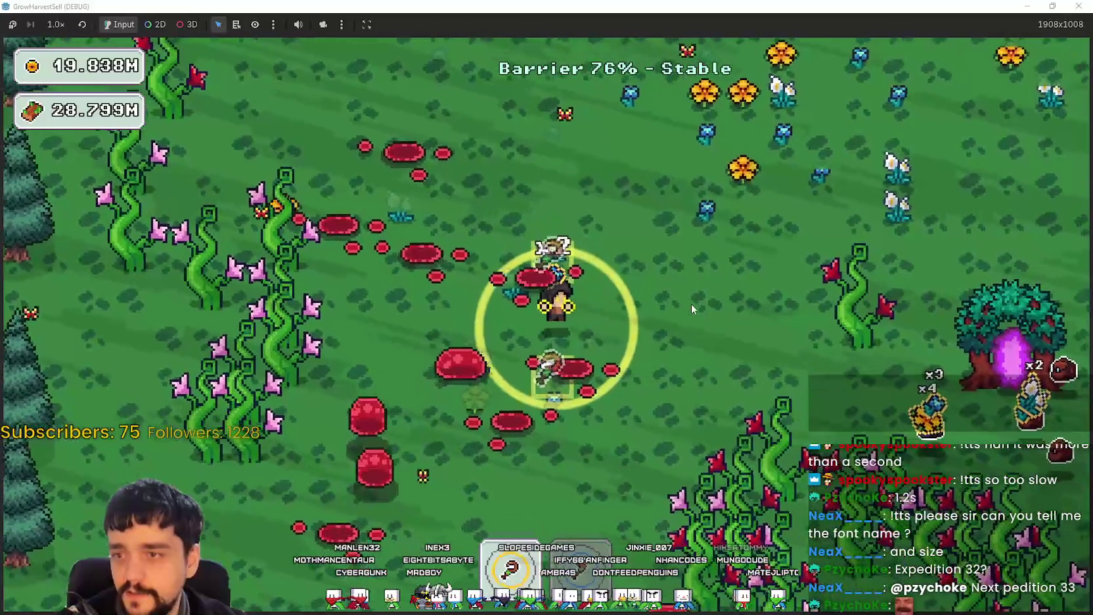
{"action": "key", "text": "w"}
{"action": "key", "text": "d"}
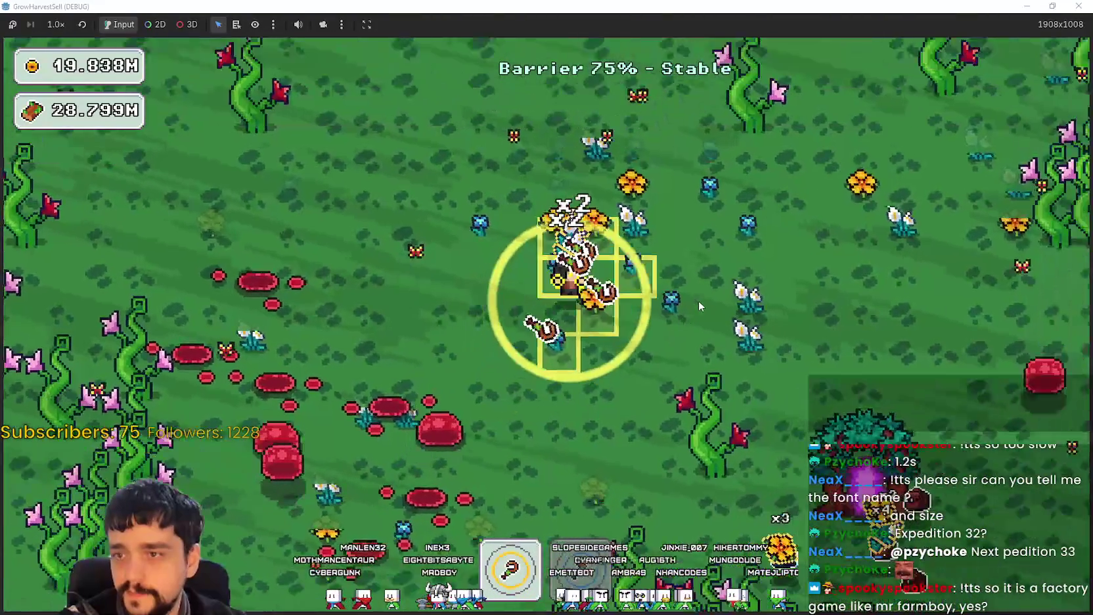
{"action": "key", "text": "a"}
{"action": "key", "text": "s"}
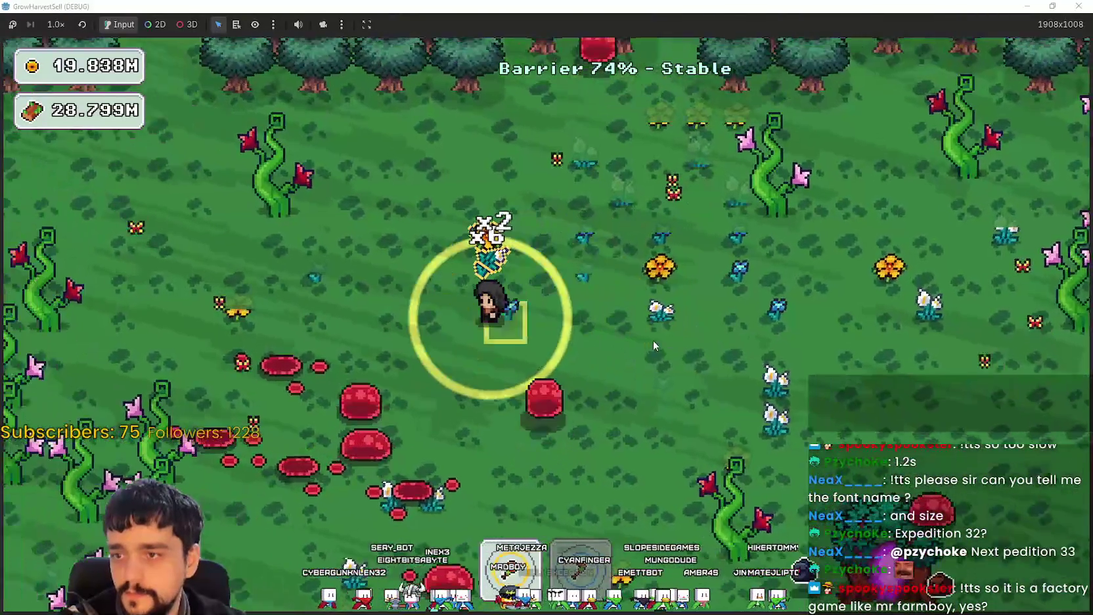
{"action": "key", "text": "s"}
{"action": "key", "text": "d"}
{"action": "key", "text": "a"}
{"action": "key", "text": "w"}
{"action": "key", "text": "w"}
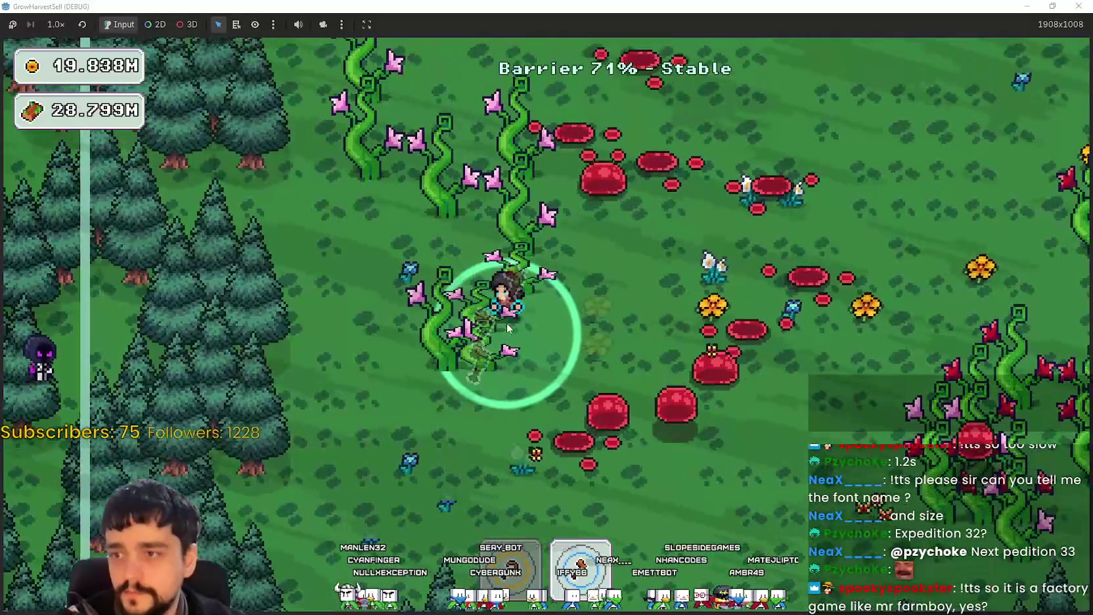
Harvest the mushroom patch and nearby flowers across the lower part of the Stage 3 forest.
{"action": "key", "text": "a"}
{"action": "key", "text": "s"}
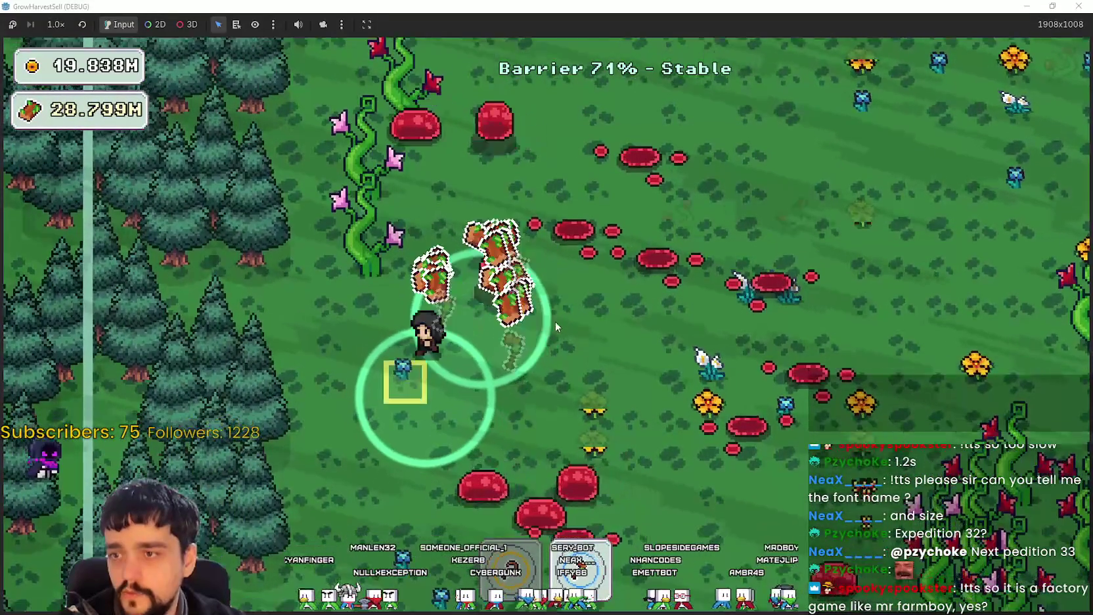
{"action": "key", "text": "d"}
{"action": "key", "text": "d"}
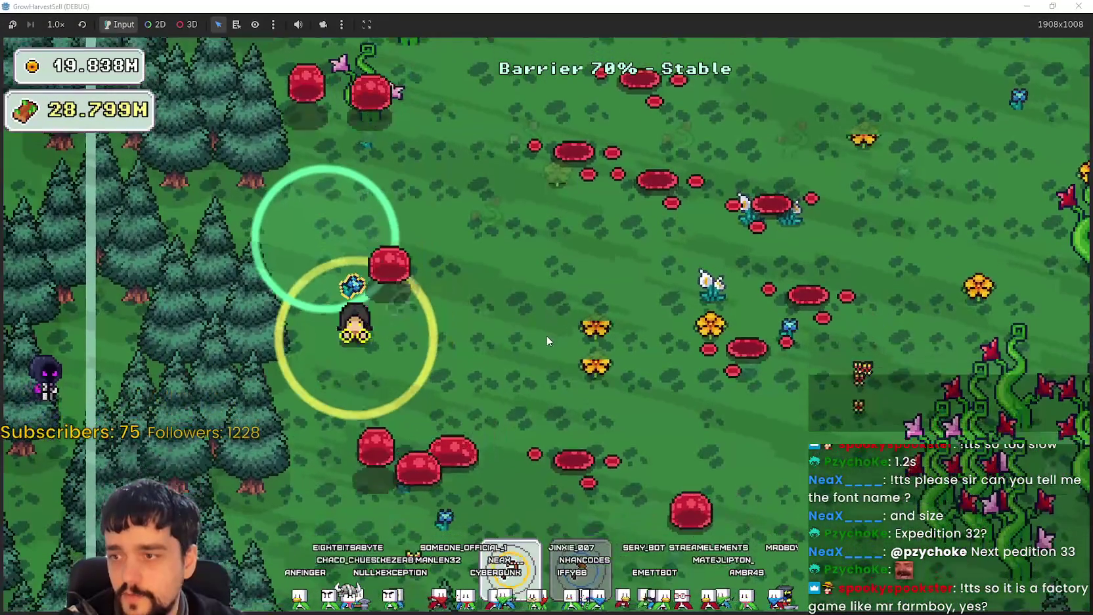
{"action": "key", "text": "w"}
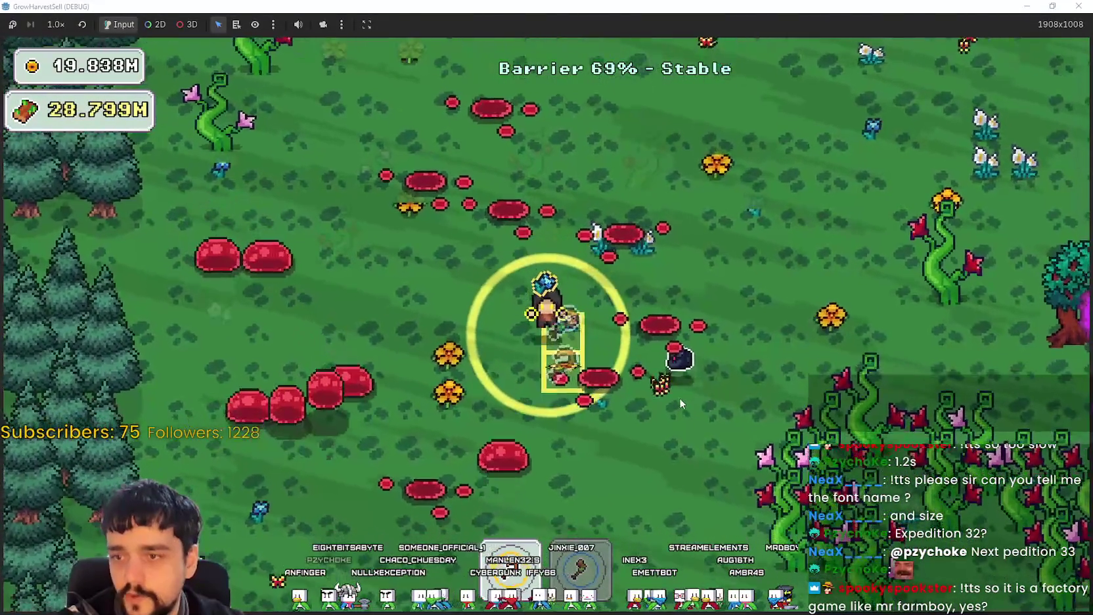
{"action": "key", "text": "d"}
{"action": "key", "text": "w"}
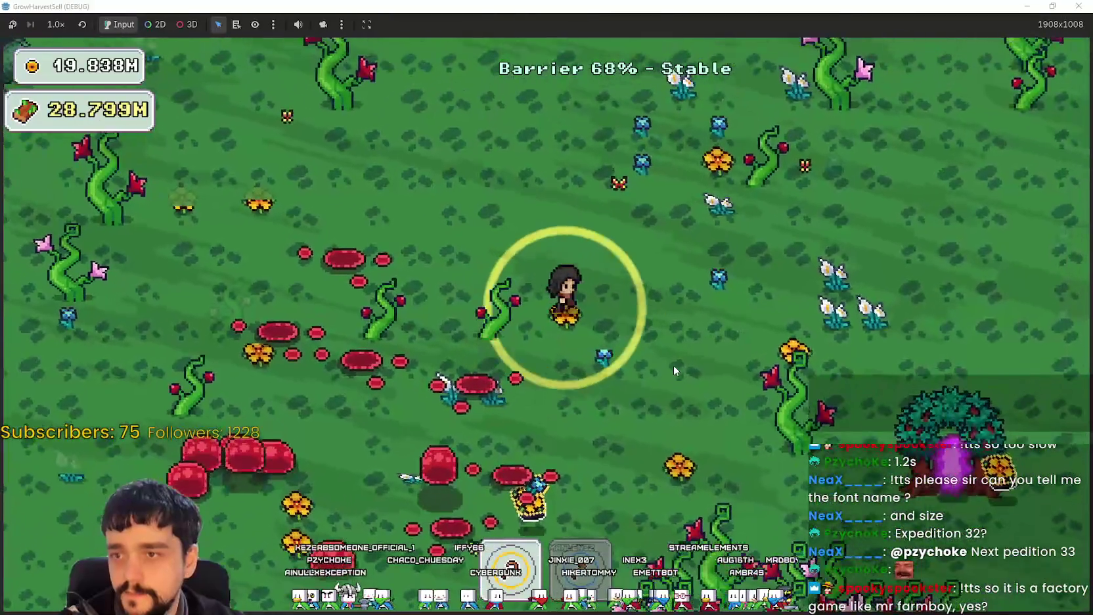
{"action": "key", "text": "d"}
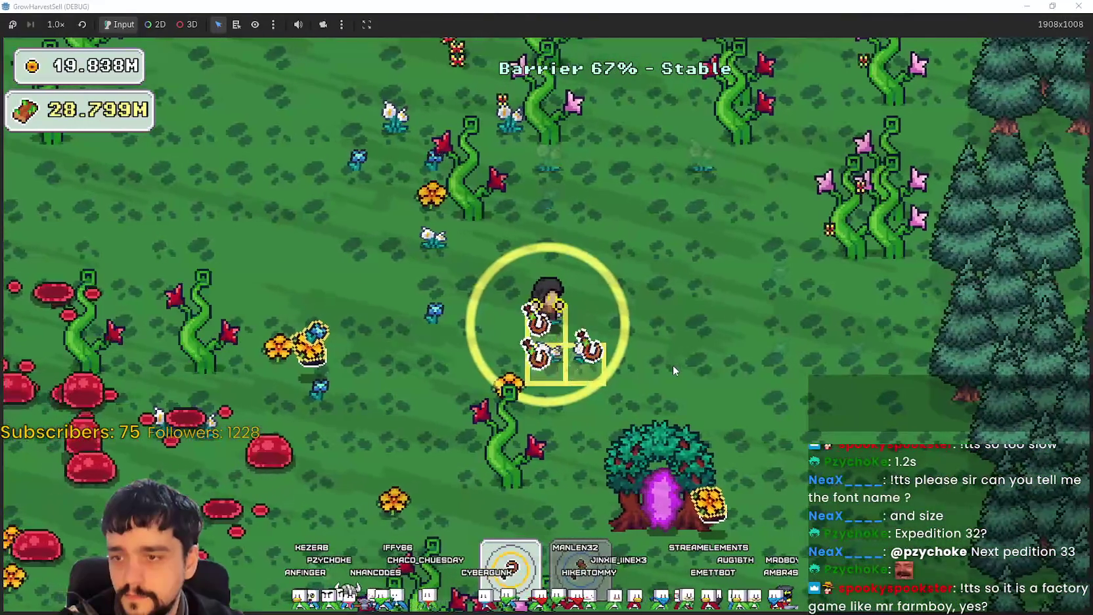
{"action": "key", "text": "a"}
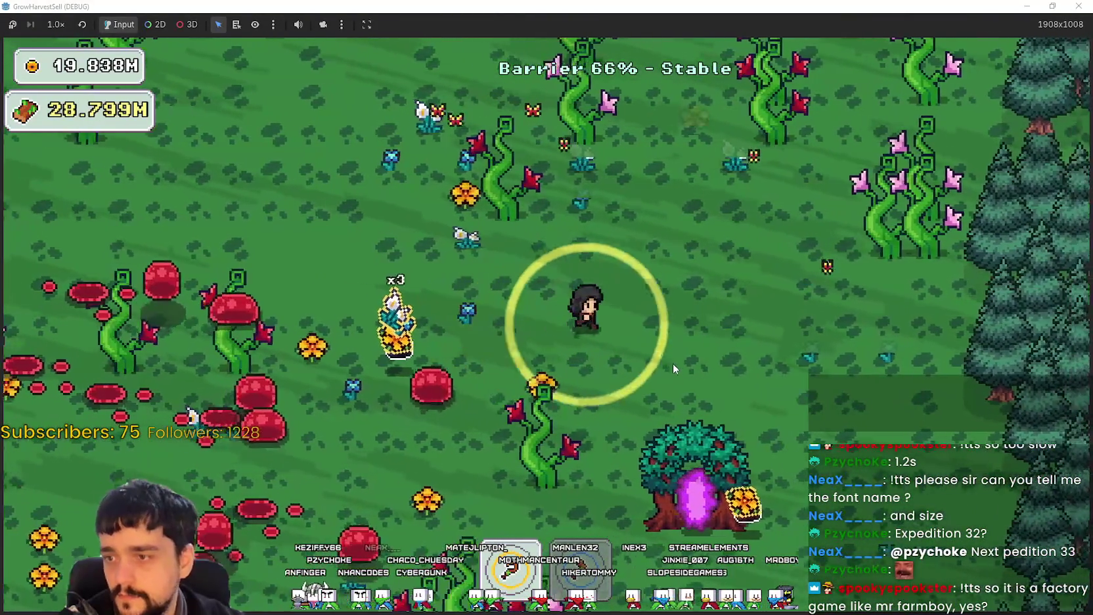
{"action": "key", "text": "w"}
{"action": "key", "text": "d"}
{"action": "key", "text": "s"}
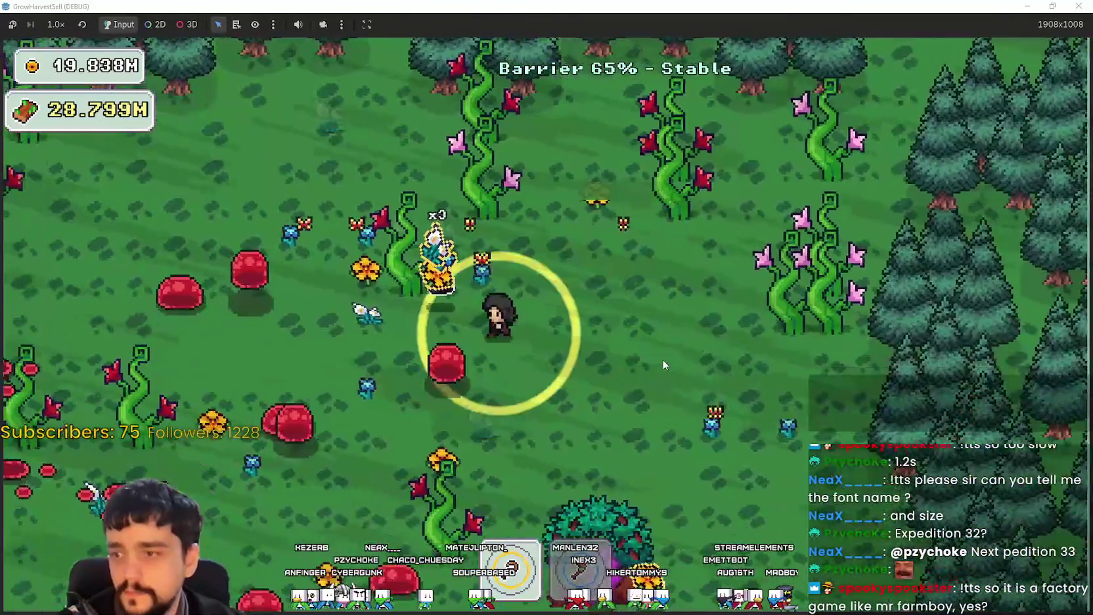
{"action": "key", "text": "a"}
{"action": "key", "text": "a"}
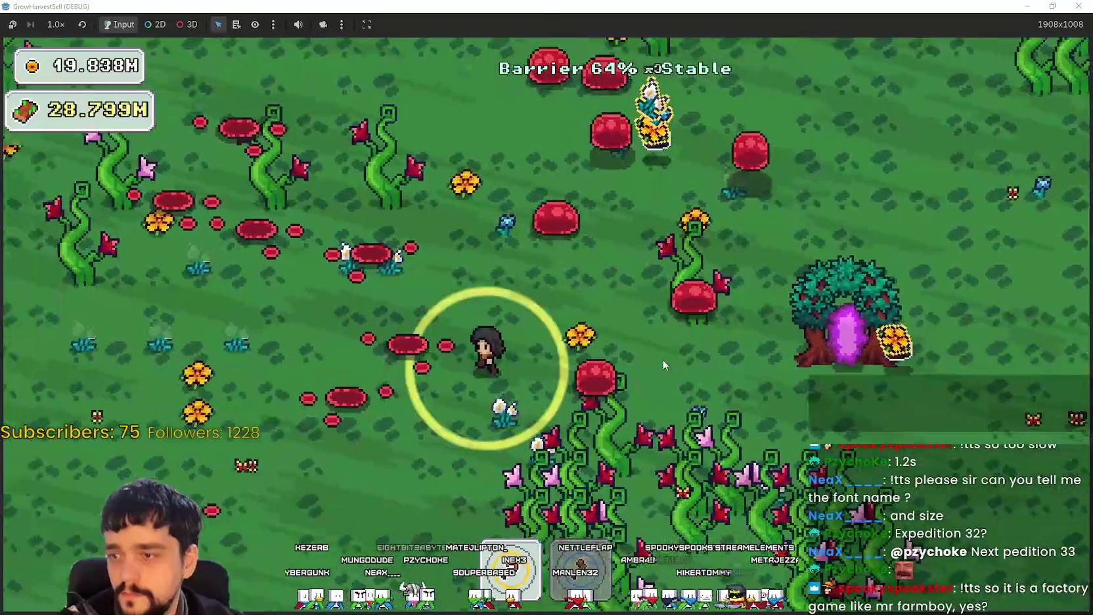
Collect the flower cluster and the yellow flowers on the way toward the portal tree.
{"action": "key", "text": "d"}
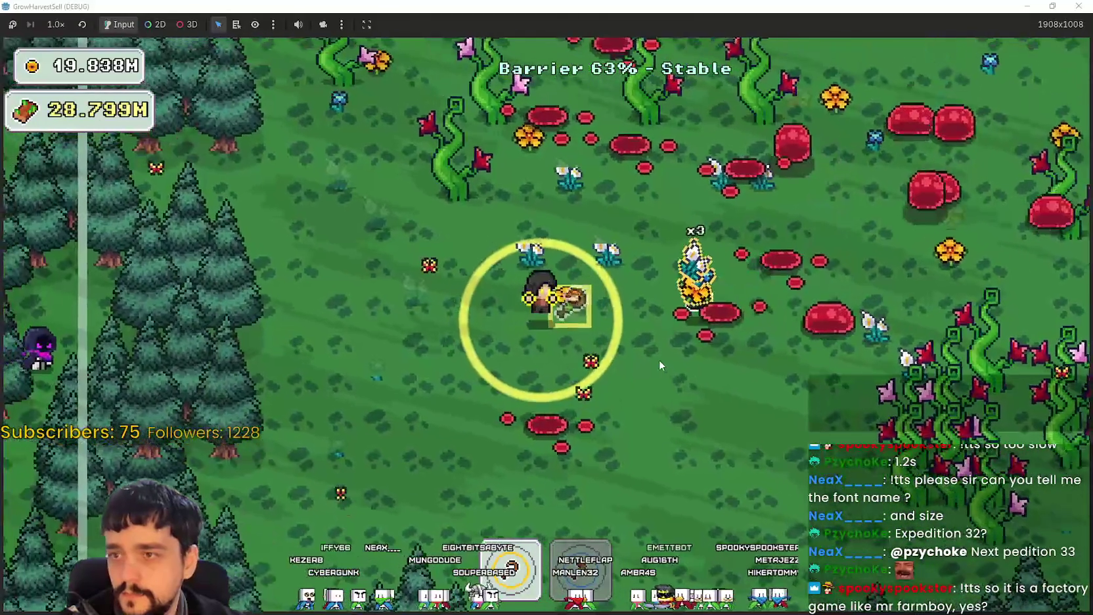
{"action": "key", "text": "w"}
{"action": "key", "text": "w"}
{"action": "key", "text": "a"}
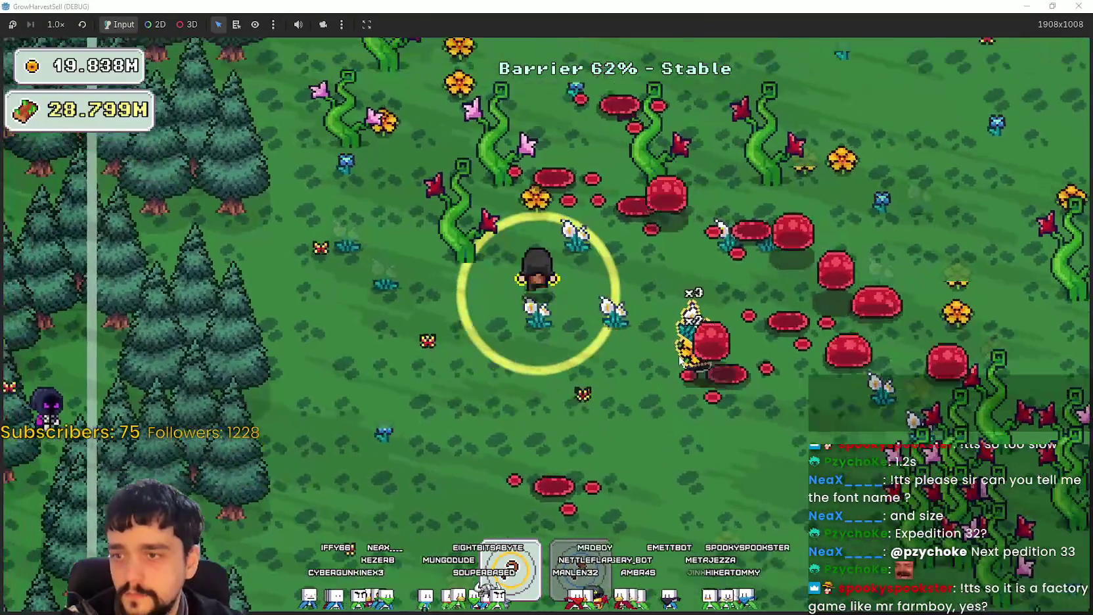
{"action": "key", "text": "w"}
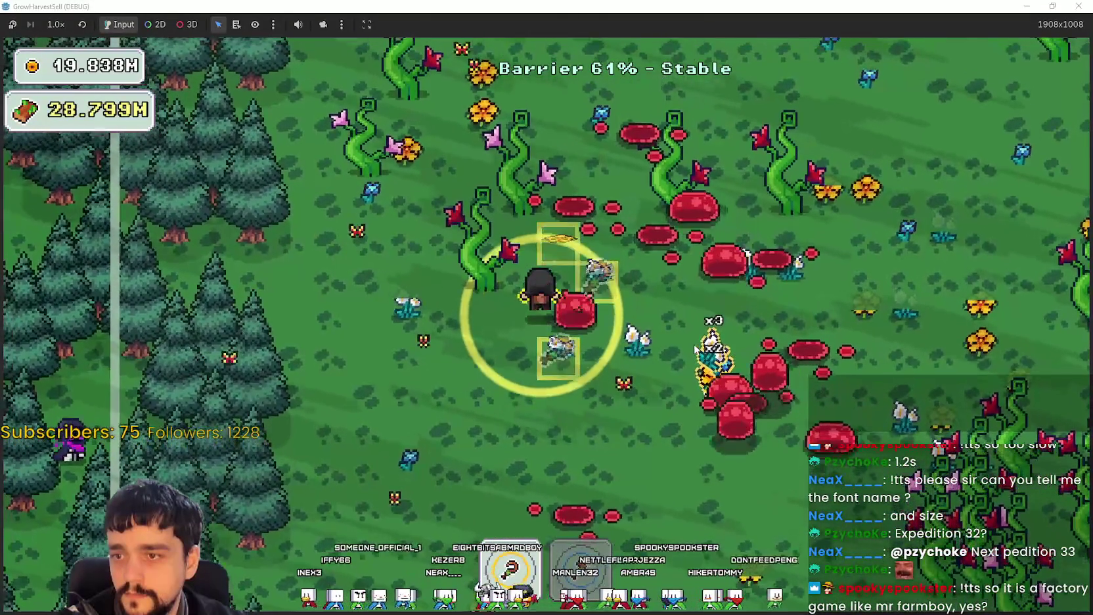
{"action": "key", "text": "d"}
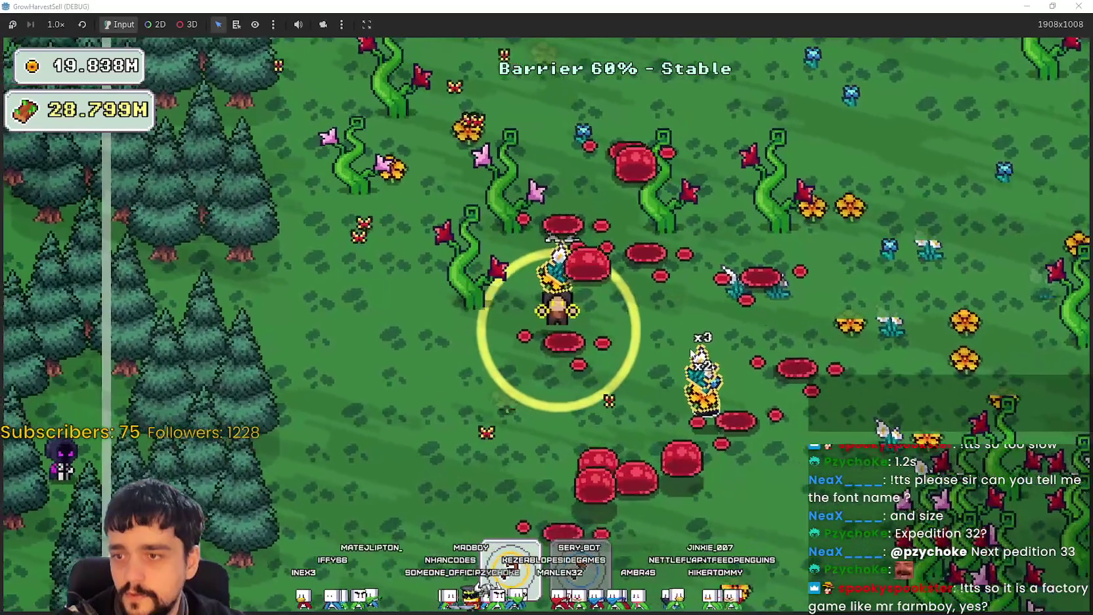
{"action": "key", "text": "d"}
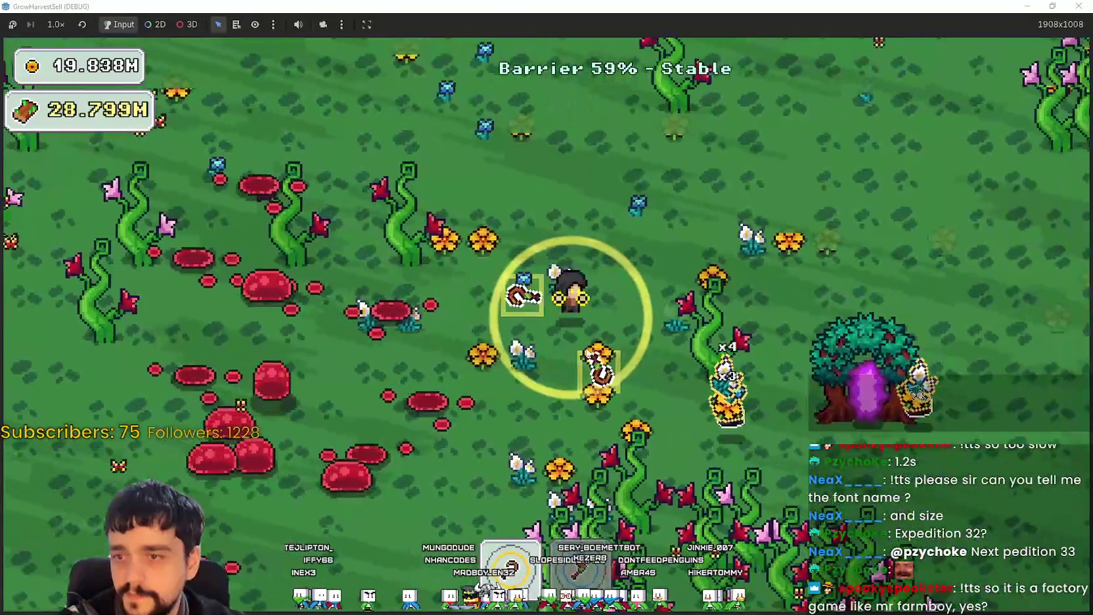
{"action": "key", "text": "s"}
{"action": "key", "text": "d"}
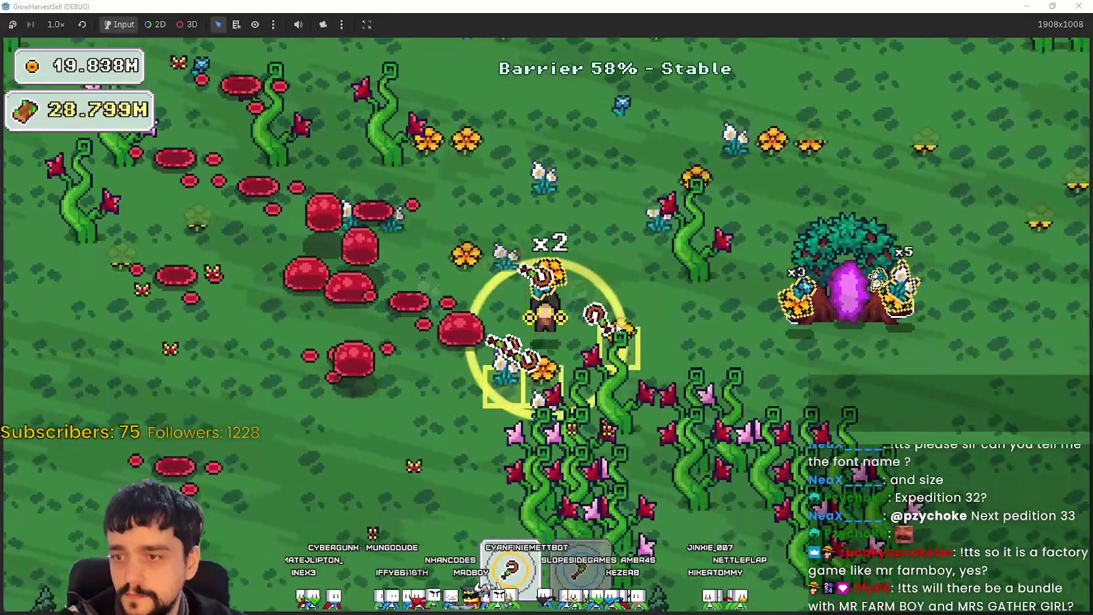
{"action": "key", "text": "w"}
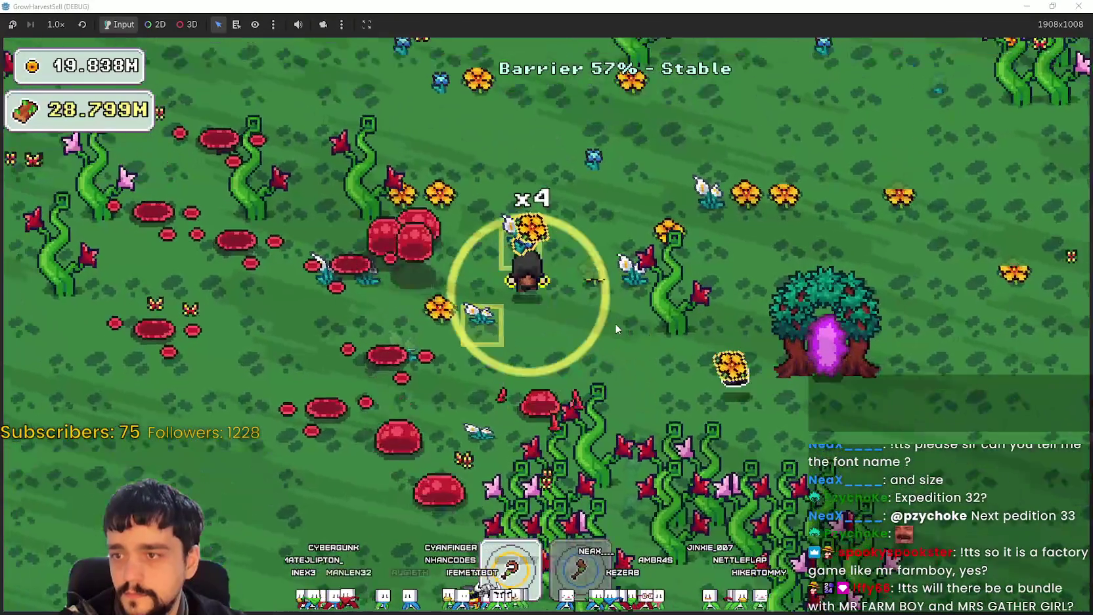
{"action": "key", "text": "d"}
{"action": "key", "text": "w"}
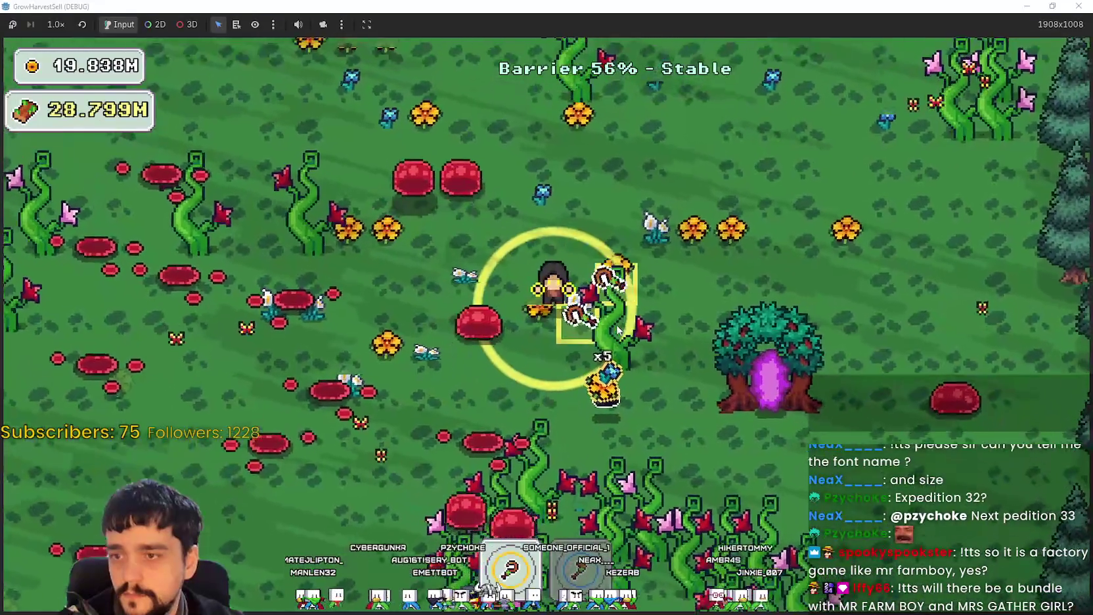
{"action": "key", "text": "d"}
{"action": "key", "text": "d"}
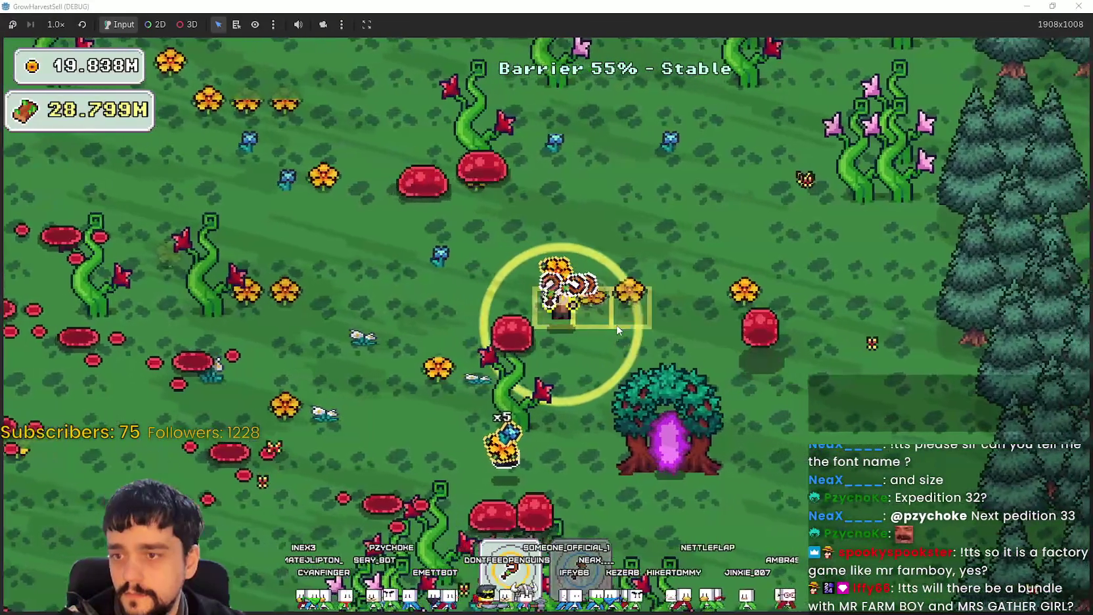
Gather the remaining flower row, then walk into the purple portal tree at 50% barrier.
{"action": "key", "text": "w"}
{"action": "key", "text": "s"}
{"action": "key", "text": "a"}
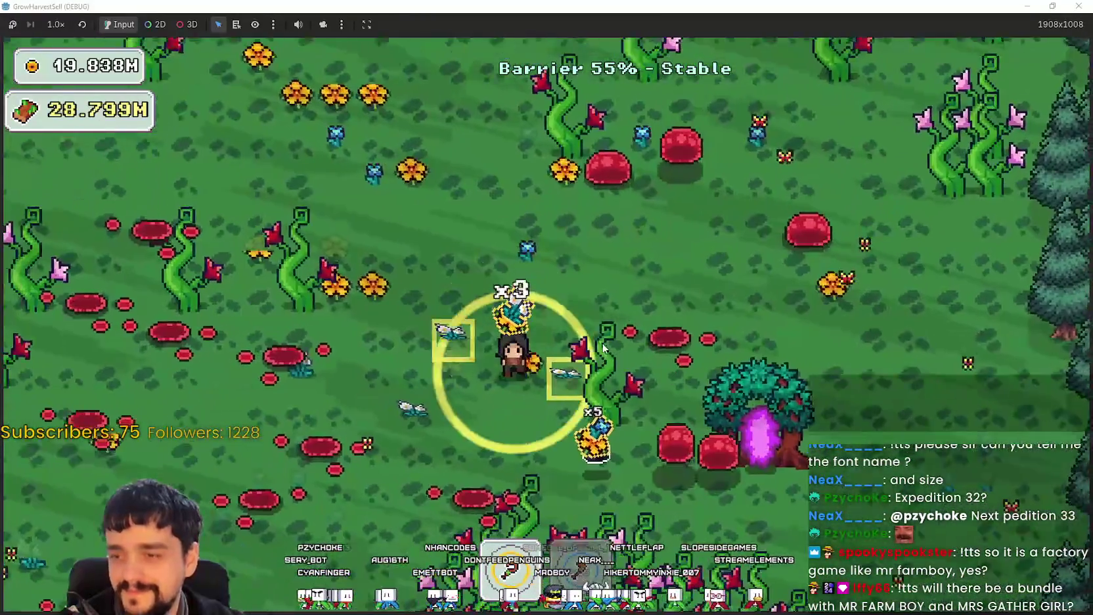
{"action": "key", "text": "w"}
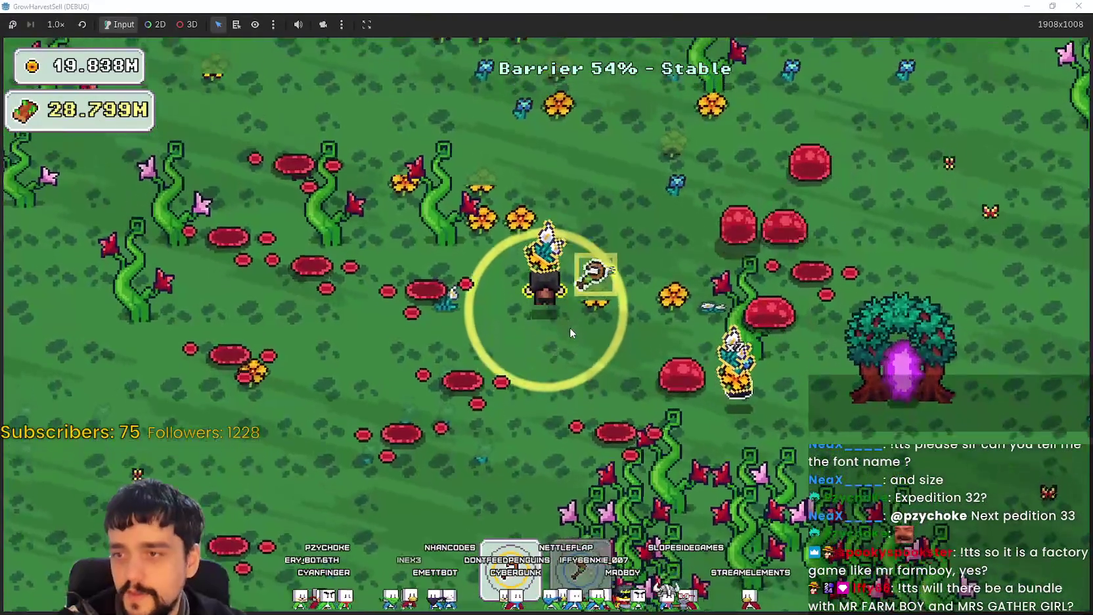
{"action": "key", "text": "a"}
{"action": "key", "text": "w"}
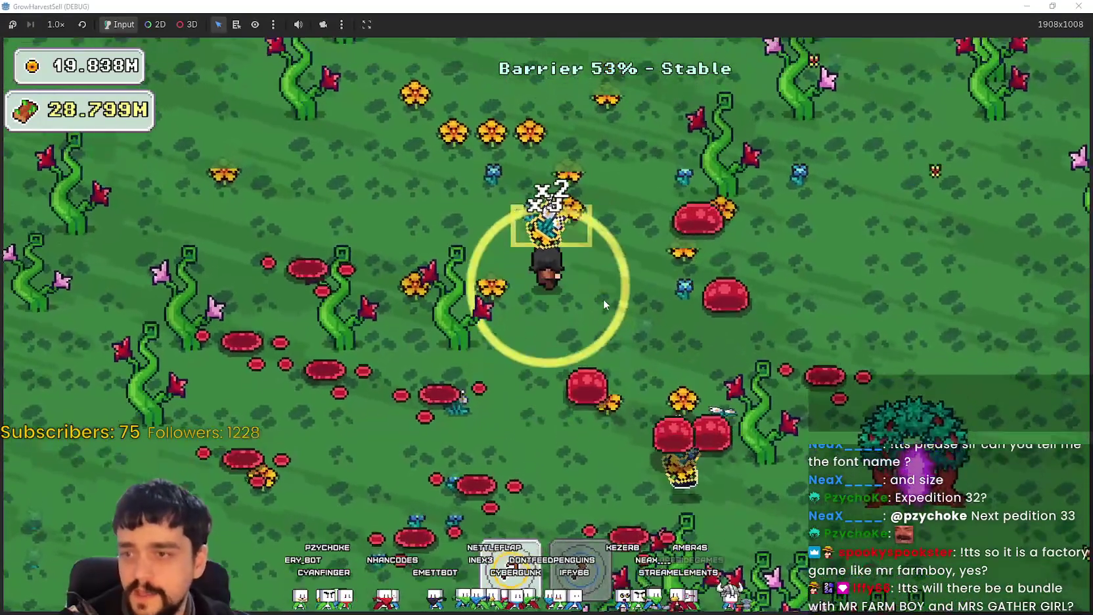
{"action": "key", "text": "a"}
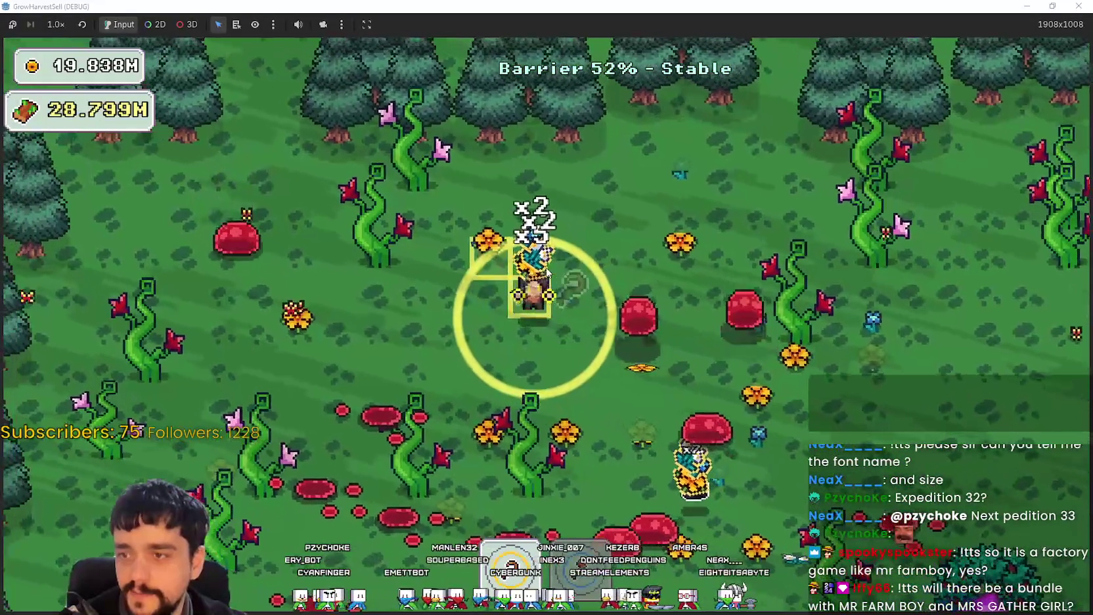
{"action": "key", "text": "s"}
{"action": "key", "text": "d"}
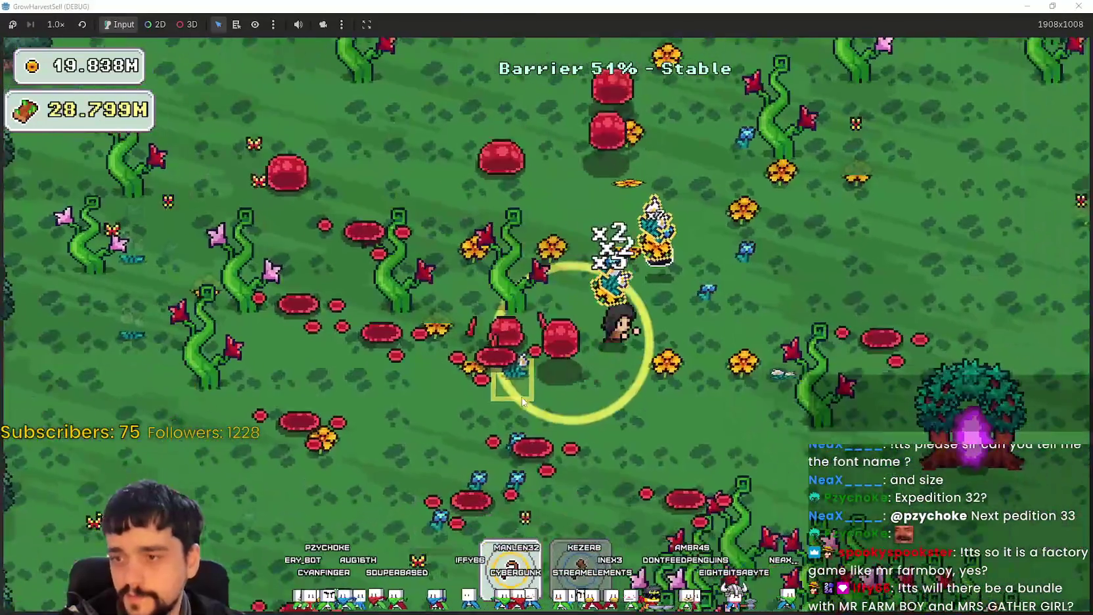
{"action": "key", "text": "s"}
{"action": "key", "text": "w"}
{"action": "key", "text": "d"}
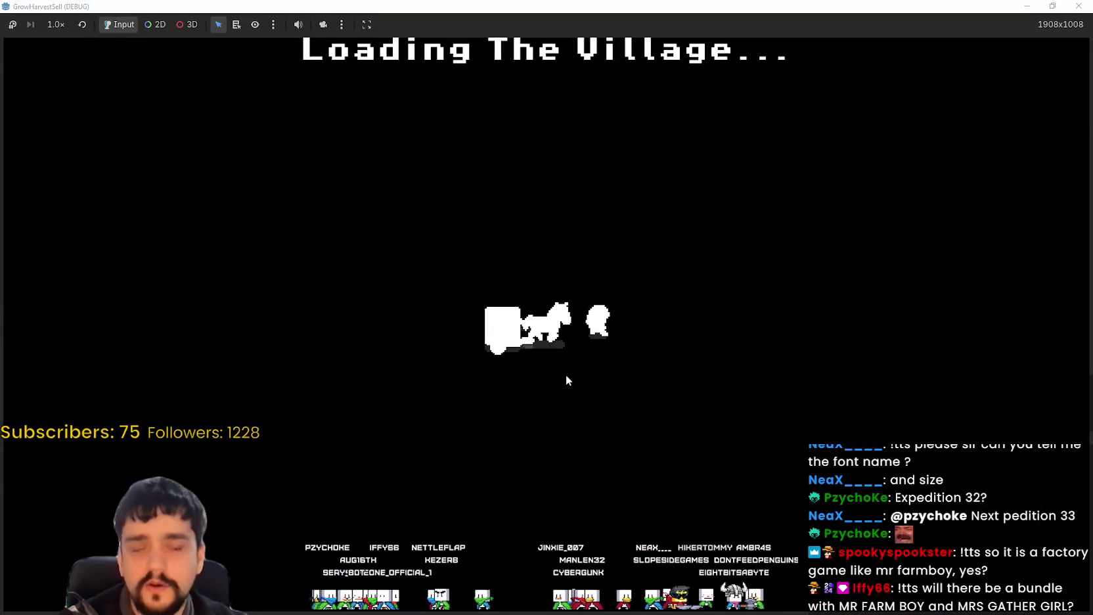
Walk from the village portal past the shop stand, selling the crops for 515 coins.
{"action": "key", "text": "w"}
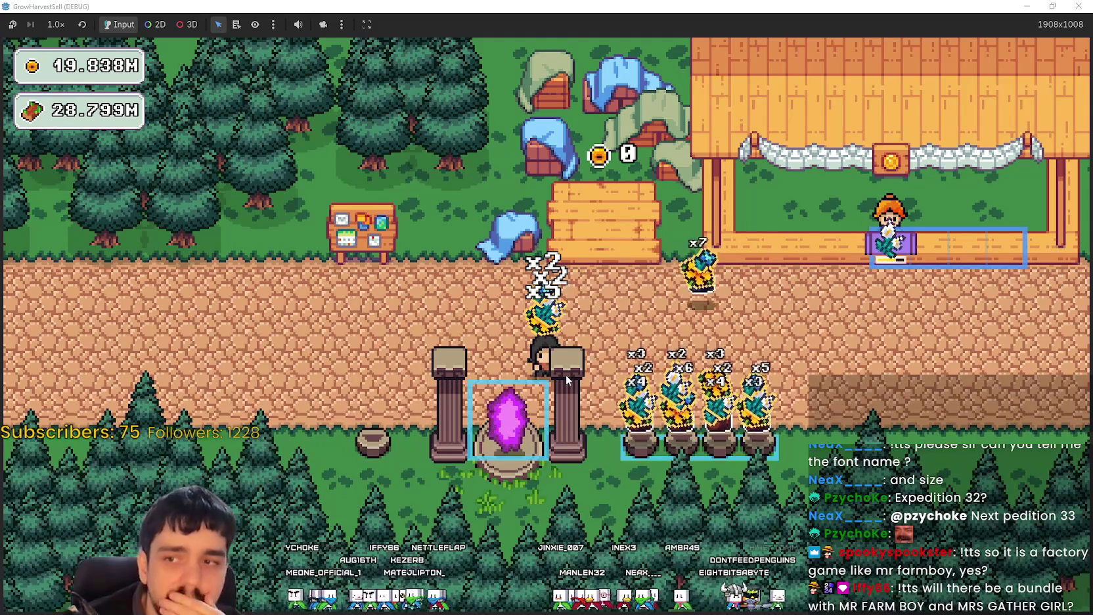
{"action": "key", "text": "d"}
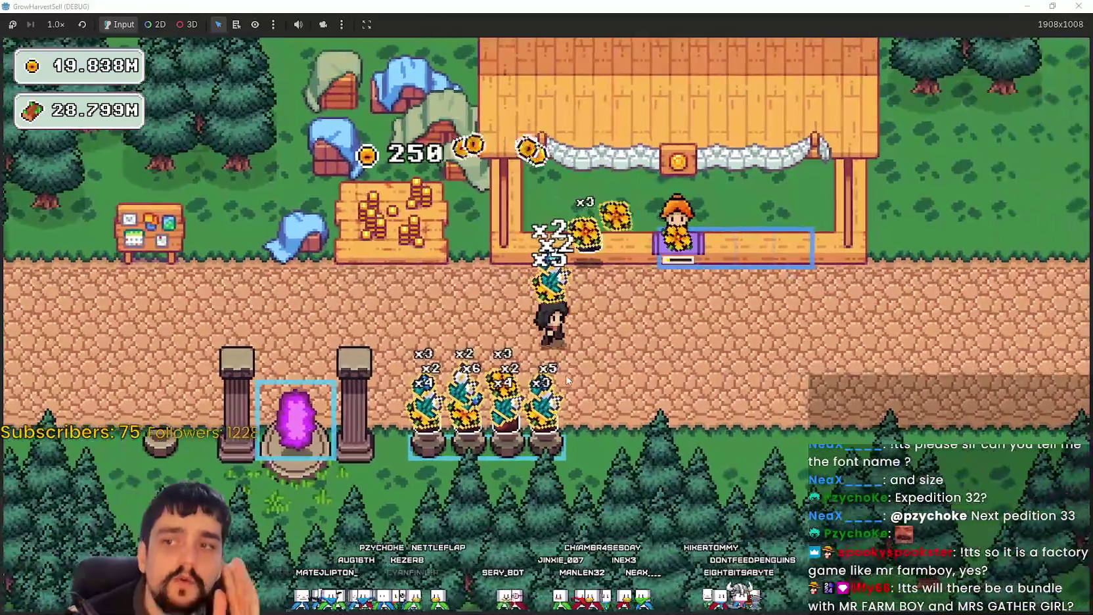
{"action": "key", "text": "s"}
{"action": "key", "text": "d"}
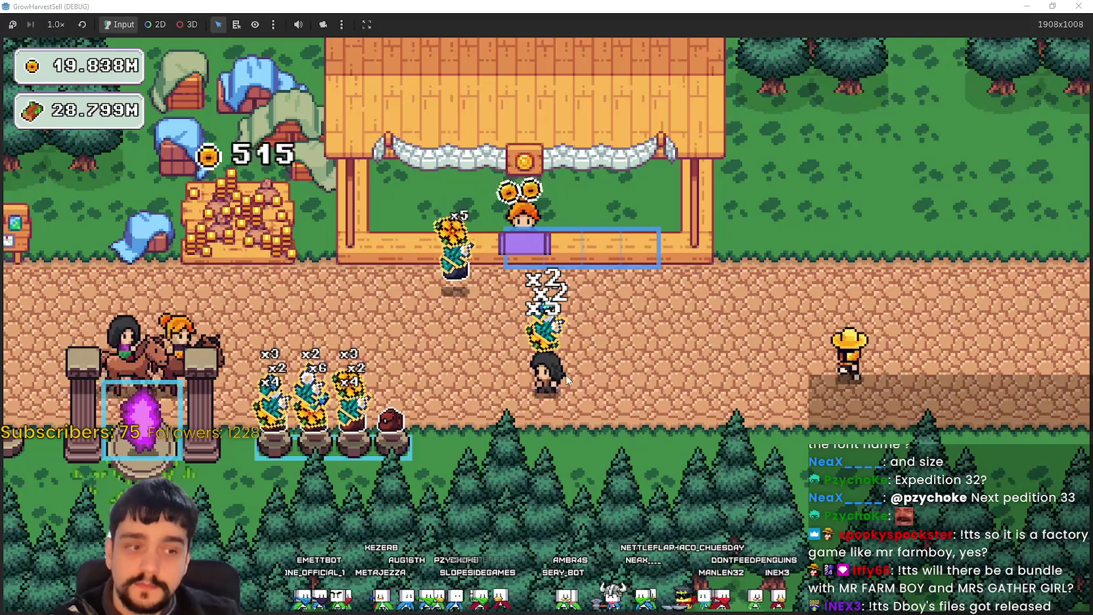
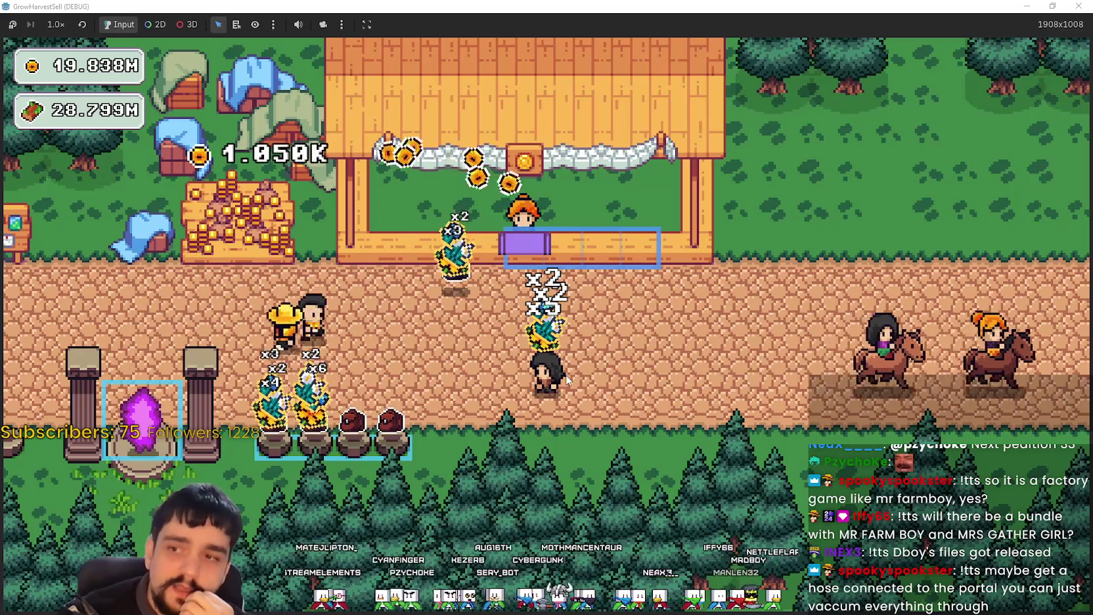
Walk left and down the path to hand the carried flowers to the market stand.
{"action": "key", "text": "a"}
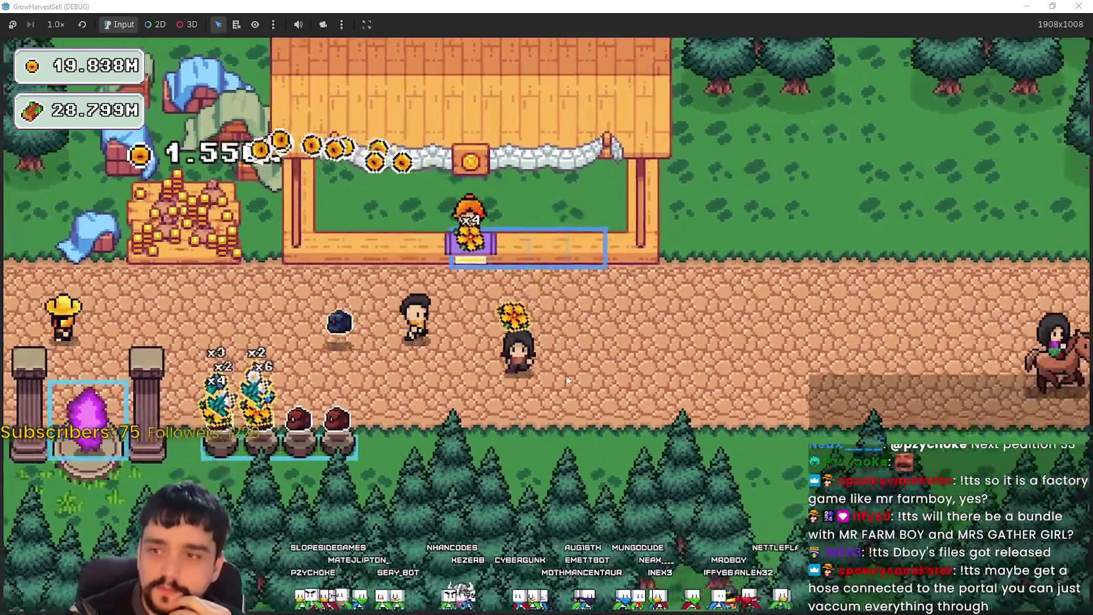
{"action": "key", "text": "a"}
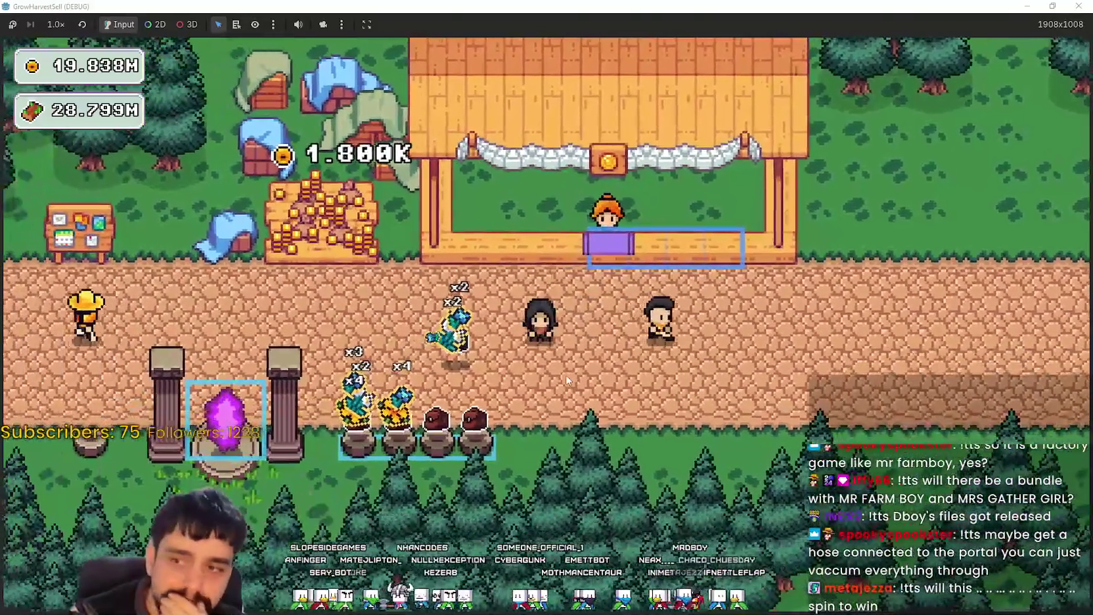
{"action": "key", "text": "a"}
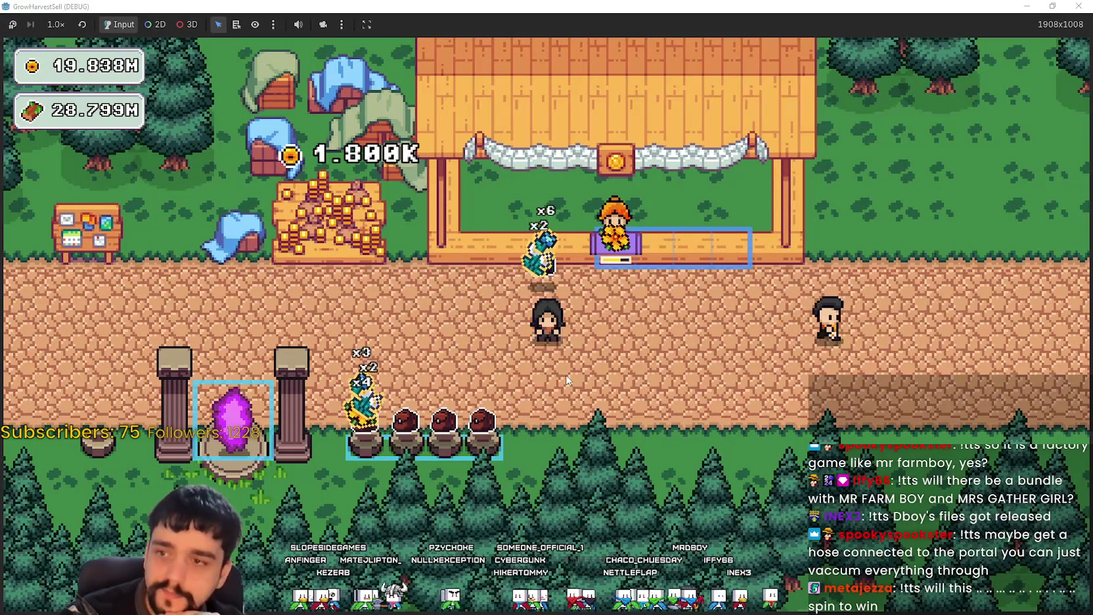
{"action": "key", "text": "a"}
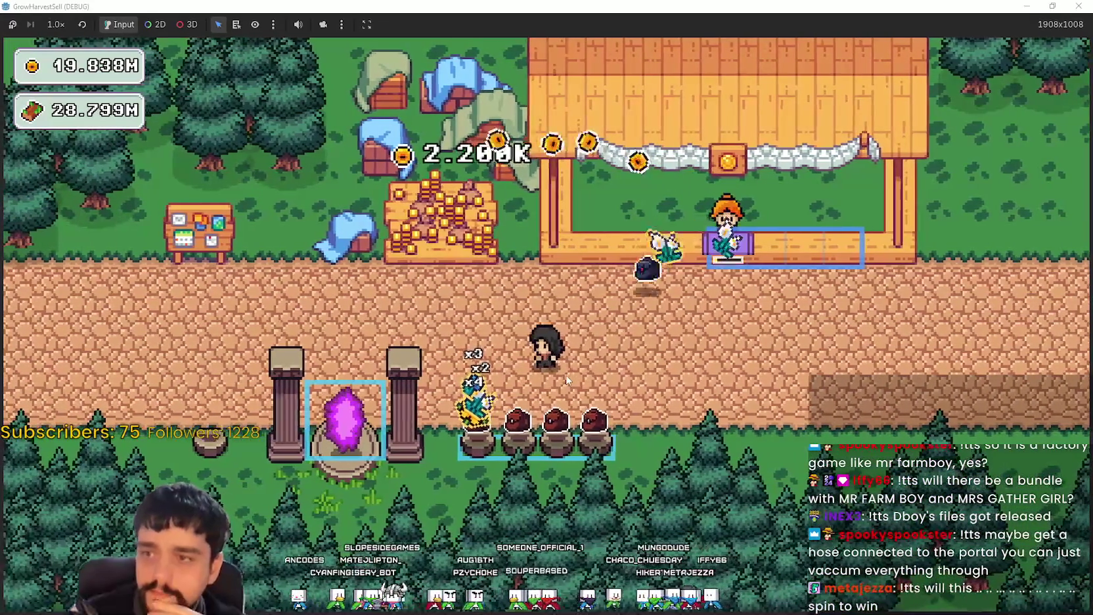
Walk back right and up to the coin pile.
{"action": "key", "text": "d"}
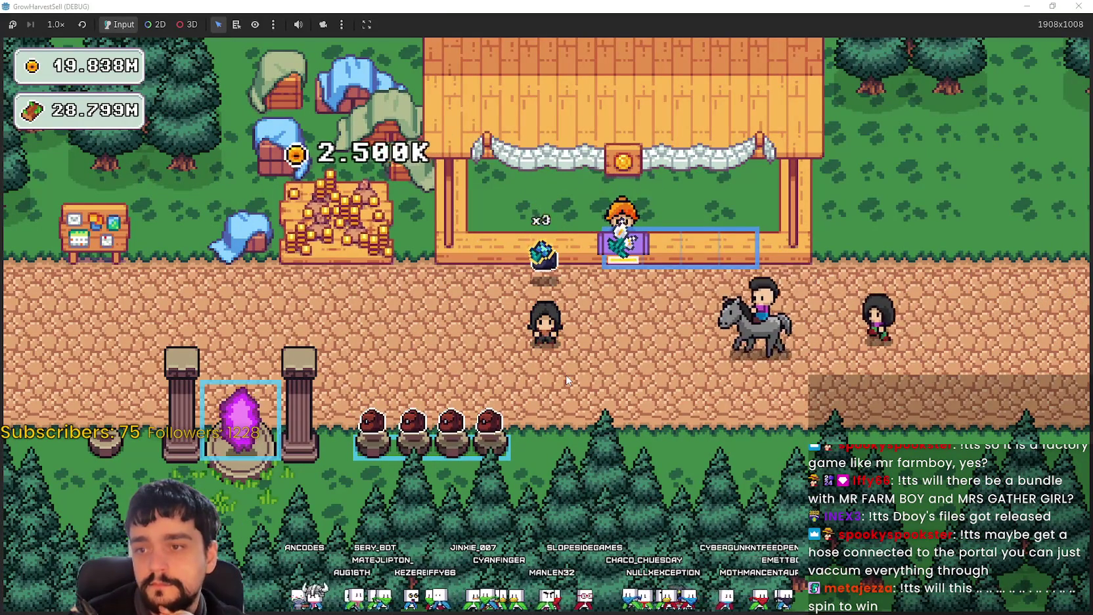
{"action": "key", "text": "a"}
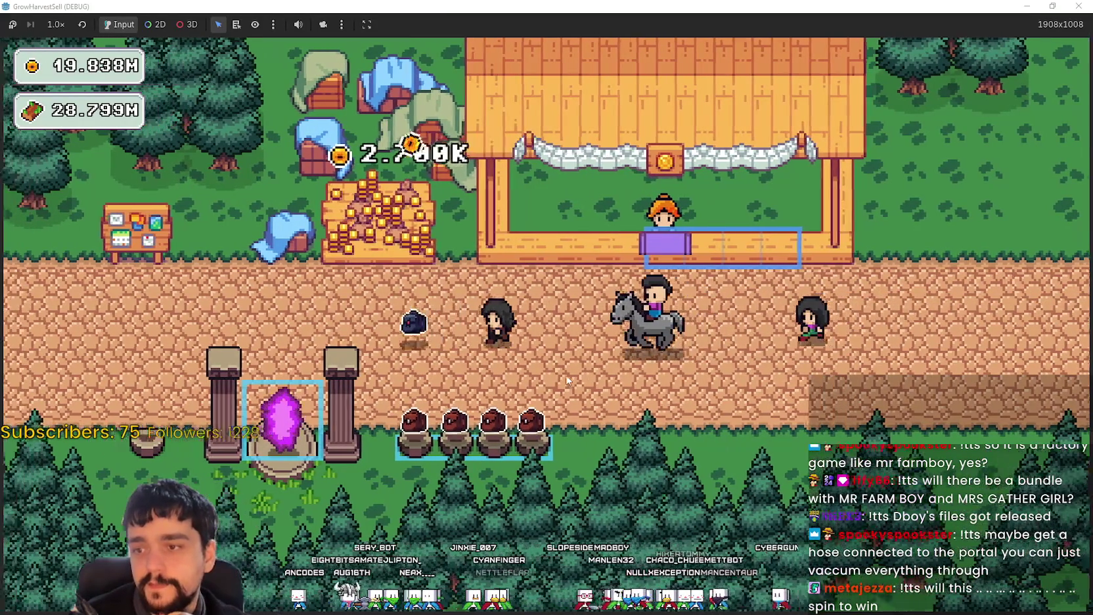
{"action": "key", "text": "w"}
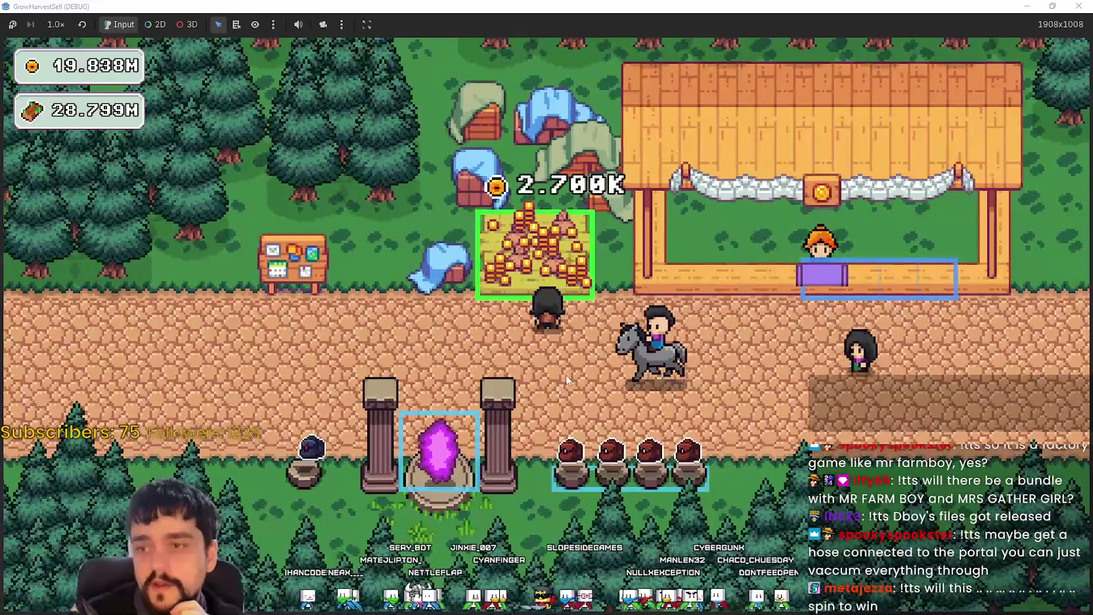
At the bulletin board, unlock the gold Magical Book node in the Prestige tree and close it.
{"action": "key", "text": "a"}
{"action": "key", "text": "s"}
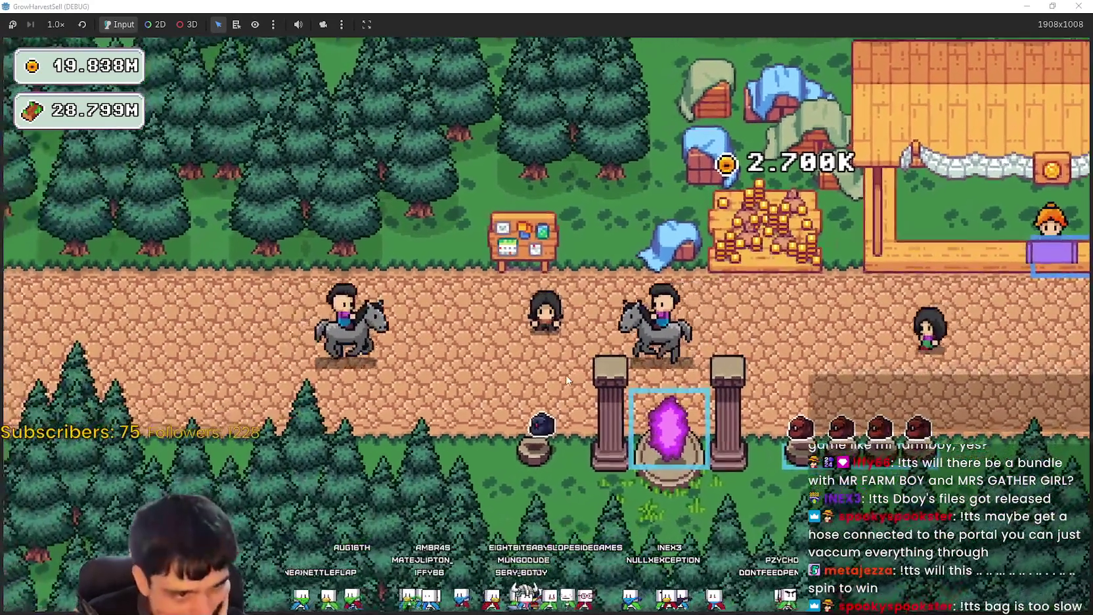
{"action": "key", "text": "w"}
{"action": "key", "text": "e"}
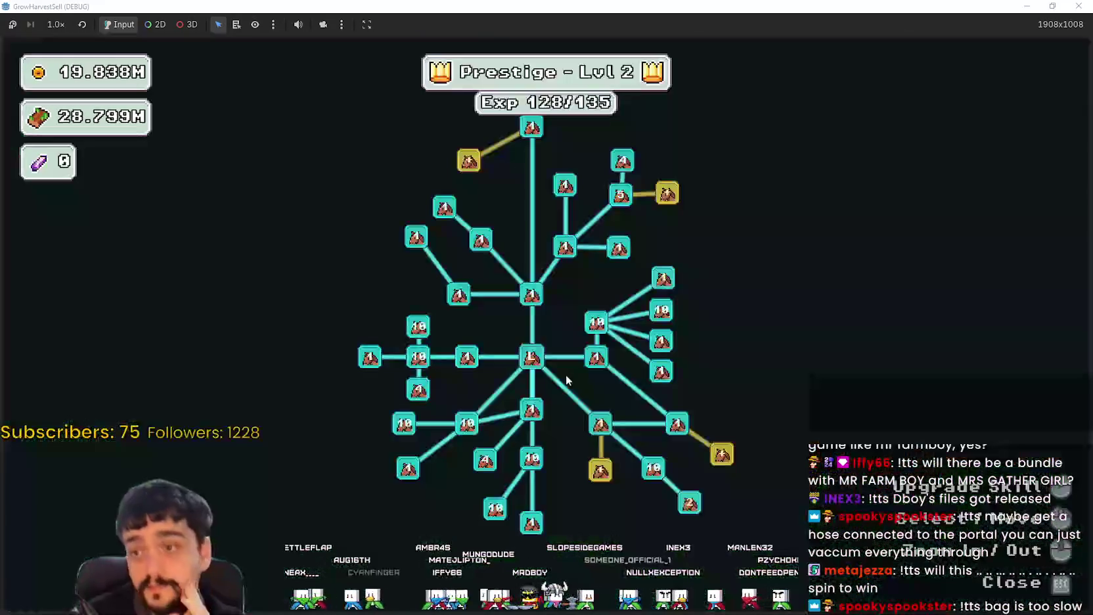
{"action": "scroll", "coordinate": [519, 209], "scroll_direction": "up", "scroll_amount": 4}
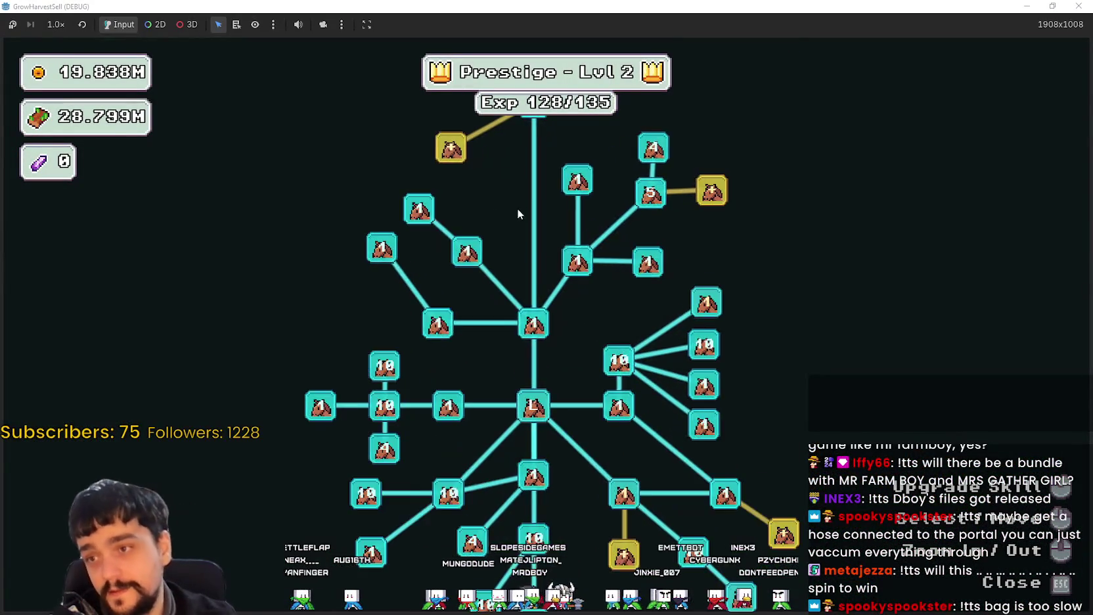
{"action": "mouse_move", "coordinate": [460, 315]}
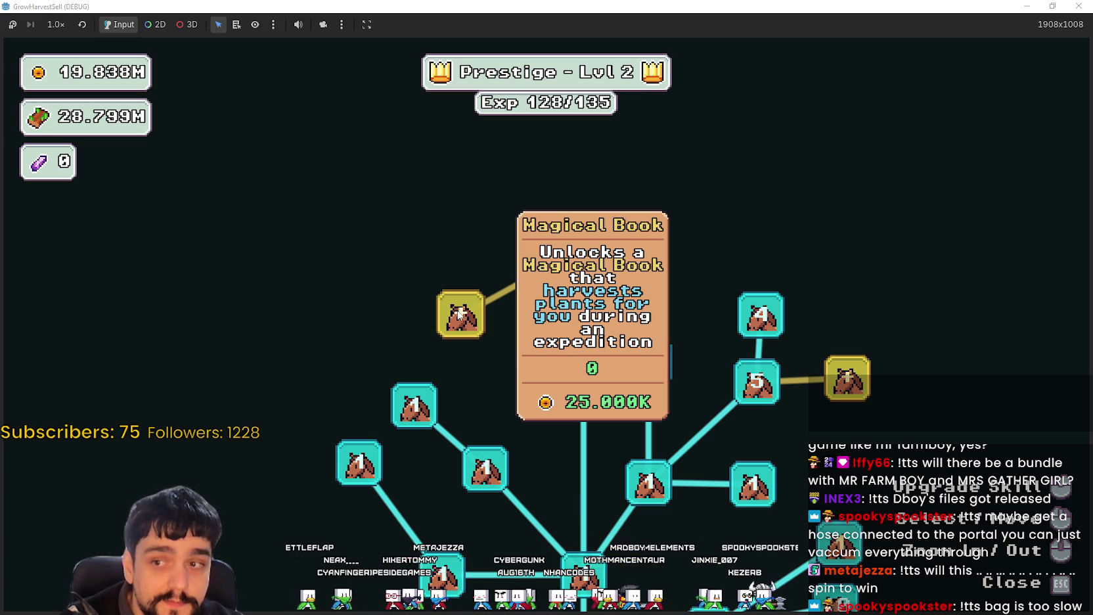
{"action": "left_click", "coordinate": [465, 309]}
{"action": "key", "text": "Escape"}
Walk onto the portal, choose Stage 2 instead of Stage 3, and travel to the forest.
{"action": "key", "text": "d"}
{"action": "key", "text": "s"}
{"action": "key", "text": "Left"}
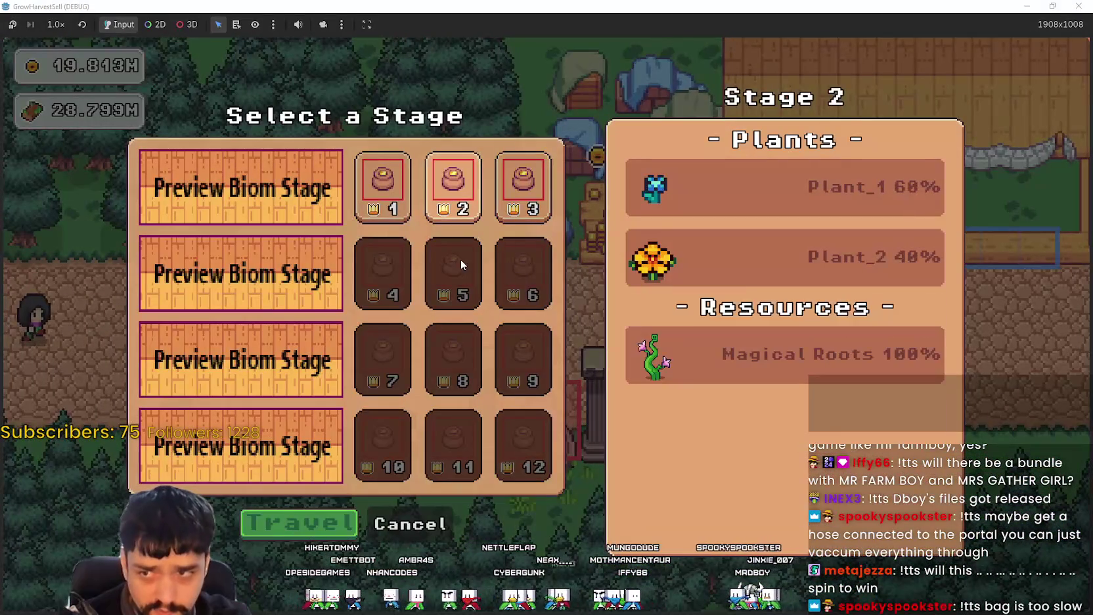
{"action": "left_click", "coordinate": [339, 516]}
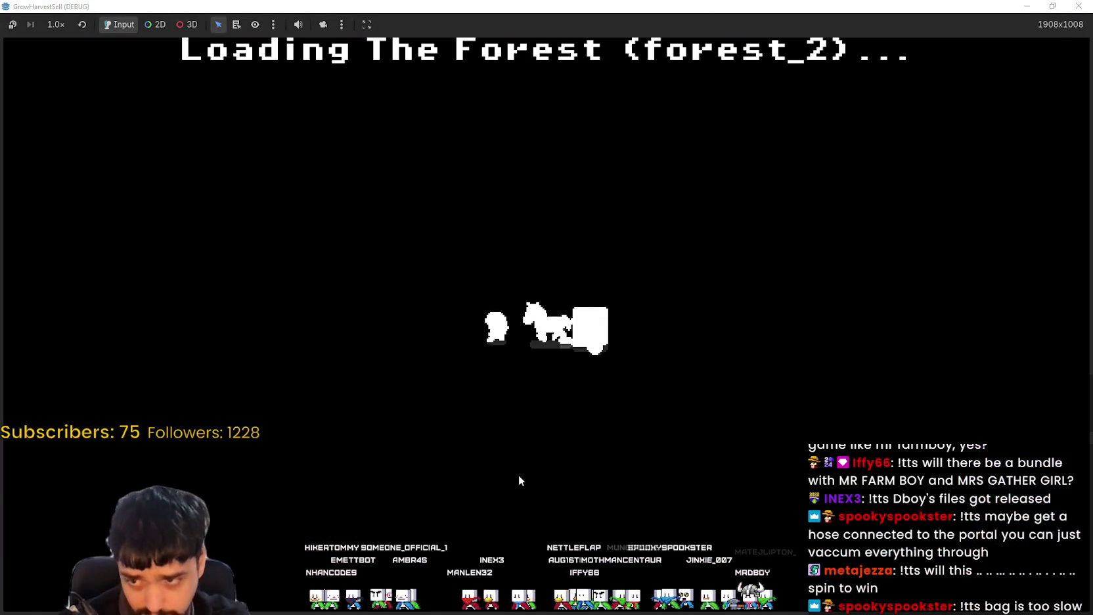
Walk east across the forest clearing, harvesting the nearby flowers and plants.
{"action": "key", "text": "d"}
{"action": "key", "text": "s"}
{"action": "key", "text": "w"}
{"action": "key", "text": "w"}
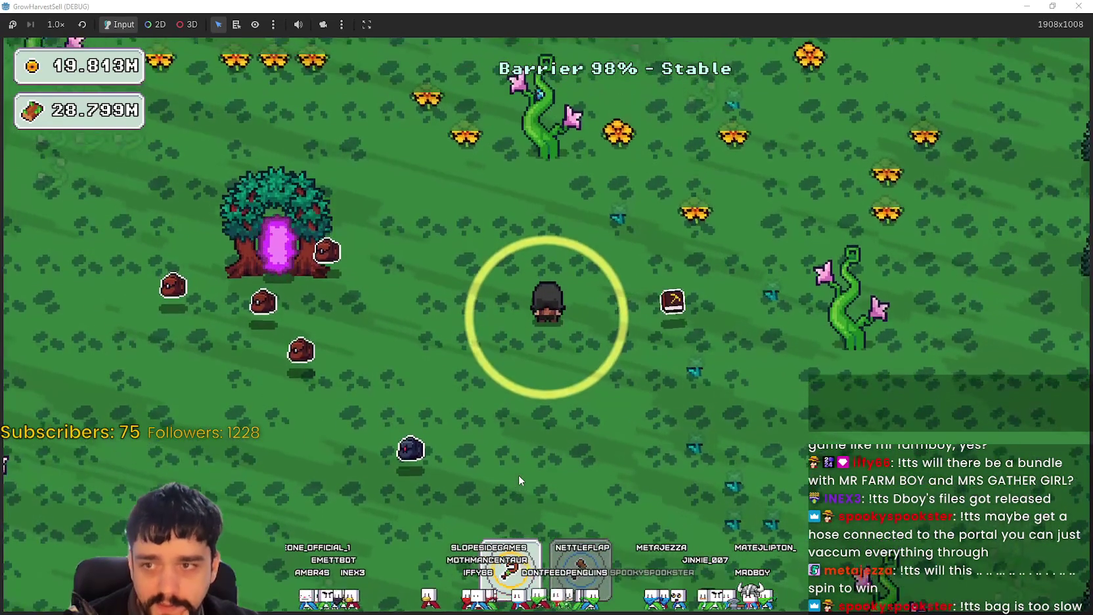
{"action": "key", "text": "s"}
{"action": "key", "text": "d"}
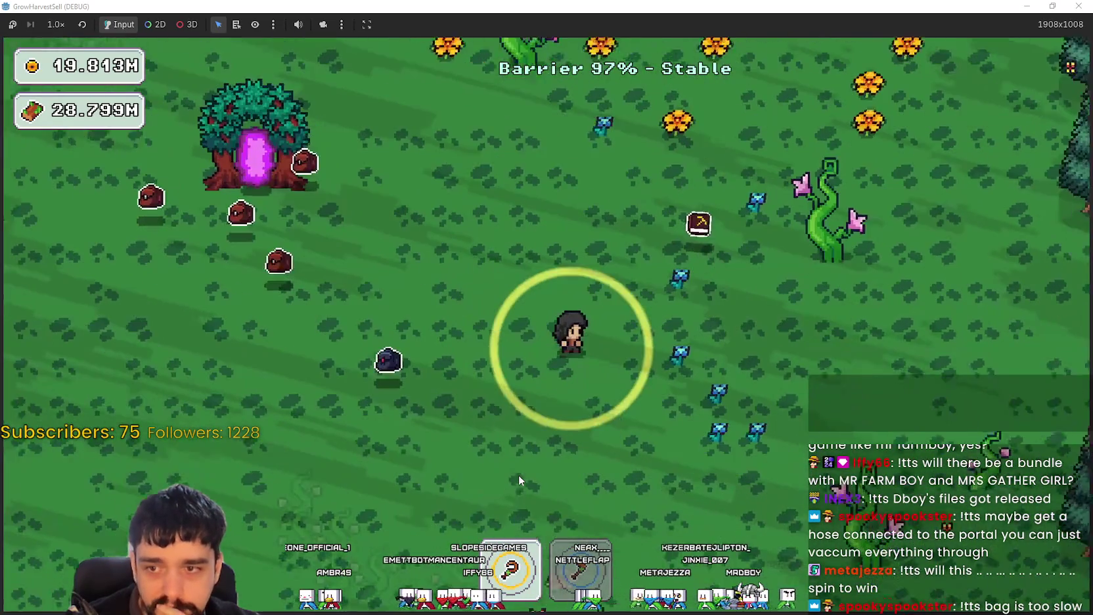
{"action": "key", "text": "w"}
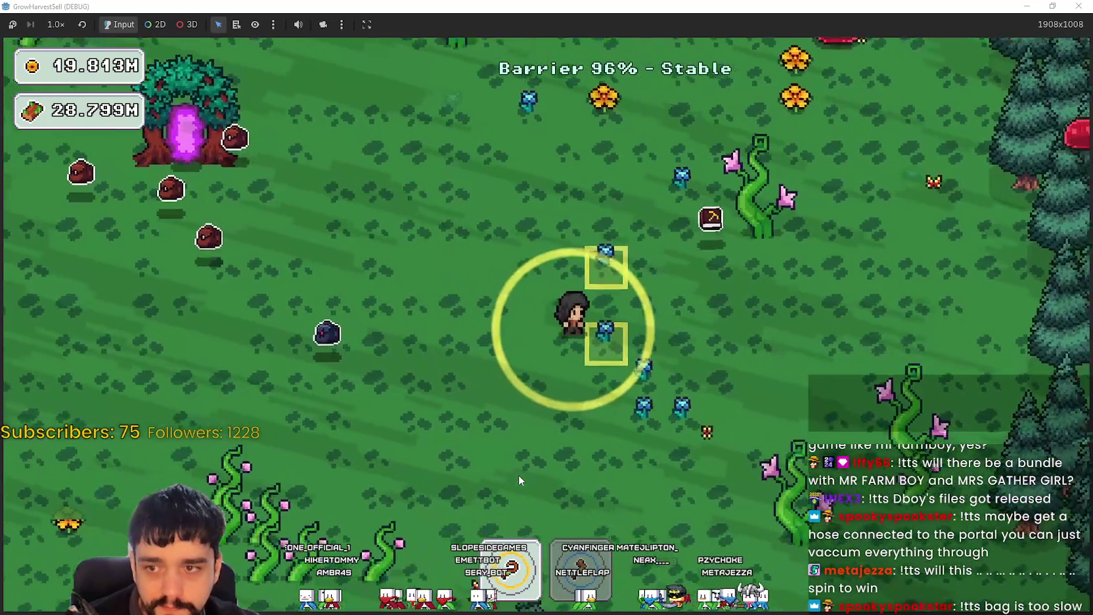
{"action": "key", "text": "a"}
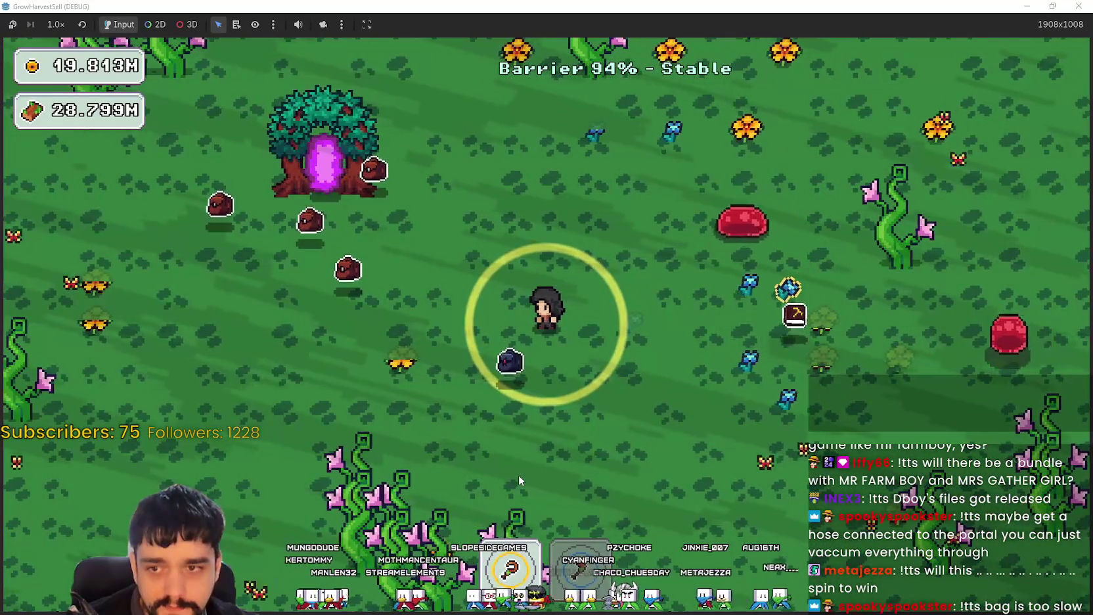
{"action": "key", "text": "s"}
{"action": "key", "text": "a"}
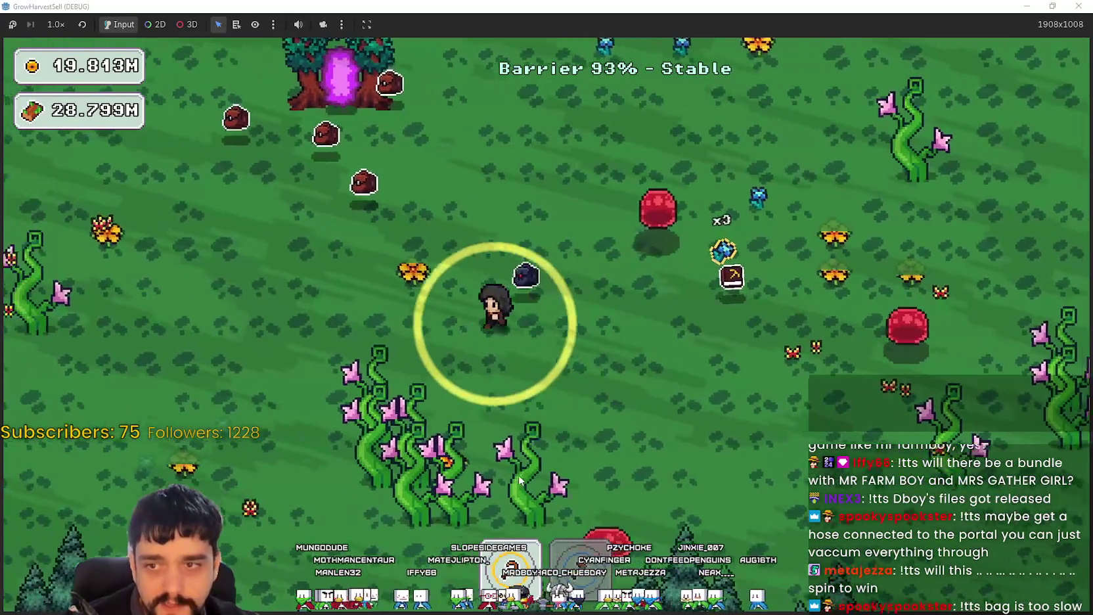
{"action": "key", "text": "w"}
{"action": "key", "text": "d"}
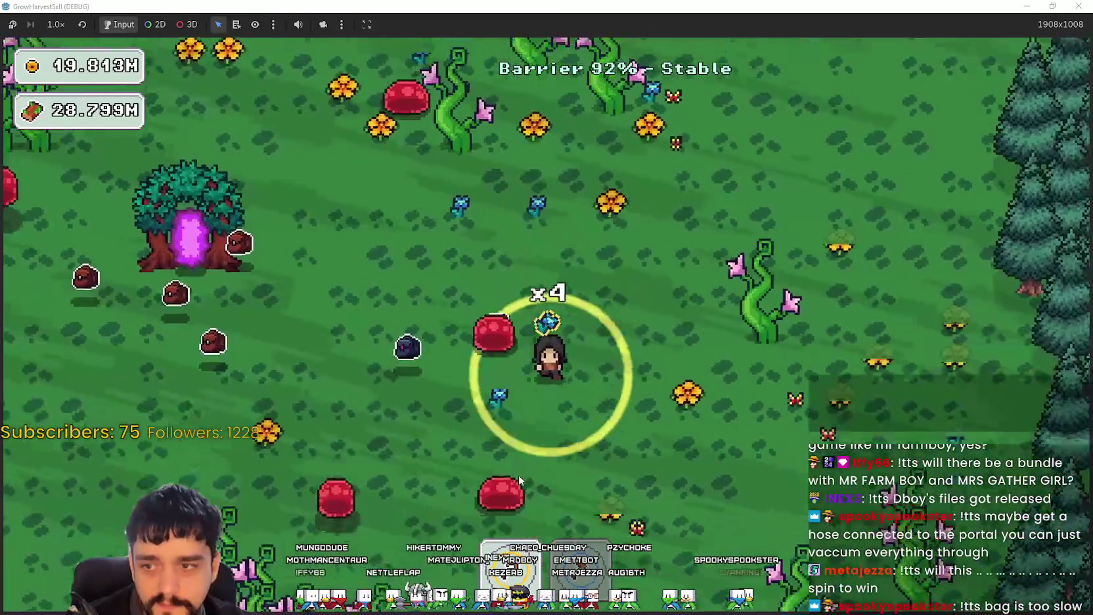
{"action": "key", "text": "s"}
{"action": "key", "text": "a"}
{"action": "key", "text": "w"}
{"action": "key", "text": "d"}
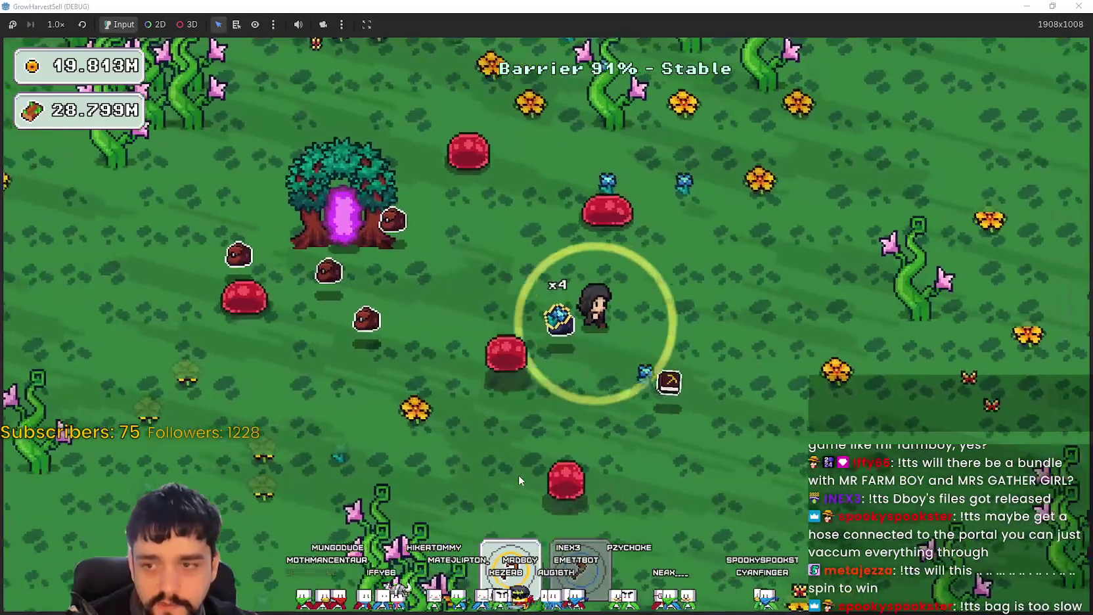
{"action": "key", "text": "s"}
{"action": "key", "text": "a"}
{"action": "key", "text": "d"}
{"action": "key", "text": "w"}
{"action": "key", "text": "w"}
{"action": "key", "text": "a"}
{"action": "key", "text": "s"}
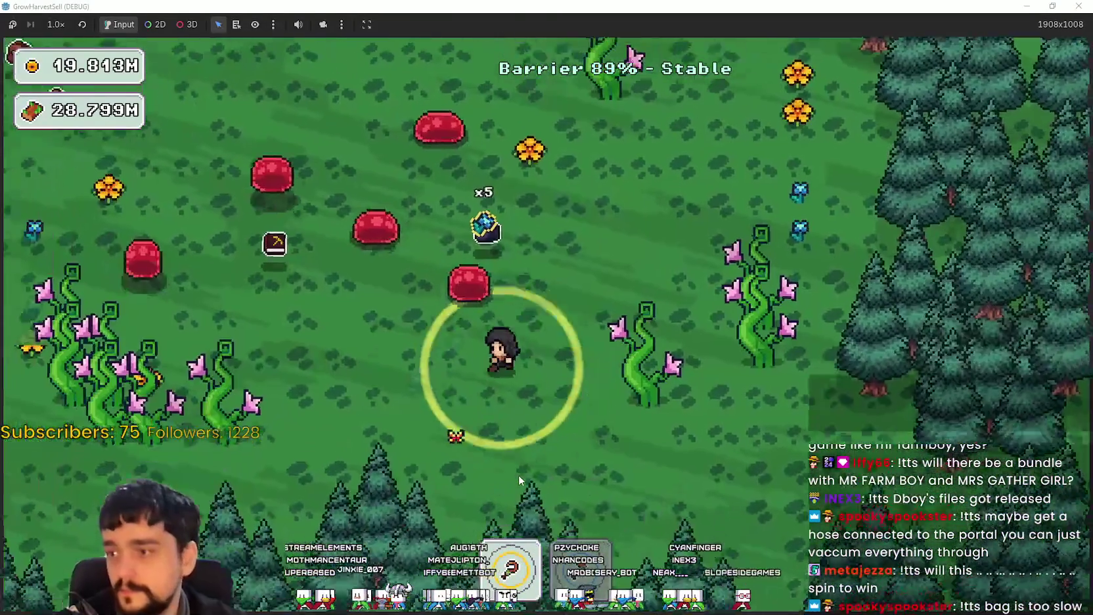
{"action": "key", "text": "w"}
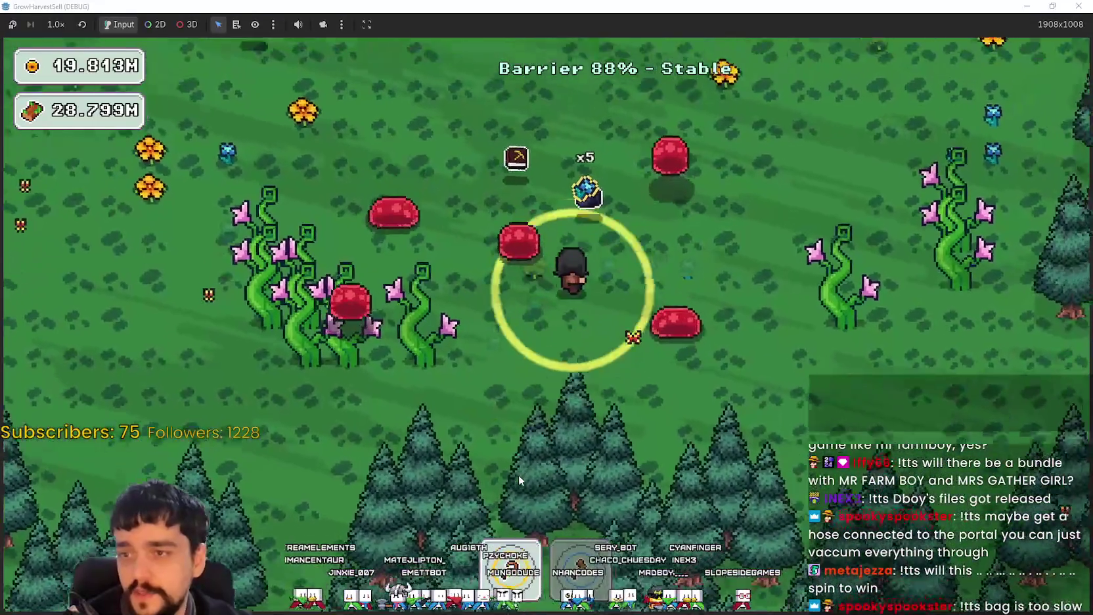
Weave through the field around the portal tree, collecting flowers toward the forest edge.
{"action": "key", "text": "w"}
{"action": "key", "text": "a"}
{"action": "key", "text": "s"}
{"action": "key", "text": "d"}
{"action": "key", "text": "w"}
{"action": "key", "text": "w"}
{"action": "key", "text": "d"}
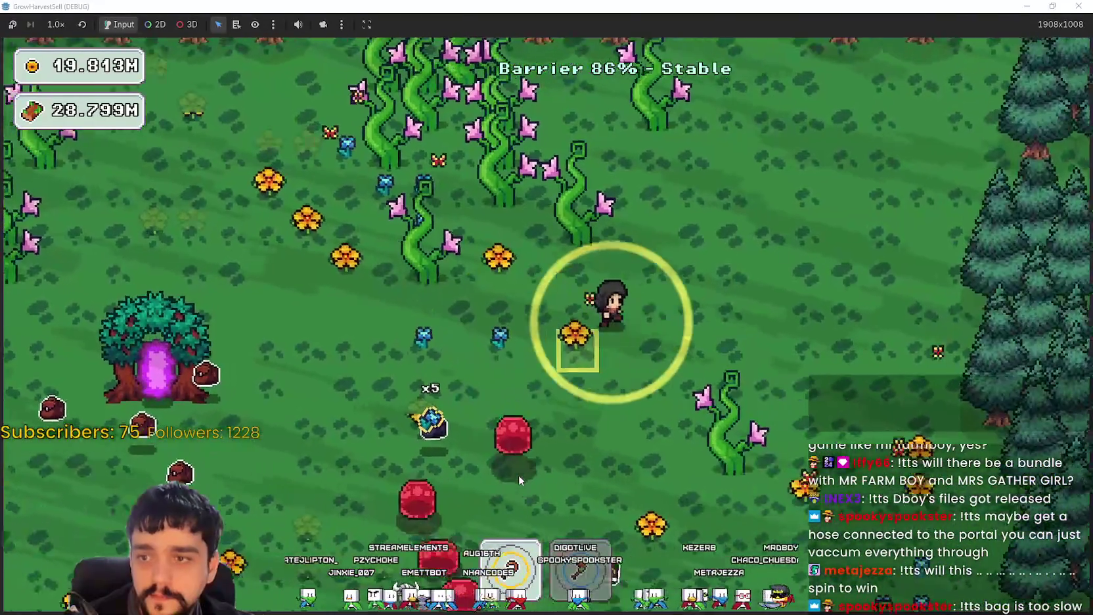
{"action": "key", "text": "s"}
{"action": "key", "text": "d"}
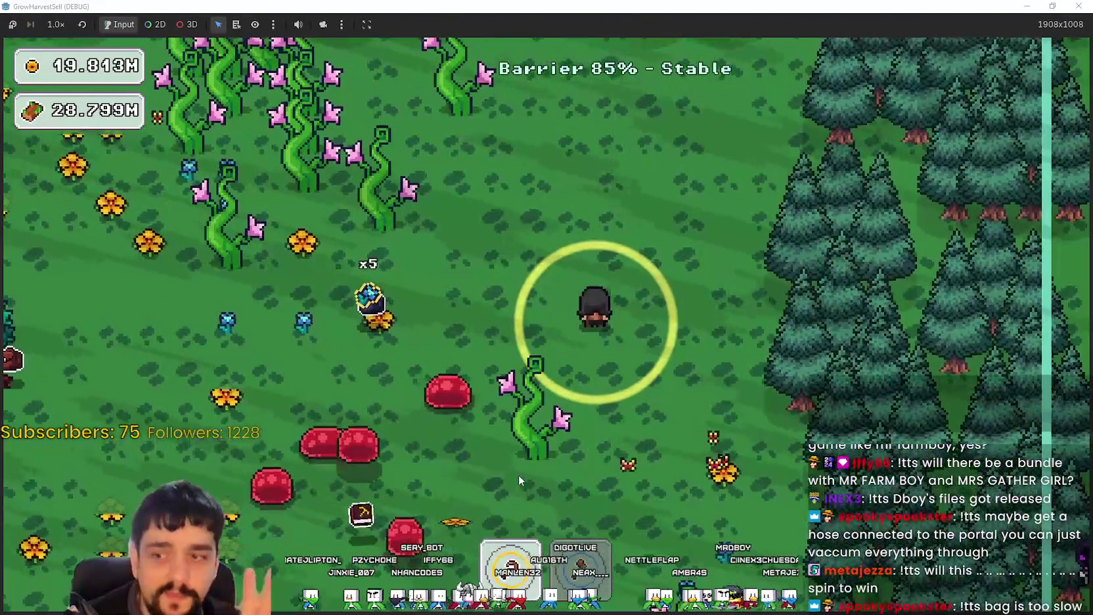
{"action": "key", "text": "s"}
{"action": "key", "text": "a"}
{"action": "key", "text": "w"}
{"action": "key", "text": "a"}
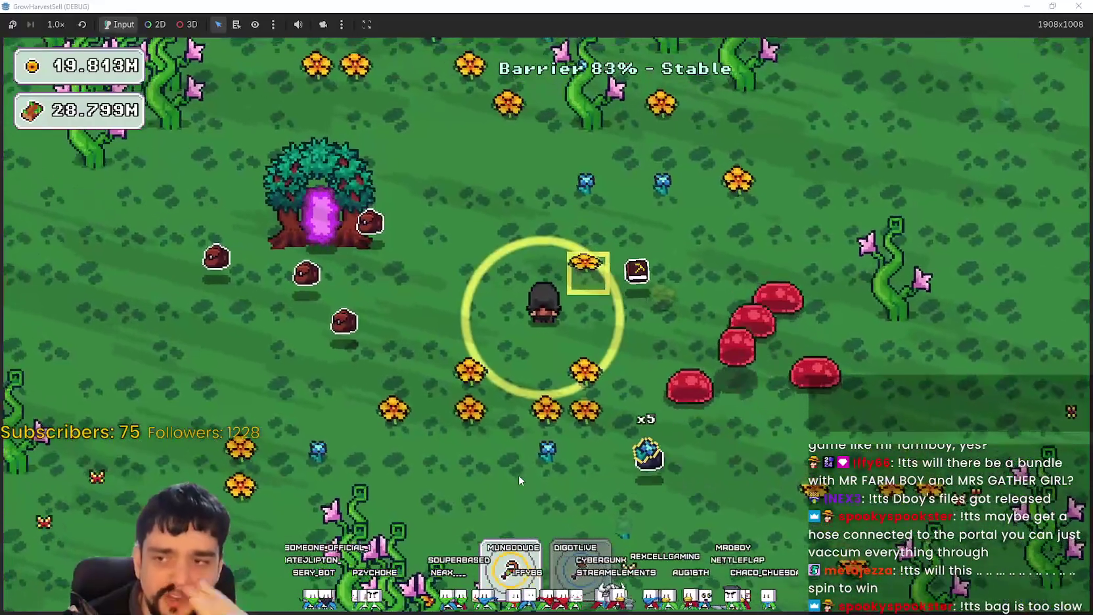
{"action": "key", "text": "a"}
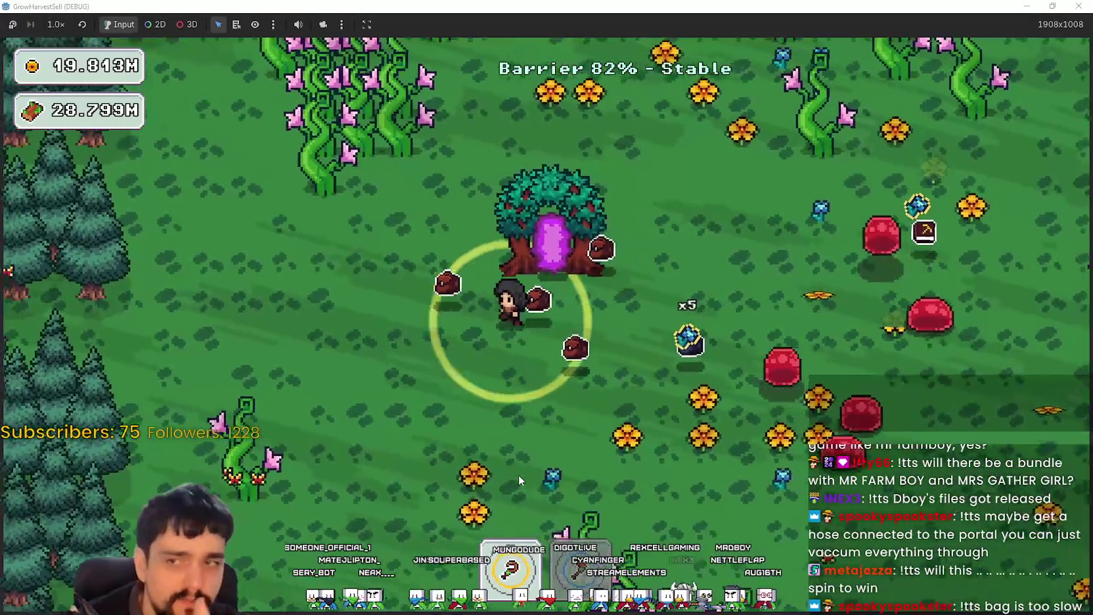
{"action": "key", "text": "w"}
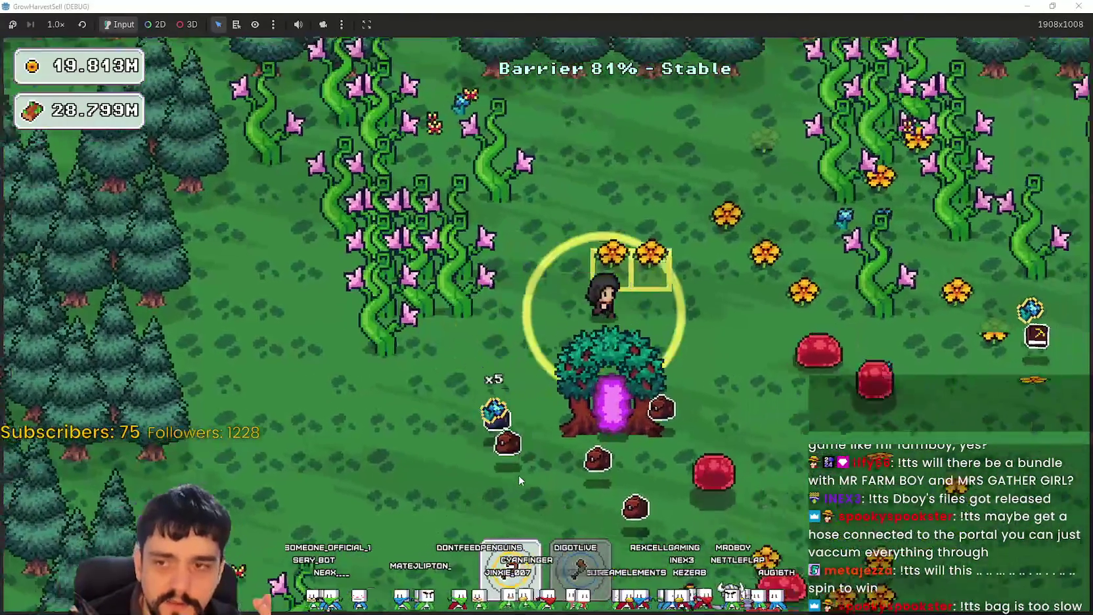
{"action": "key", "text": "s"}
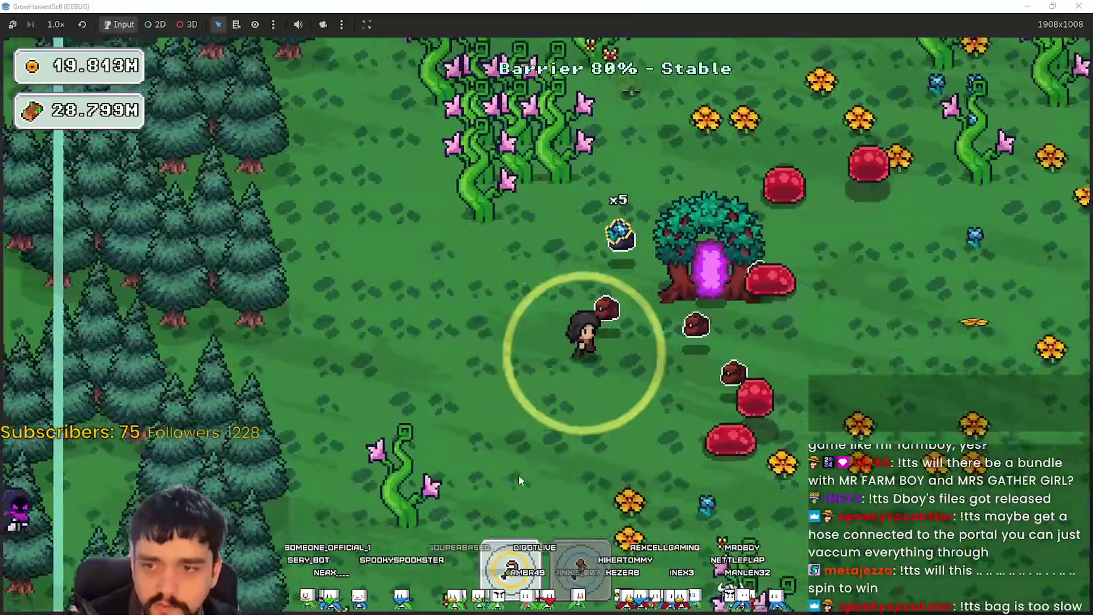
{"action": "key", "text": "d"}
{"action": "key", "text": "d"}
{"action": "key", "text": "w"}
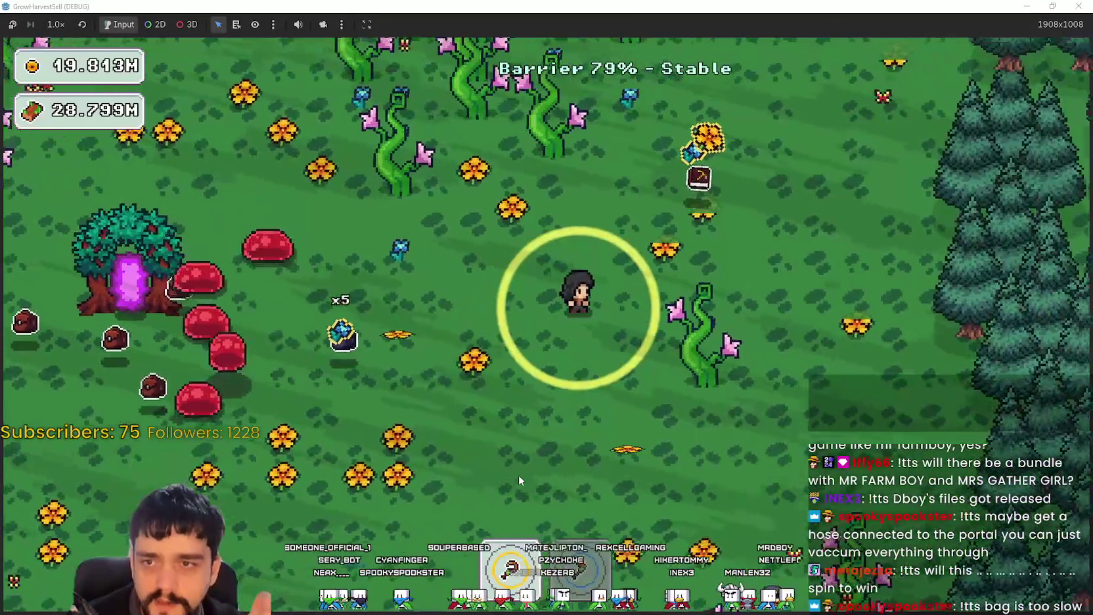
{"action": "key", "text": "s"}
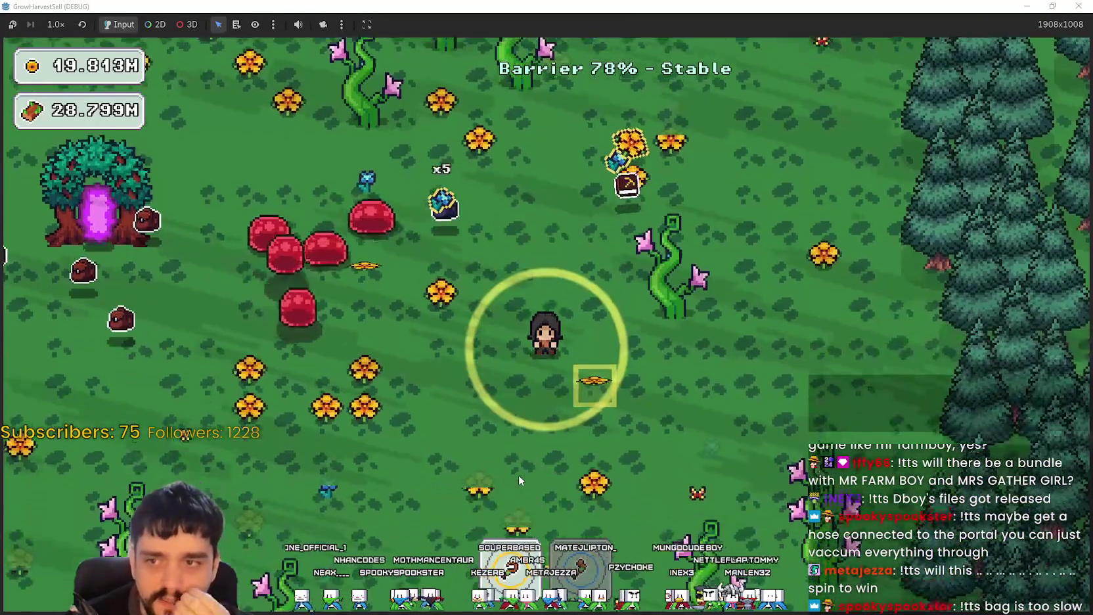
{"action": "key", "text": "d"}
{"action": "key", "text": "w"}
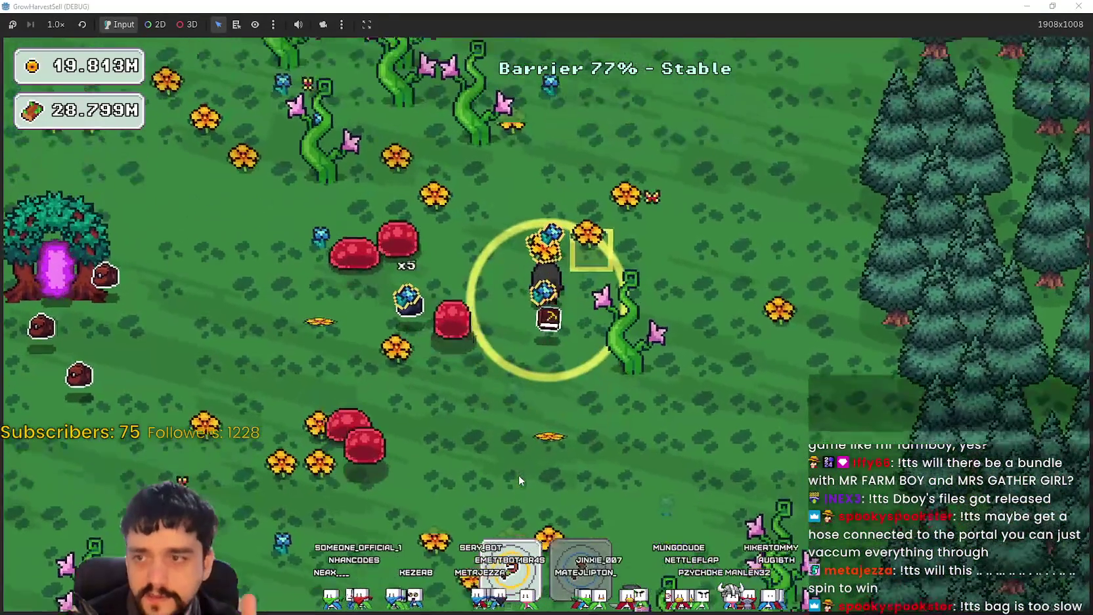
{"action": "key", "text": "a"}
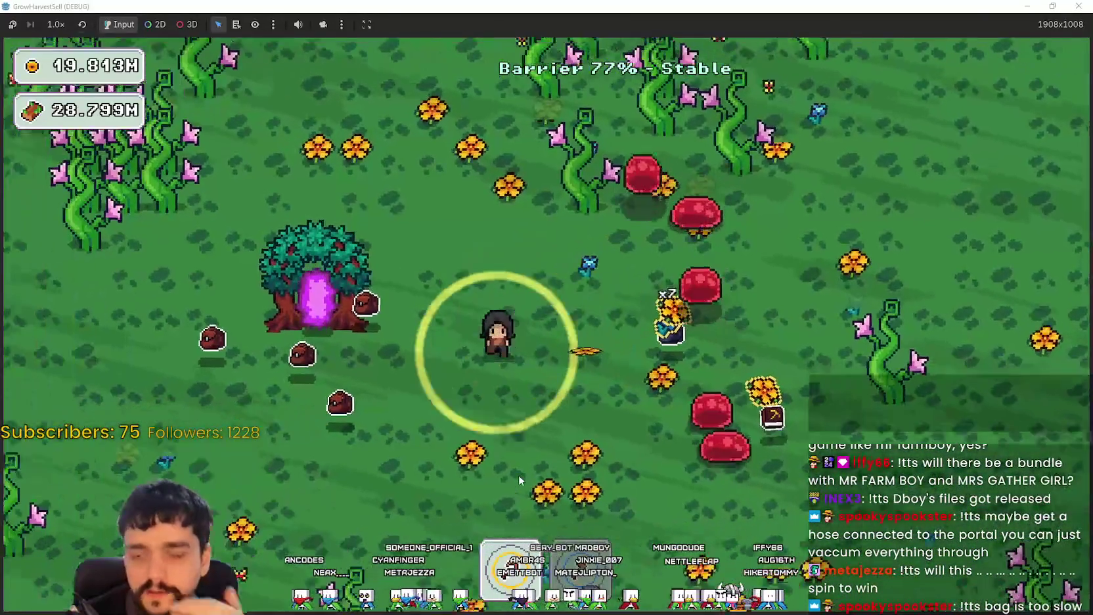
{"action": "key", "text": "s"}
{"action": "key", "text": "s"}
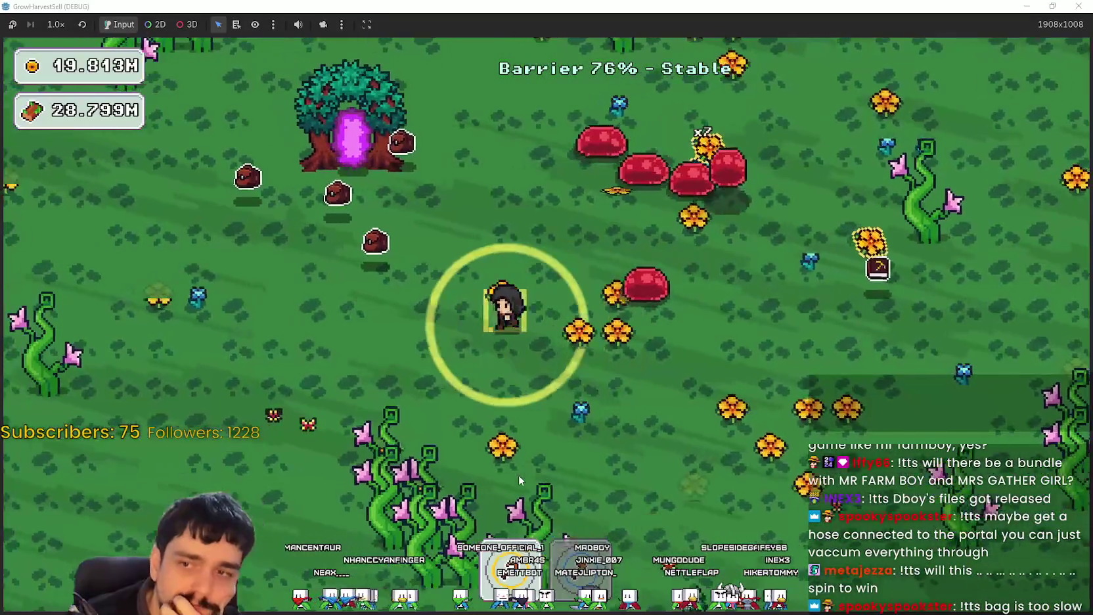
Sweep between the pine border and the flower patch north-east of the portal tree, harvesting flowers.
{"action": "key", "text": "d"}
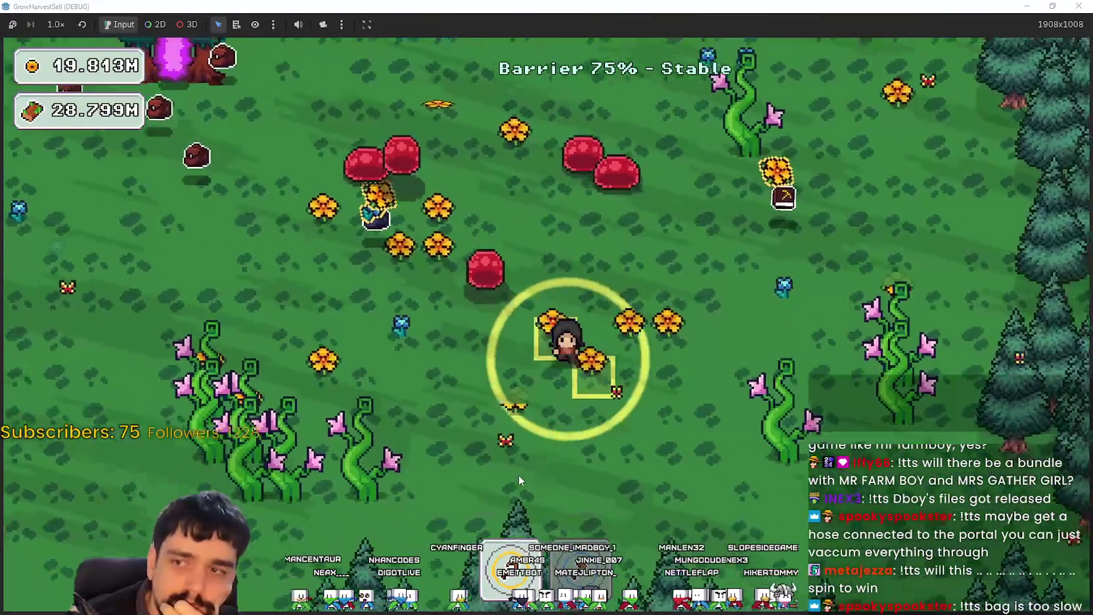
{"action": "key", "text": "d"}
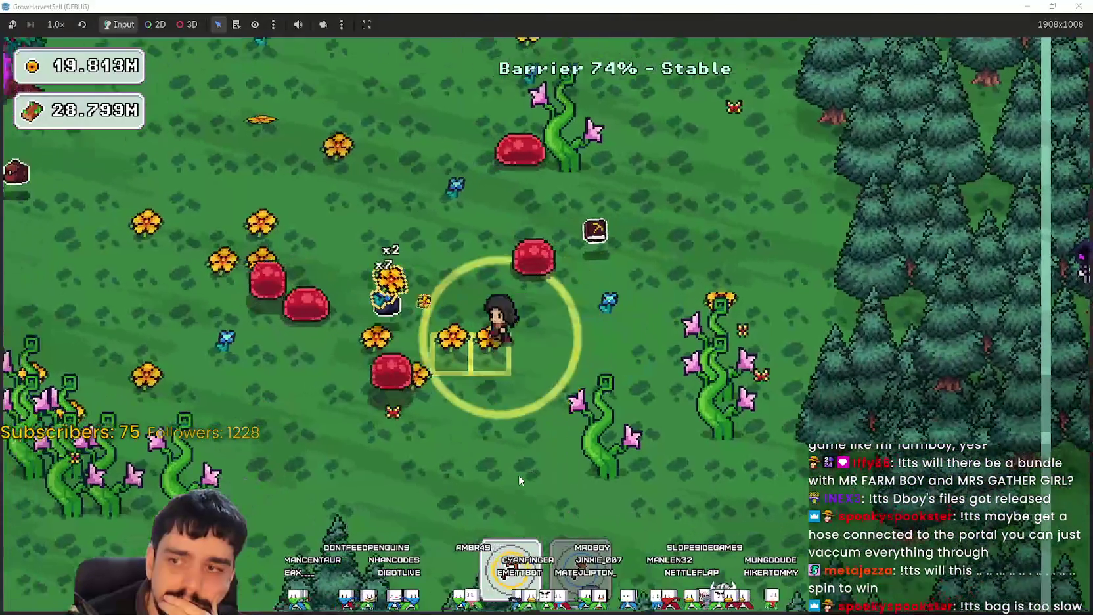
{"action": "key", "text": "a"}
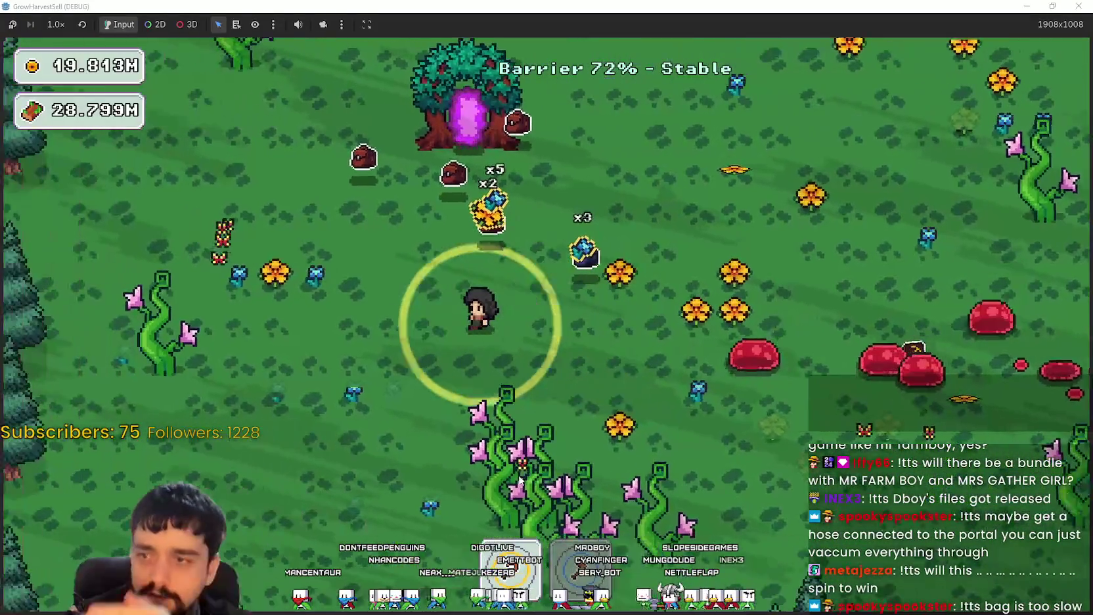
{"action": "key", "text": "s"}
{"action": "key", "text": "d"}
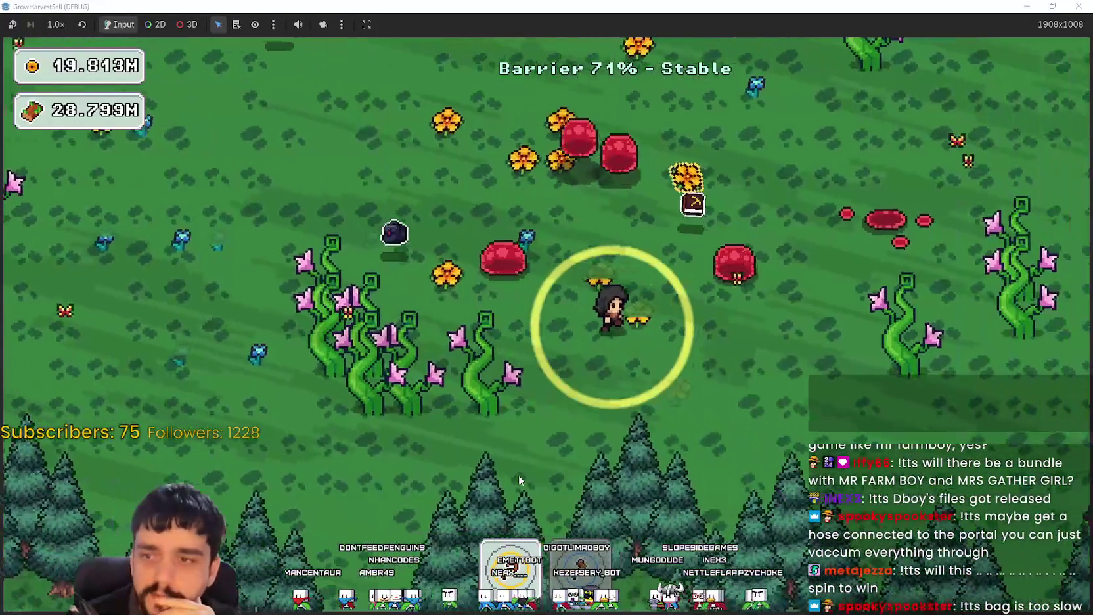
{"action": "key", "text": "w"}
{"action": "key", "text": "a"}
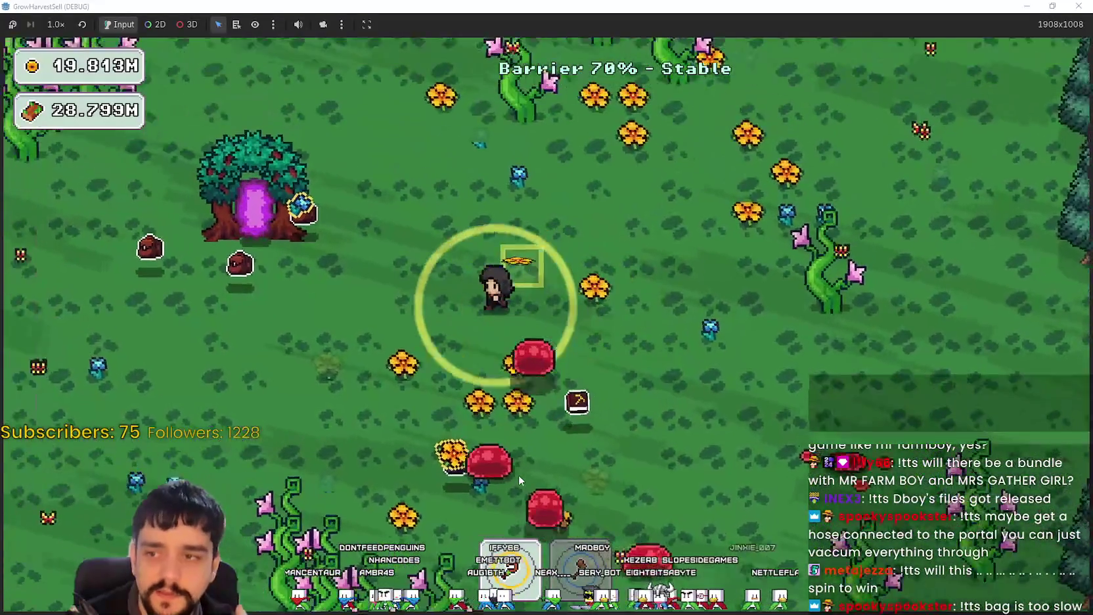
{"action": "key", "text": "s"}
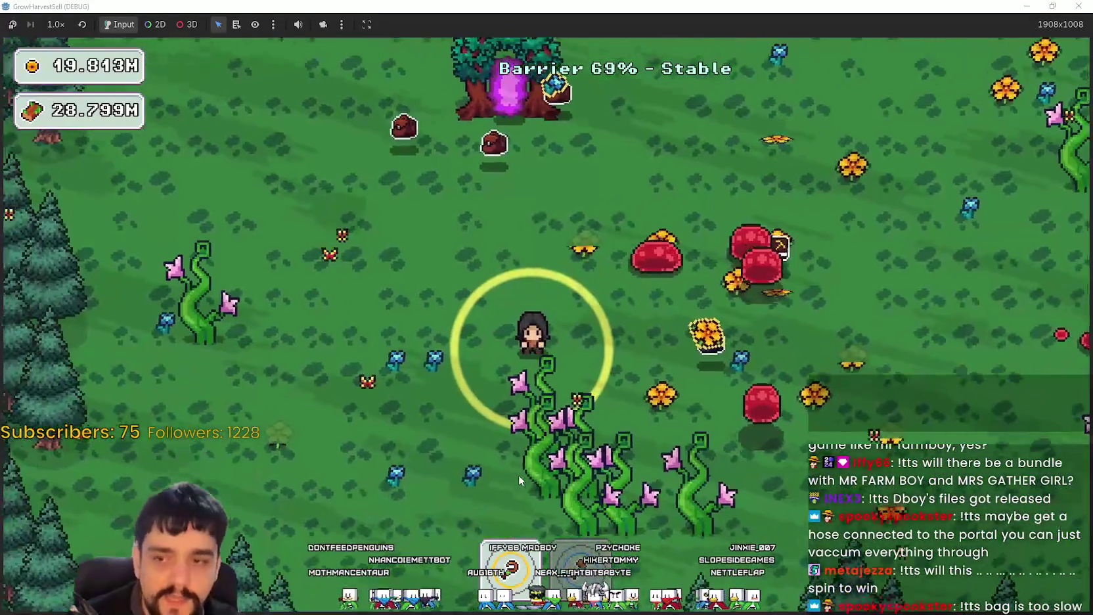
{"action": "key", "text": "a"}
{"action": "key", "text": "w"}
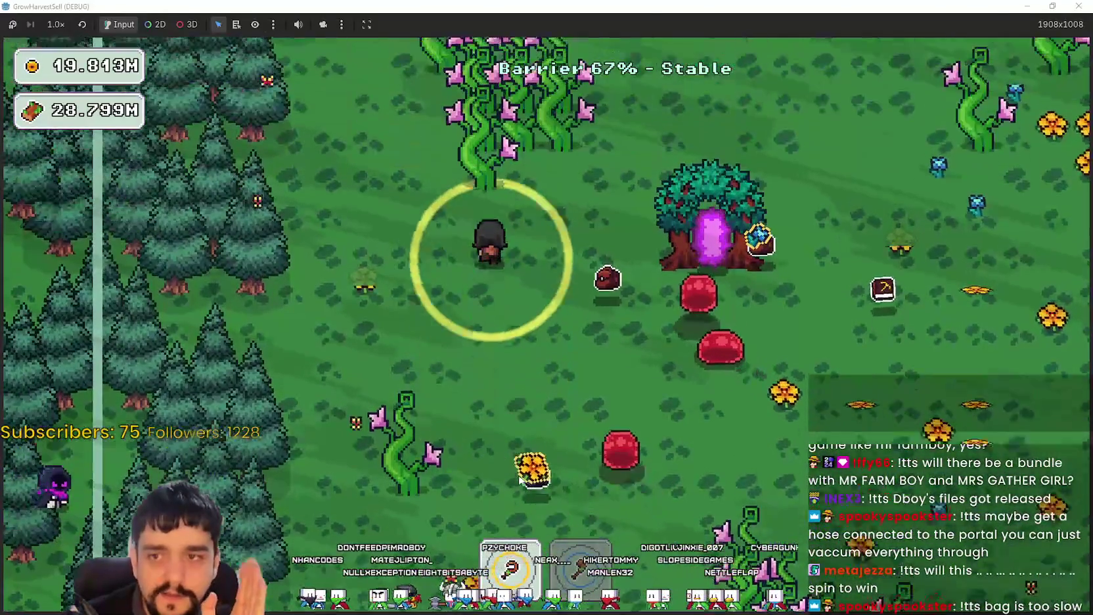
{"action": "key", "text": "d"}
{"action": "key", "text": "s"}
{"action": "key", "text": "d"}
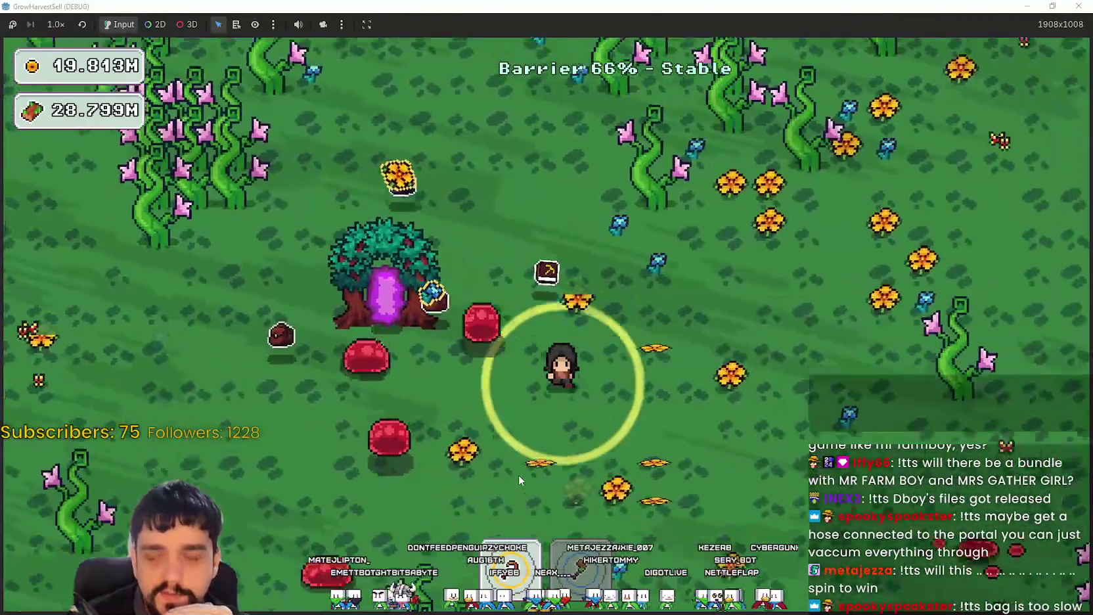
{"action": "key", "text": "s"}
{"action": "key", "text": "d"}
{"action": "key", "text": "s"}
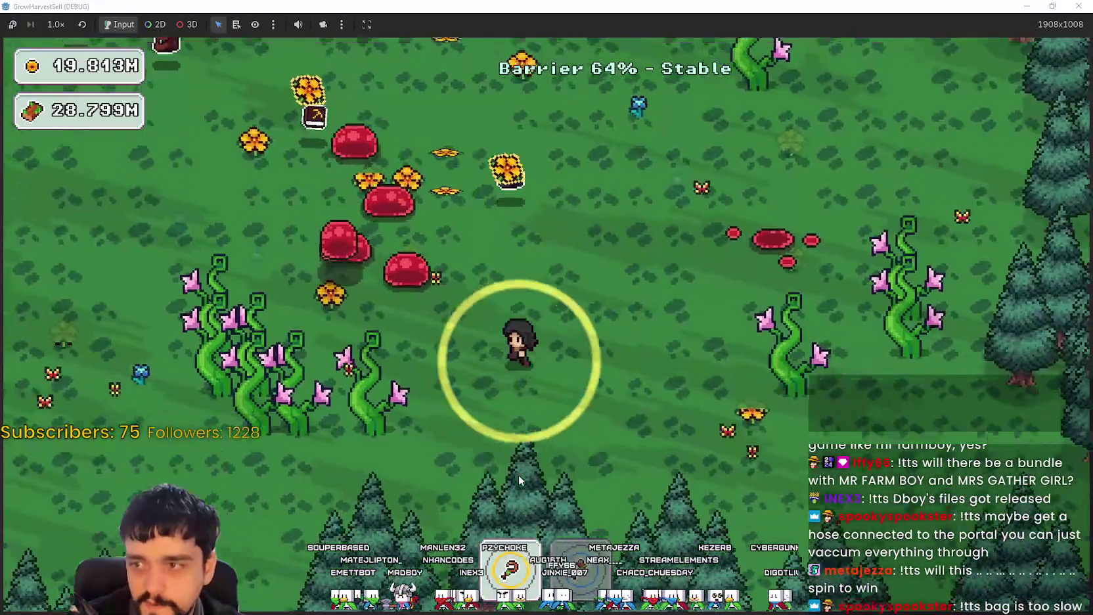
{"action": "key", "text": "a"}
{"action": "key", "text": "a"}
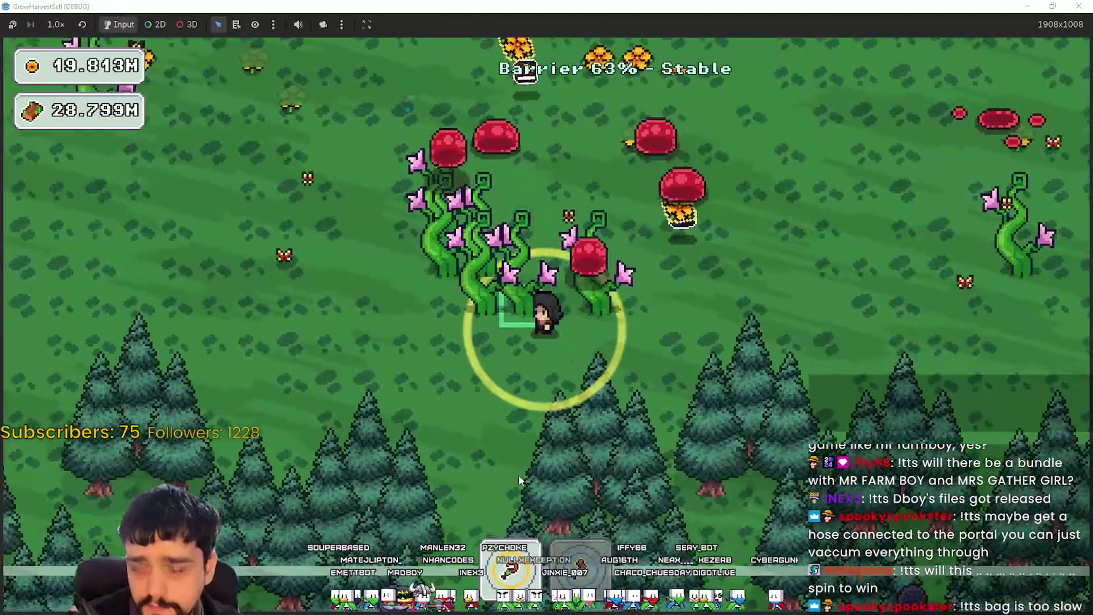
{"action": "key", "text": "w"}
{"action": "key", "text": "d"}
{"action": "key", "text": "w"}
{"action": "key", "text": "d"}
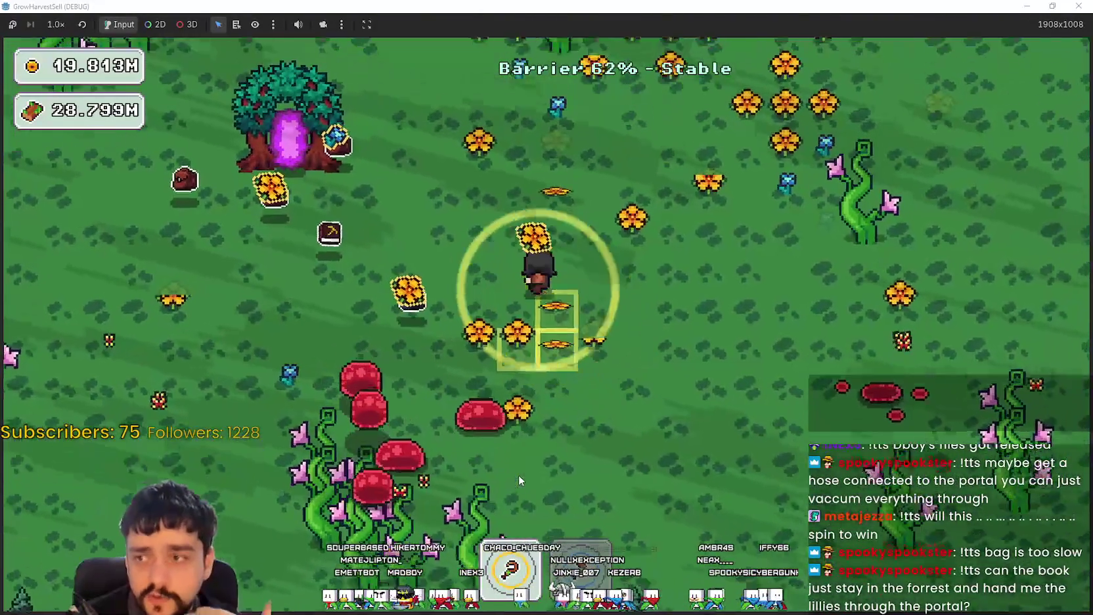
{"action": "key", "text": "a"}
{"action": "key", "text": "d"}
{"action": "key", "text": "d"}
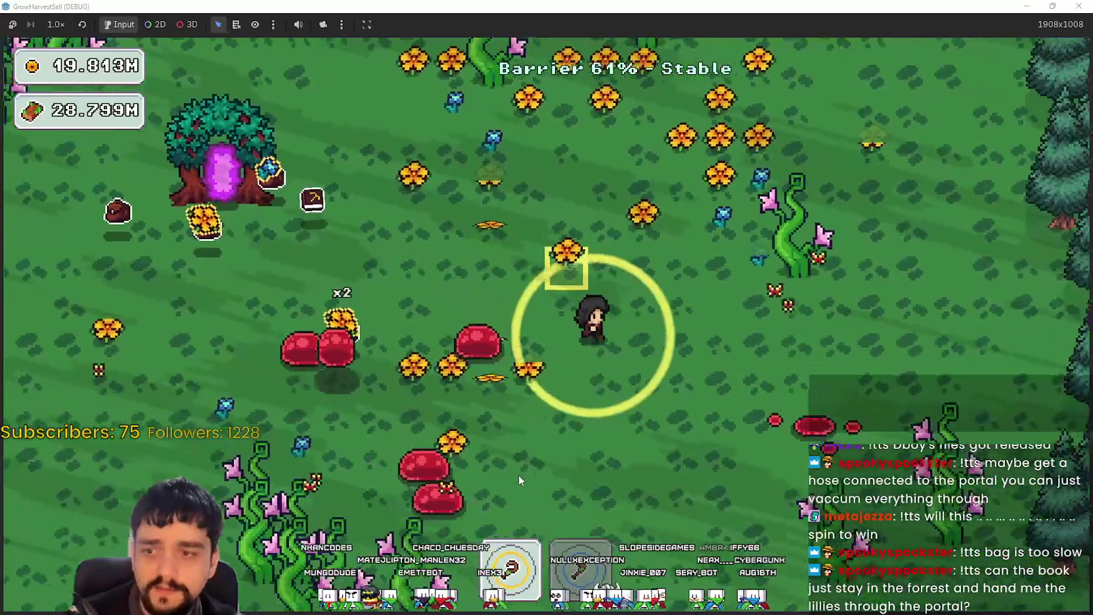
{"action": "key", "text": "s"}
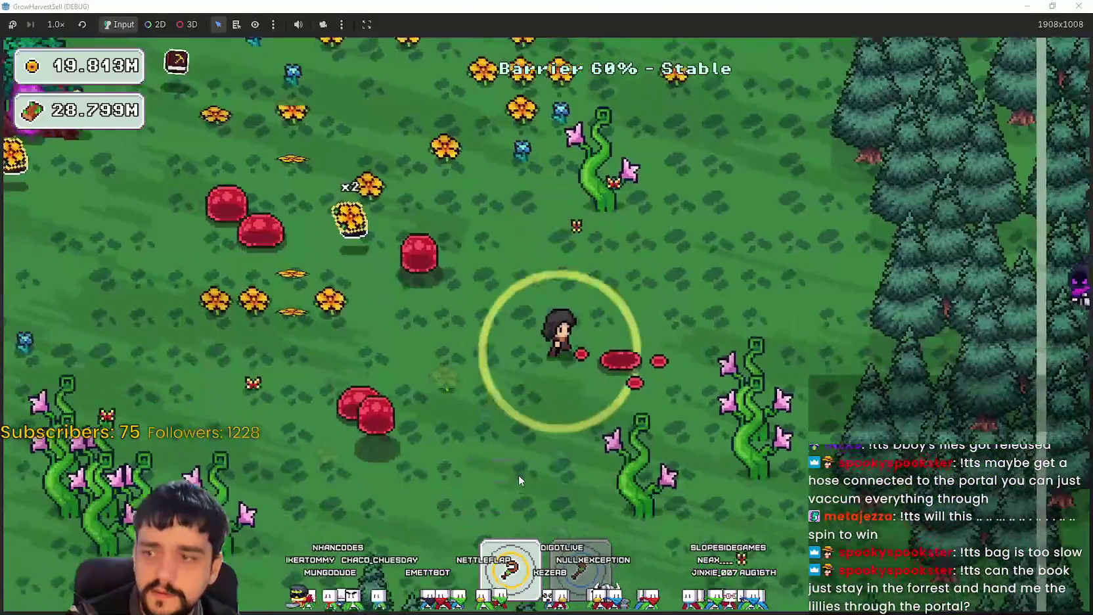
{"action": "key", "text": "a"}
{"action": "key", "text": "w"}
{"action": "key", "text": "a"}
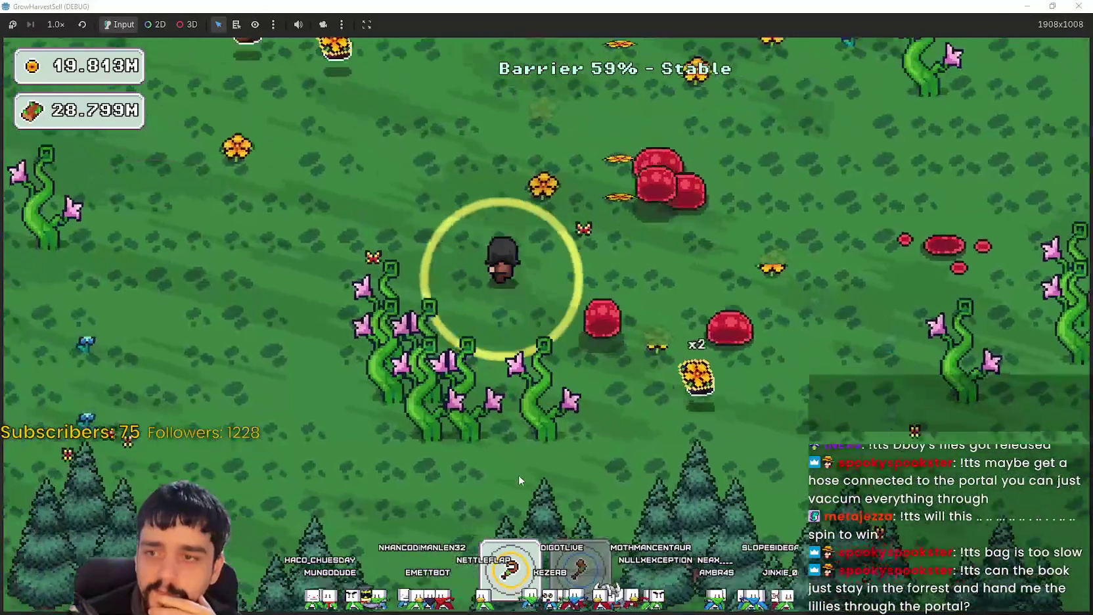
{"action": "key", "text": "w"}
{"action": "key", "text": "d"}
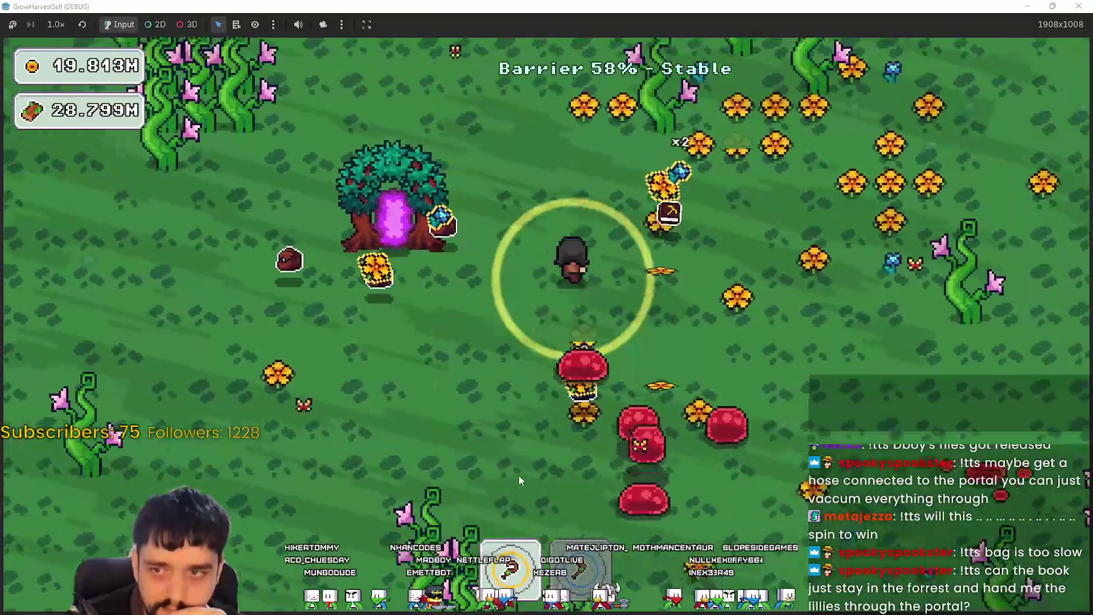
{"action": "key", "text": "d"}
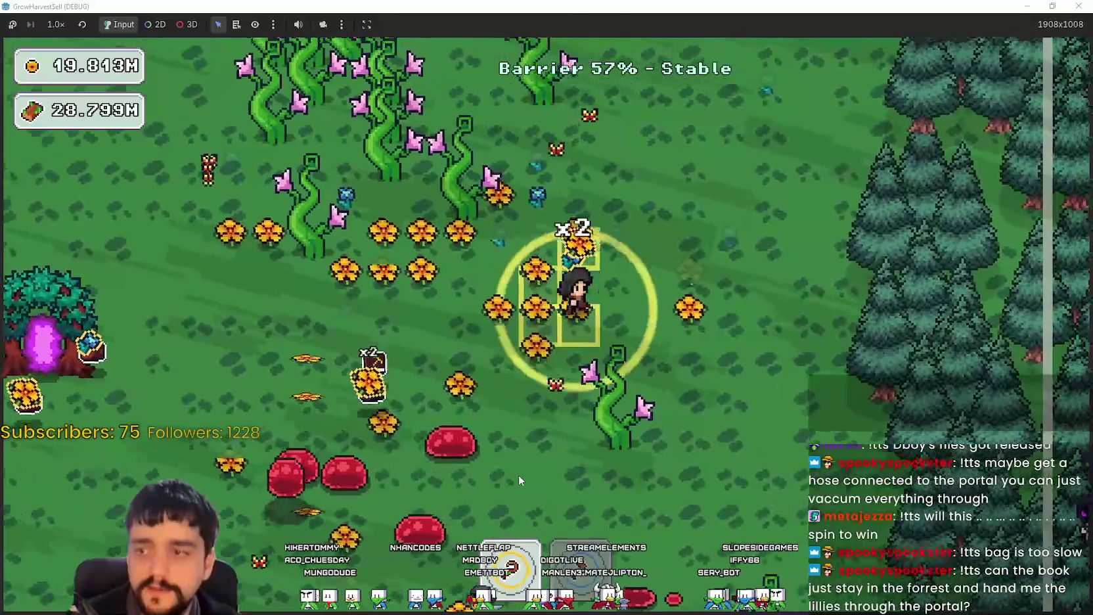
Loop past the mushrooms and through the flower rows, then enter the portal tree to the village.
{"action": "key", "text": "s"}
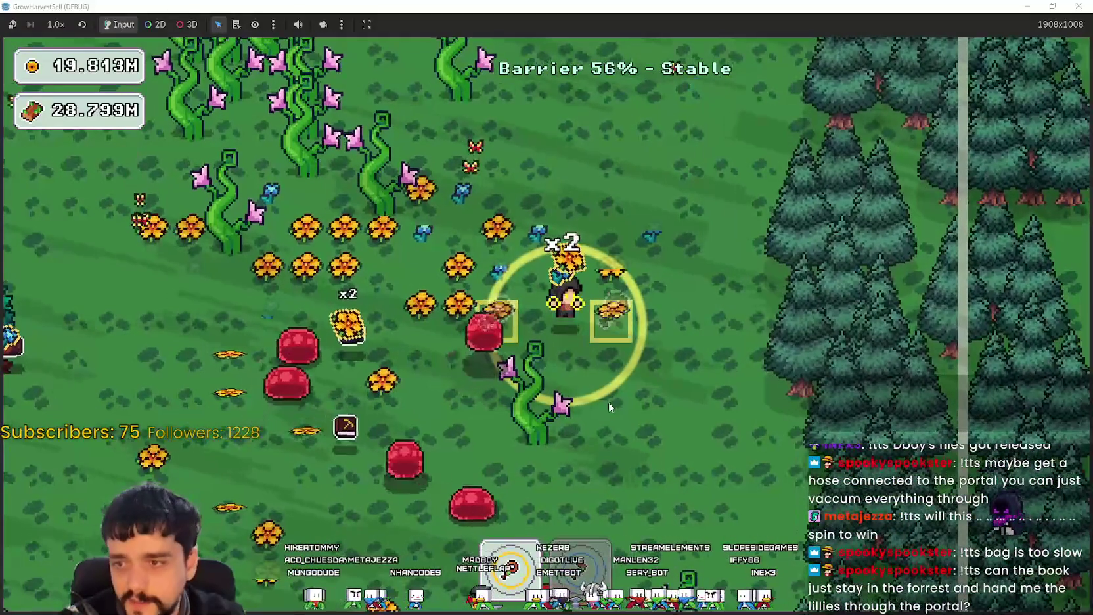
{"action": "key", "text": "s"}
{"action": "key", "text": "a"}
{"action": "key", "text": "w"}
{"action": "key", "text": "a"}
{"action": "key", "text": "w"}
{"action": "key", "text": "a"}
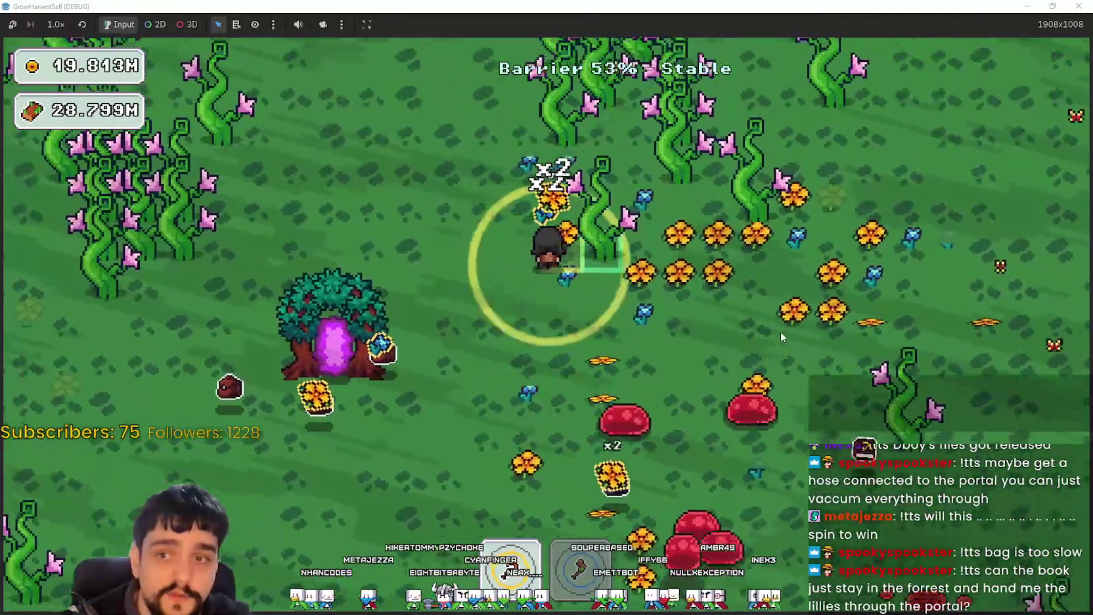
{"action": "key", "text": "s"}
{"action": "key", "text": "s"}
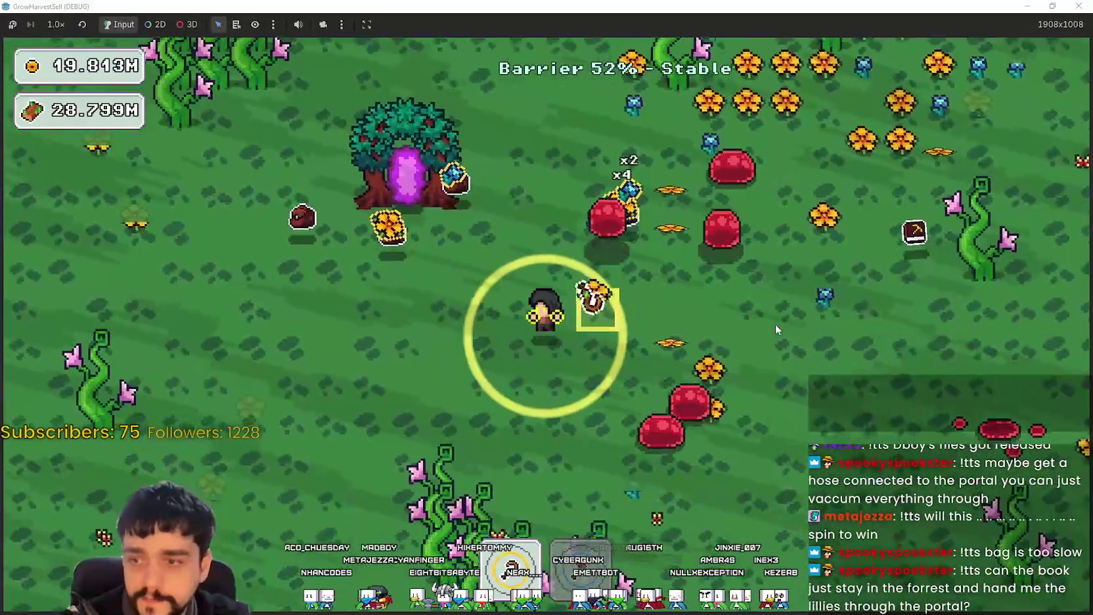
{"action": "key", "text": "d"}
{"action": "key", "text": "d"}
{"action": "key", "text": "w"}
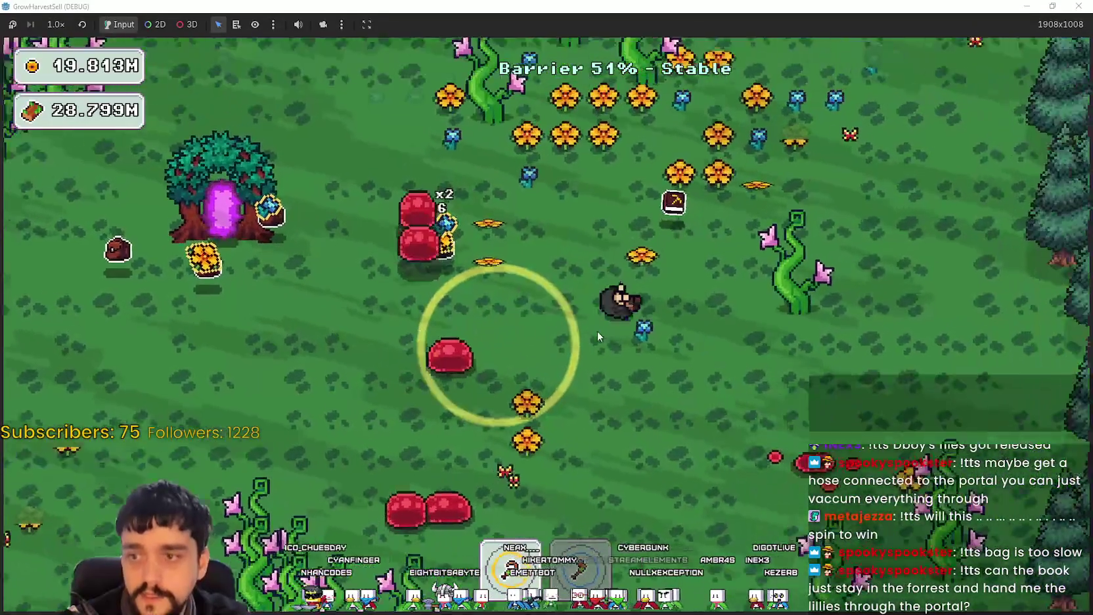
{"action": "key", "text": "w"}
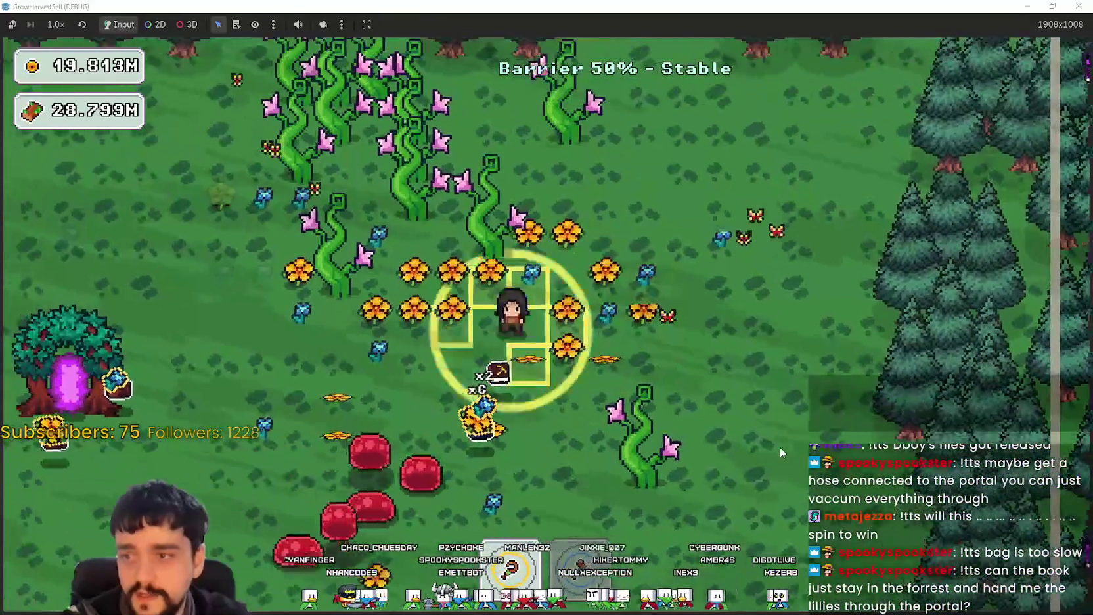
{"action": "key", "text": "s"}
{"action": "key", "text": "d"}
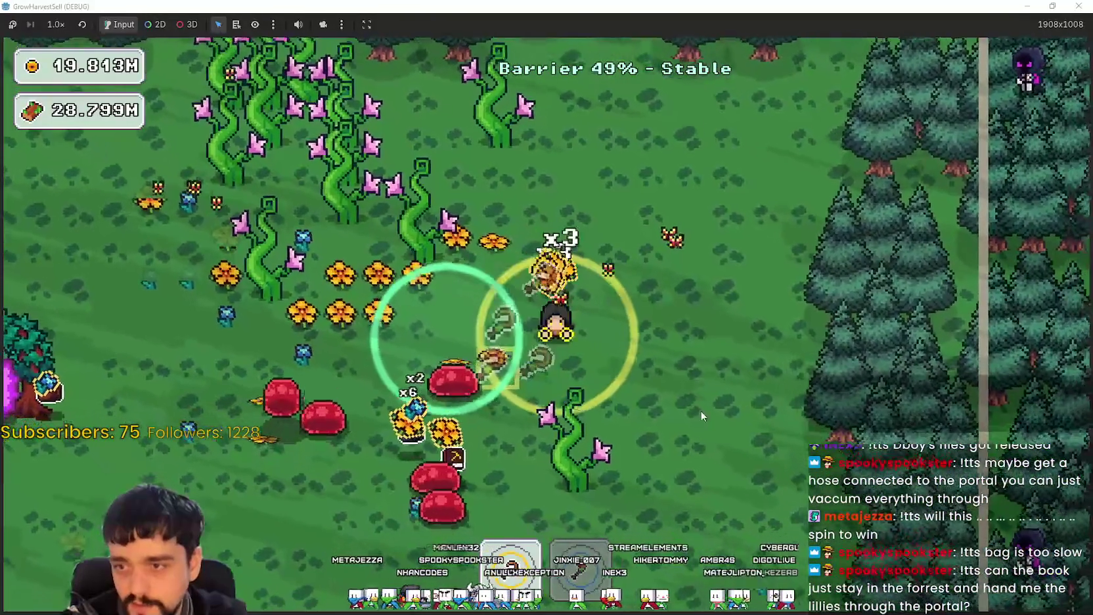
{"action": "key", "text": "s"}
{"action": "key", "text": "a"}
{"action": "key", "text": "w"}
{"action": "key", "text": "a"}
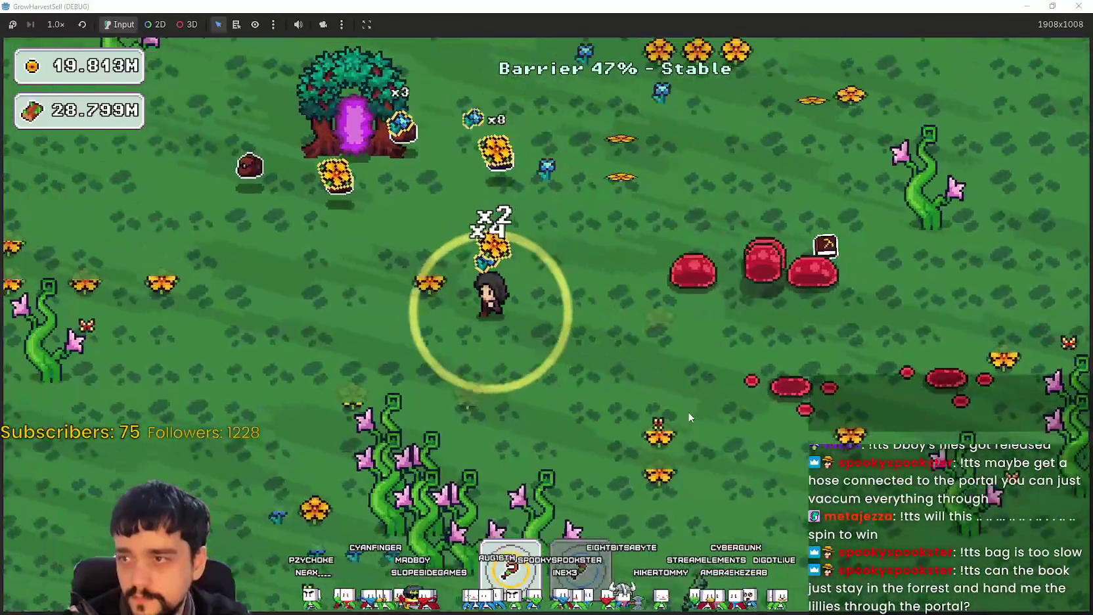
{"action": "key", "text": "a"}
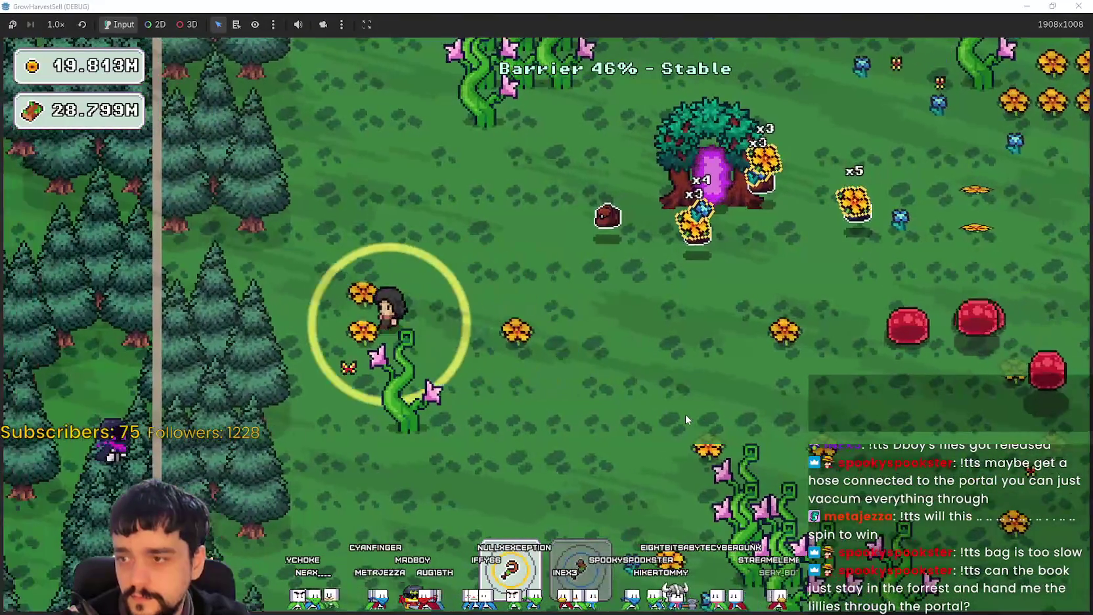
{"action": "key", "text": "d"}
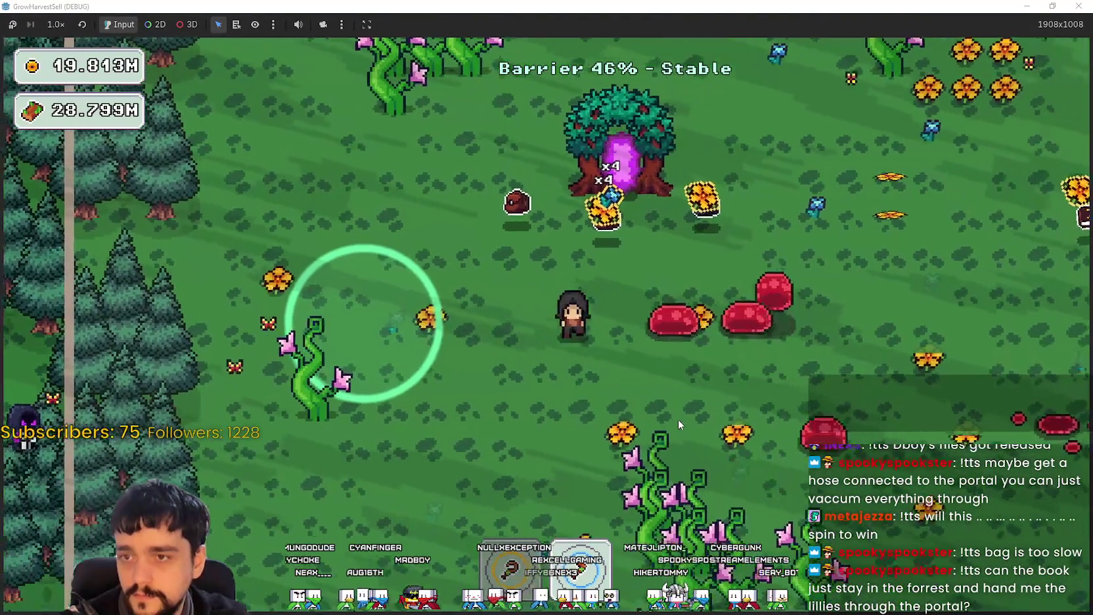
{"action": "key", "text": "w"}
{"action": "key", "text": "d"}
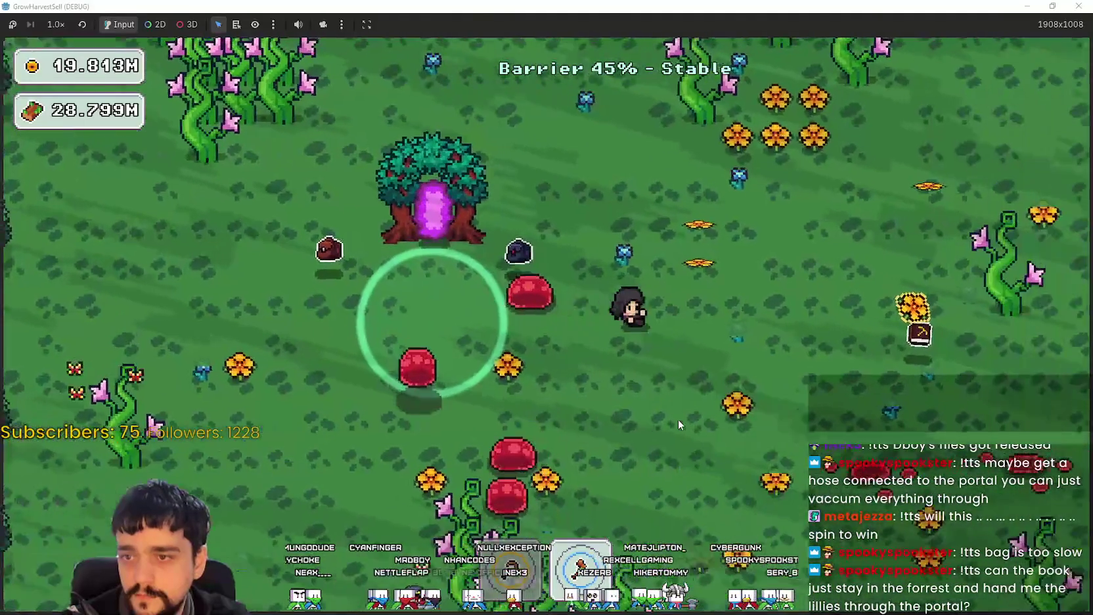
{"action": "key", "text": "s"}
{"action": "key", "text": "w"}
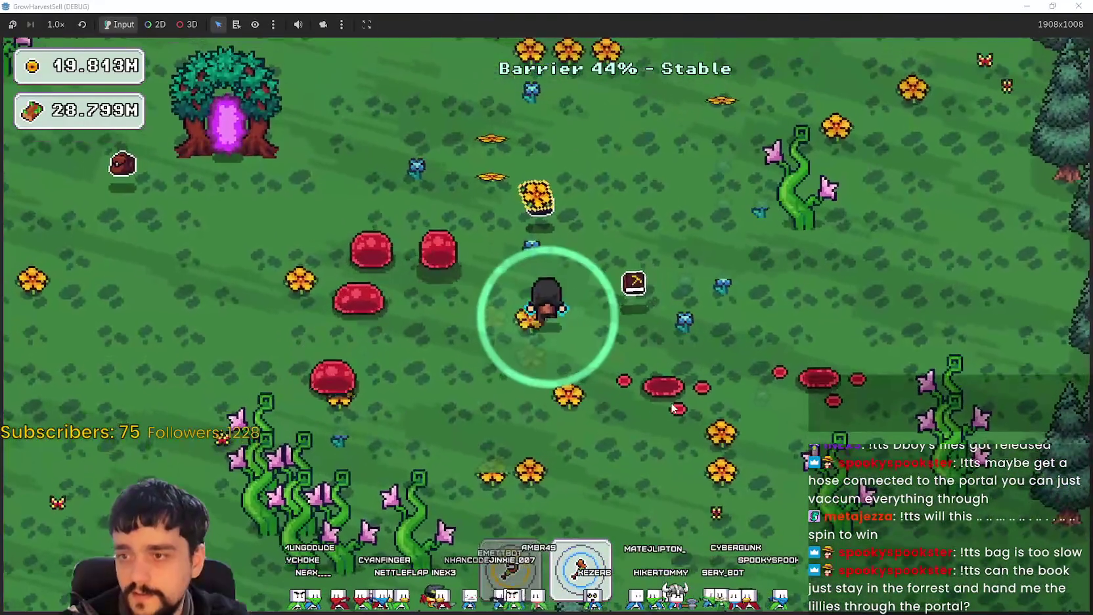
{"action": "key", "text": "a"}
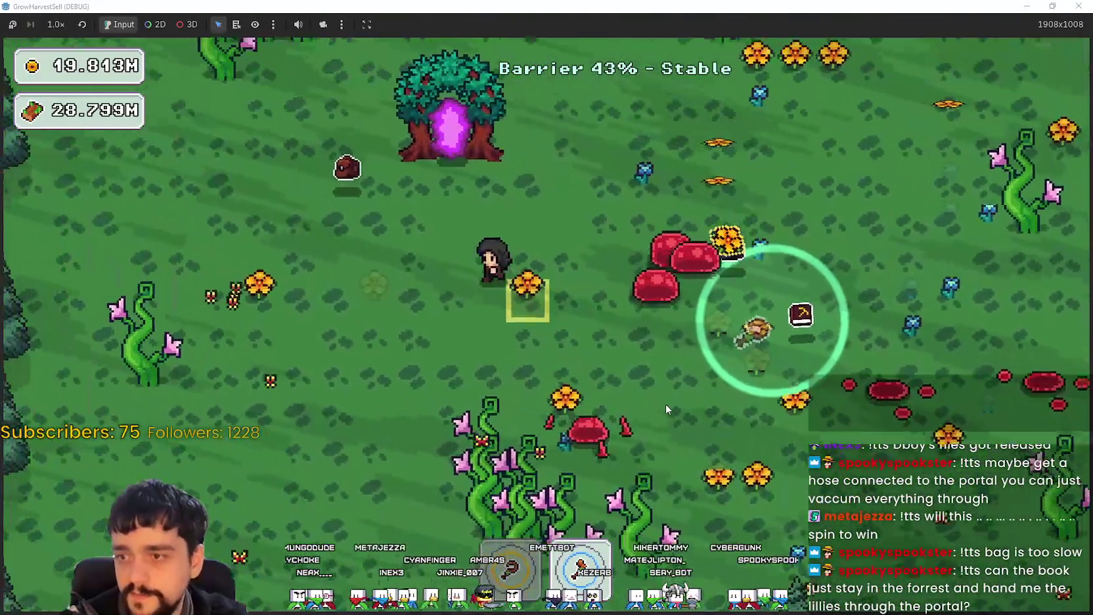
{"action": "key", "text": "w"}
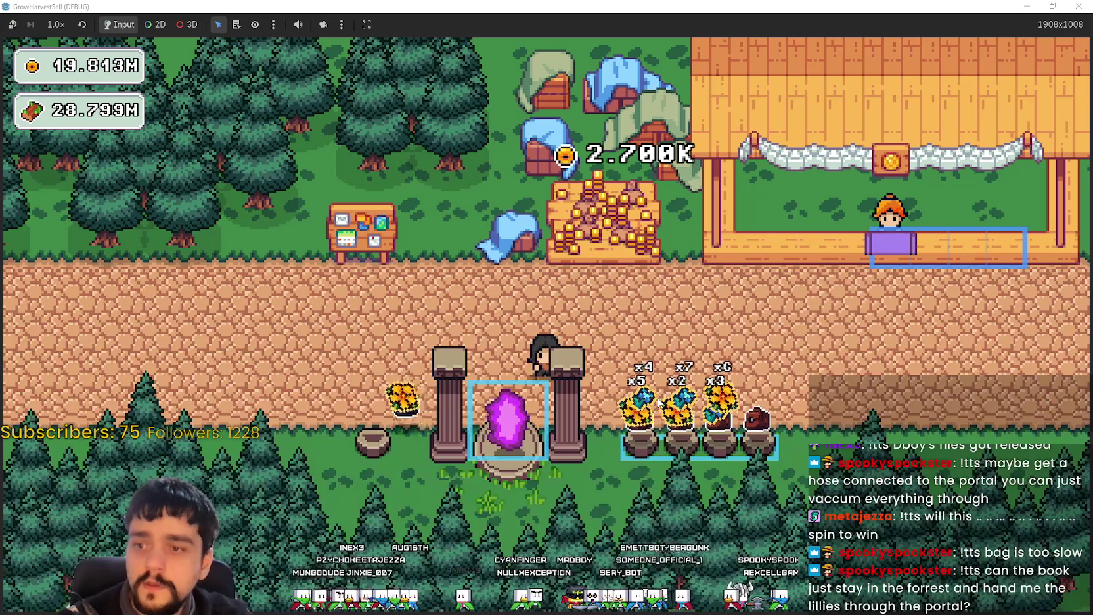
After loading, walk the character north-east along the path toward the shop.
{"action": "key", "text": "d"}
{"action": "key", "text": "w"}
{"action": "key", "text": "d"}
{"action": "key", "text": "w"}
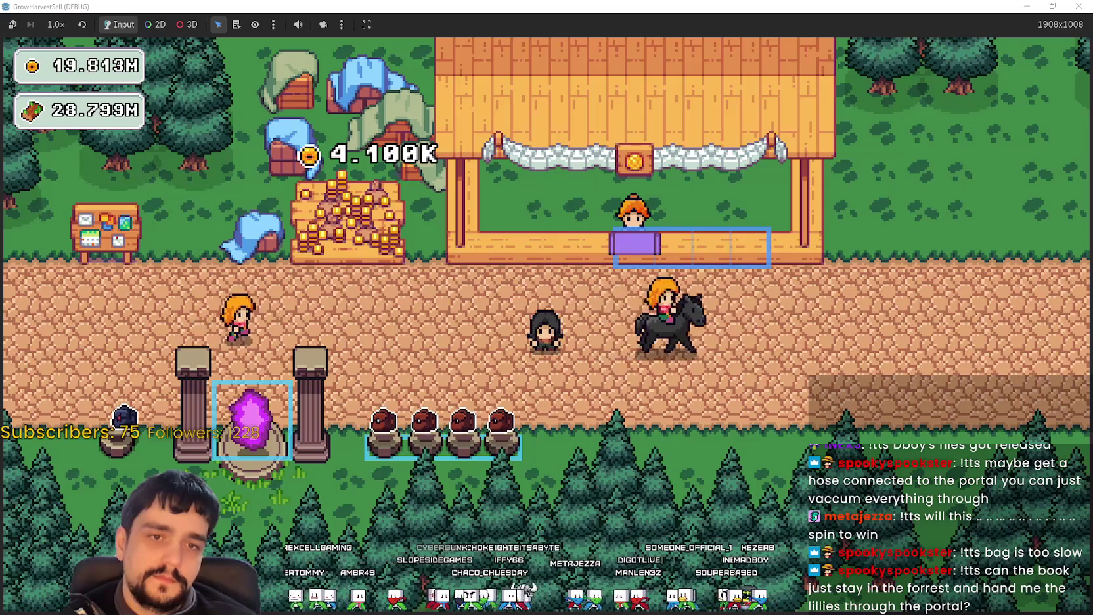
Walk left along the path and back slightly right to pick up the coin pile by the huts.
{"action": "key", "text": "a"}
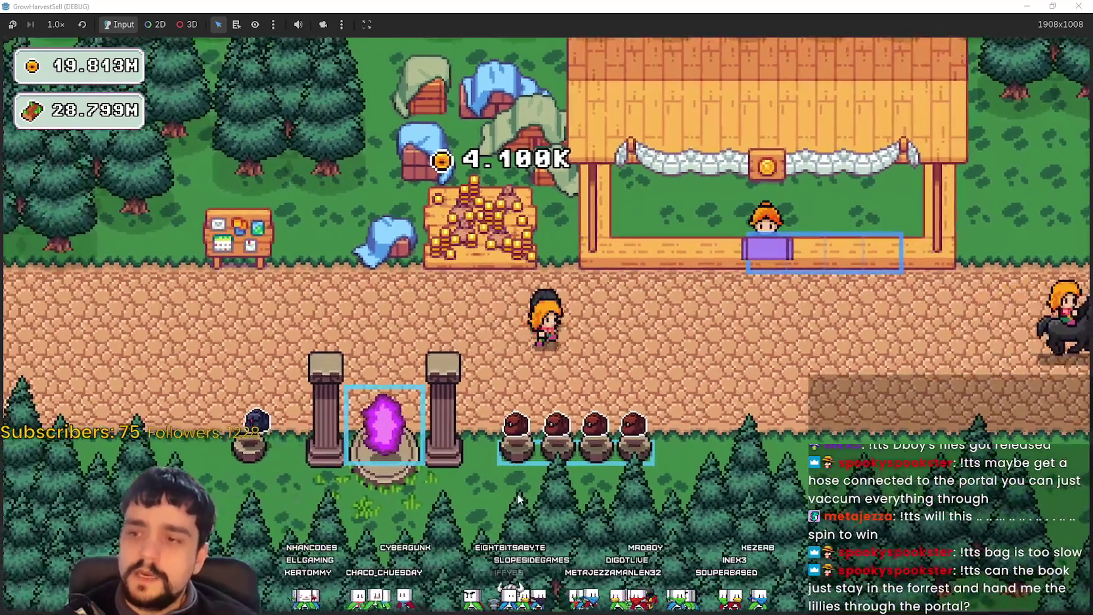
{"action": "key", "text": "d"}
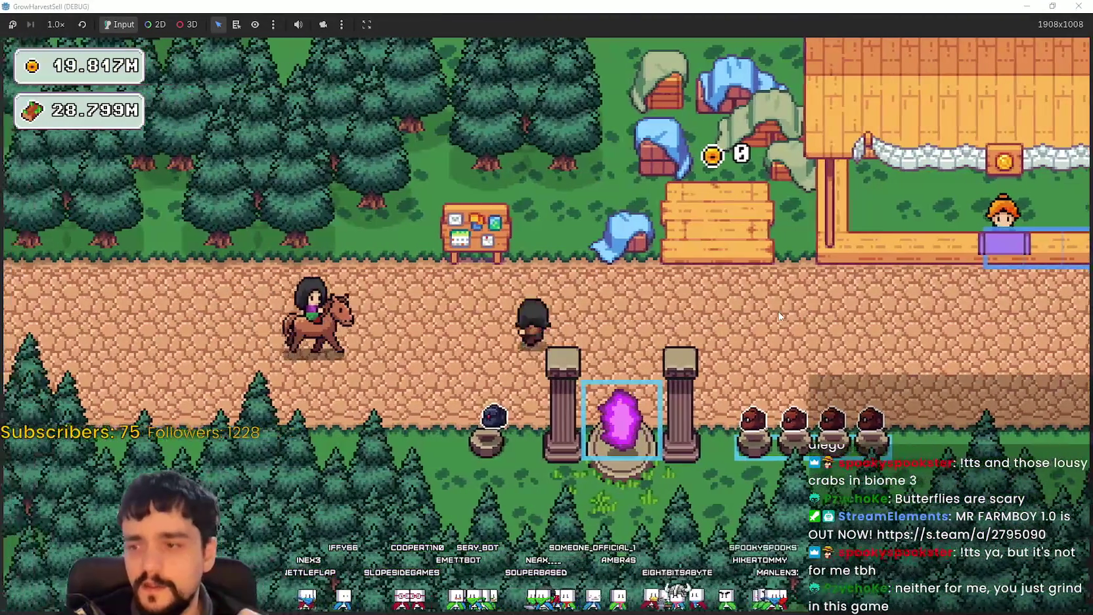
Zoom around the Prestige Lvl 2 tree, close it, and restore the game to a window.
{"action": "key", "text": "e"}
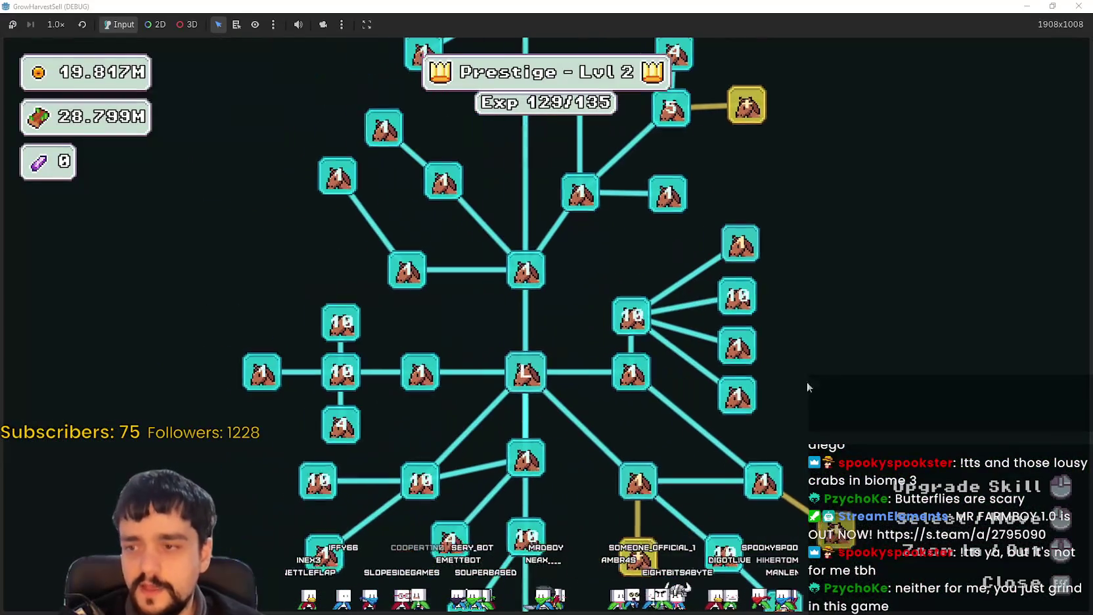
{"action": "scroll", "coordinate": [606, 423], "scroll_direction": "down", "scroll_amount": 5}
{"action": "scroll", "coordinate": [623, 399], "scroll_direction": "up", "scroll_amount": 5}
{"action": "scroll", "coordinate": [624, 401], "scroll_direction": "down", "scroll_amount": 3}
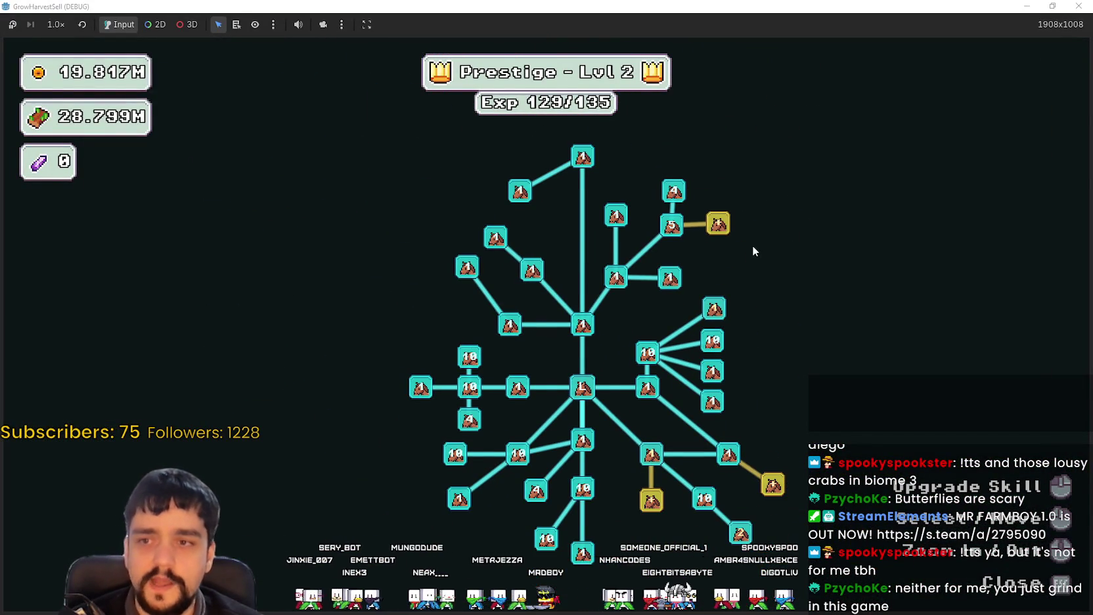
{"action": "scroll", "coordinate": [629, 424], "scroll_direction": "up", "scroll_amount": 2}
{"action": "scroll", "coordinate": [629, 434], "scroll_direction": "down", "scroll_amount": 4}
{"action": "scroll", "coordinate": [755, 506], "scroll_direction": "up", "scroll_amount": 3}
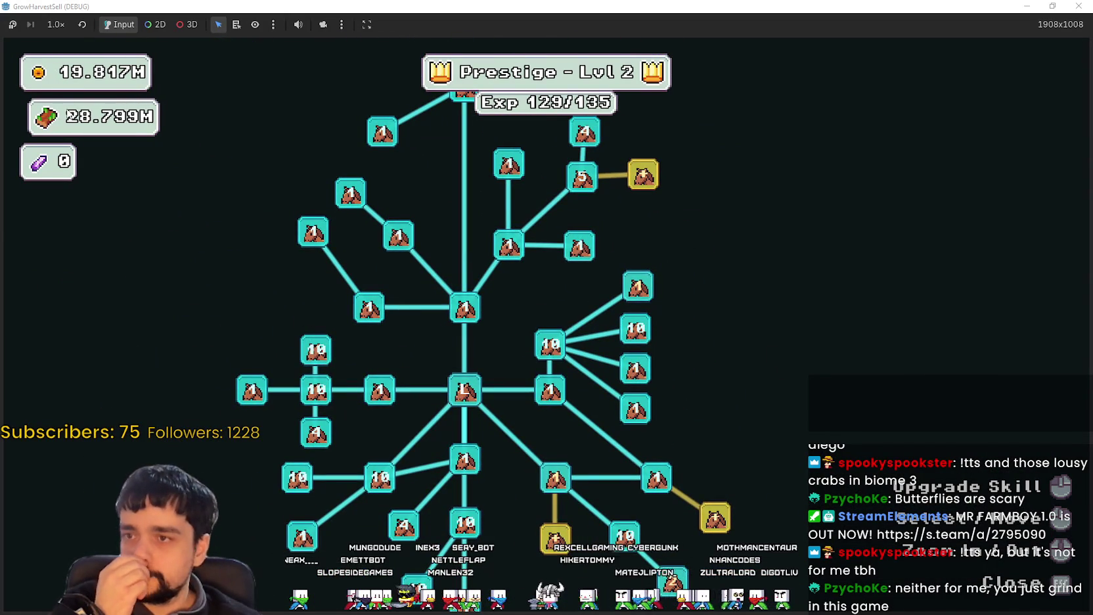
{"action": "key", "text": "Escape"}
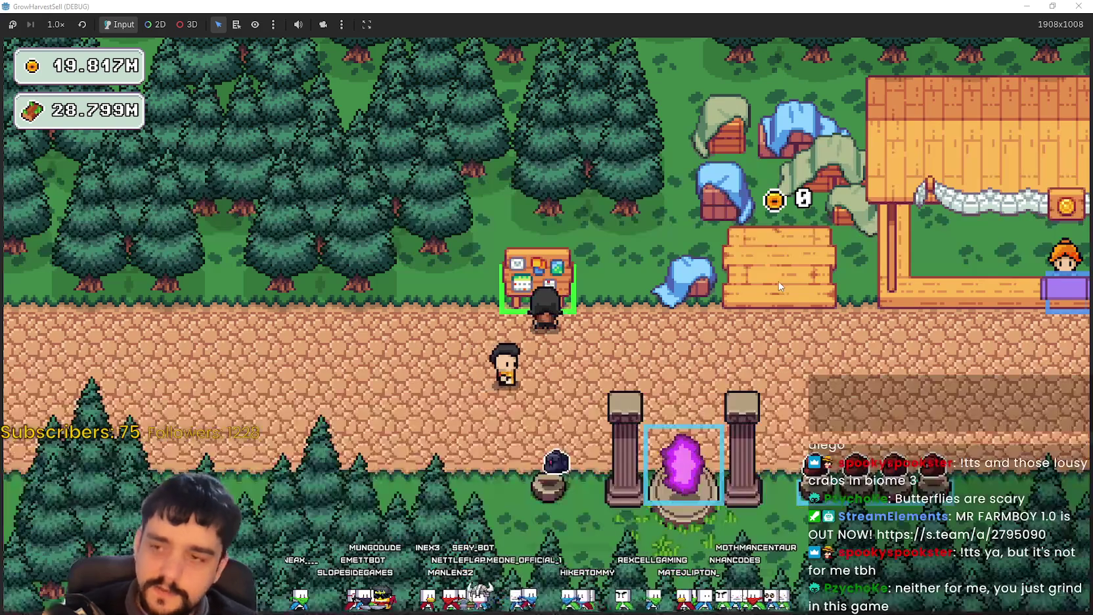
{"action": "key", "text": "super+Down"}
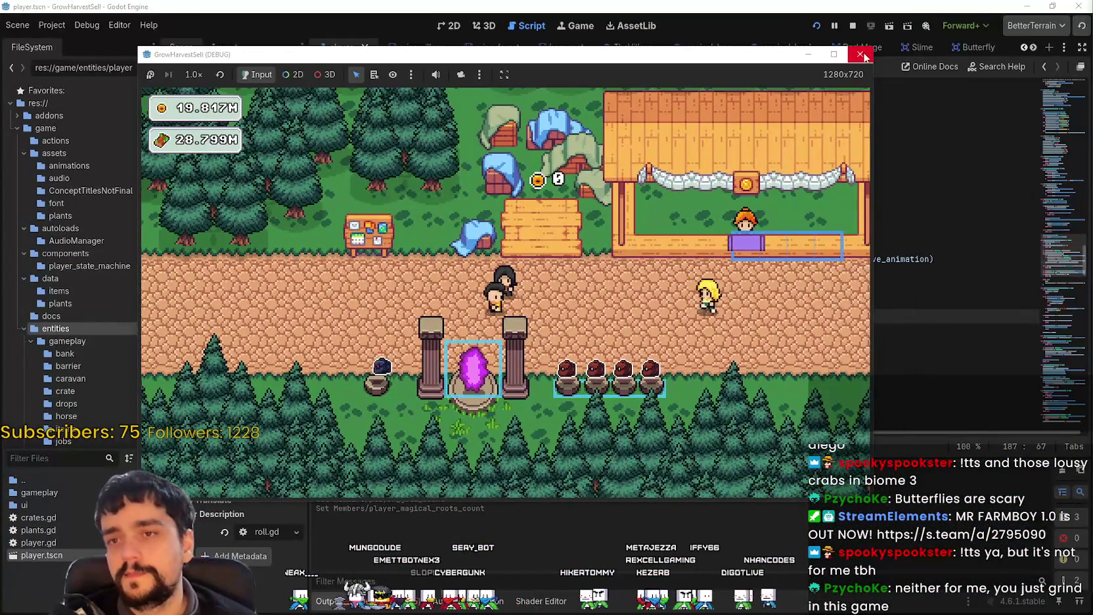
Stop the running game and switch from the MR FARMBOY editor to Player.png in Aseprite.
{"action": "left_click", "coordinate": [862, 55]}
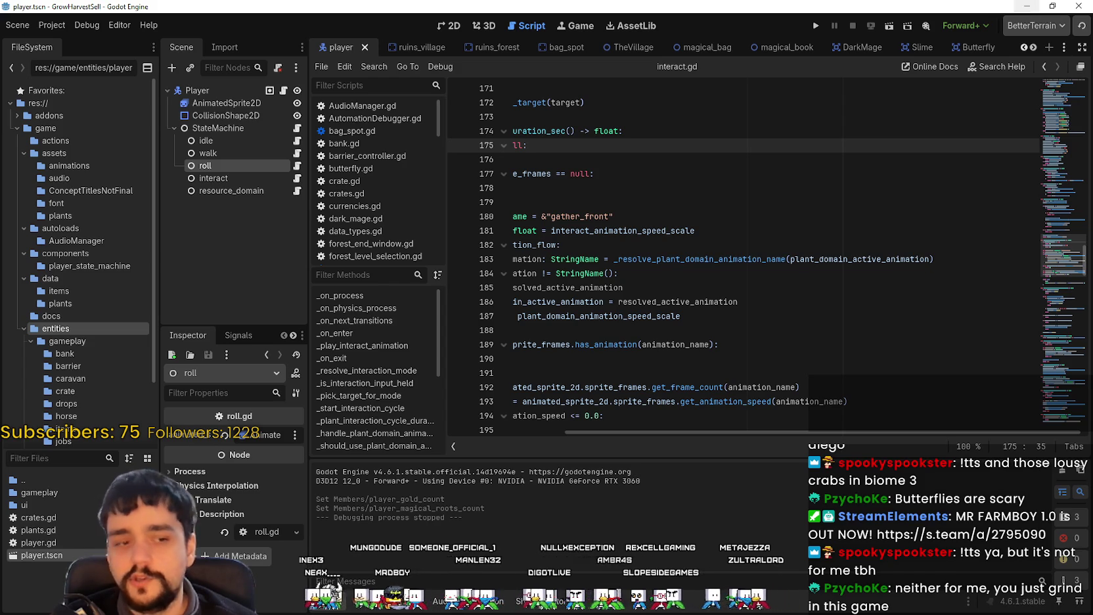
{"action": "key", "text": "alt+Tab"}
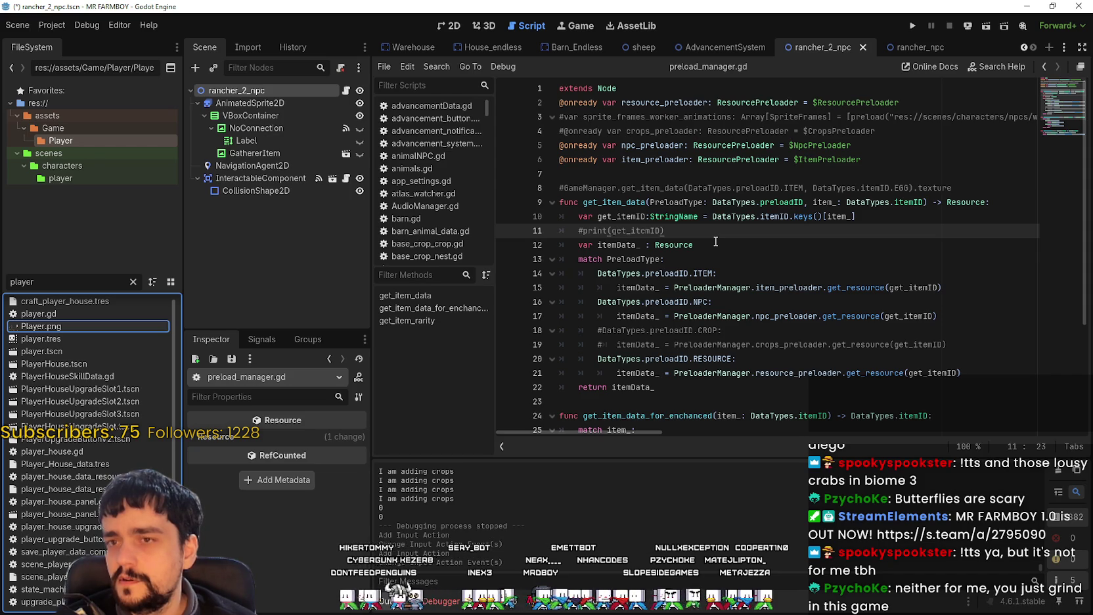
{"action": "key", "text": "alt+Tab"}
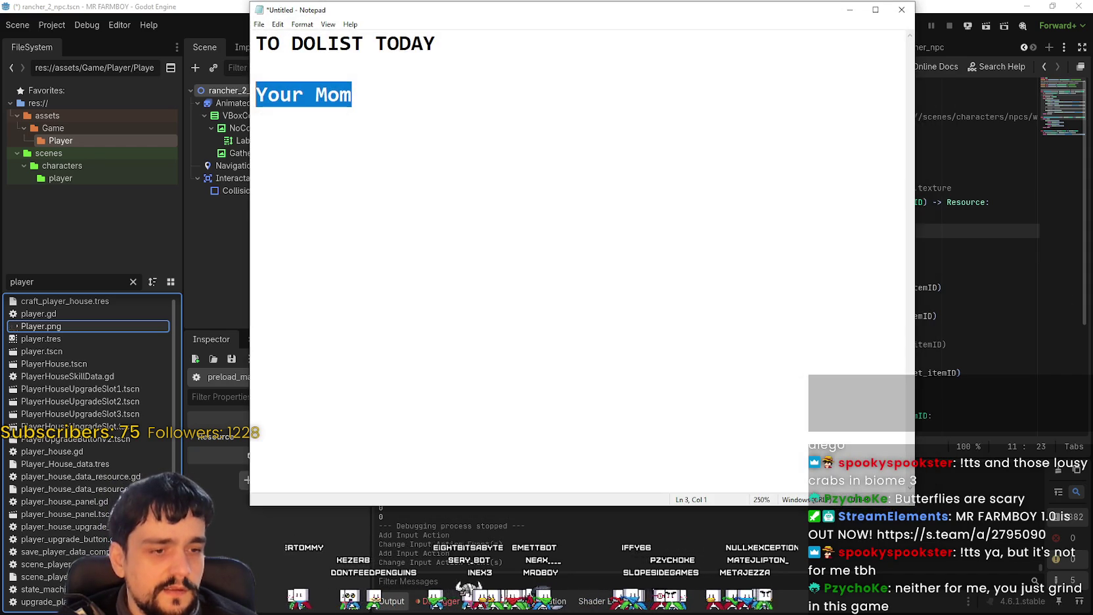
{"action": "key", "text": "alt+Tab"}
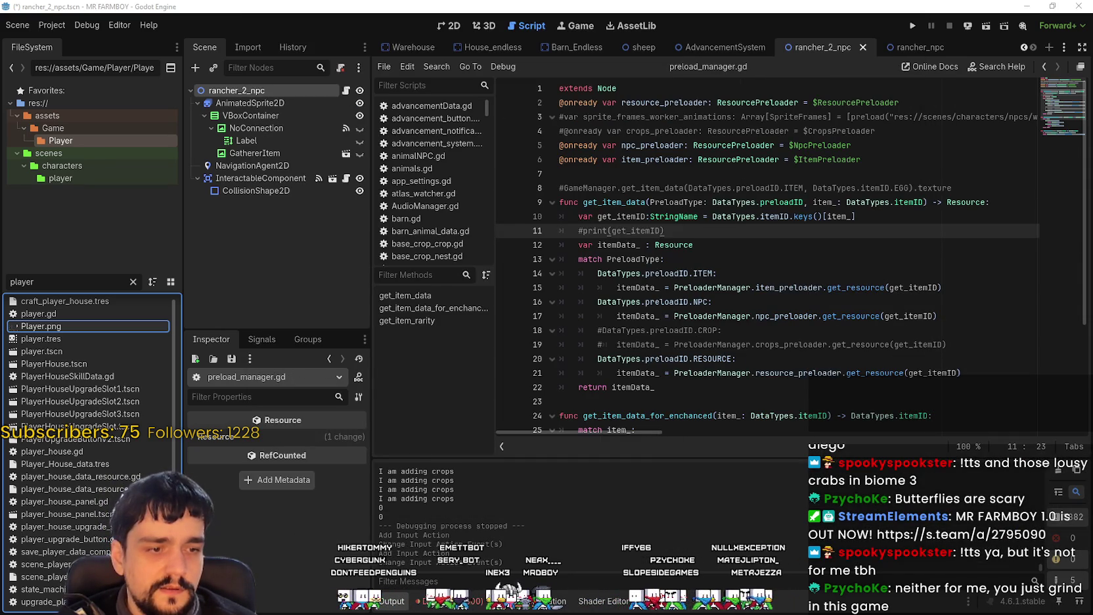
{"action": "key", "text": "alt+Tab"}
{"action": "scroll", "coordinate": [726, 358], "scroll_direction": "down", "scroll_amount": 2}
{"action": "scroll", "coordinate": [726, 357], "scroll_direction": "up", "scroll_amount": 2}
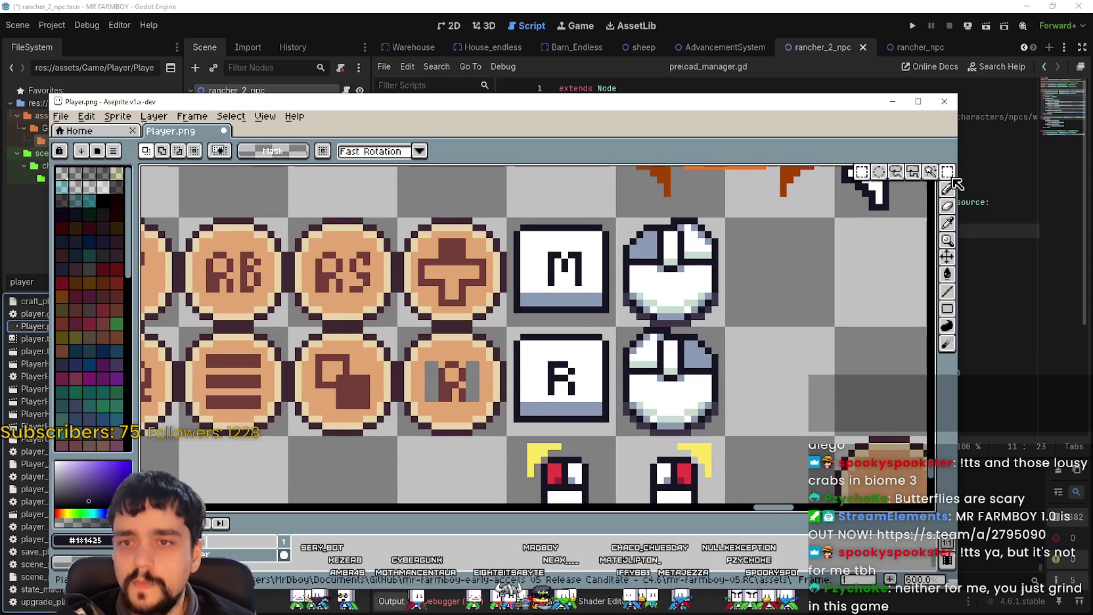
{"action": "left_click", "coordinate": [947, 172]}
{"action": "scroll", "coordinate": [640, 360], "scroll_direction": "up", "scroll_amount": 1}
{"action": "scroll", "coordinate": [640, 360], "scroll_direction": "up", "scroll_amount": 1}
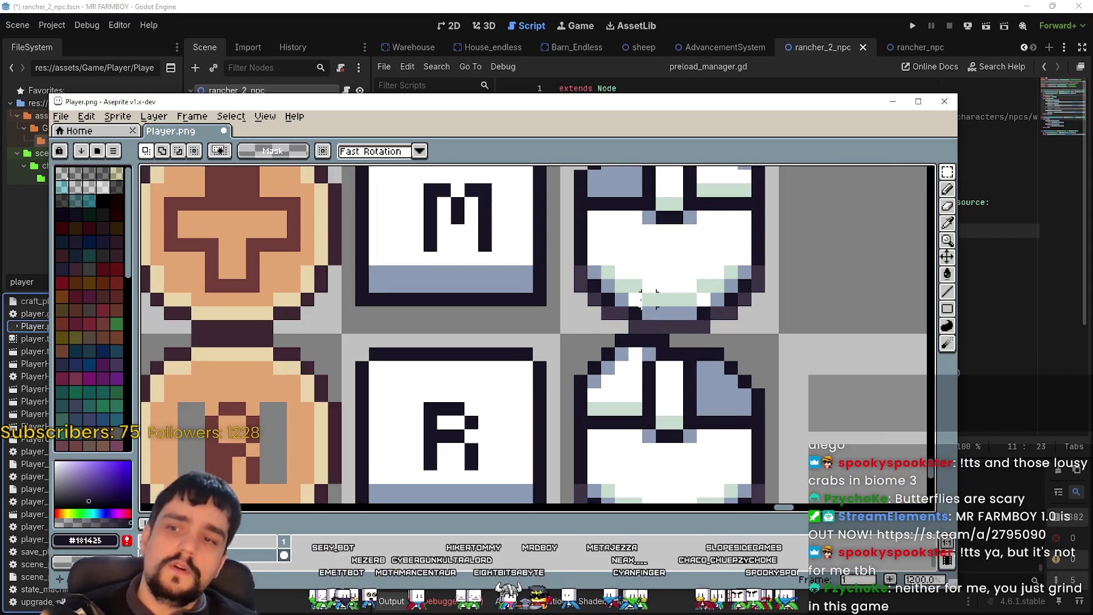
{"action": "scroll", "coordinate": [640, 293], "scroll_direction": "down", "scroll_amount": 2}
{"action": "scroll", "coordinate": [641, 292], "scroll_direction": "up", "scroll_amount": 3}
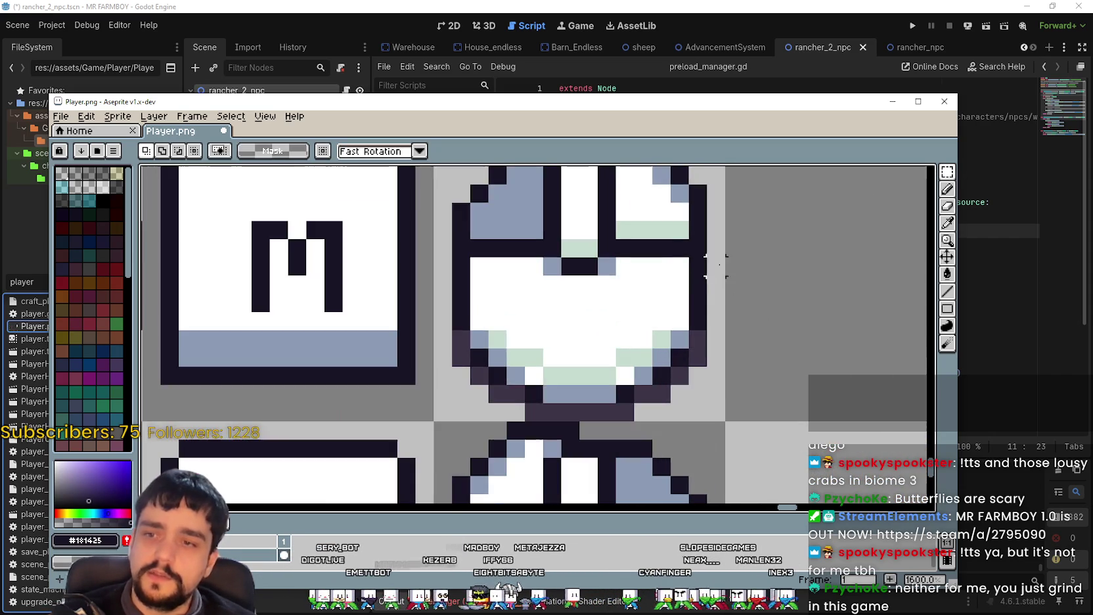
{"action": "scroll", "coordinate": [818, 263], "scroll_direction": "up", "scroll_amount": 1}
{"action": "scroll", "coordinate": [723, 309], "scroll_direction": "down", "scroll_amount": 5}
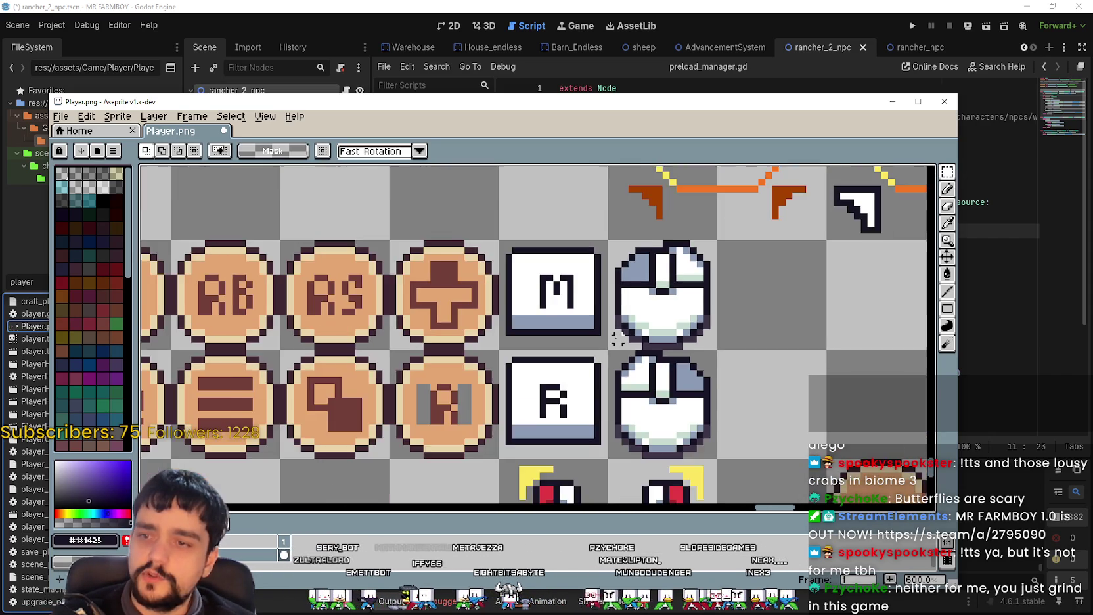
{"action": "scroll", "coordinate": [566, 299], "scroll_direction": "left", "scroll_amount": 5}
{"action": "scroll", "coordinate": [578, 309], "scroll_direction": "down", "scroll_amount": 2}
{"action": "scroll", "coordinate": [725, 302], "scroll_direction": "right", "scroll_amount": 6}
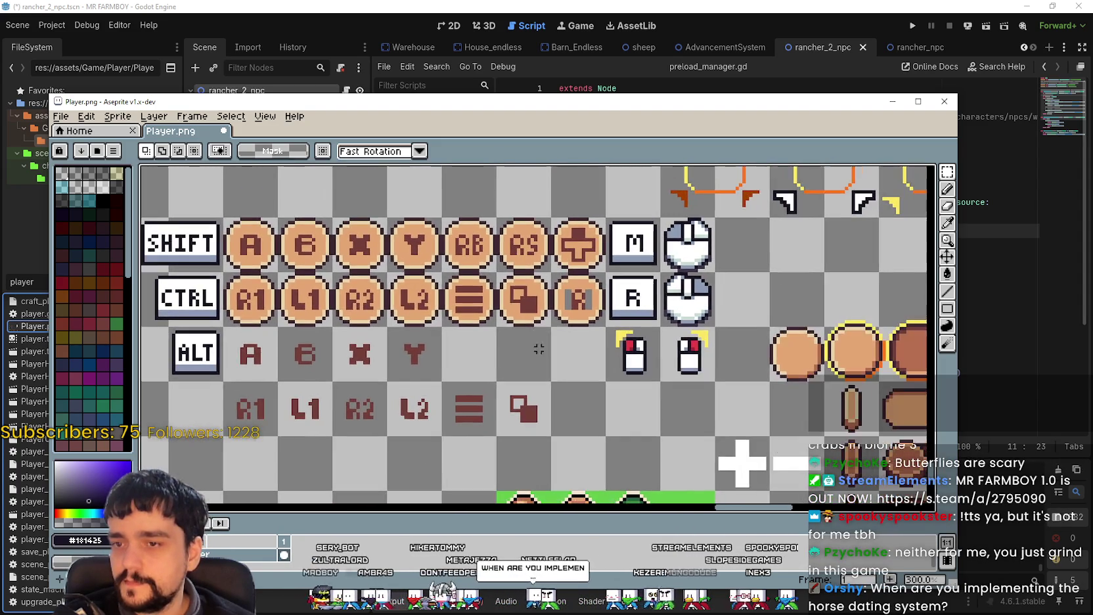
{"action": "scroll", "coordinate": [593, 340], "scroll_direction": "up", "scroll_amount": 2}
{"action": "left_click_drag", "start_coordinate": [592, 341], "coordinate": [592, 229]}
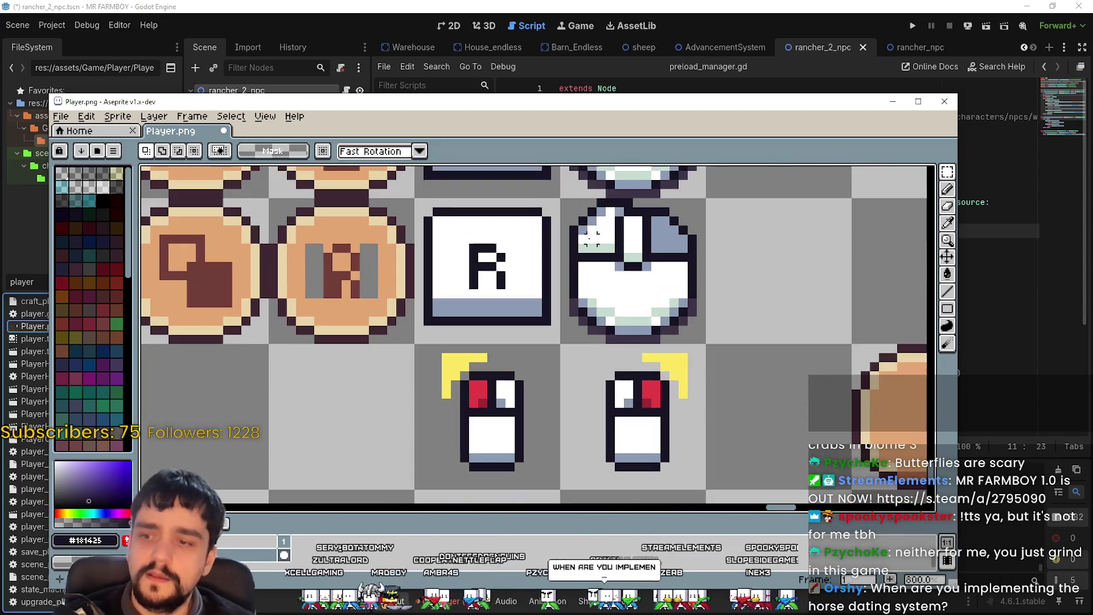
{"action": "scroll", "coordinate": [634, 240], "scroll_direction": "up", "scroll_amount": 2}
{"action": "left_click_drag", "start_coordinate": [617, 310], "coordinate": [591, 252]}
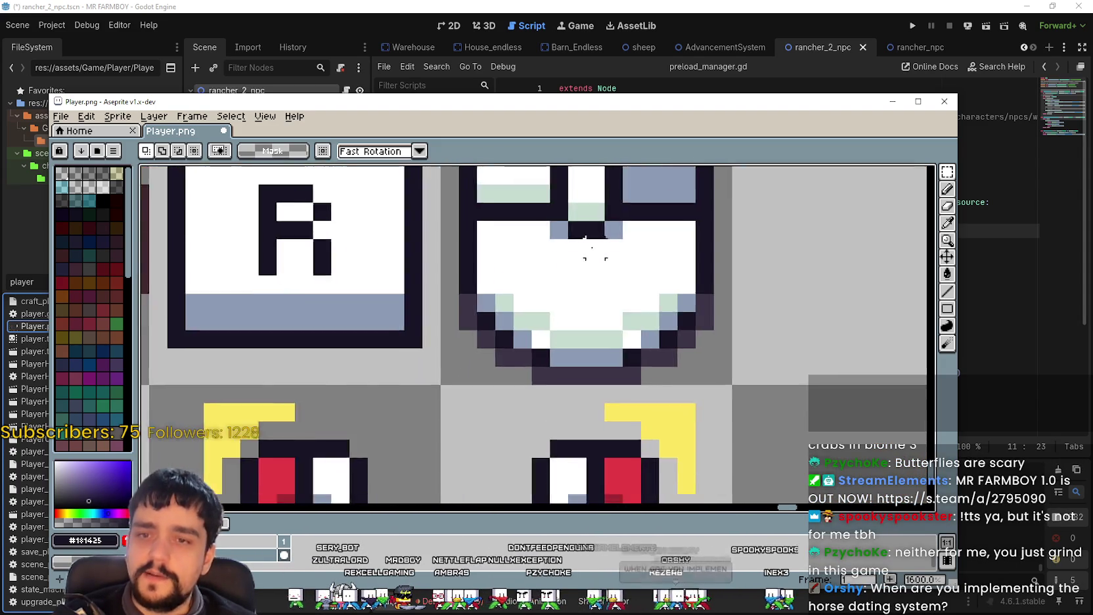
{"action": "scroll", "coordinate": [754, 236], "scroll_direction": "down", "scroll_amount": 2}
{"action": "scroll", "coordinate": [724, 246], "scroll_direction": "up", "scroll_amount": 1}
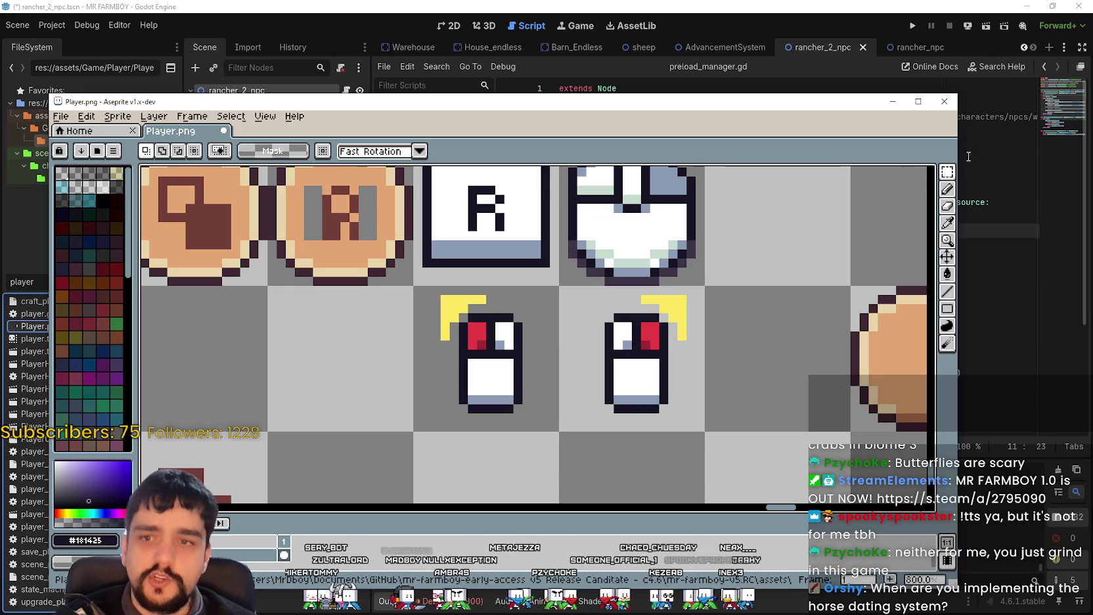
{"action": "scroll", "coordinate": [706, 322], "scroll_direction": "up", "scroll_amount": 1}
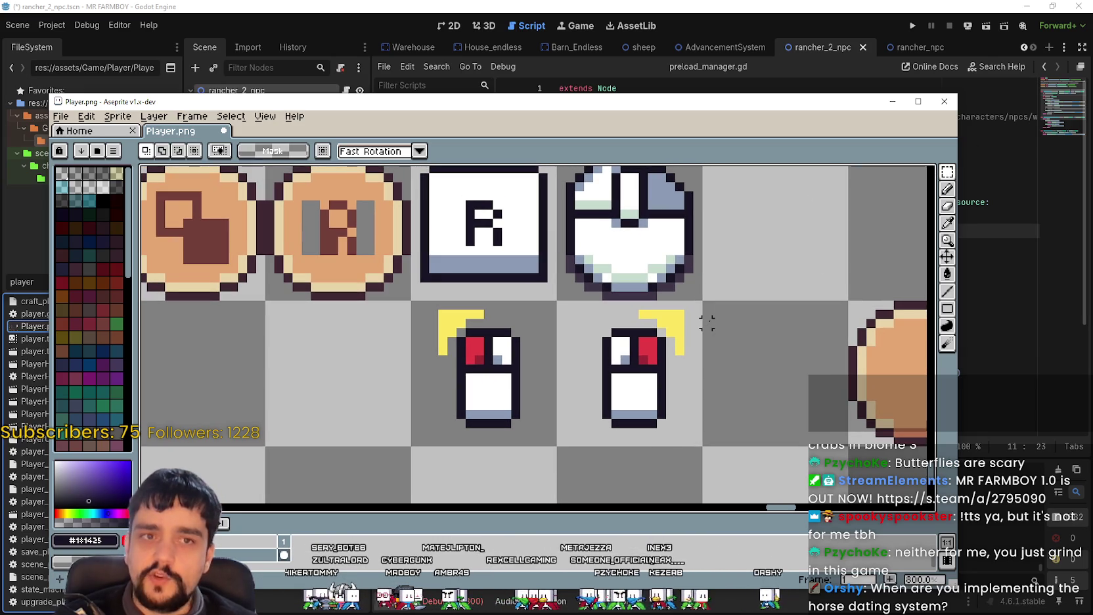
{"action": "left_click_drag", "start_coordinate": [672, 369], "coordinate": [715, 328]}
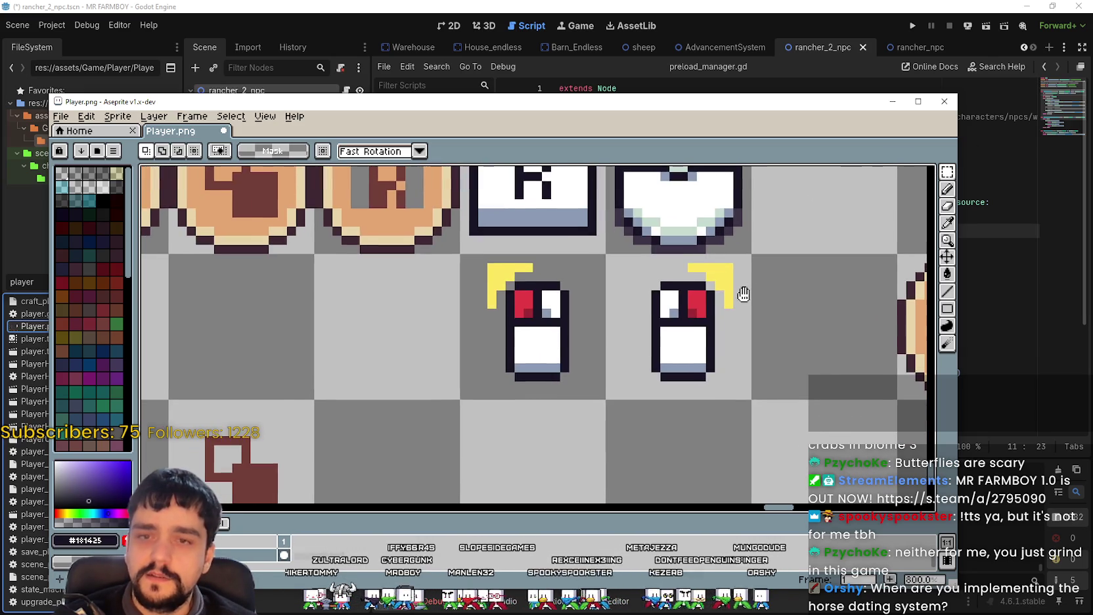
{"action": "mouse_move", "coordinate": [751, 254]}
{"action": "left_mouse_down"}
{"action": "mouse_move", "coordinate": [657, 319]}
{"action": "mouse_move", "coordinate": [691, 361]}
{"action": "mouse_move", "coordinate": [676, 285]}
{"action": "mouse_move", "coordinate": [715, 317]}
{"action": "left_mouse_up"}
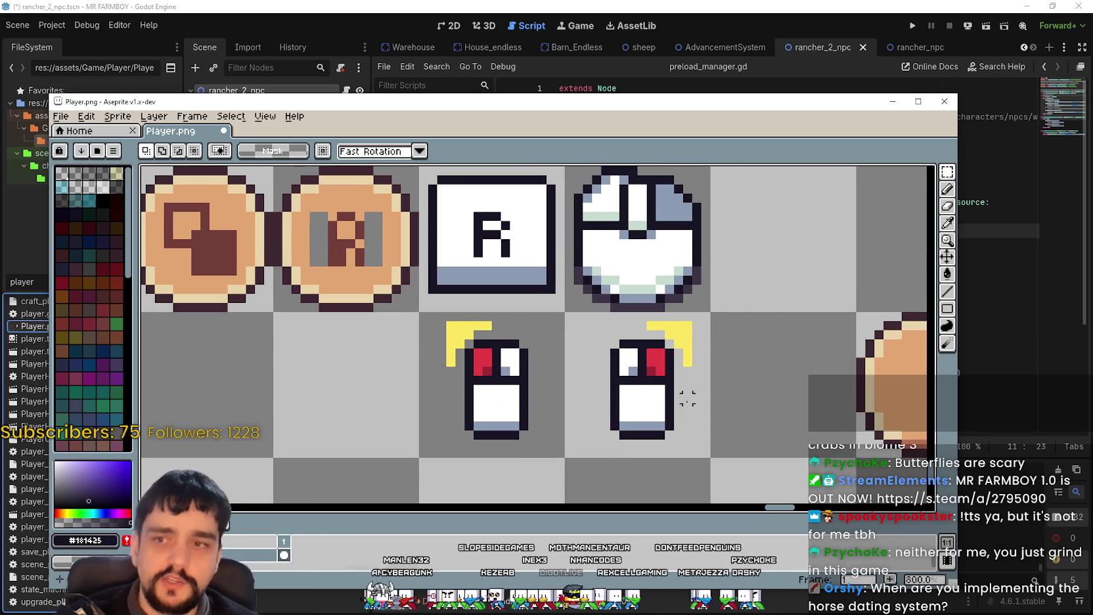
{"action": "scroll", "coordinate": [681, 388], "scroll_direction": "down", "scroll_amount": 1}
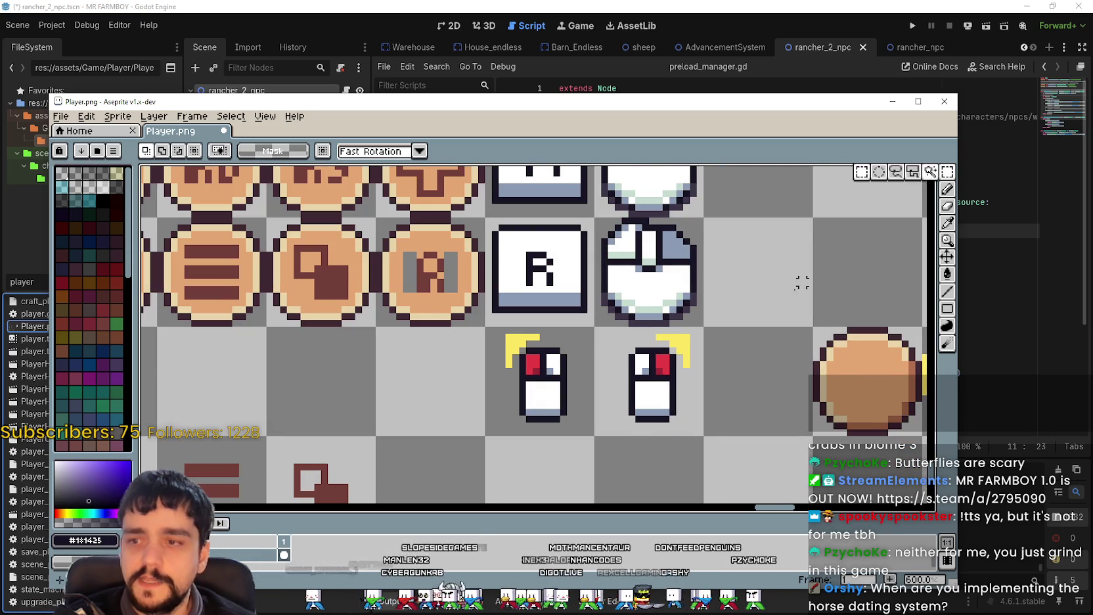
{"action": "scroll", "coordinate": [706, 384], "scroll_direction": "up", "scroll_amount": 1}
{"action": "scroll", "coordinate": [685, 405], "scroll_direction": "up", "scroll_amount": 1}
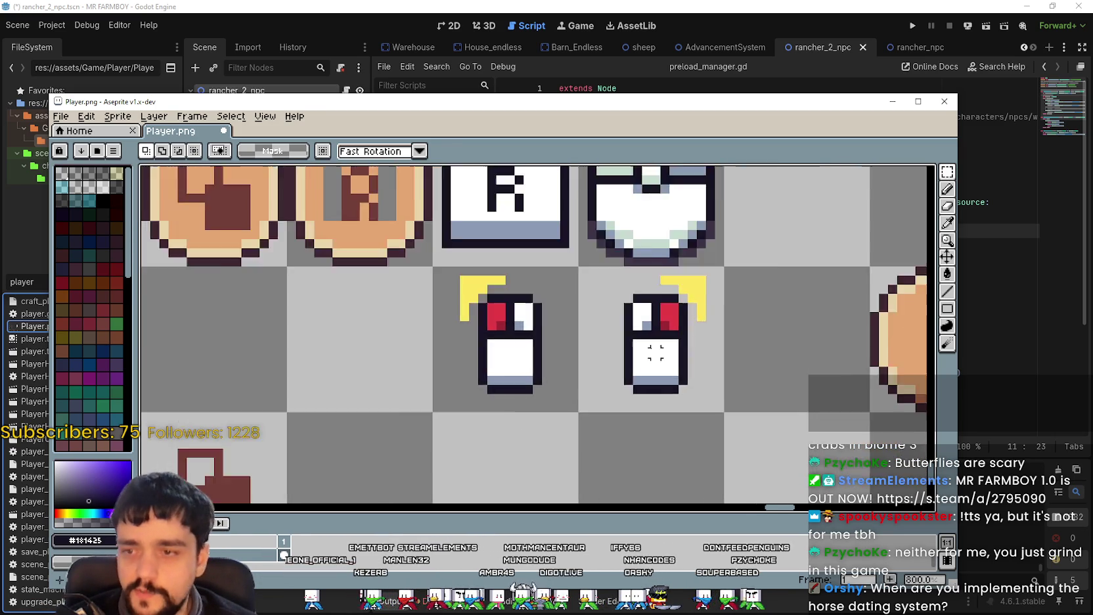
{"action": "scroll", "coordinate": [693, 273], "scroll_direction": "down", "scroll_amount": 2}
{"action": "scroll", "coordinate": [647, 324], "scroll_direction": "up", "scroll_amount": 1}
{"action": "scroll", "coordinate": [647, 324], "scroll_direction": "up", "scroll_amount": 1}
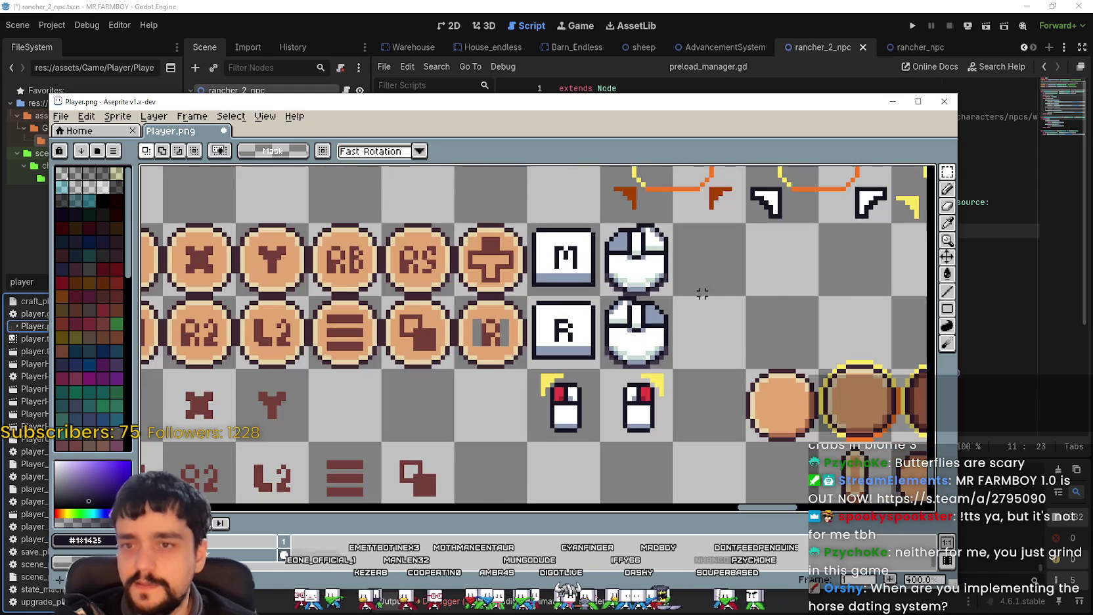
{"action": "scroll", "coordinate": [647, 324], "scroll_direction": "down", "scroll_amount": 1}
{"action": "scroll", "coordinate": [729, 341], "scroll_direction": "up", "scroll_amount": 1}
{"action": "scroll", "coordinate": [723, 341], "scroll_direction": "down", "scroll_amount": 1}
{"action": "scroll", "coordinate": [657, 355], "scroll_direction": "down", "scroll_amount": 1}
{"action": "scroll", "coordinate": [641, 364], "scroll_direction": "up", "scroll_amount": 1}
{"action": "scroll", "coordinate": [634, 355], "scroll_direction": "up", "scroll_amount": 2}
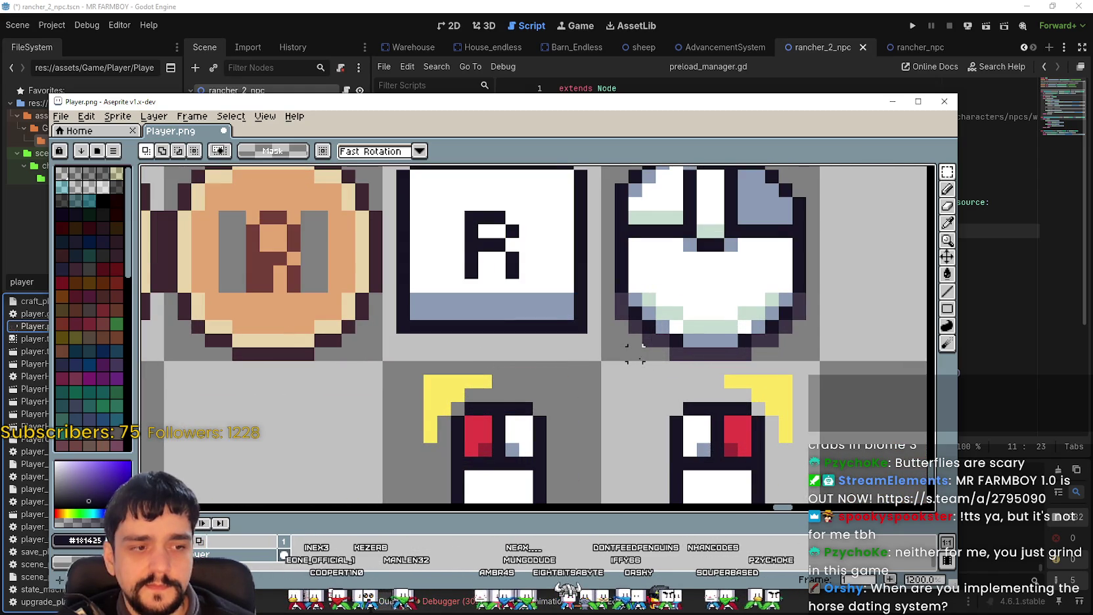
{"action": "scroll", "coordinate": [635, 355], "scroll_direction": "down", "scroll_amount": 1}
{"action": "scroll", "coordinate": [591, 338], "scroll_direction": "up", "scroll_amount": 1}
{"action": "scroll", "coordinate": [610, 342], "scroll_direction": "down", "scroll_amount": 1}
{"action": "scroll", "coordinate": [641, 326], "scroll_direction": "up", "scroll_amount": 1}
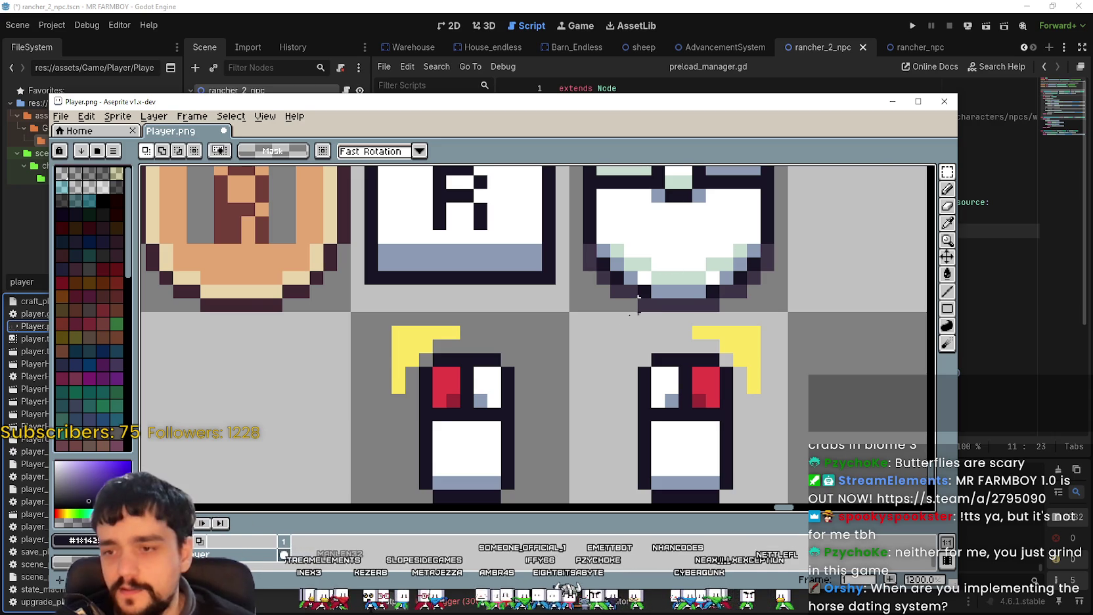
{"action": "scroll", "coordinate": [664, 270], "scroll_direction": "down", "scroll_amount": 1}
{"action": "scroll", "coordinate": [684, 342], "scroll_direction": "up", "scroll_amount": 1}
{"action": "scroll", "coordinate": [686, 342], "scroll_direction": "down", "scroll_amount": 1}
{"action": "scroll", "coordinate": [676, 358], "scroll_direction": "up", "scroll_amount": 1}
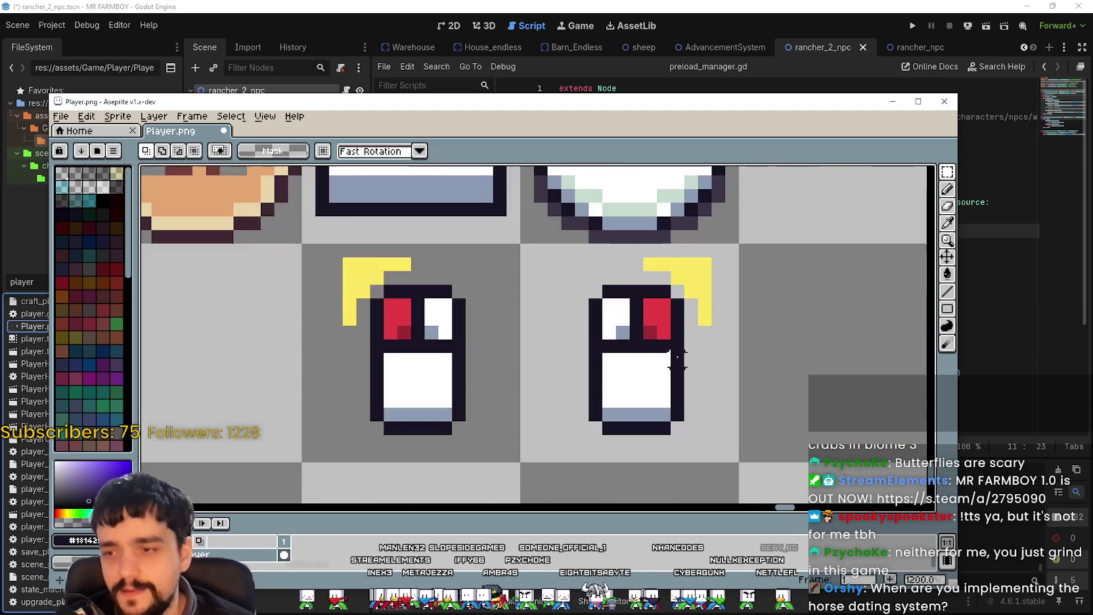
{"action": "scroll", "coordinate": [725, 349], "scroll_direction": "down", "scroll_amount": 2}
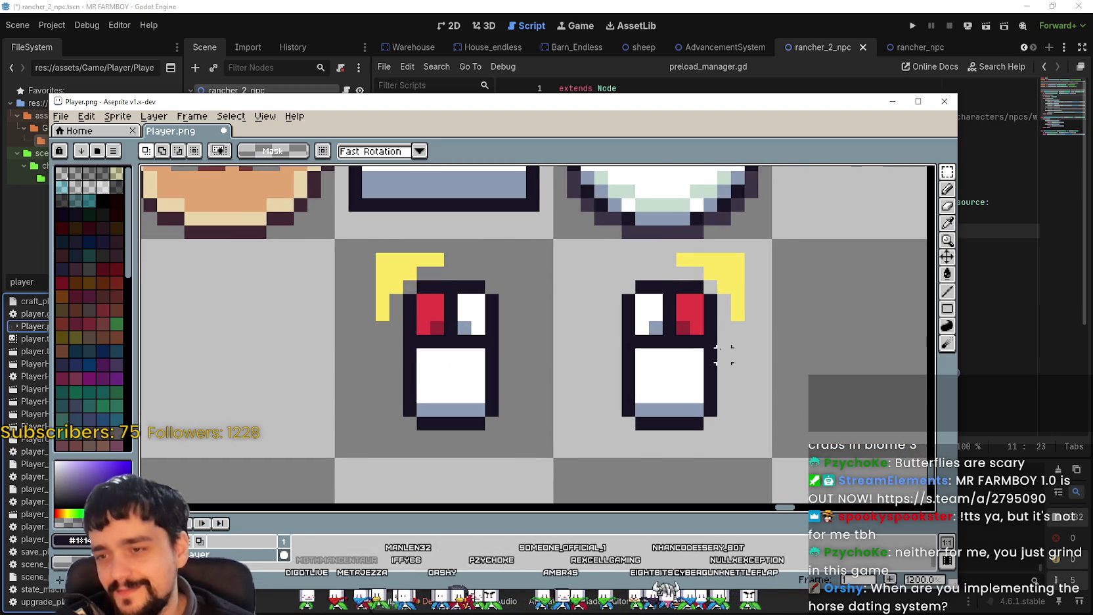
{"action": "scroll", "coordinate": [795, 263], "scroll_direction": "up", "scroll_amount": 5}
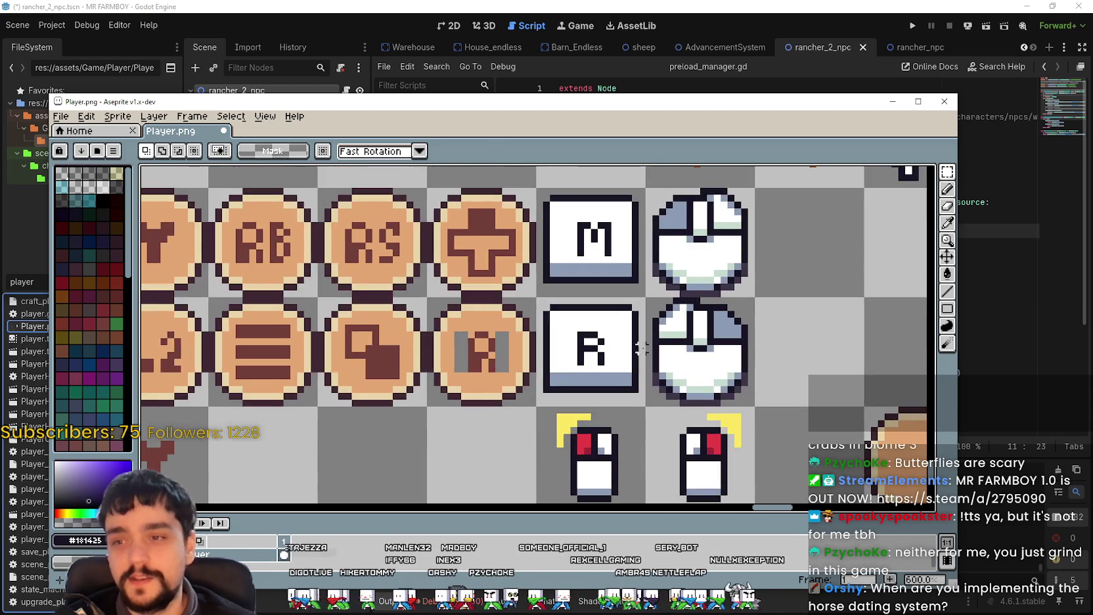
{"action": "scroll", "coordinate": [657, 348], "scroll_direction": "down", "scroll_amount": 2}
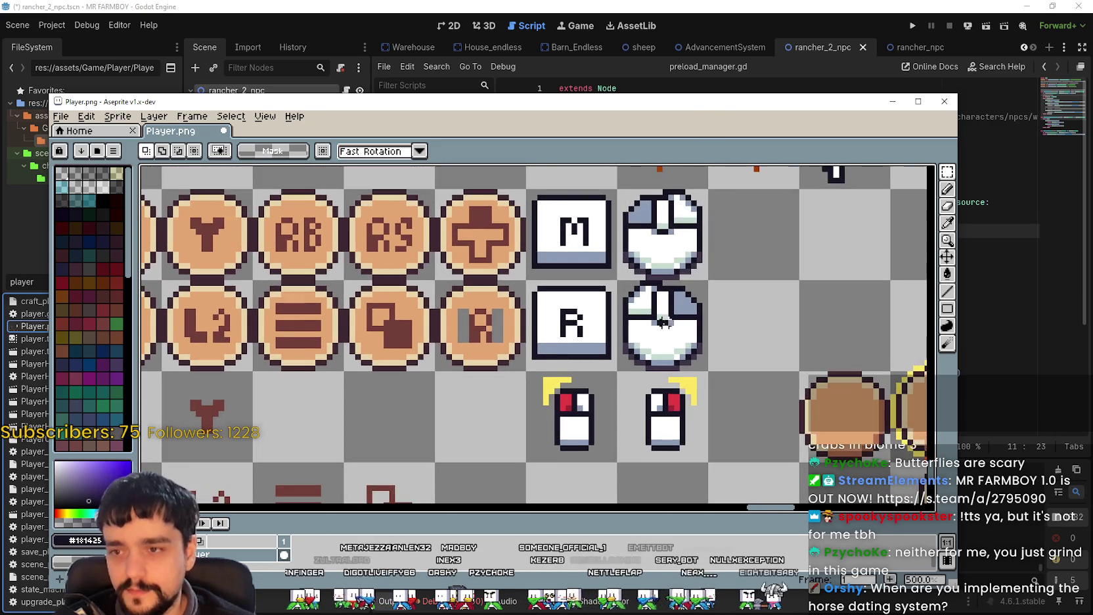
{"action": "scroll", "coordinate": [487, 415], "scroll_direction": "up", "scroll_amount": 3}
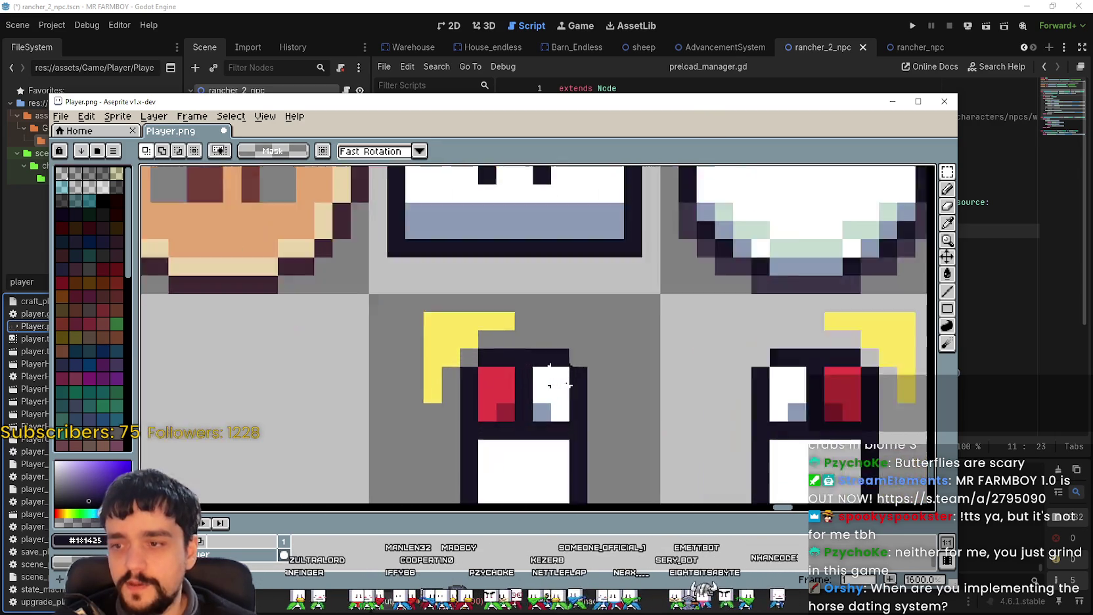
{"action": "scroll", "coordinate": [551, 383], "scroll_direction": "down", "scroll_amount": 2}
{"action": "scroll", "coordinate": [618, 328], "scroll_direction": "down", "scroll_amount": 2}
{"action": "scroll", "coordinate": [528, 304], "scroll_direction": "up", "scroll_amount": 3}
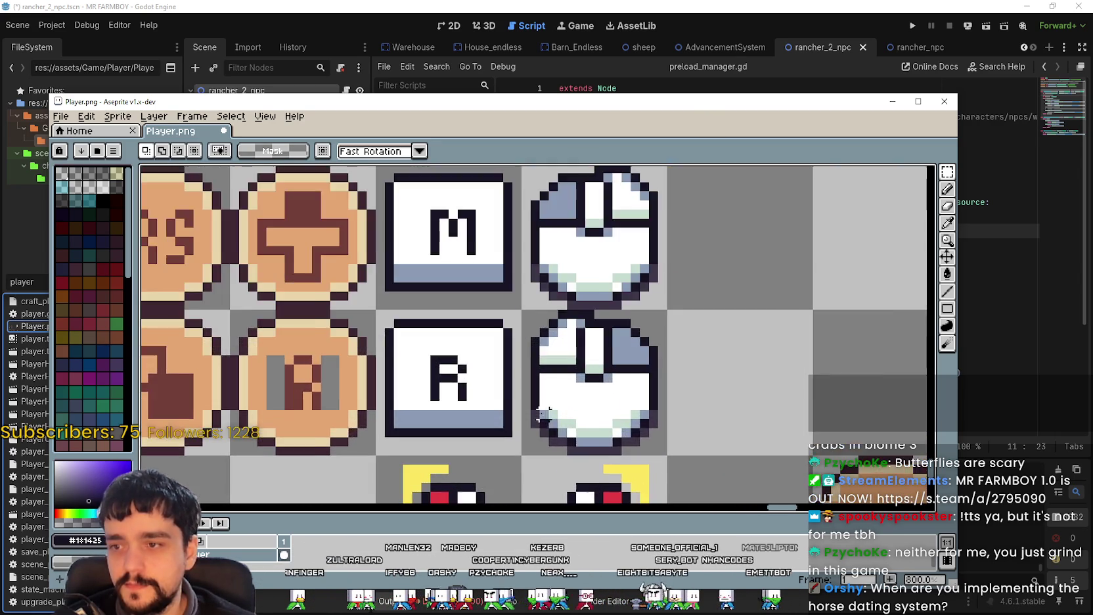
{"action": "scroll", "coordinate": [529, 304], "scroll_direction": "up", "scroll_amount": 1}
{"action": "scroll", "coordinate": [624, 315], "scroll_direction": "down", "scroll_amount": 3}
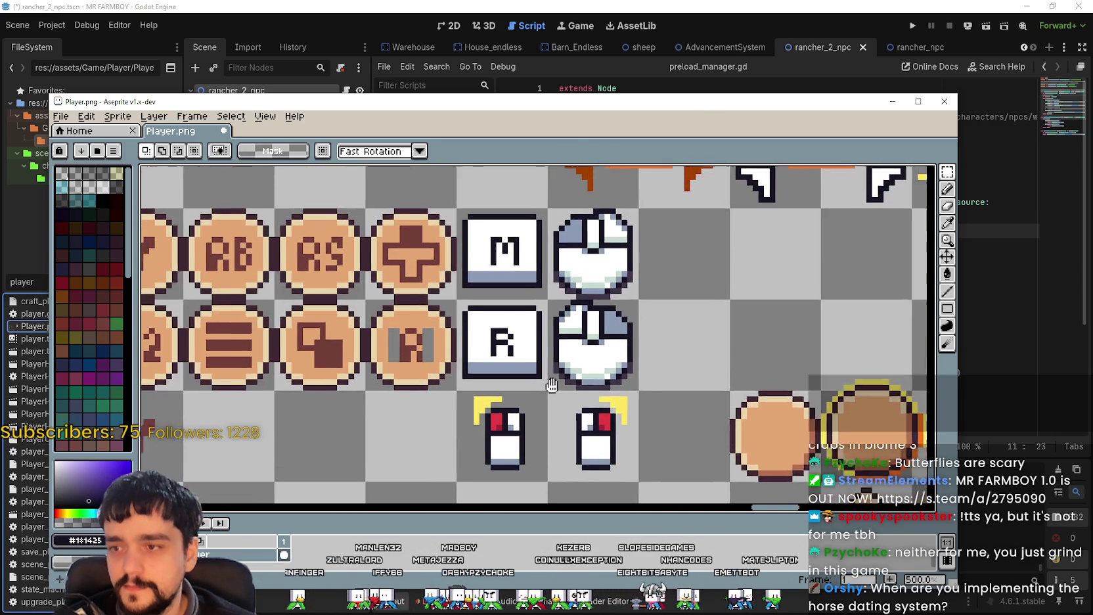
{"action": "scroll", "coordinate": [742, 400], "scroll_direction": "up", "scroll_amount": 1}
{"action": "mouse_move", "coordinate": [742, 400]}
{"action": "left_mouse_down"}
{"action": "mouse_move", "coordinate": [842, 398]}
{"action": "mouse_move", "coordinate": [648, 371]}
{"action": "mouse_move", "coordinate": [514, 371]}
{"action": "left_mouse_up"}
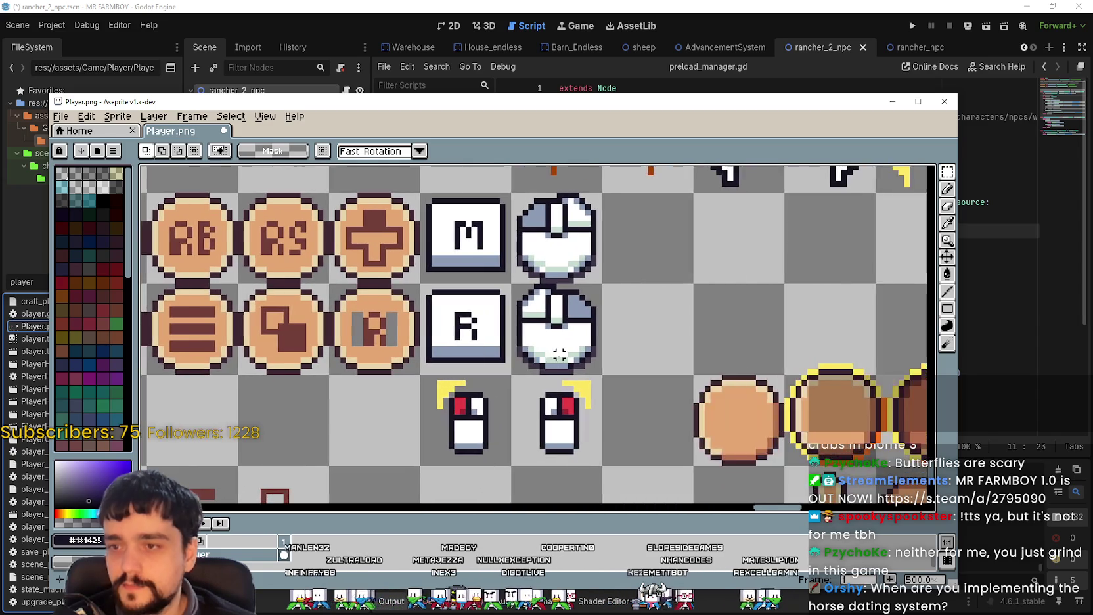
{"action": "scroll", "coordinate": [558, 340], "scroll_direction": "up", "scroll_amount": 1}
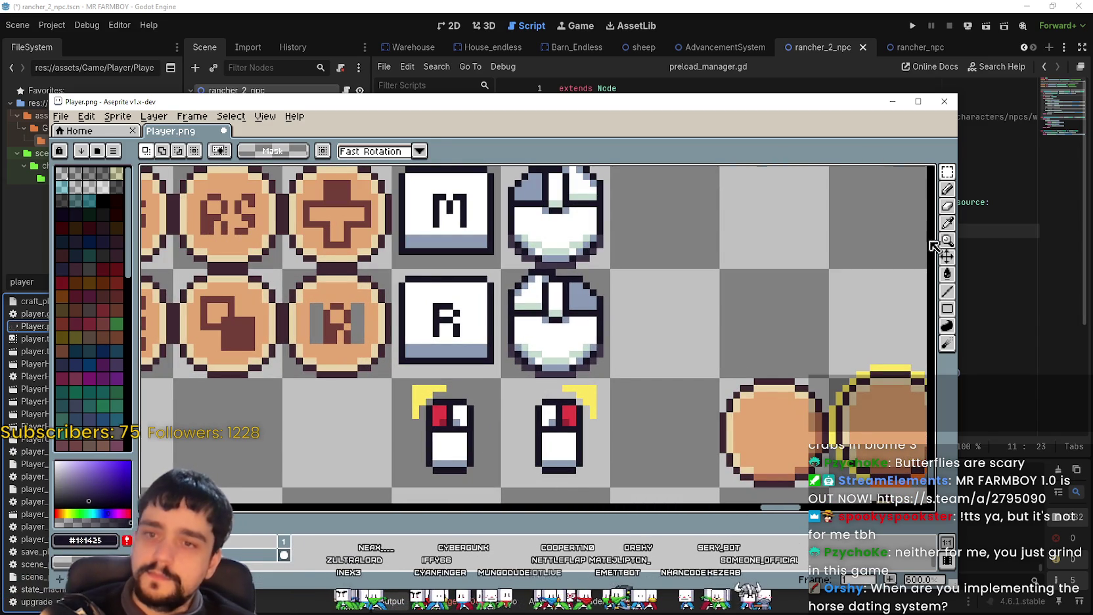
{"action": "left_click", "coordinate": [947, 223]}
{"action": "scroll", "coordinate": [591, 401], "scroll_direction": "up", "scroll_amount": 3}
Pick red #c43b44 and contiguously fill the upper mouse icon's left button inside a marquee selection.
{"action": "left_click", "coordinate": [545, 389]}
{"action": "scroll", "coordinate": [543, 387], "scroll_direction": "down", "scroll_amount": 2}
{"action": "scroll", "coordinate": [542, 387], "scroll_direction": "down", "scroll_amount": 2}
{"action": "scroll", "coordinate": [604, 236], "scroll_direction": "up", "scroll_amount": 1}
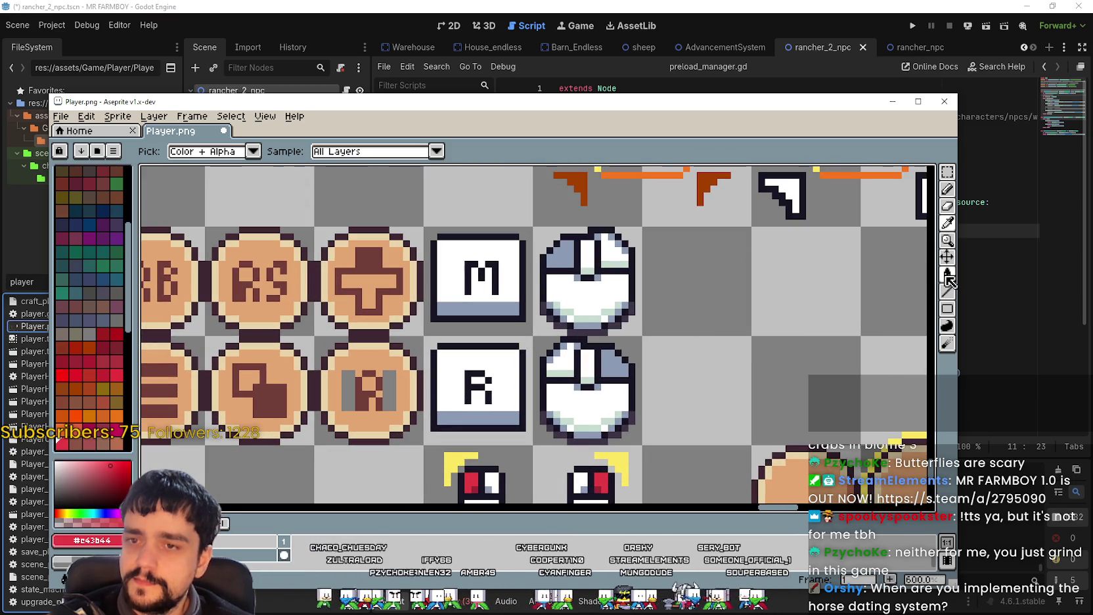
{"action": "left_click", "coordinate": [947, 172]}
{"action": "left_click_drag", "start_coordinate": [586, 268], "coordinate": [624, 309]}
{"action": "key", "text": "g"}
{"action": "left_click", "coordinate": [271, 155]}
{"action": "scroll", "coordinate": [600, 280], "scroll_direction": "up", "scroll_amount": 1}
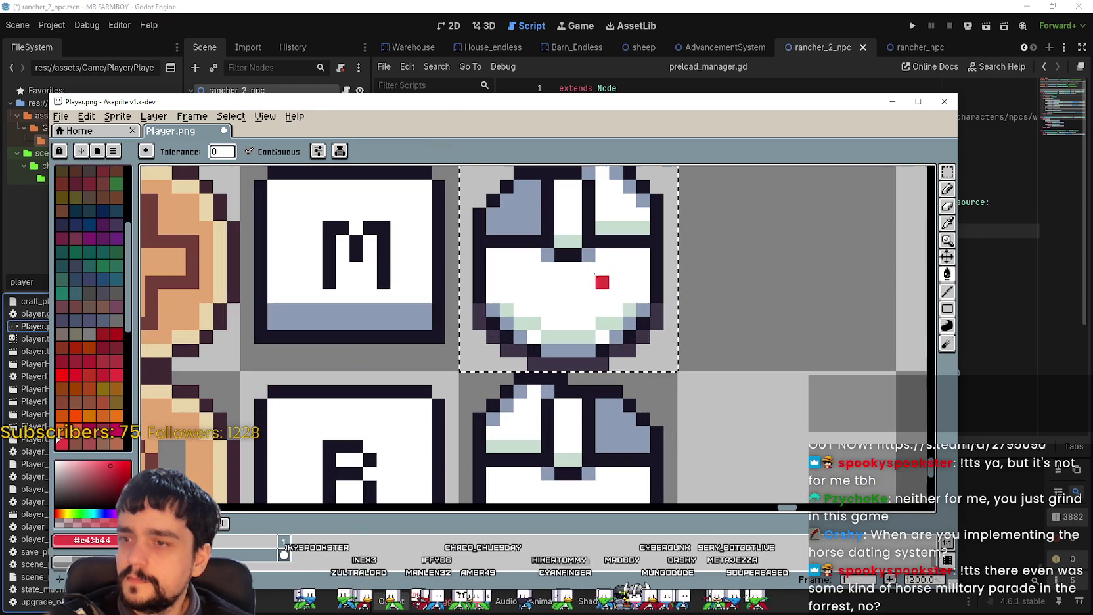
{"action": "left_click", "coordinate": [546, 209]}
{"action": "key", "text": "ctrl+z"}
{"action": "left_click", "coordinate": [530, 226]}
{"action": "scroll", "coordinate": [530, 226], "scroll_direction": "down", "scroll_amount": 3}
Magic-wand select the lower mouse icon, fill its right button red, and touch up the upper one.
{"action": "left_click_drag", "start_coordinate": [696, 343], "coordinate": [735, 306]}
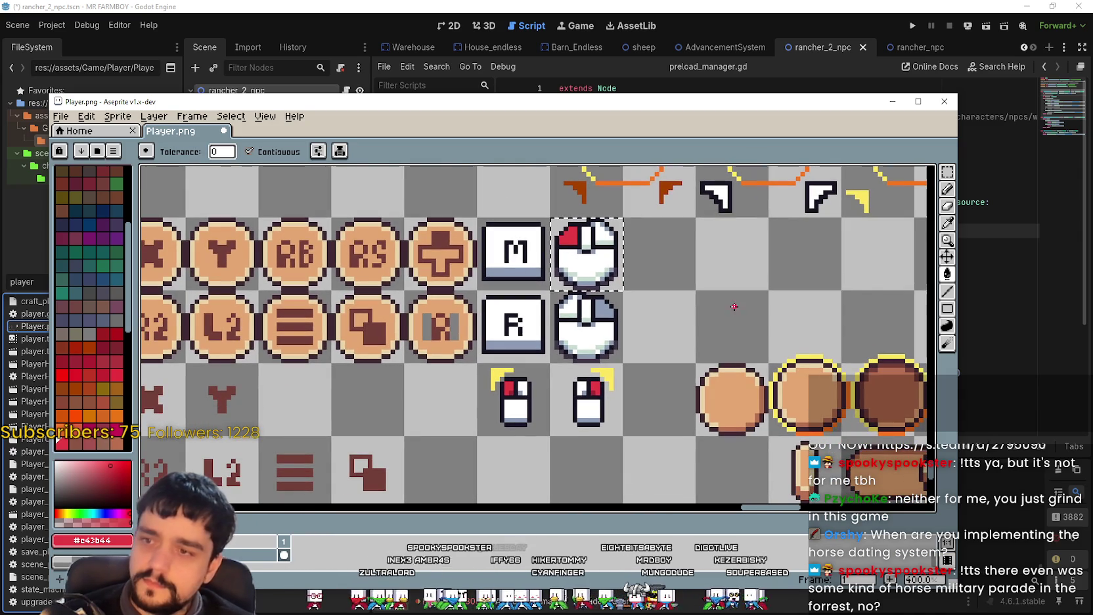
{"action": "key", "text": "ctrl+d"}
{"action": "key", "text": "w"}
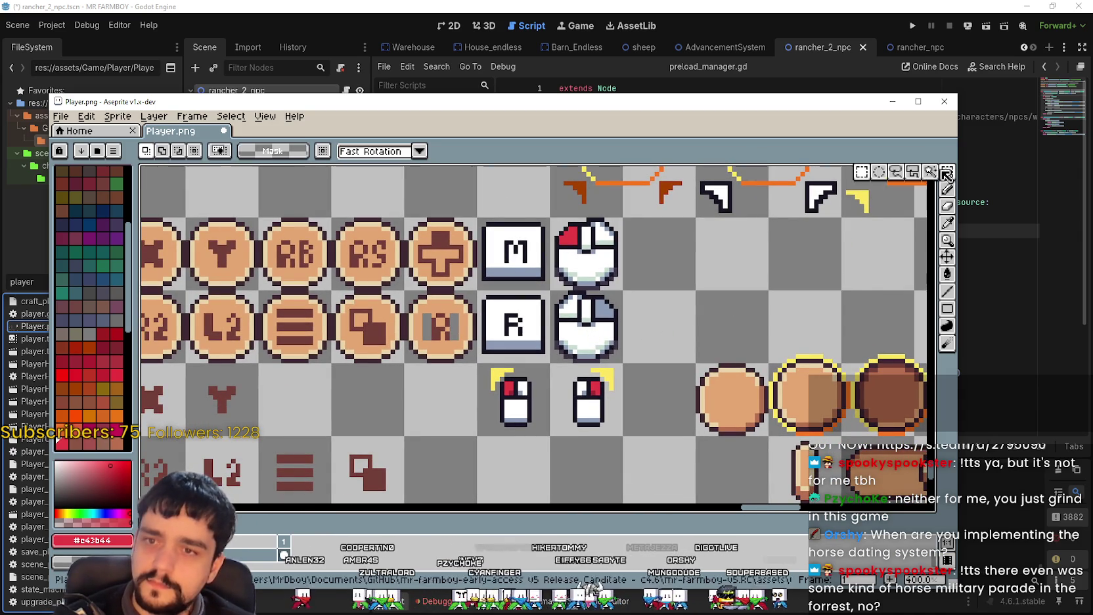
{"action": "left_click", "coordinate": [579, 342]}
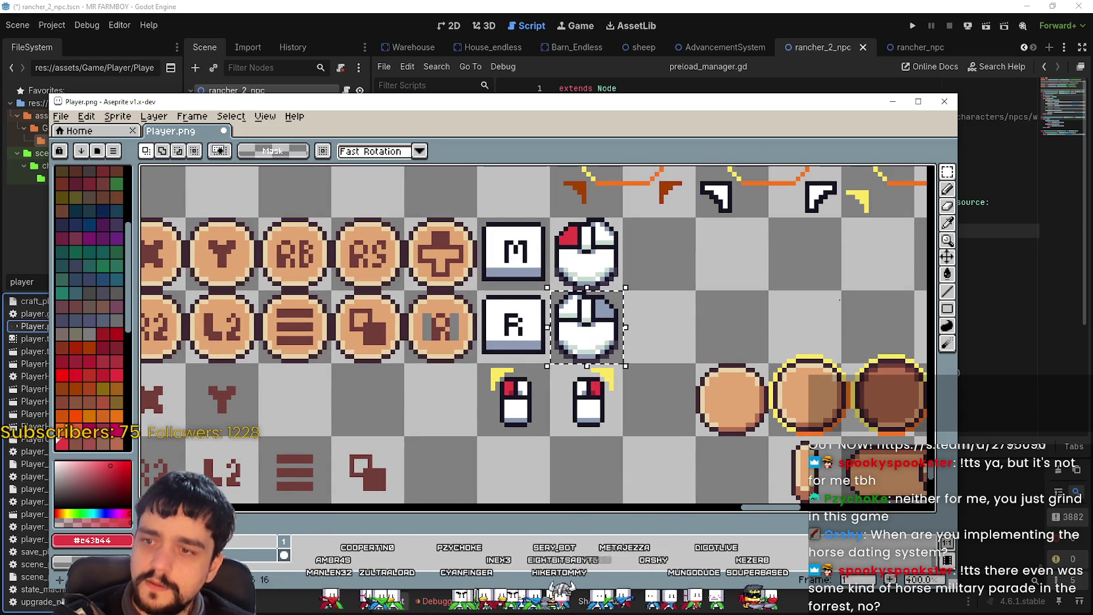
{"action": "left_click", "coordinate": [948, 276]}
{"action": "left_click", "coordinate": [599, 307]}
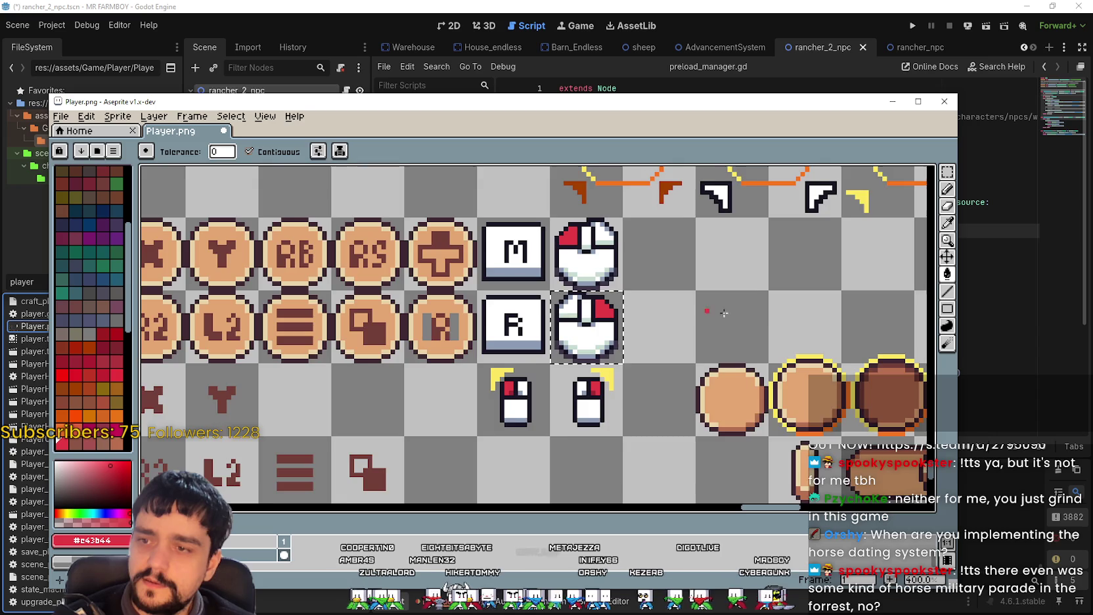
{"action": "left_click_drag", "start_coordinate": [755, 317], "coordinate": [840, 337]}
{"action": "scroll", "coordinate": [785, 338], "scroll_direction": "up", "scroll_amount": 1}
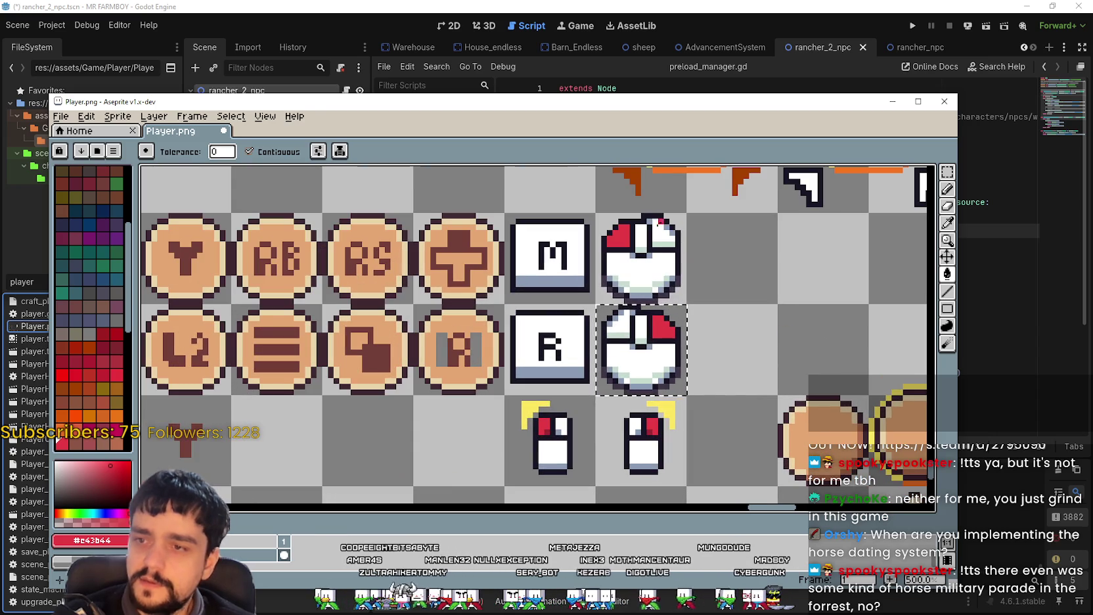
{"action": "left_click", "coordinate": [620, 234]}
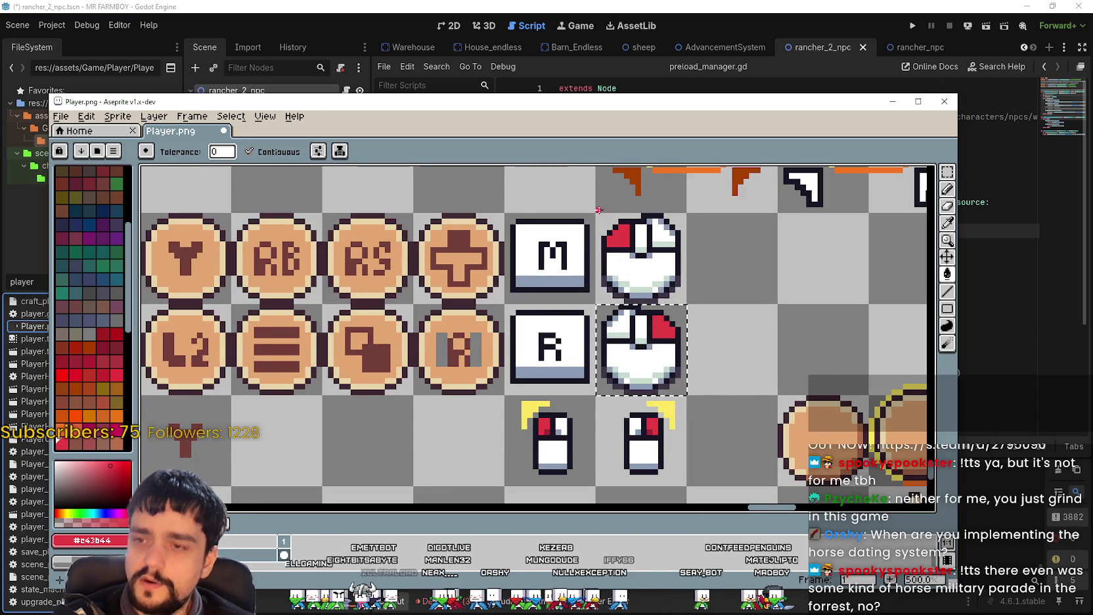
{"action": "scroll", "coordinate": [586, 240], "scroll_direction": "down", "scroll_amount": 3}
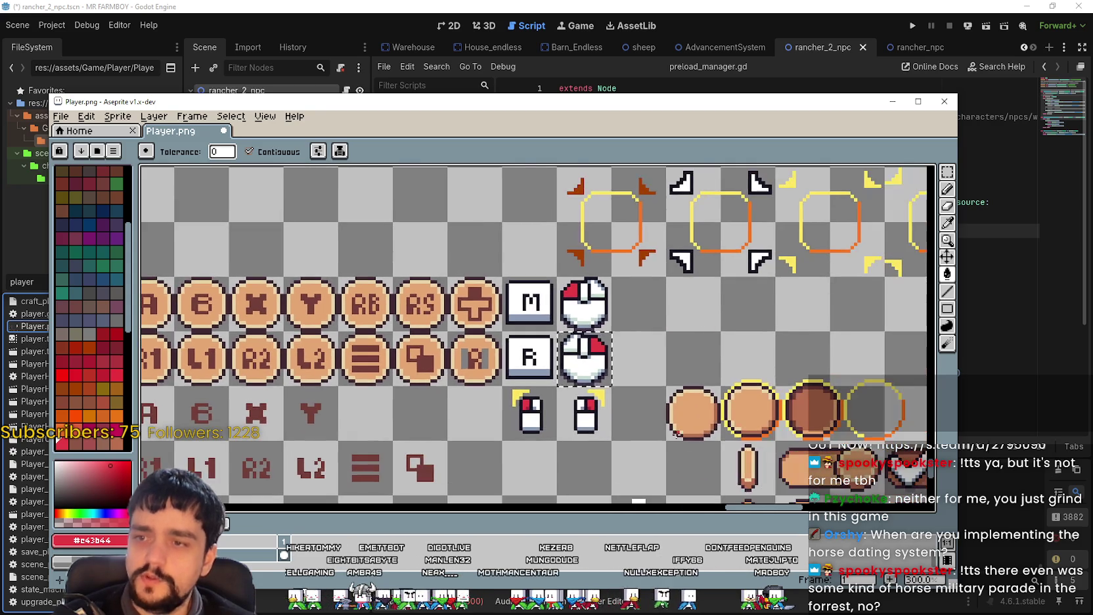
{"action": "scroll", "coordinate": [662, 426], "scroll_direction": "up", "scroll_amount": 2}
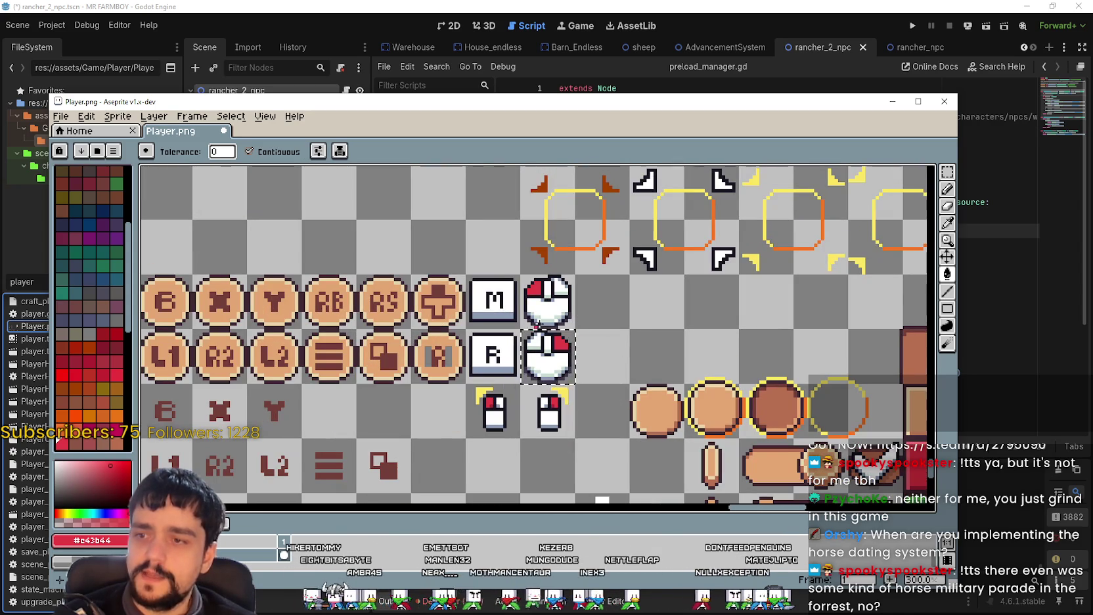
{"action": "left_click_drag", "start_coordinate": [646, 305], "coordinate": [622, 313]}
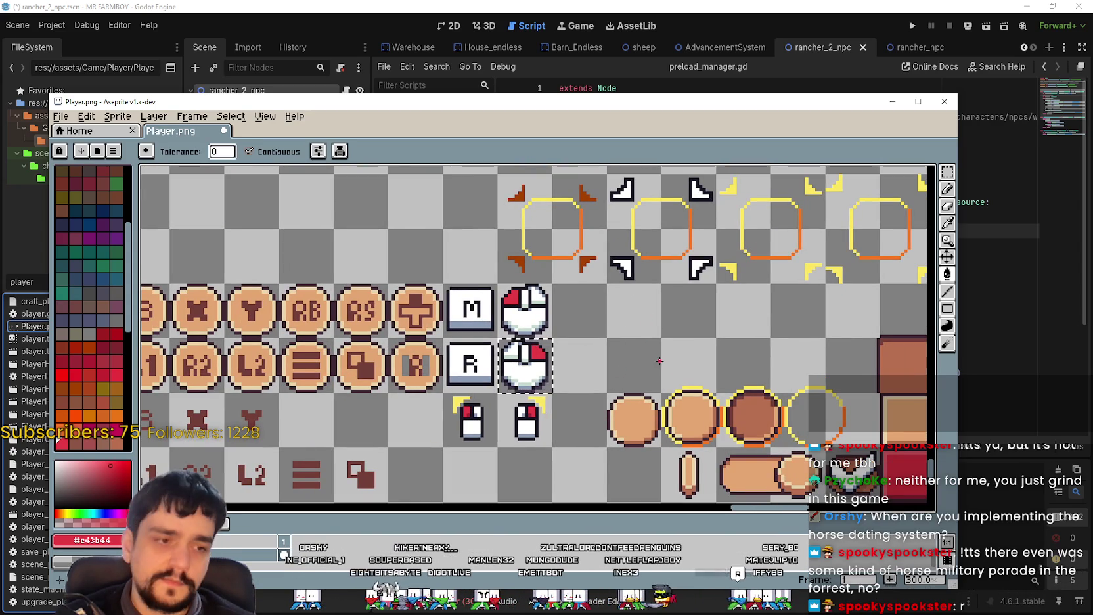
{"action": "scroll", "coordinate": [631, 359], "scroll_direction": "down", "scroll_amount": 2}
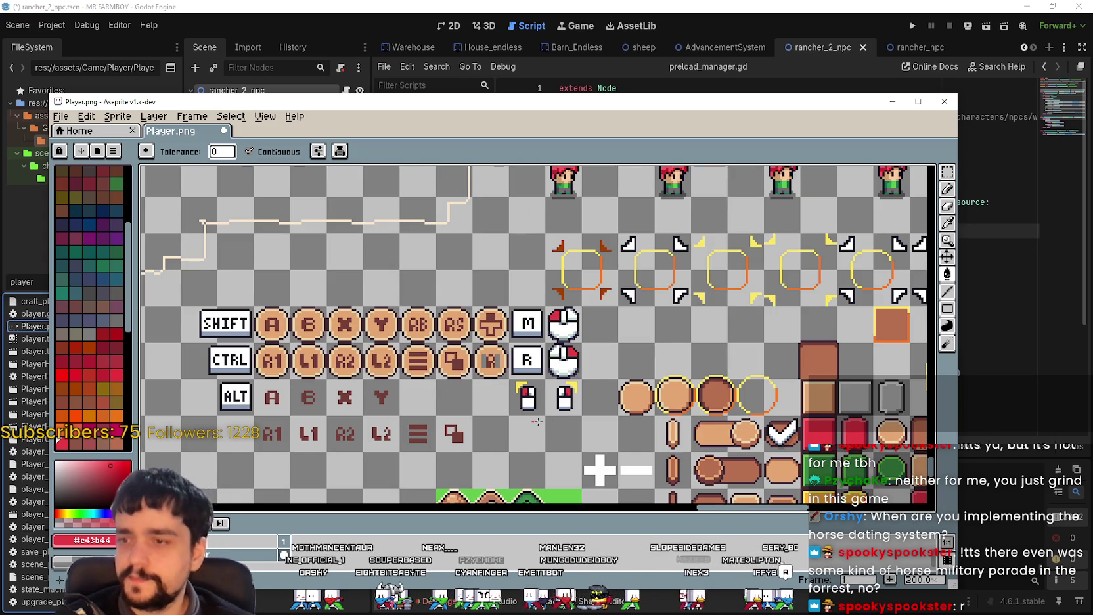
{"action": "scroll", "coordinate": [576, 377], "scroll_direction": "up", "scroll_amount": 1}
{"action": "scroll", "coordinate": [530, 279], "scroll_direction": "up", "scroll_amount": 1}
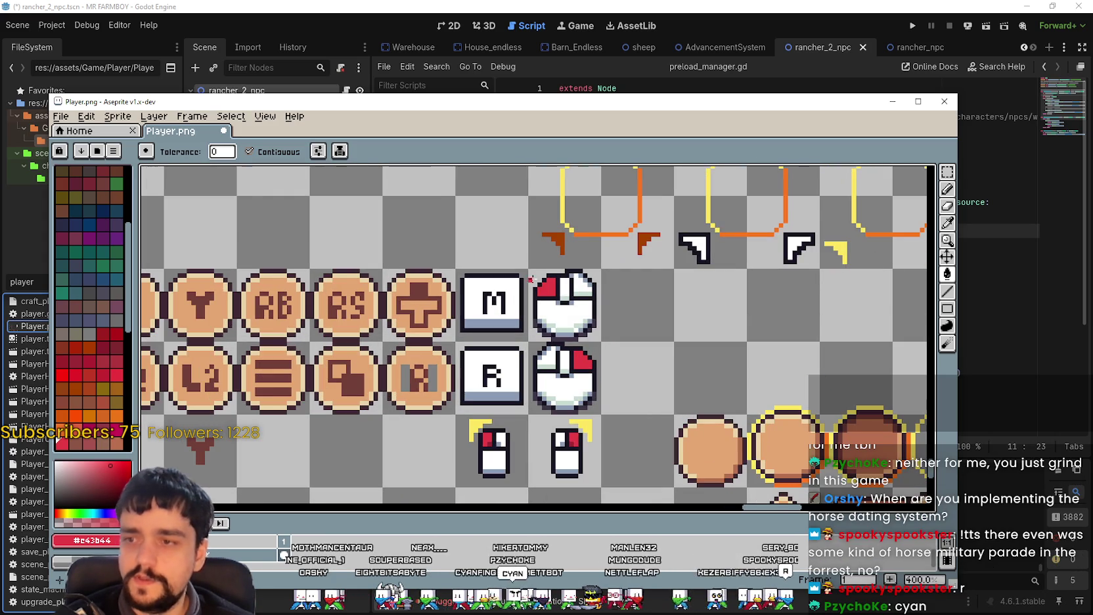
{"action": "scroll", "coordinate": [566, 320], "scroll_direction": "down", "scroll_amount": 1}
{"action": "left_click", "coordinate": [947, 172]}
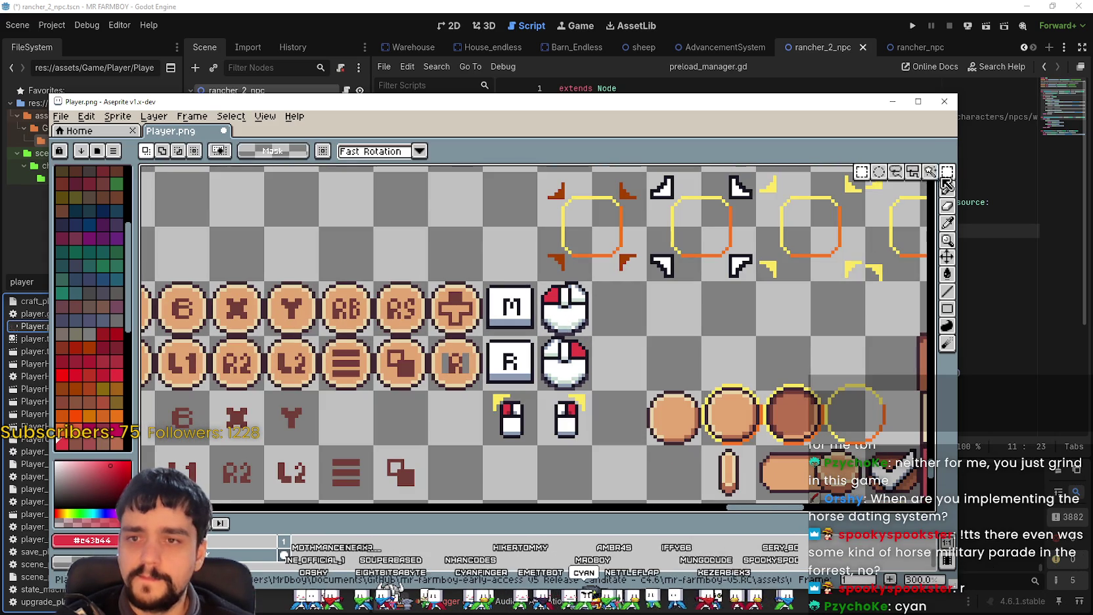
{"action": "left_click_drag", "start_coordinate": [545, 315], "coordinate": [551, 324]}
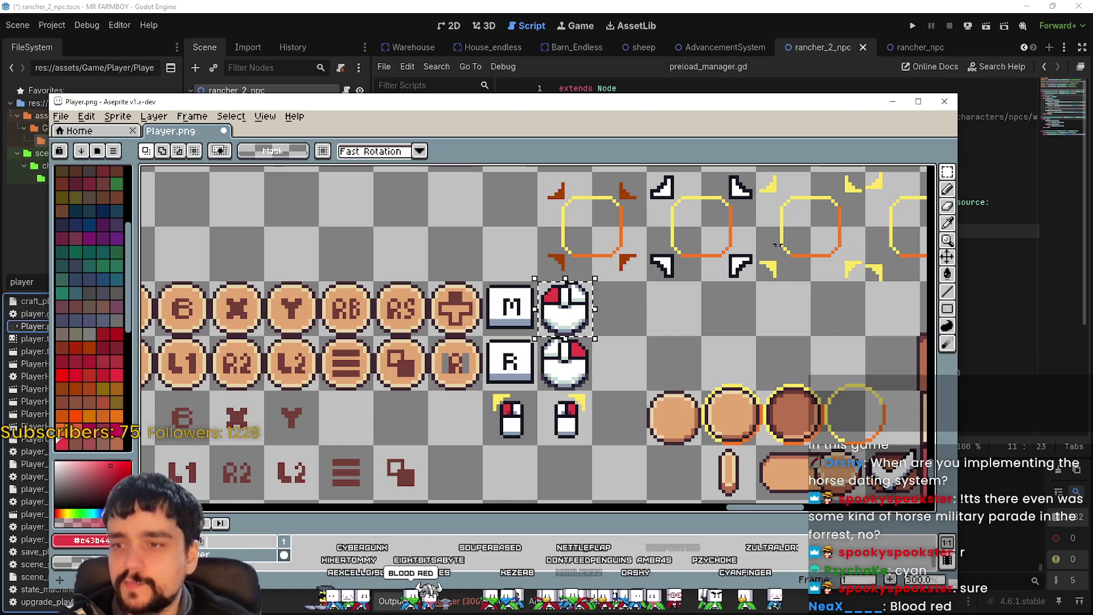
{"action": "scroll", "coordinate": [618, 302], "scroll_direction": "up", "scroll_amount": 3}
{"action": "scroll", "coordinate": [617, 302], "scroll_direction": "down", "scroll_amount": 1}
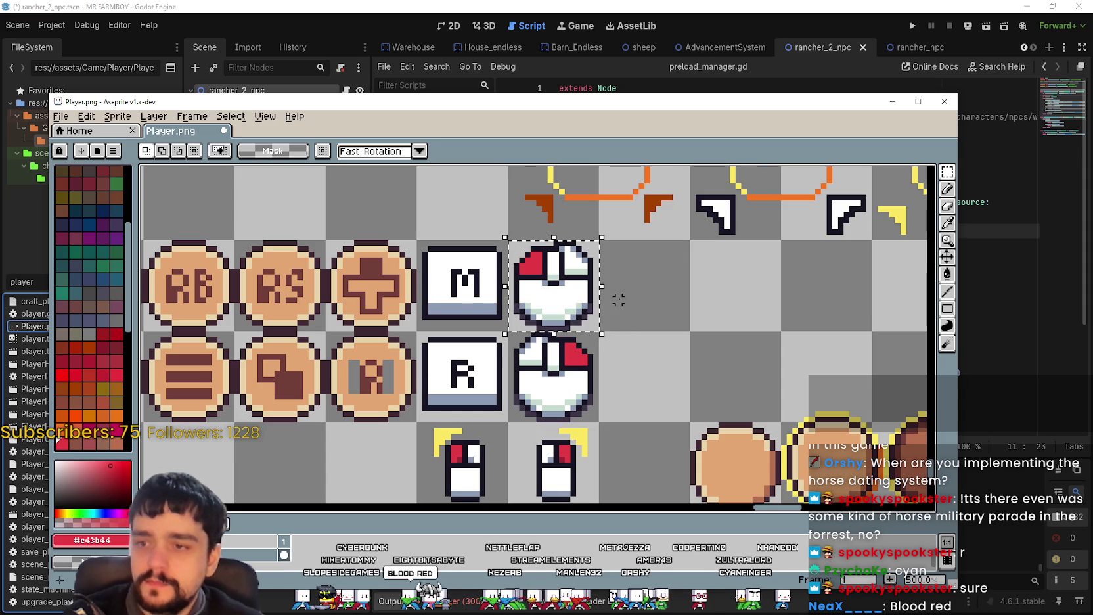
{"action": "scroll", "coordinate": [613, 379], "scroll_direction": "down", "scroll_amount": 2}
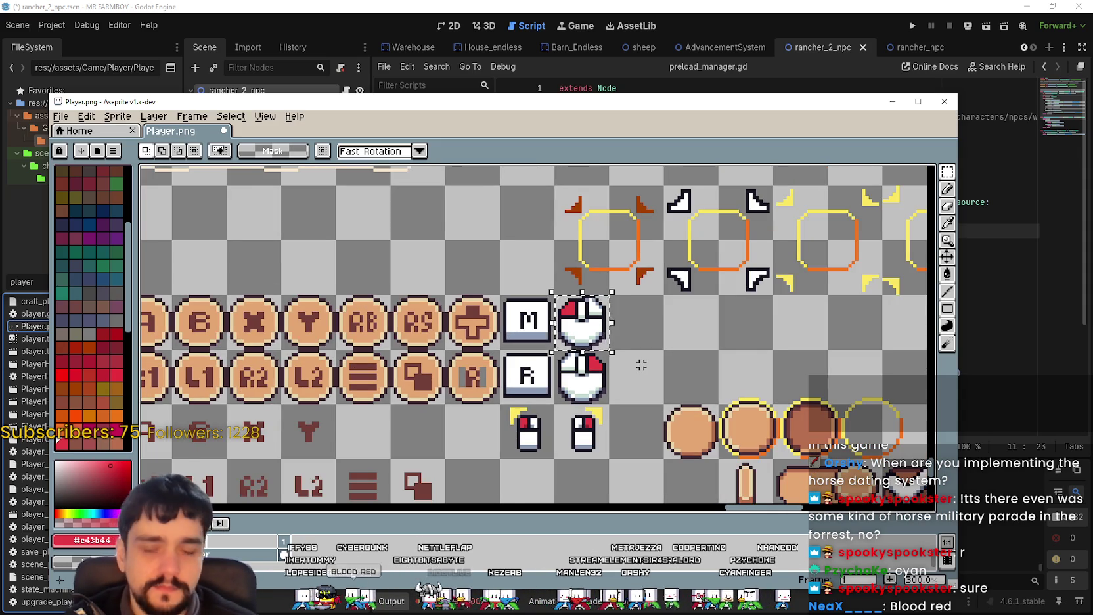
Save the sprite sheet.
{"action": "scroll", "coordinate": [641, 365], "scroll_direction": "down", "scroll_amount": 3}
{"action": "key", "text": "ctrl+s"}
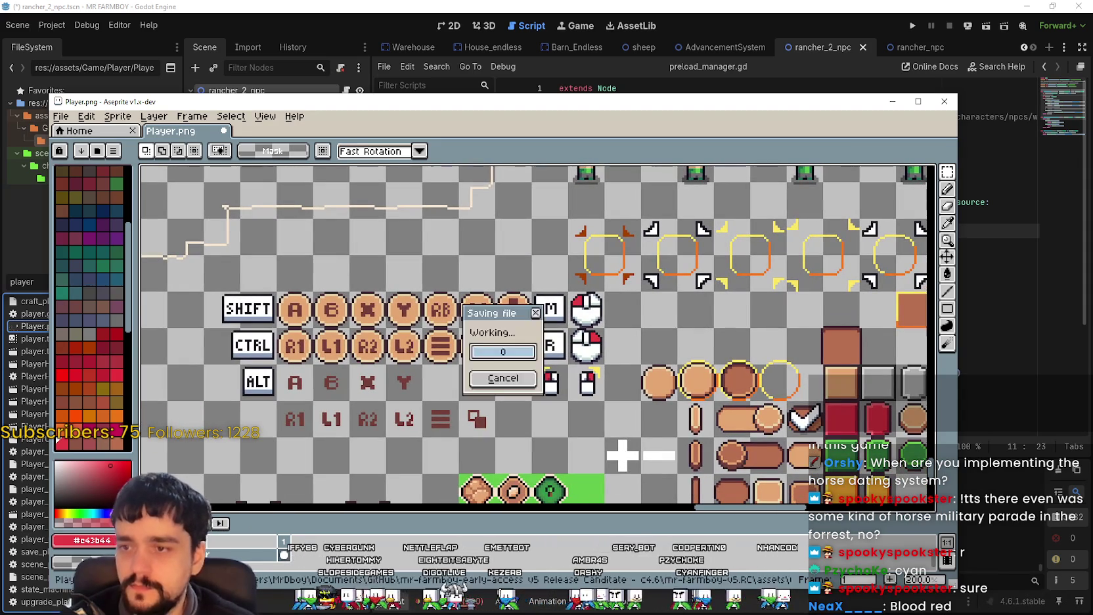
{"action": "scroll", "coordinate": [607, 319], "scroll_direction": "up", "scroll_amount": 2}
{"action": "scroll", "coordinate": [608, 319], "scroll_direction": "down", "scroll_amount": 2}
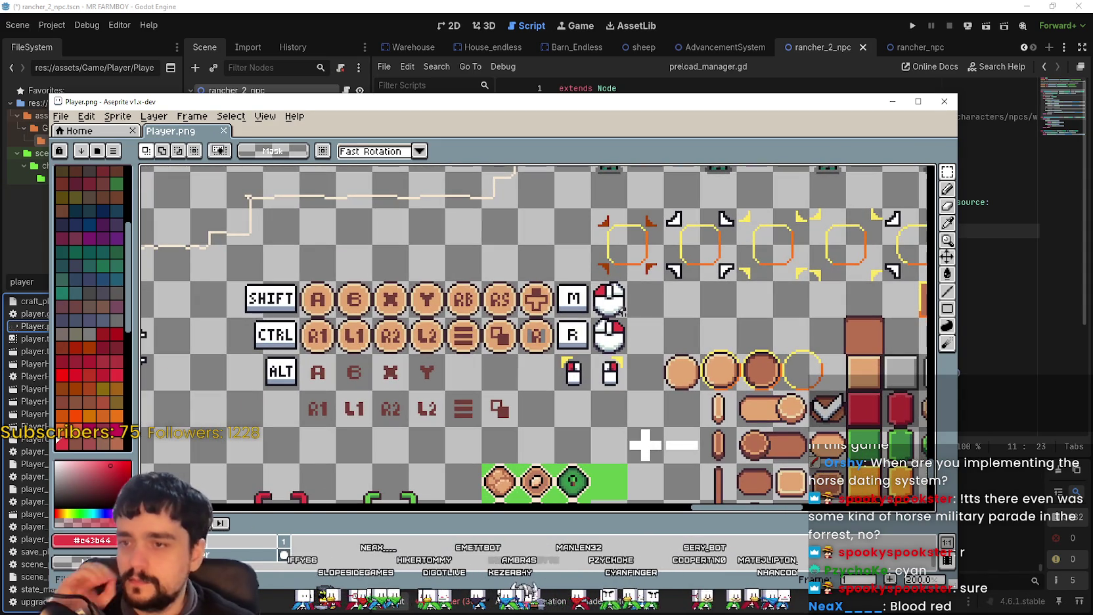
{"action": "scroll", "coordinate": [637, 296], "scroll_direction": "up", "scroll_amount": 2}
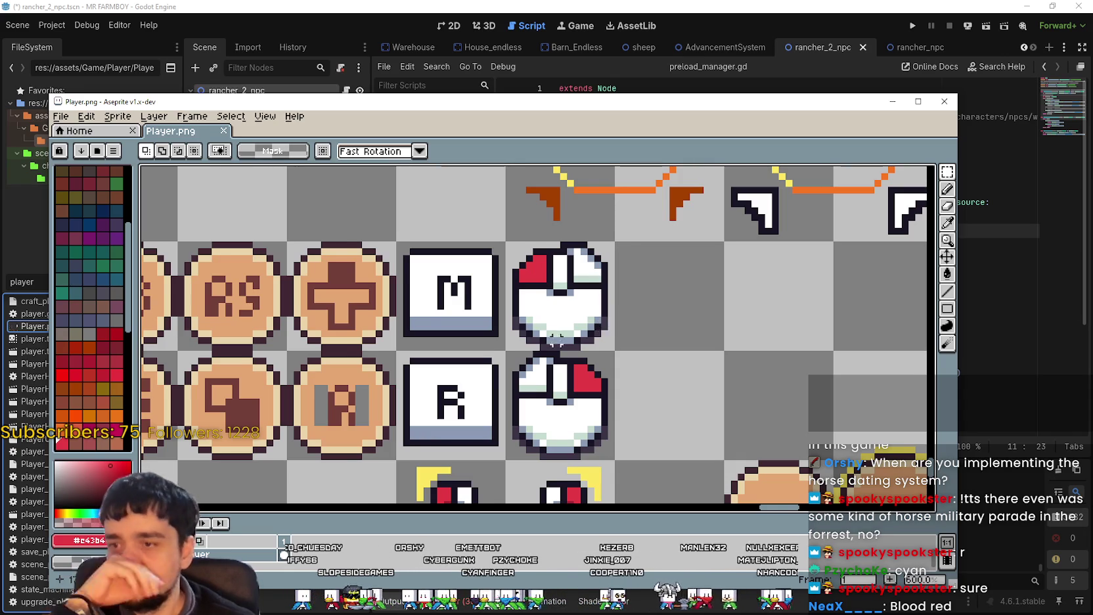
{"action": "scroll", "coordinate": [563, 340], "scroll_direction": "up", "scroll_amount": 2}
{"action": "scroll", "coordinate": [647, 294], "scroll_direction": "down", "scroll_amount": 2}
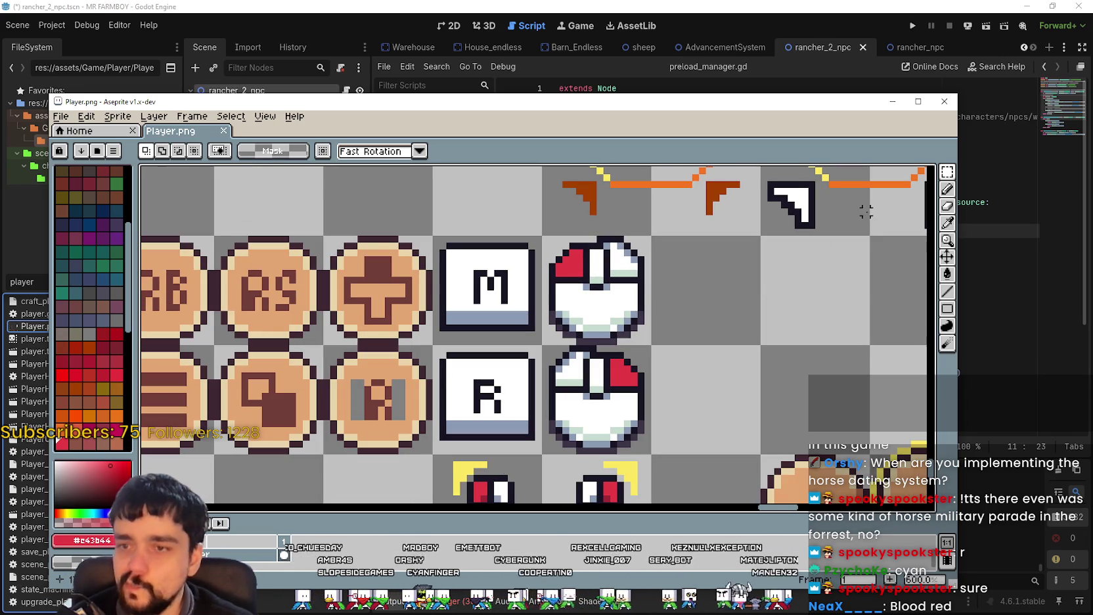
Pencil the mint shading, white cheek and chin pixels, and pale-green bottom row grey-blue.
{"action": "left_click", "coordinate": [947, 224]}
{"action": "scroll", "coordinate": [441, 291], "scroll_direction": "up", "scroll_amount": 2}
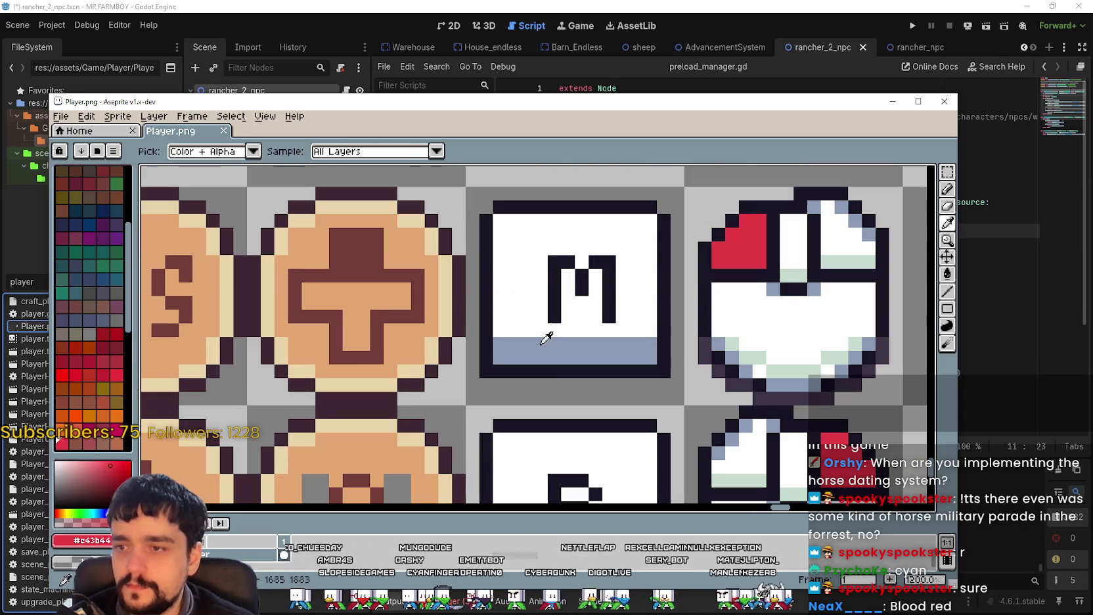
{"action": "scroll", "coordinate": [546, 338], "scroll_direction": "down", "scroll_amount": 2}
{"action": "scroll", "coordinate": [703, 302], "scroll_direction": "up", "scroll_amount": 3}
{"action": "left_click", "coordinate": [946, 189]}
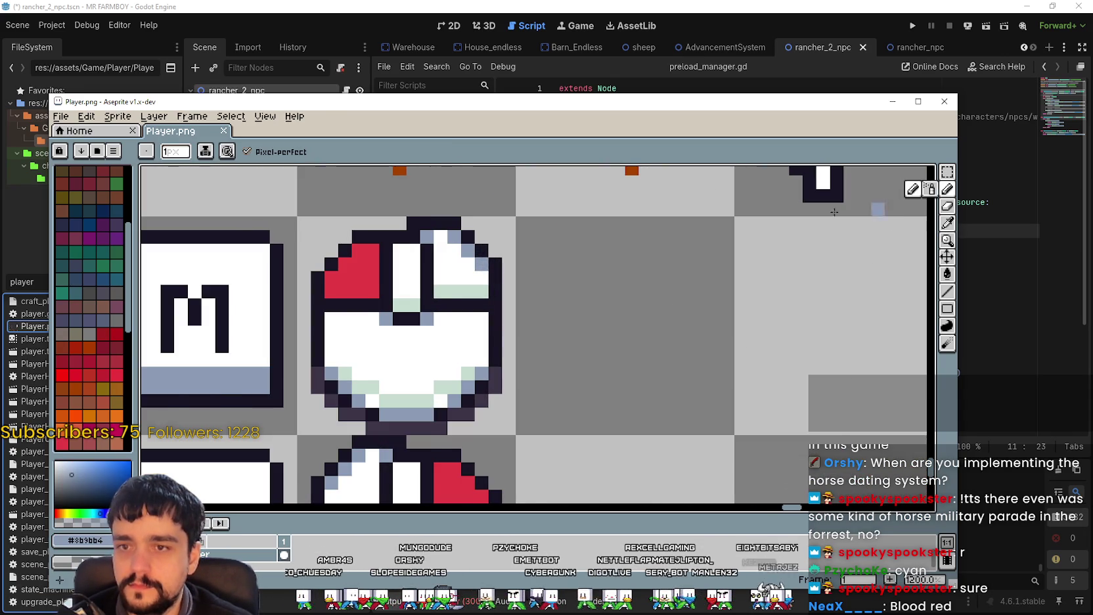
{"action": "scroll", "coordinate": [463, 287], "scroll_direction": "up", "scroll_amount": 1}
{"action": "left_click", "coordinate": [409, 300]}
{"action": "left_click", "coordinate": [390, 300]}
{"action": "left_click", "coordinate": [496, 372]}
{"action": "scroll", "coordinate": [499, 374], "scroll_direction": "down", "scroll_amount": 2}
{"action": "scroll", "coordinate": [528, 318], "scroll_direction": "up", "scroll_amount": 1}
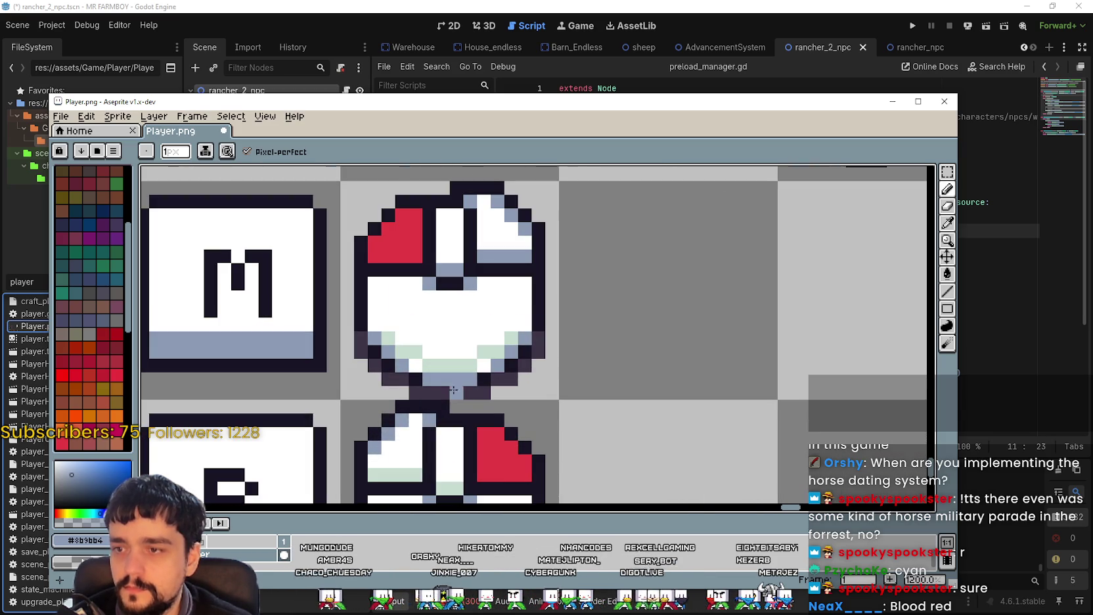
{"action": "left_click", "coordinate": [415, 365]}
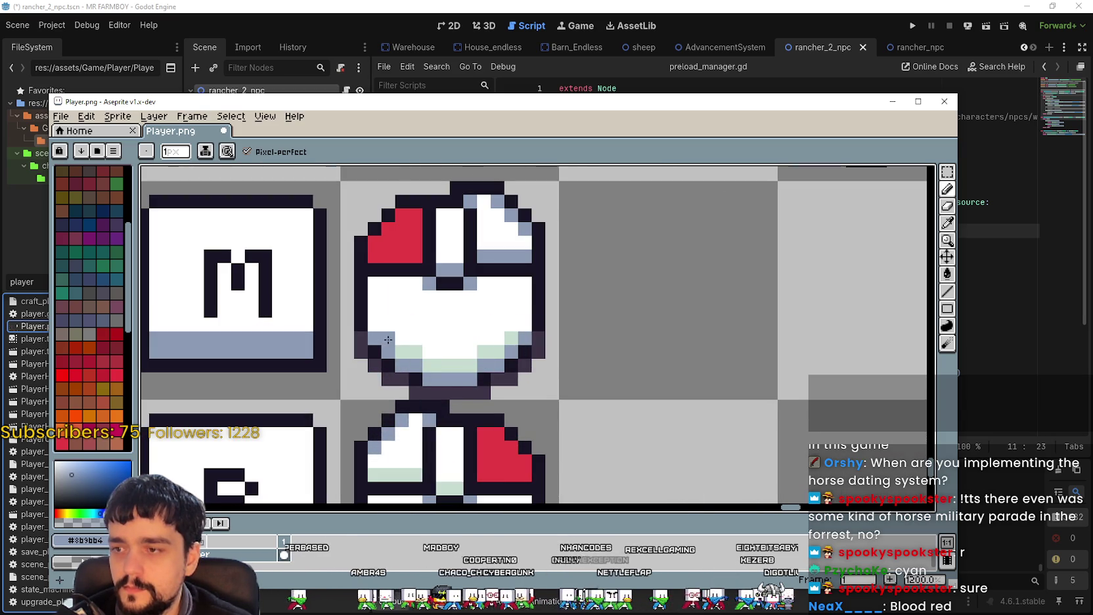
{"action": "left_click_drag", "start_coordinate": [430, 366], "coordinate": [465, 363]}
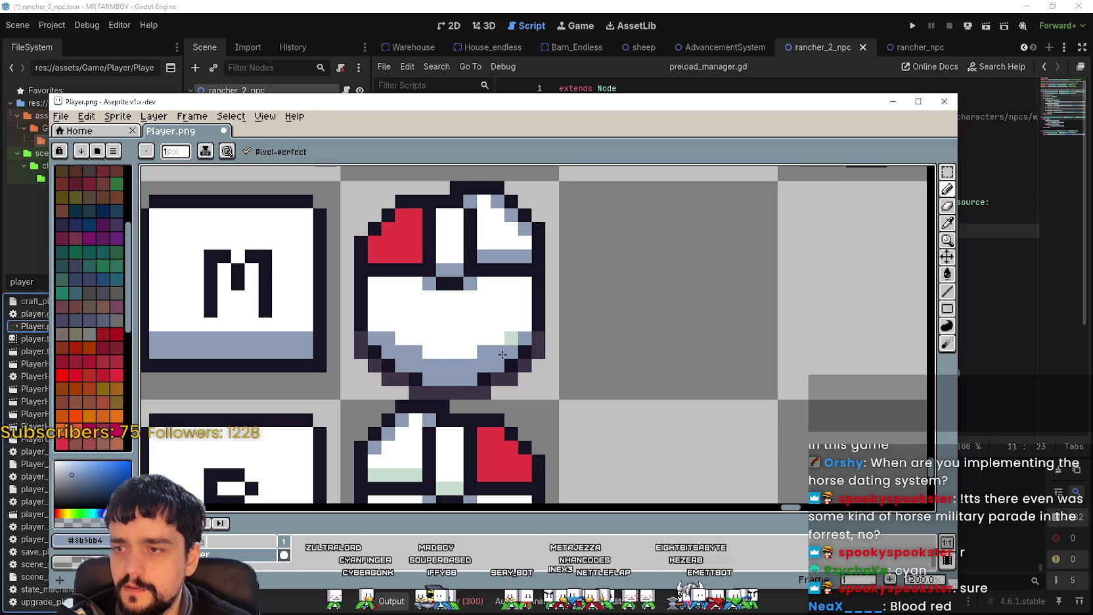
{"action": "scroll", "coordinate": [542, 387], "scroll_direction": "down", "scroll_amount": 5}
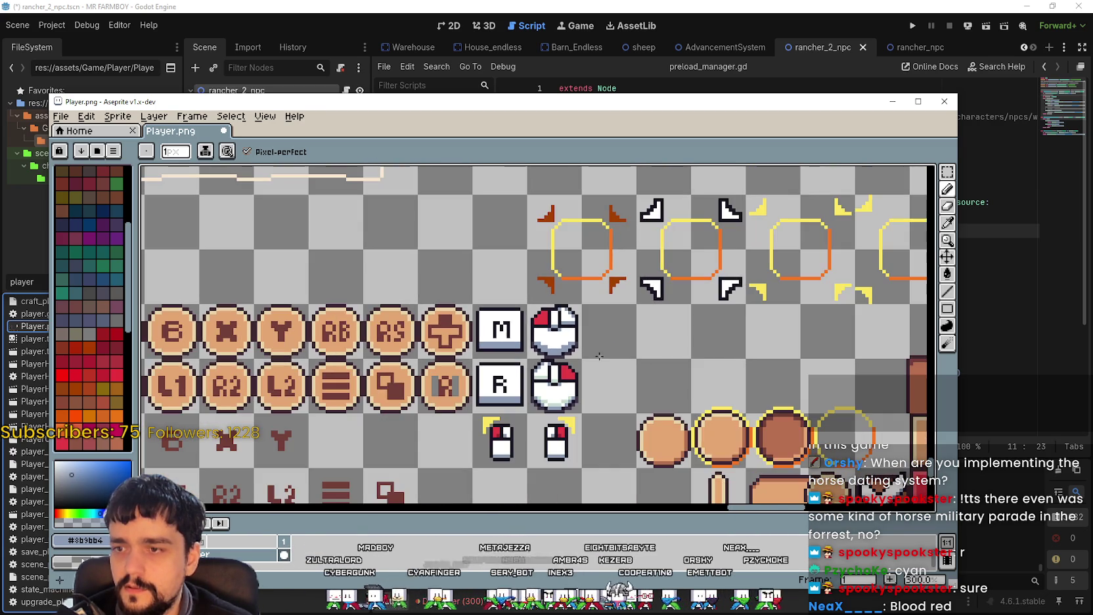
Pick white and pencil several of the upper mouse's grey-blue shading pixels white, undoing one.
{"action": "scroll", "coordinate": [597, 352], "scroll_direction": "up", "scroll_amount": 4}
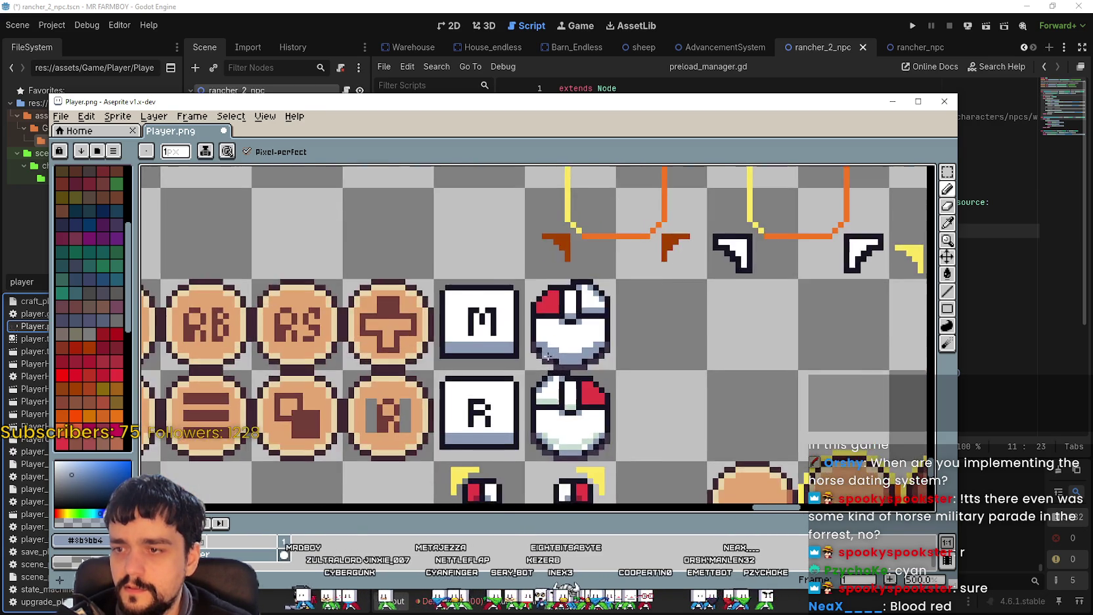
{"action": "scroll", "coordinate": [635, 357], "scroll_direction": "up", "scroll_amount": 1}
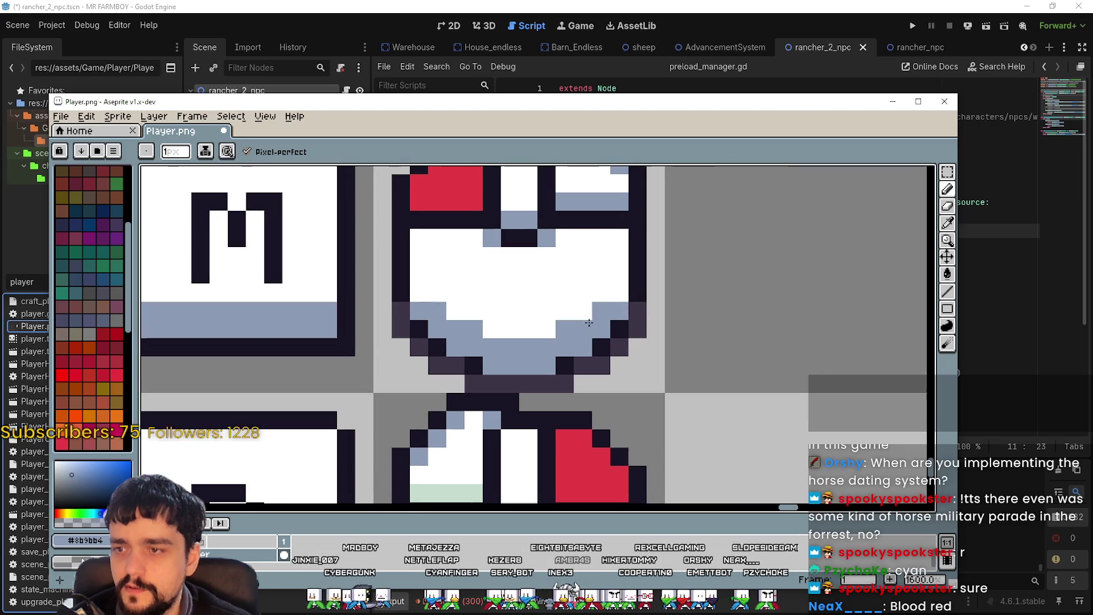
{"action": "key", "text": "i"}
{"action": "left_click", "coordinate": [947, 189]}
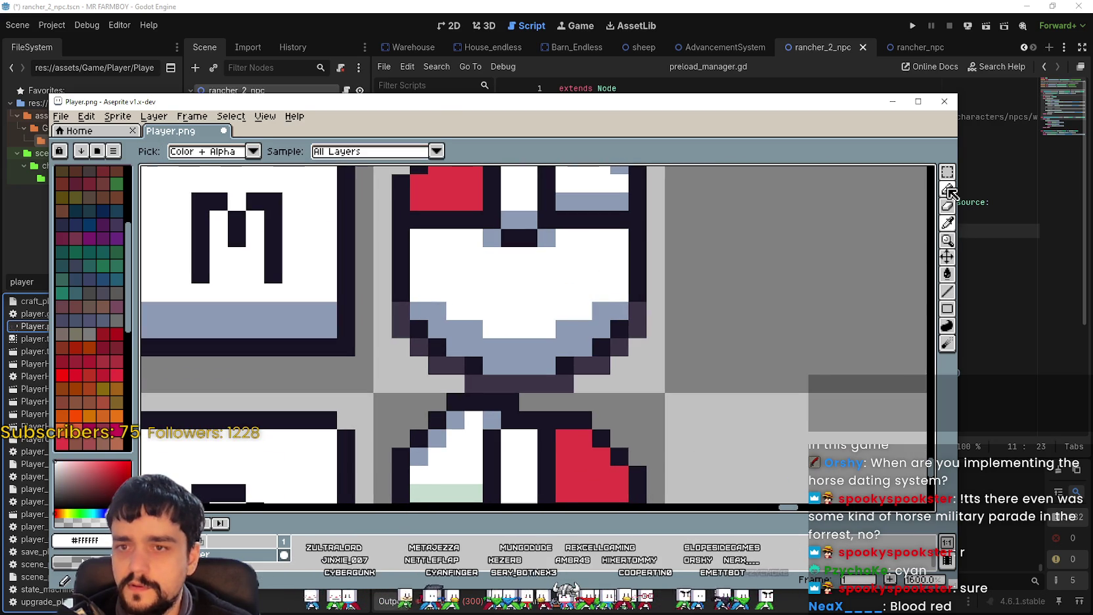
{"action": "left_click", "coordinate": [601, 310]}
{"action": "left_click", "coordinate": [565, 328]}
{"action": "left_click", "coordinate": [581, 328]}
{"action": "left_click", "coordinate": [552, 342]}
{"action": "left_click", "coordinate": [518, 348]}
{"action": "left_click", "coordinate": [491, 348]}
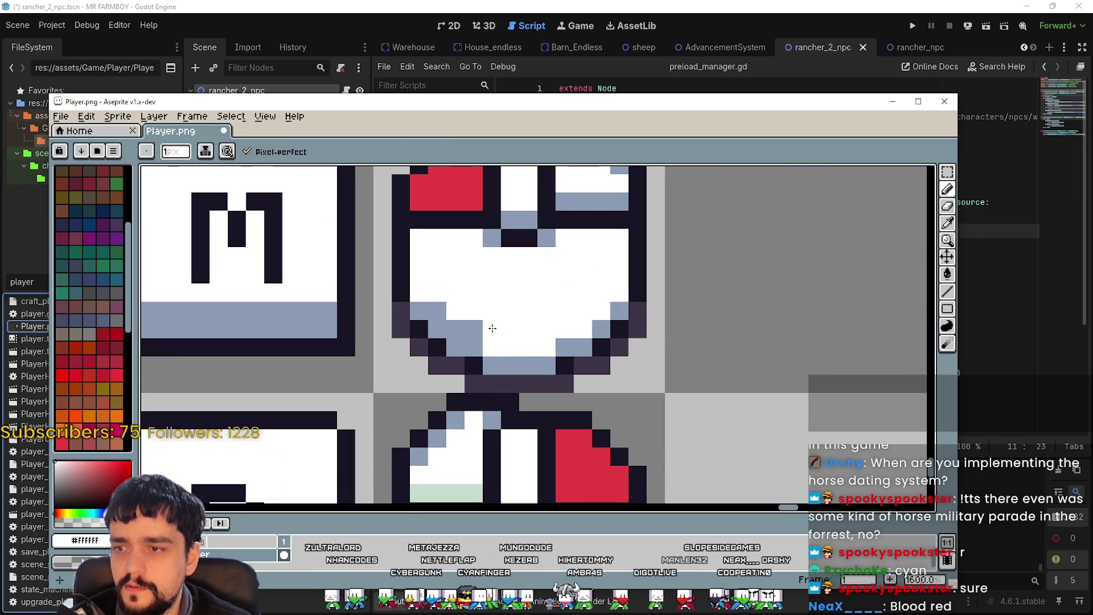
{"action": "left_click", "coordinate": [474, 329]}
{"action": "left_click", "coordinate": [455, 329]}
{"action": "left_click", "coordinate": [473, 348]}
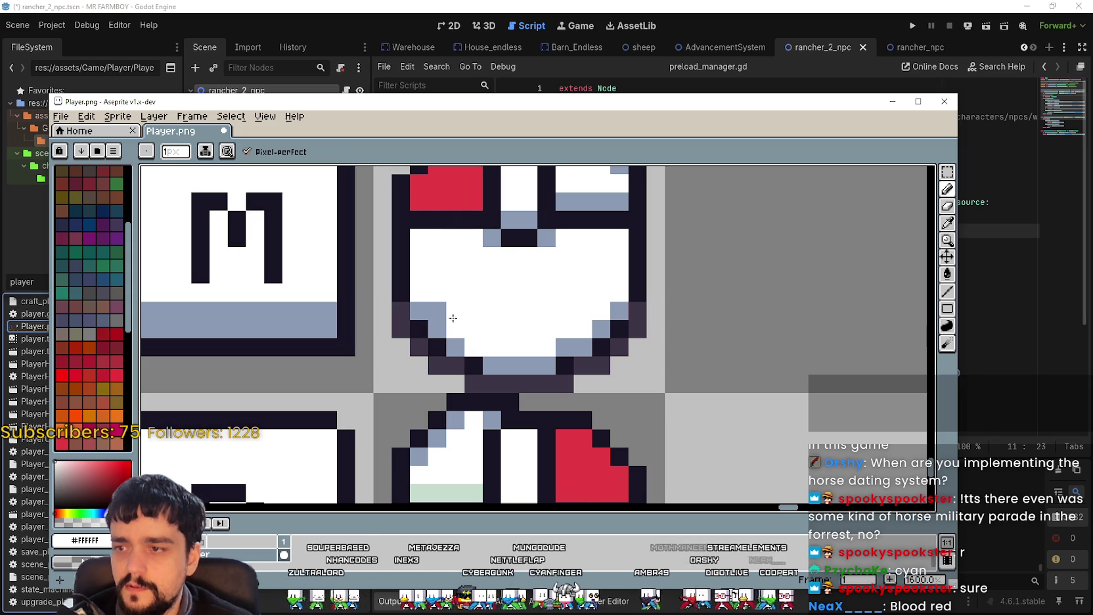
{"action": "key", "text": "ctrl+z"}
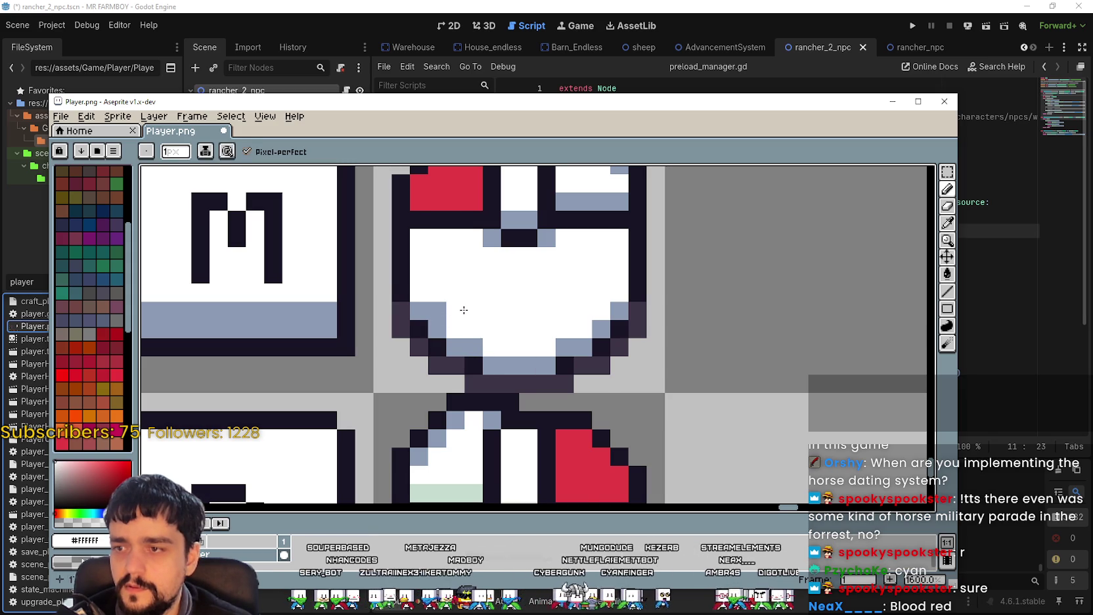
{"action": "left_click", "coordinate": [440, 310]}
Pick the dark outline colour #181425 and redraw the icon's lower-right and bottom outline with it.
{"action": "scroll", "coordinate": [446, 310], "scroll_direction": "down", "scroll_amount": 5}
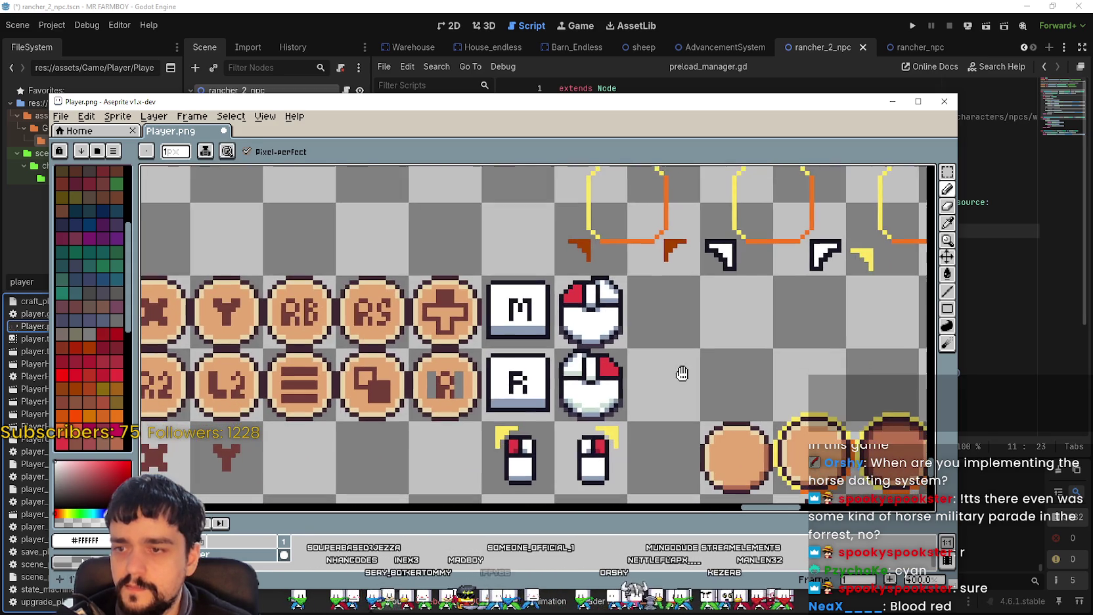
{"action": "scroll", "coordinate": [653, 347], "scroll_direction": "up", "scroll_amount": 1}
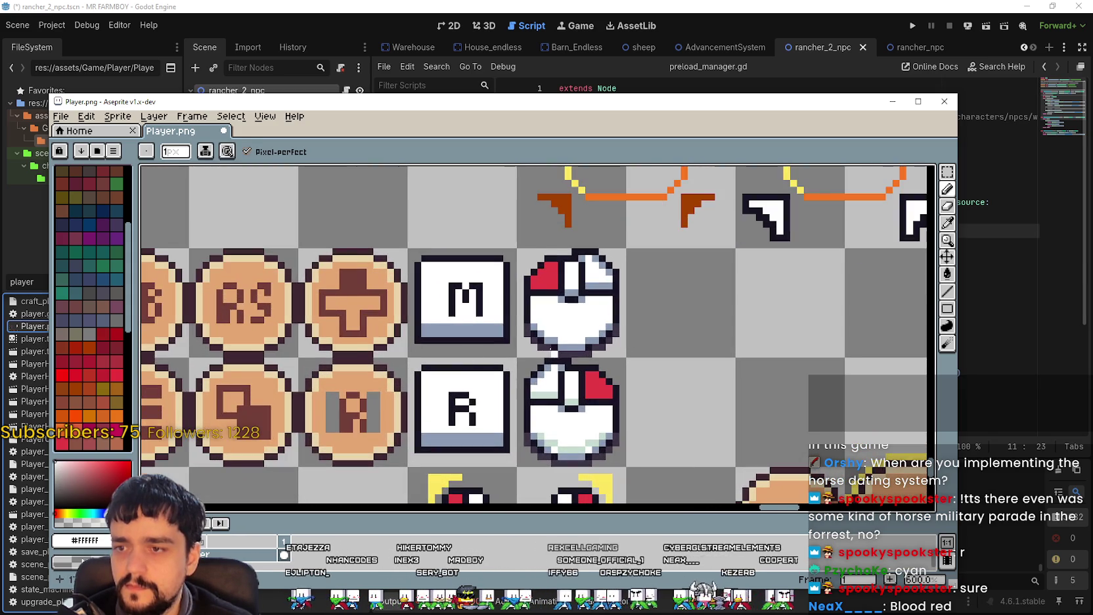
{"action": "scroll", "coordinate": [618, 321], "scroll_direction": "up", "scroll_amount": 4}
{"action": "scroll", "coordinate": [617, 321], "scroll_direction": "down", "scroll_amount": 3}
{"action": "scroll", "coordinate": [634, 279], "scroll_direction": "up", "scroll_amount": 3}
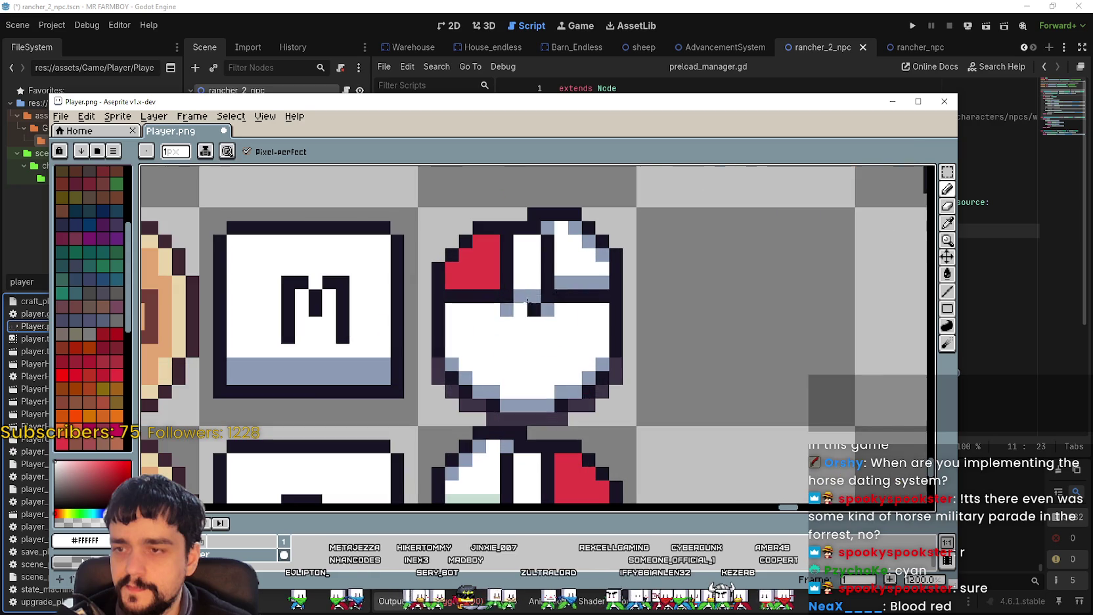
{"action": "left_click", "coordinate": [950, 222]}
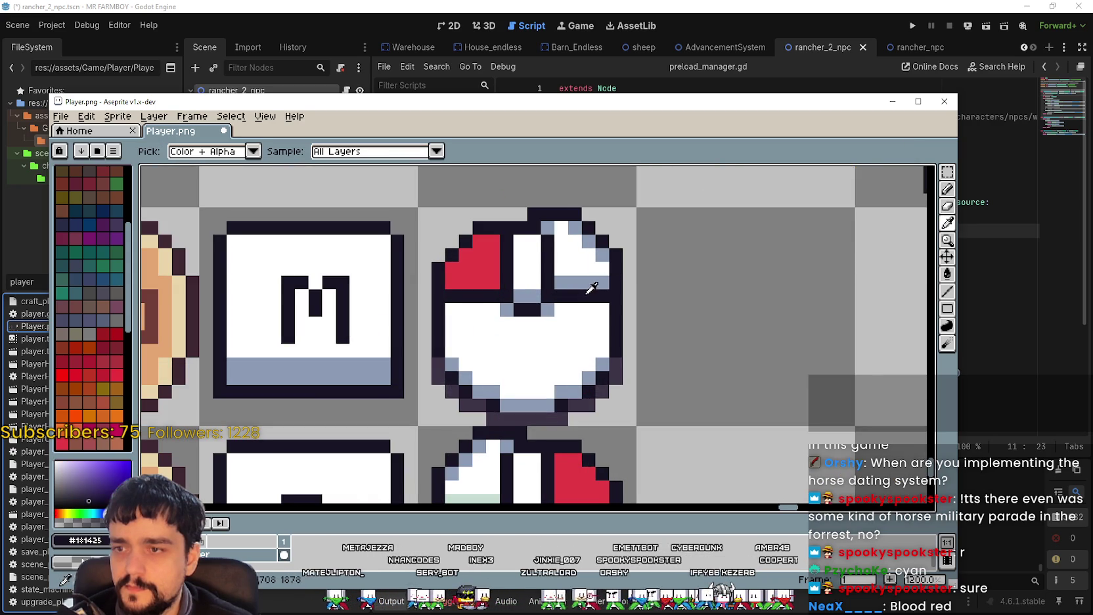
{"action": "left_click", "coordinate": [589, 296]}
{"action": "scroll", "coordinate": [611, 285], "scroll_direction": "down", "scroll_amount": 2}
{"action": "left_click", "coordinate": [951, 207]}
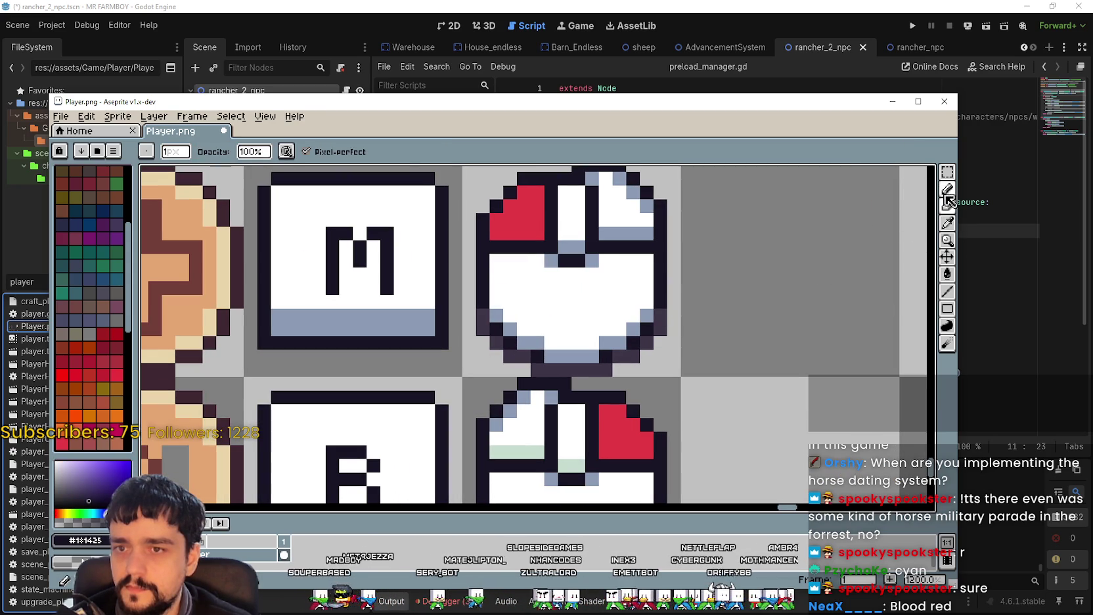
{"action": "left_click", "coordinate": [947, 189]}
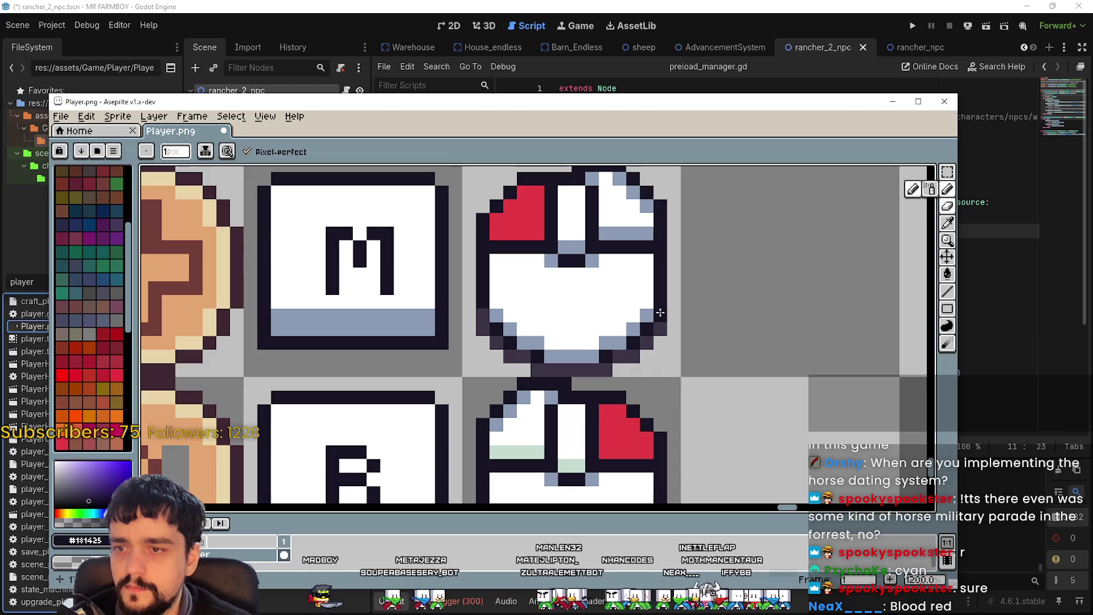
{"action": "mouse_move", "coordinate": [648, 341]}
{"action": "left_mouse_down"}
{"action": "mouse_move", "coordinate": [619, 368]}
{"action": "mouse_move", "coordinate": [539, 370]}
{"action": "mouse_move", "coordinate": [495, 342]}
{"action": "mouse_move", "coordinate": [483, 316]}
{"action": "left_mouse_up"}
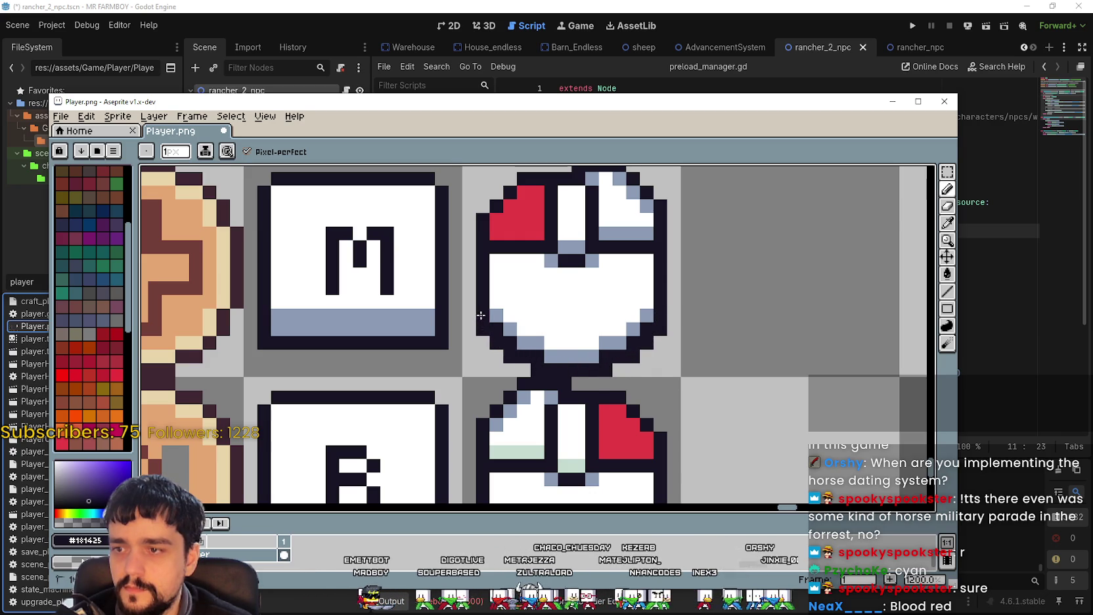
{"action": "scroll", "coordinate": [575, 394], "scroll_direction": "down", "scroll_amount": 6}
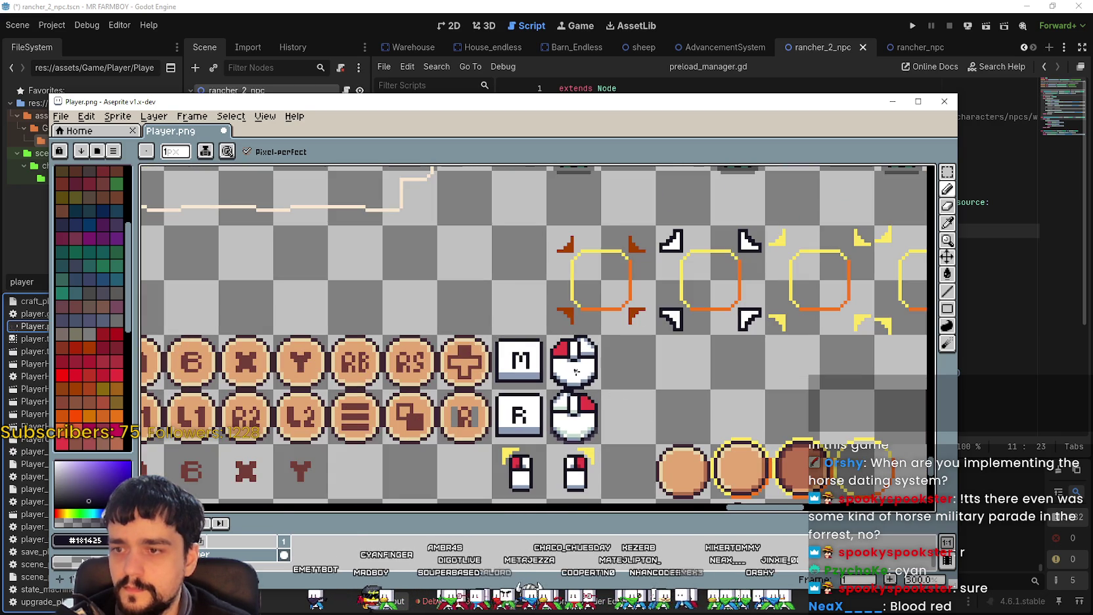
Repaint five dark outline pixels at the upper mouse's lower corners light blue #8b9bb4.
{"action": "scroll", "coordinate": [582, 376], "scroll_direction": "up", "scroll_amount": 8}
{"action": "left_click", "coordinate": [947, 223]}
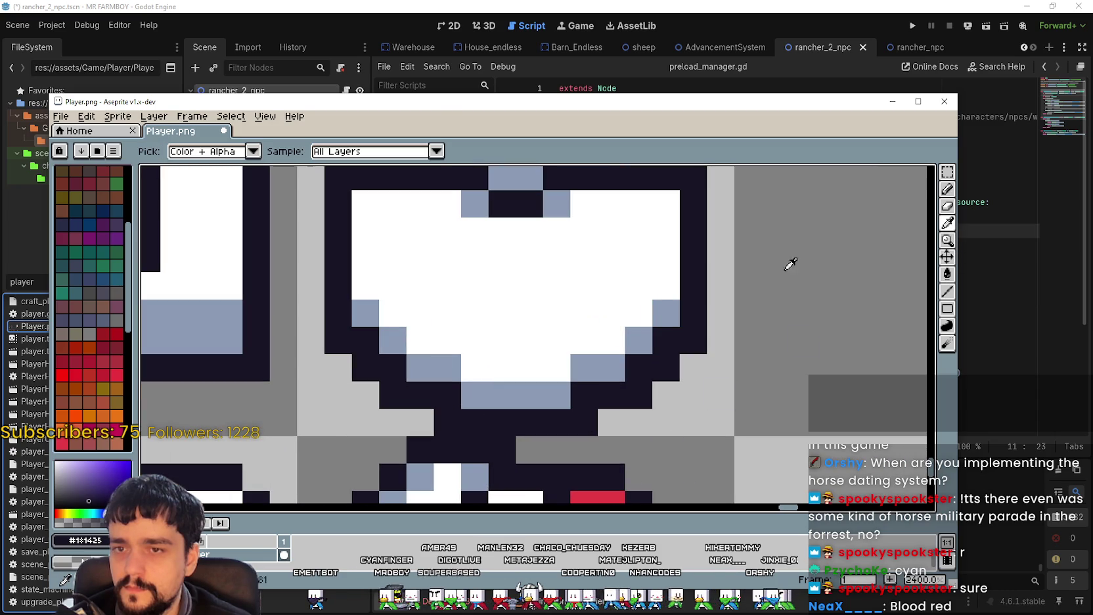
{"action": "left_click", "coordinate": [640, 335]}
{"action": "left_click", "coordinate": [948, 191]}
{"action": "left_click", "coordinate": [666, 341]}
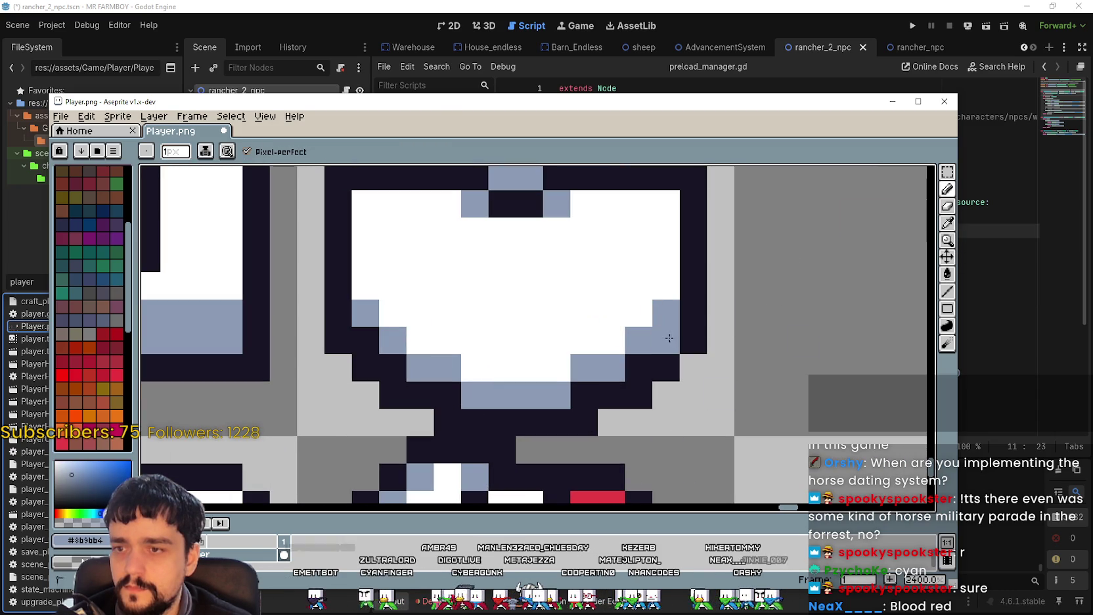
{"action": "left_click", "coordinate": [638, 368]}
{"action": "left_click", "coordinate": [584, 395]}
{"action": "scroll", "coordinate": [528, 389], "scroll_direction": "down", "scroll_amount": 3}
{"action": "scroll", "coordinate": [528, 389], "scroll_direction": "down", "scroll_amount": 2}
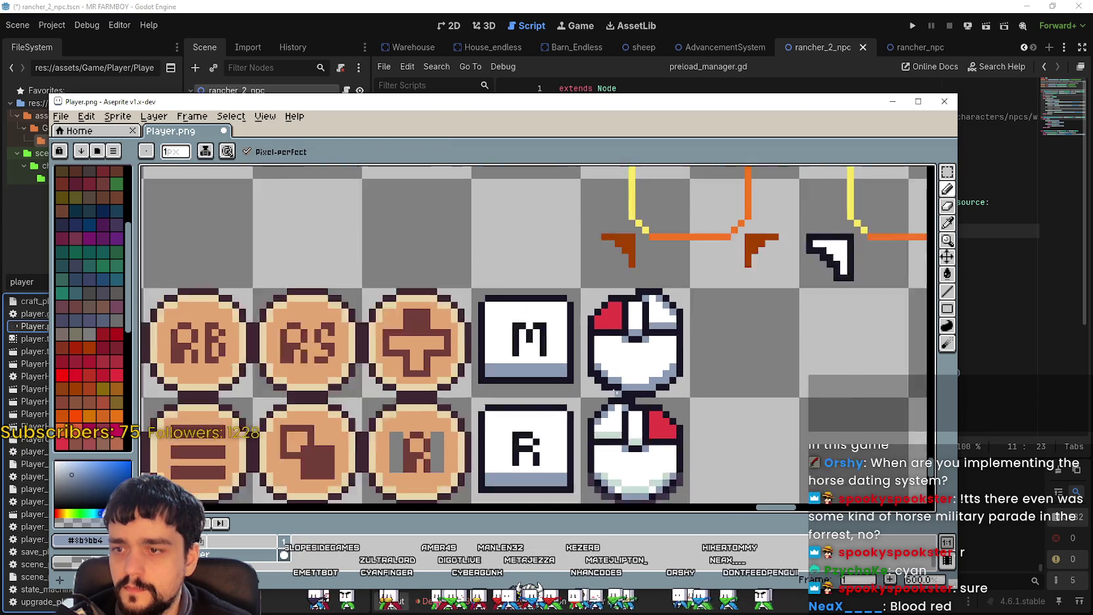
{"action": "scroll", "coordinate": [618, 381], "scroll_direction": "up", "scroll_amount": 1}
{"action": "left_click", "coordinate": [623, 381]}
{"action": "left_click", "coordinate": [615, 384]}
{"action": "scroll", "coordinate": [595, 366], "scroll_direction": "up", "scroll_amount": 2}
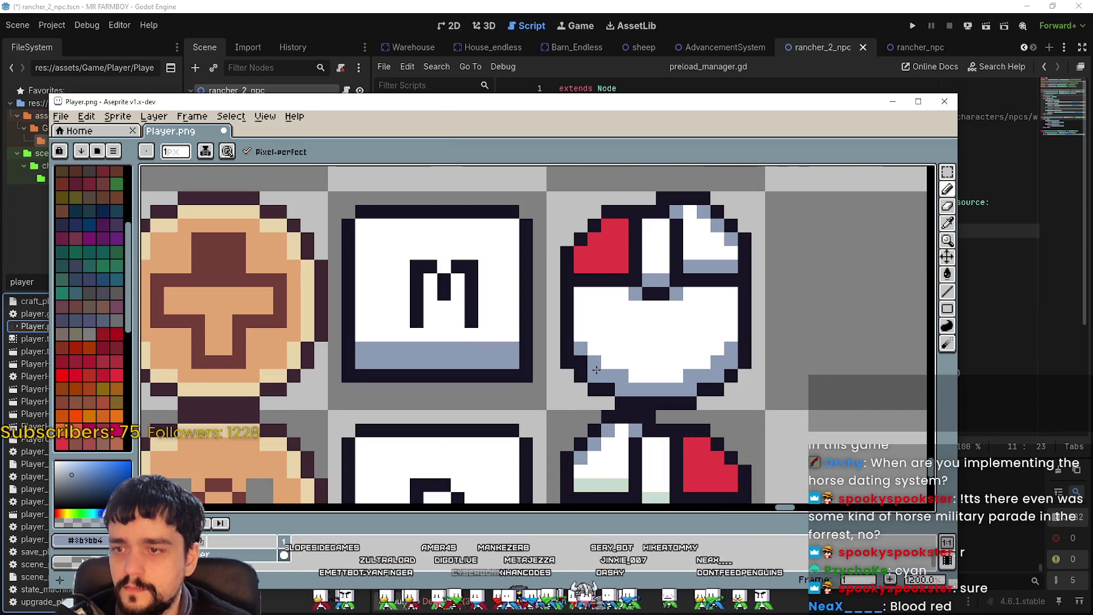
{"action": "scroll", "coordinate": [728, 370], "scroll_direction": "down", "scroll_amount": 4}
{"action": "scroll", "coordinate": [728, 369], "scroll_direction": "down", "scroll_amount": 2}
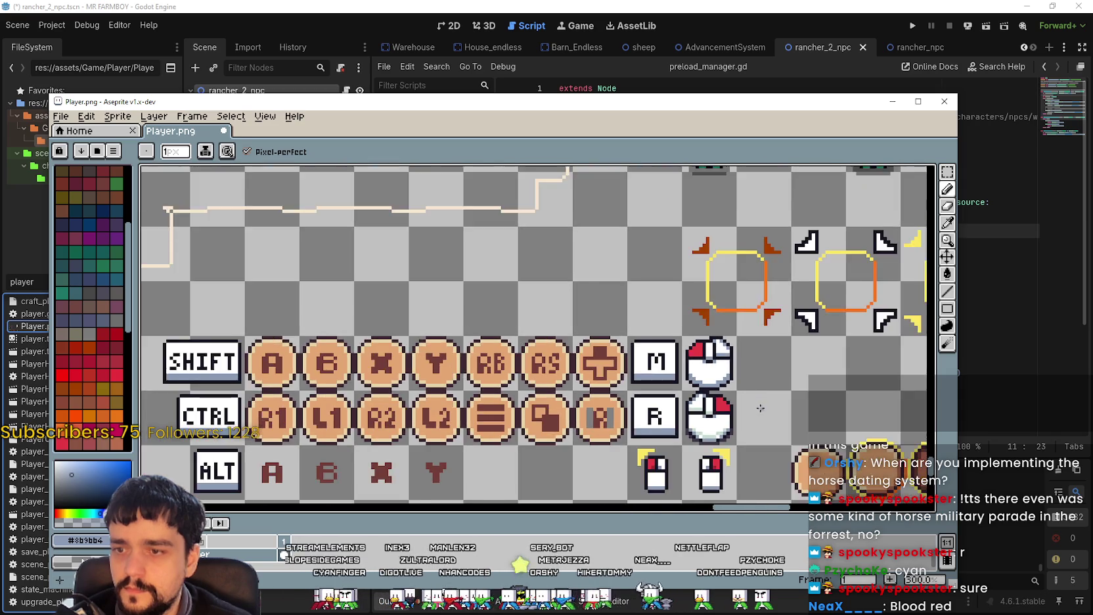
{"action": "scroll", "coordinate": [614, 385], "scroll_direction": "up", "scroll_amount": 1}
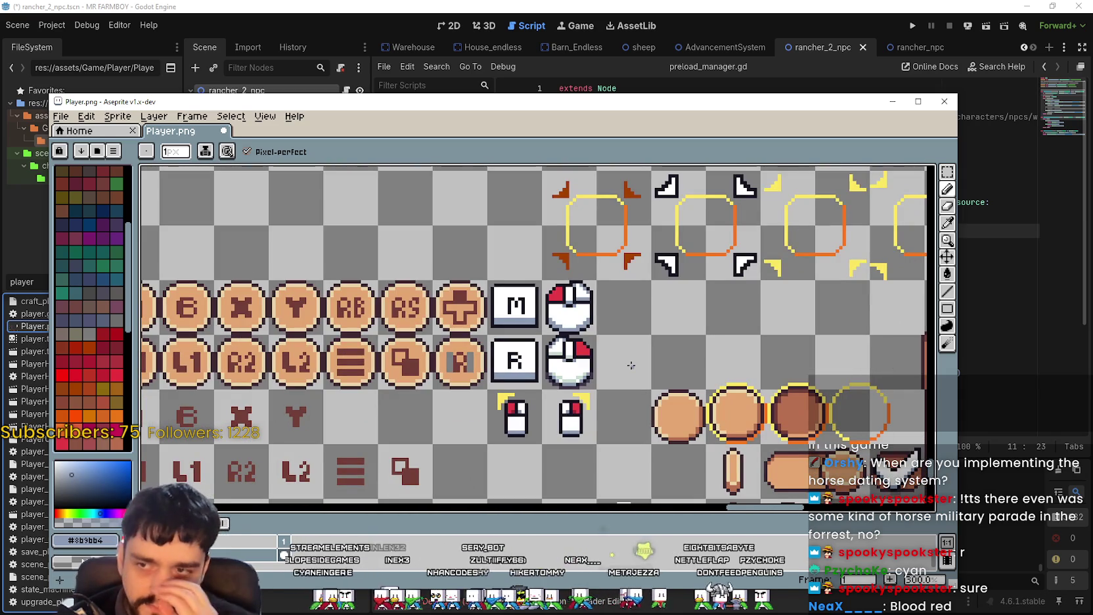
{"action": "scroll", "coordinate": [618, 352], "scroll_direction": "up", "scroll_amount": 1}
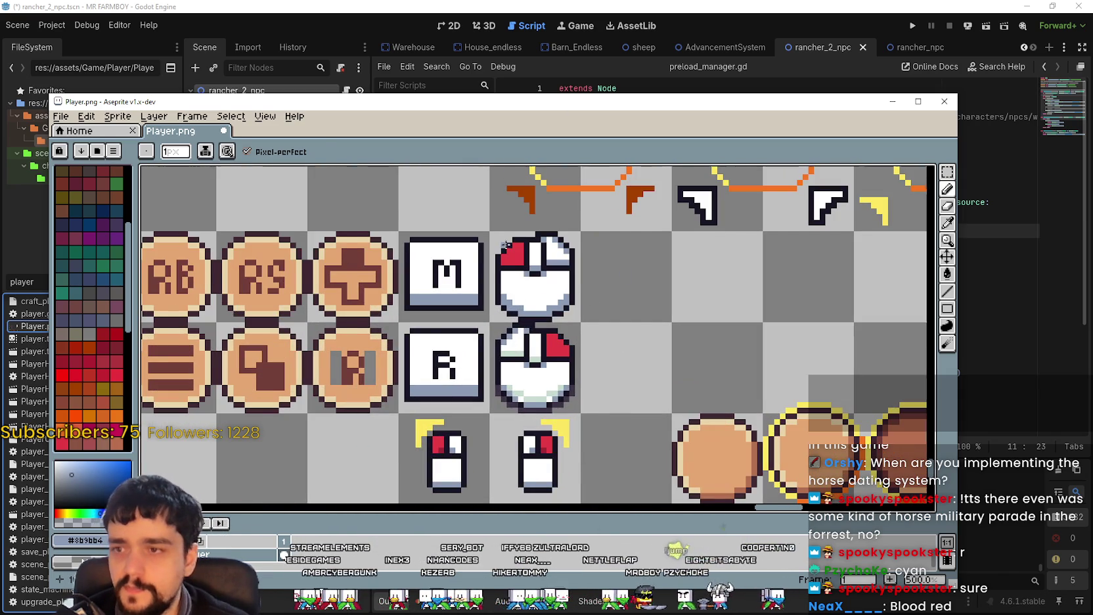
{"action": "key", "text": "minus"}
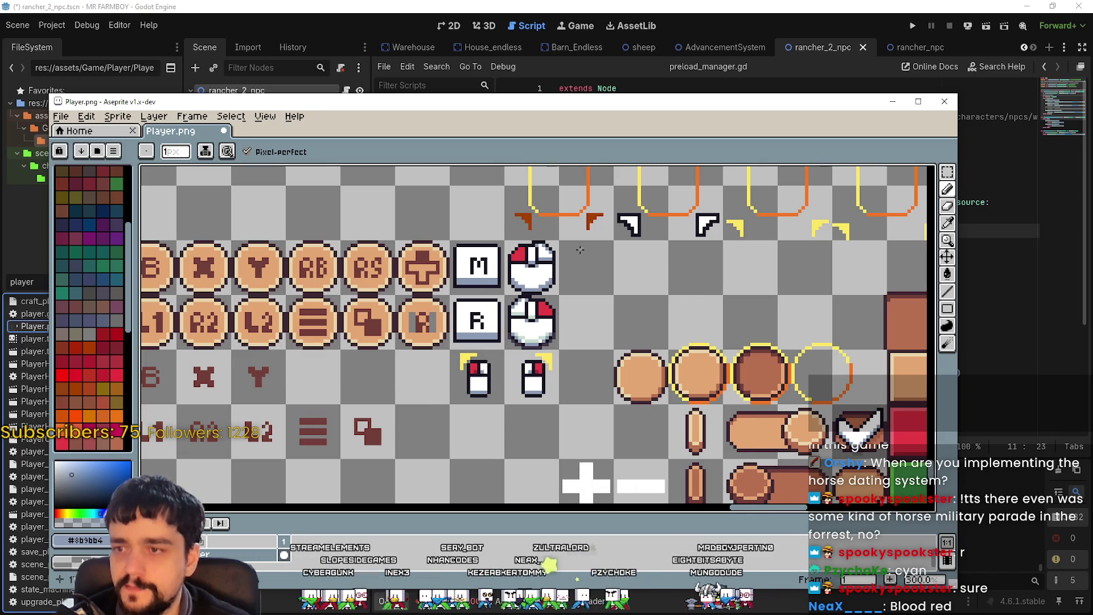
Paint the lower mouse icon's light-green shading and a leftover lower-left pixel white.
{"action": "key", "text": "plus"}
{"action": "scroll", "coordinate": [519, 329], "scroll_direction": "up", "scroll_amount": 2}
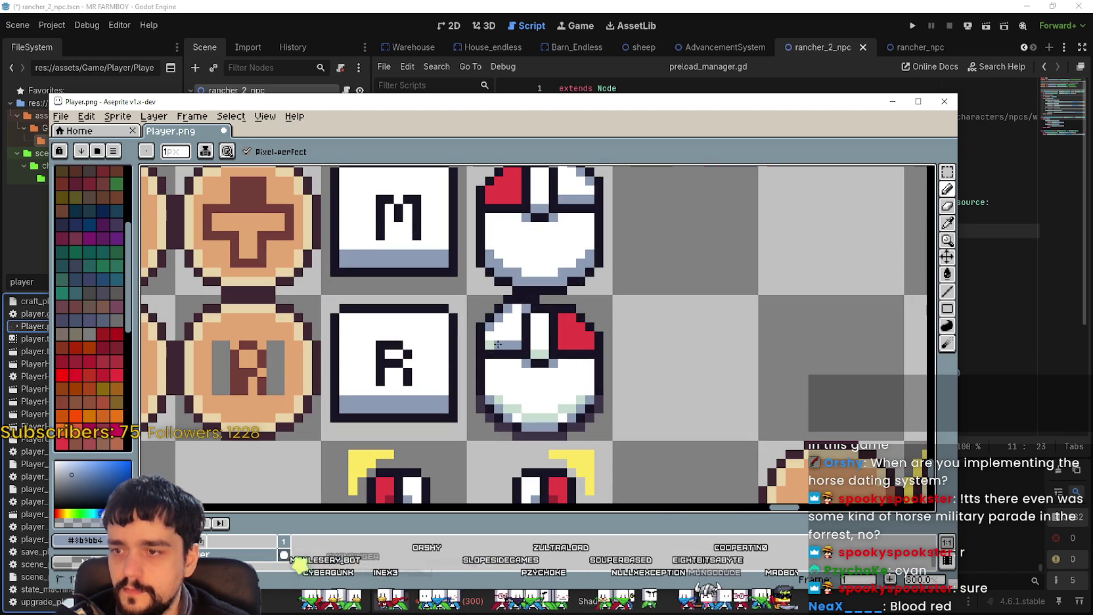
{"action": "scroll", "coordinate": [533, 356], "scroll_direction": "up", "scroll_amount": 1}
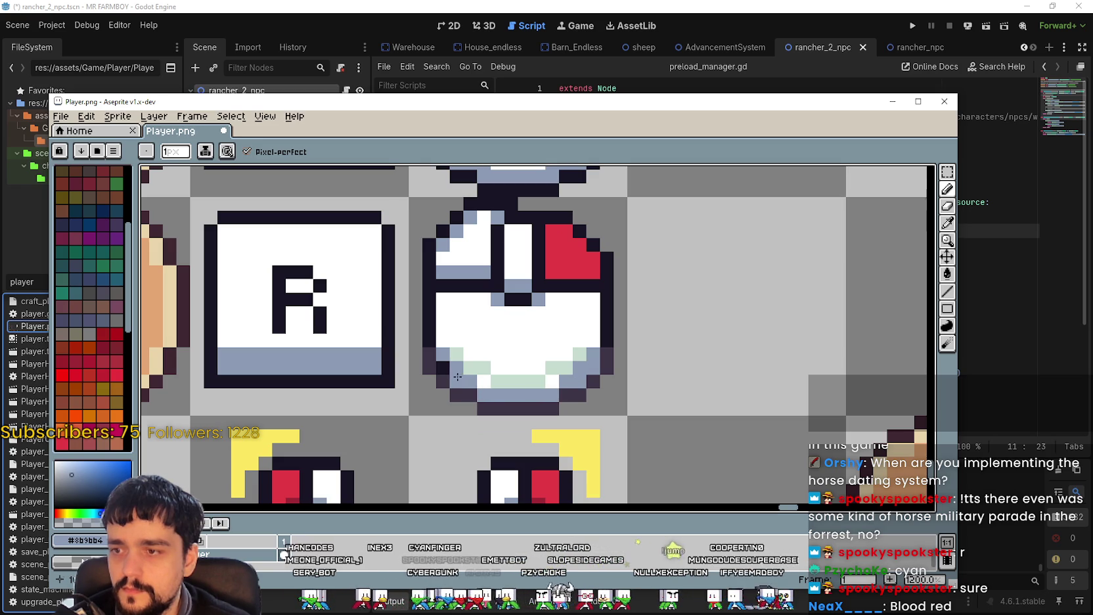
{"action": "left_click", "coordinate": [948, 223]}
{"action": "left_click", "coordinate": [558, 317]}
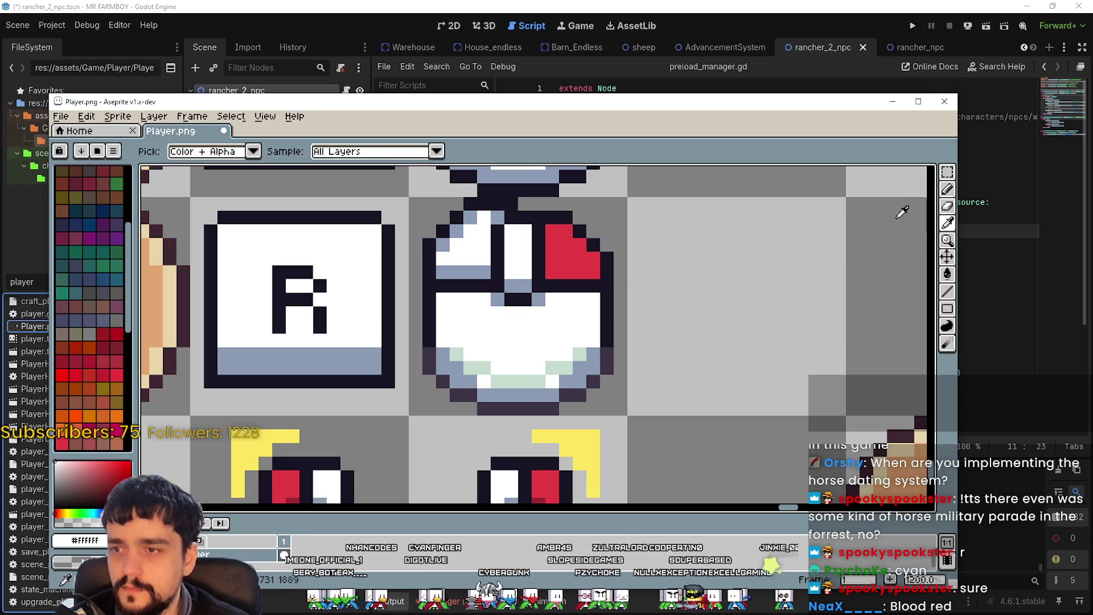
{"action": "left_click", "coordinate": [948, 189]}
{"action": "mouse_move", "coordinate": [572, 358]}
{"action": "left_mouse_down"}
{"action": "mouse_move", "coordinate": [535, 380]}
{"action": "mouse_move", "coordinate": [471, 364]}
{"action": "left_mouse_up"}
{"action": "left_click", "coordinate": [457, 354]}
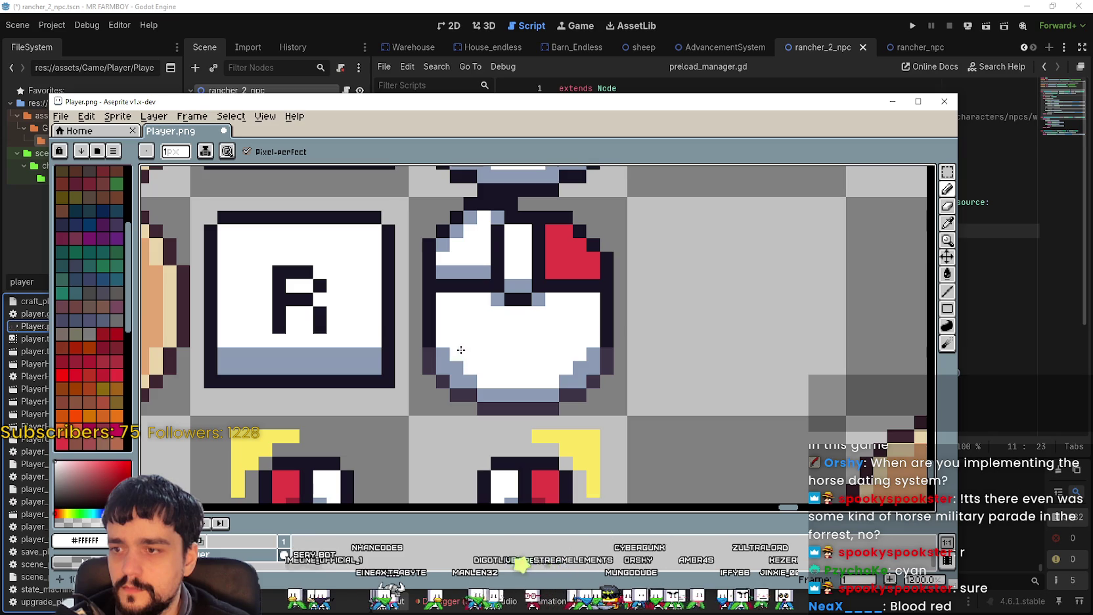
Darken the lower mouse's right-edge and bottom outline pixels, then save Player.png.
{"action": "left_click", "coordinate": [947, 222]}
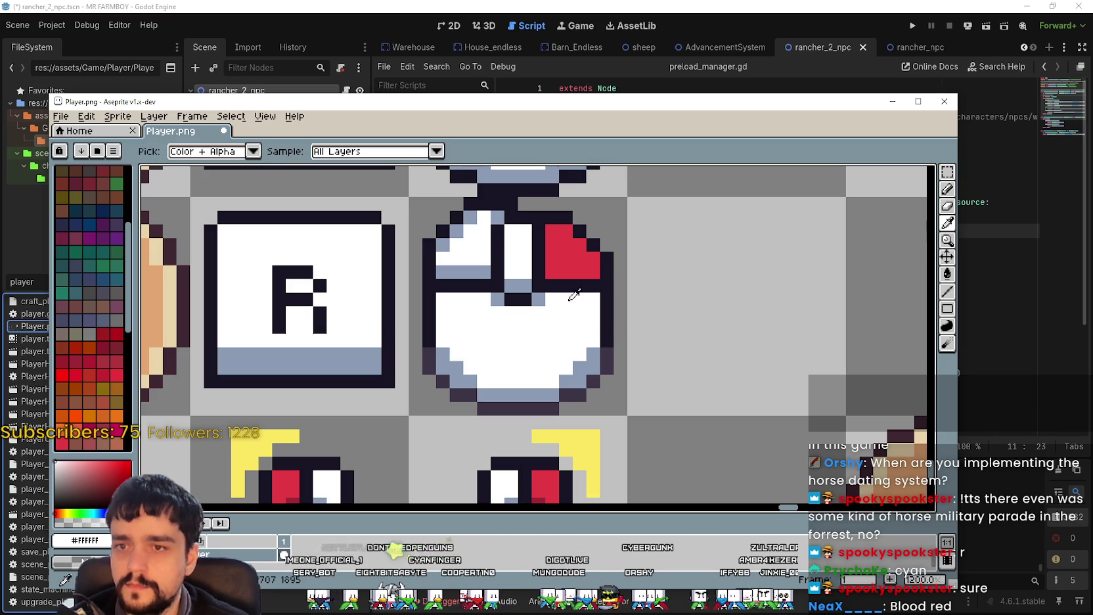
{"action": "left_click", "coordinate": [605, 305]}
{"action": "left_click", "coordinate": [948, 189]}
{"action": "left_click", "coordinate": [865, 299]}
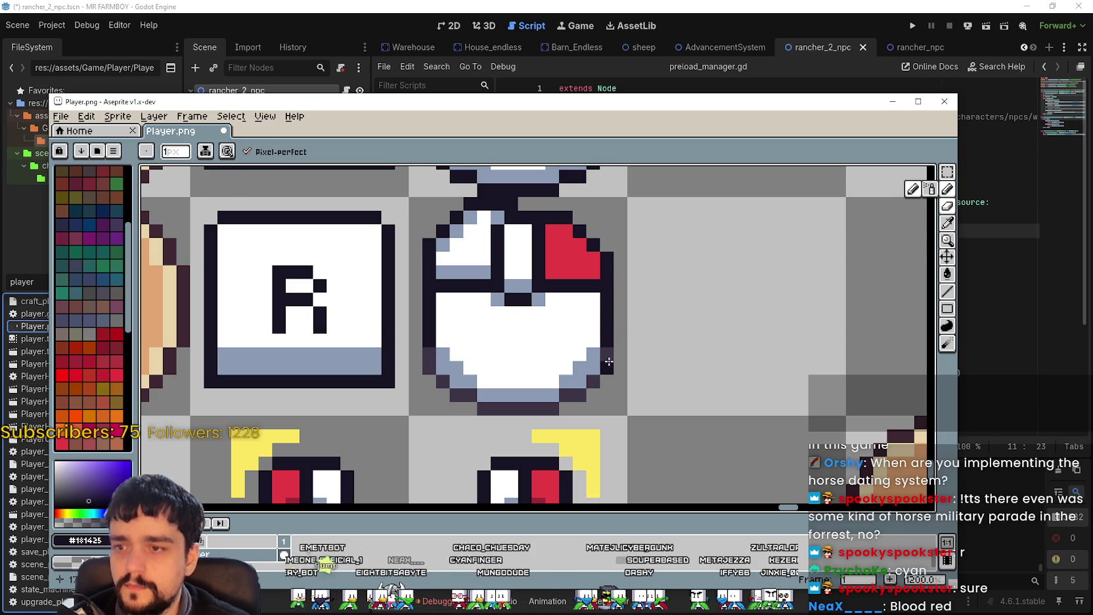
{"action": "mouse_move", "coordinate": [571, 394]}
{"action": "left_mouse_down"}
{"action": "mouse_move", "coordinate": [489, 405]}
{"action": "mouse_move", "coordinate": [446, 378]}
{"action": "mouse_move", "coordinate": [429, 350]}
{"action": "left_mouse_up"}
{"action": "scroll", "coordinate": [661, 353], "scroll_direction": "down", "scroll_amount": 4}
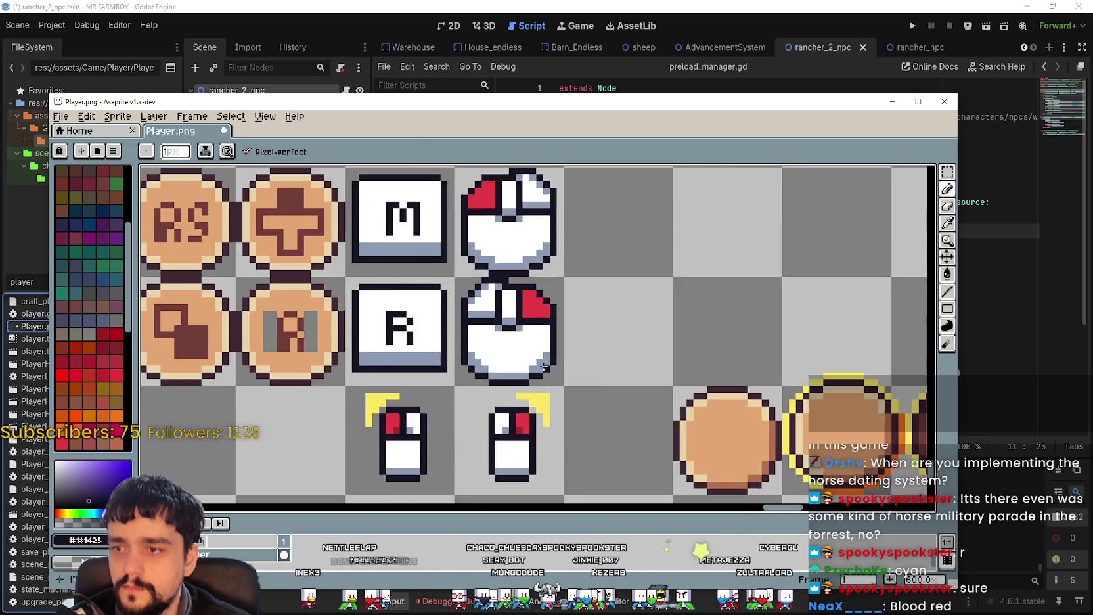
{"action": "key", "text": "ctrl+s"}
Add a light blue-grey shading pixel to the lower mouse icon.
{"action": "scroll", "coordinate": [661, 353], "scroll_direction": "down", "scroll_amount": 2}
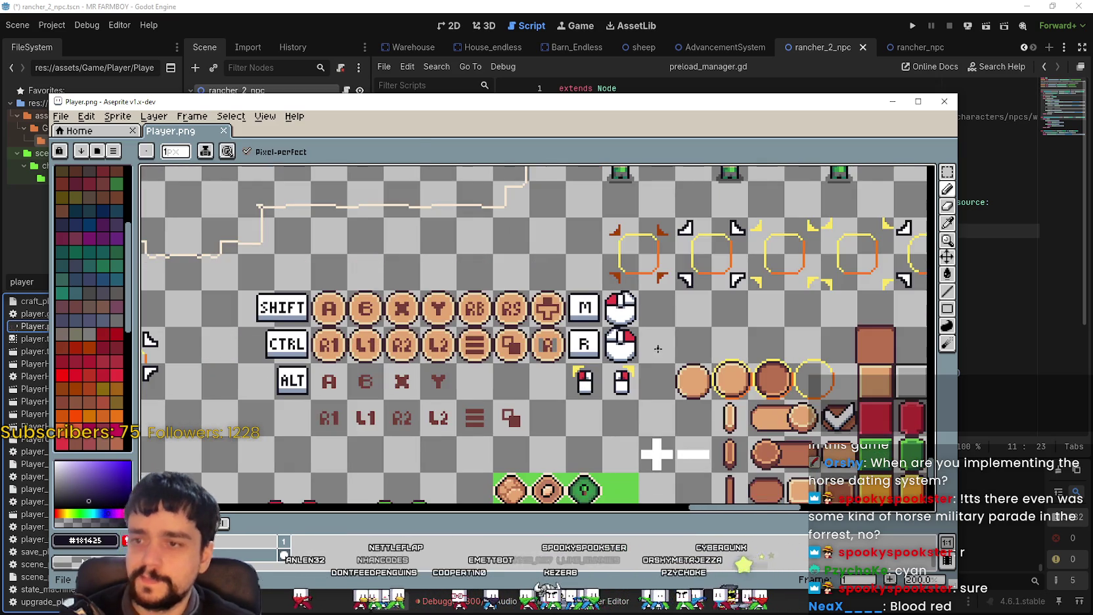
{"action": "scroll", "coordinate": [651, 352], "scroll_direction": "up", "scroll_amount": 3}
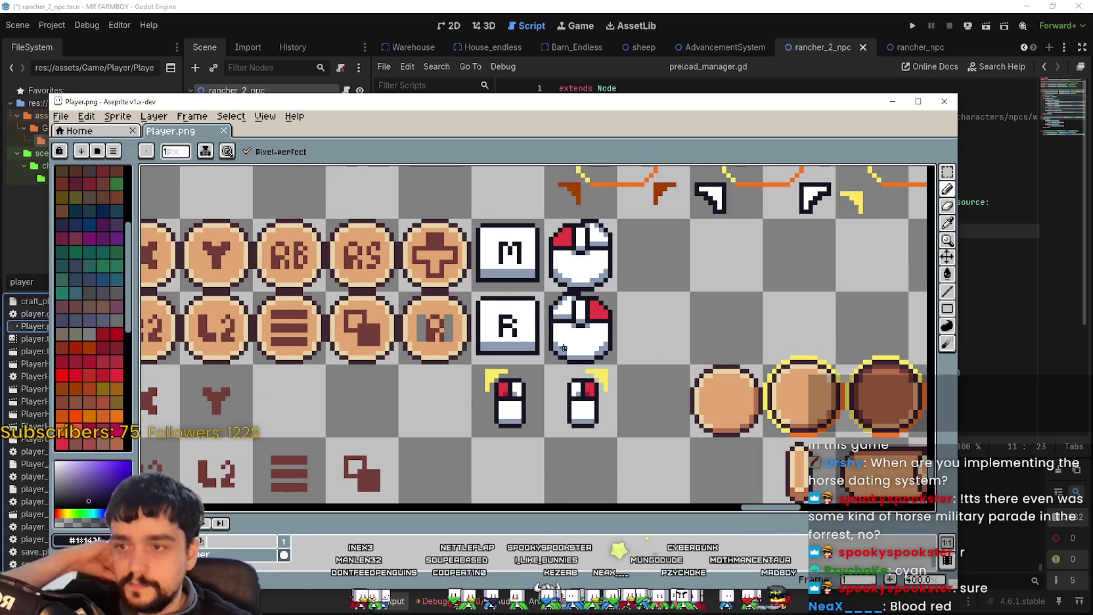
{"action": "scroll", "coordinate": [647, 352], "scroll_direction": "up", "scroll_amount": 3}
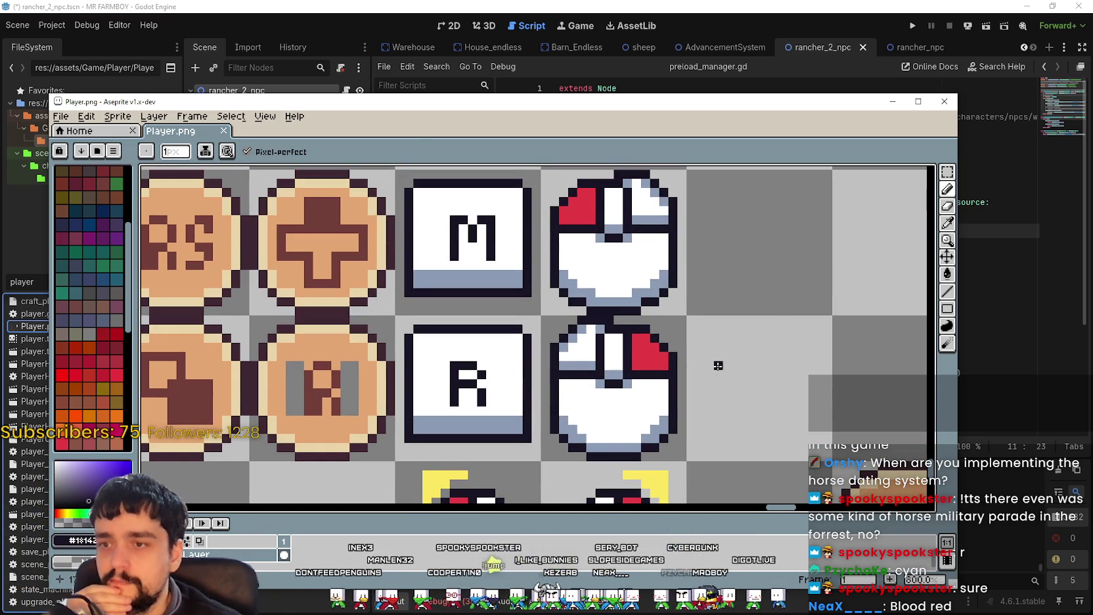
{"action": "left_click", "coordinate": [947, 224]}
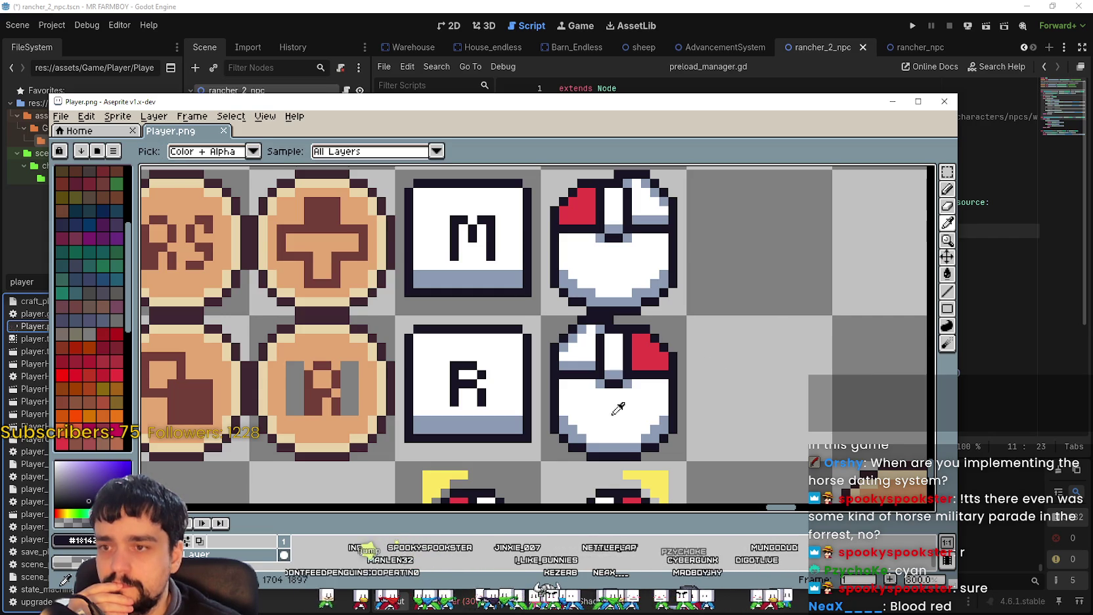
{"action": "scroll", "coordinate": [607, 413], "scroll_direction": "up", "scroll_amount": 1}
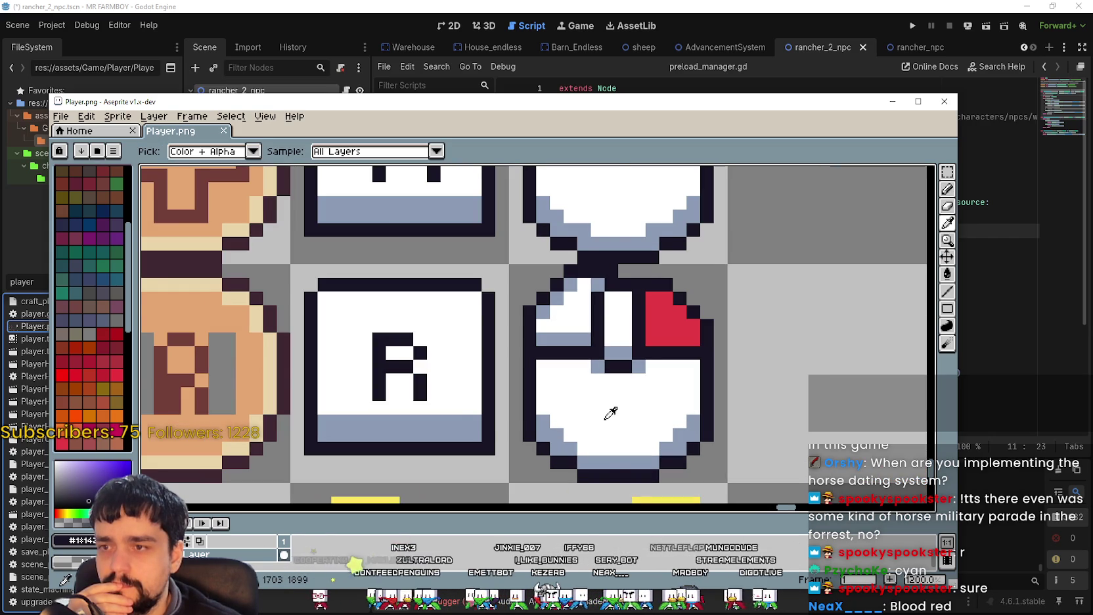
{"action": "scroll", "coordinate": [610, 412], "scroll_direction": "down", "scroll_amount": 3}
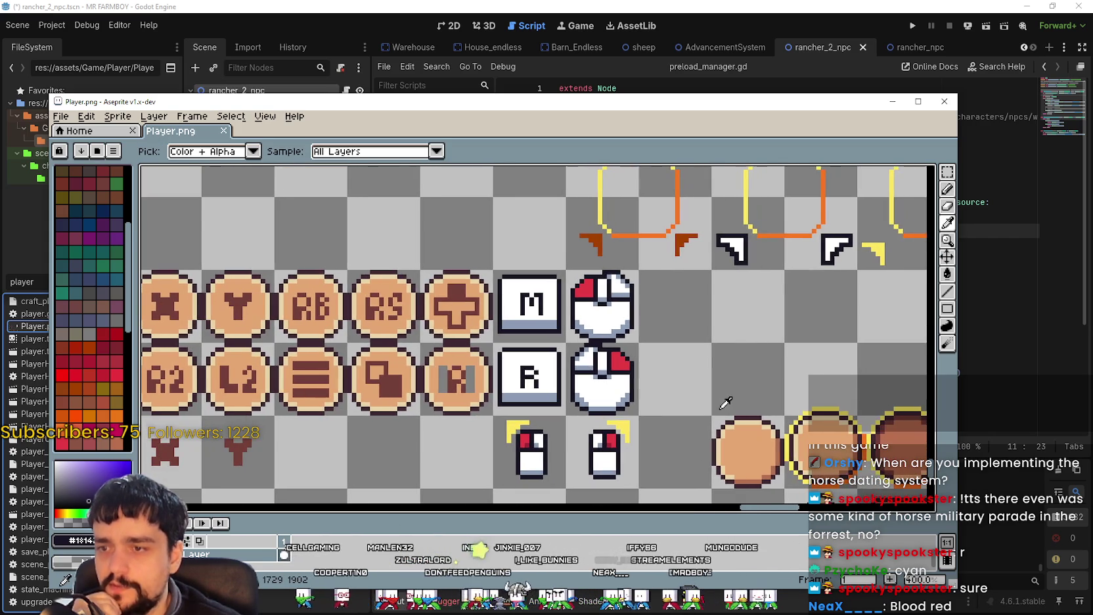
{"action": "scroll", "coordinate": [708, 397], "scroll_direction": "down", "scroll_amount": 1}
{"action": "scroll", "coordinate": [611, 391], "scroll_direction": "up", "scroll_amount": 3}
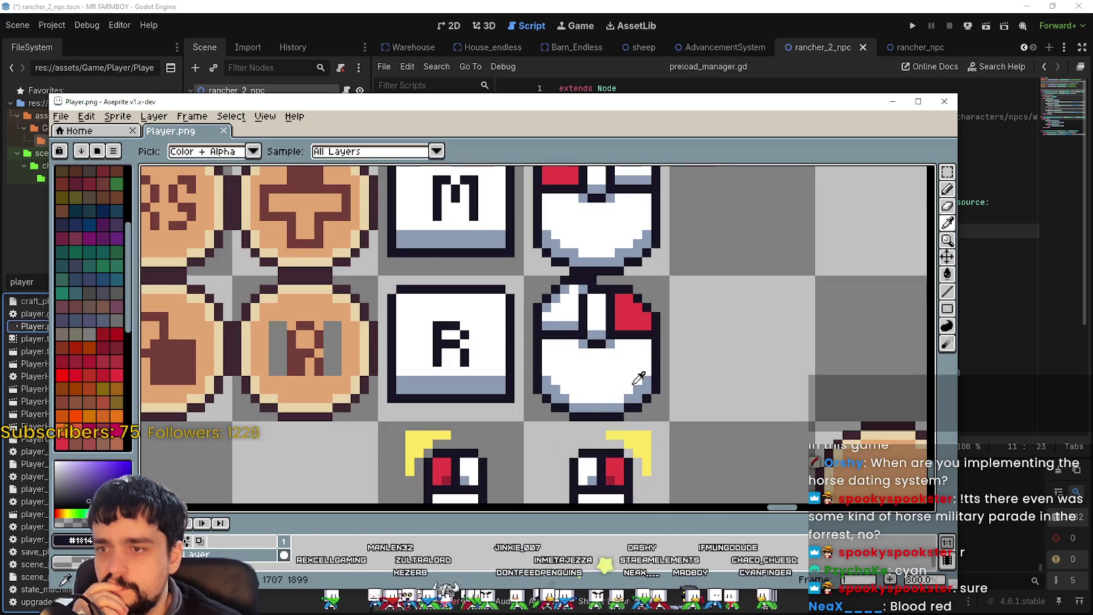
{"action": "left_click", "coordinate": [637, 390]}
{"action": "left_click", "coordinate": [947, 191]}
{"action": "left_click", "coordinate": [636, 394]}
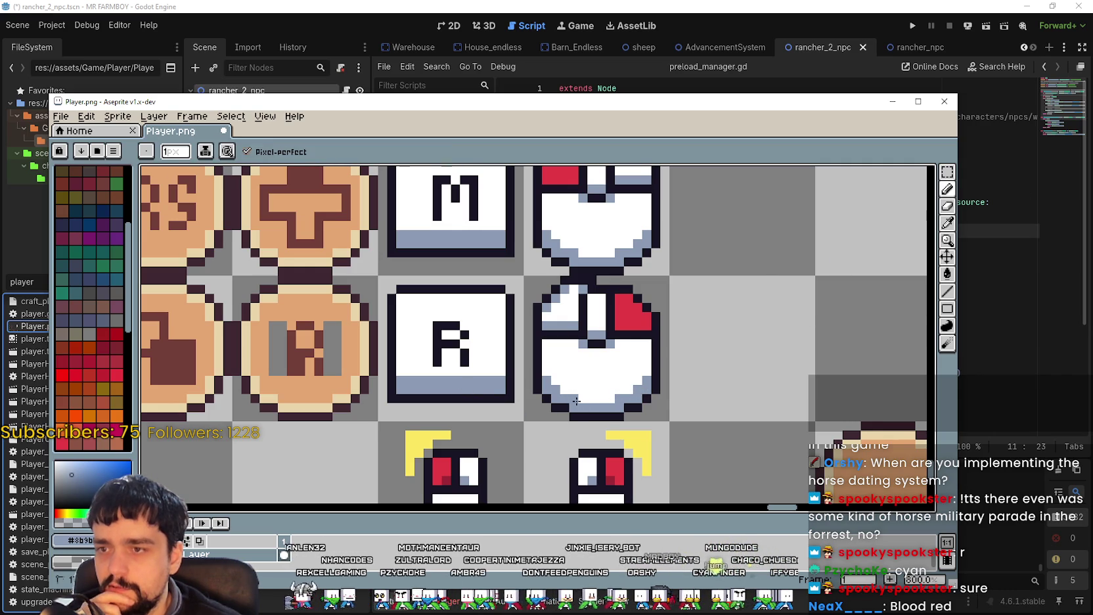
{"action": "scroll", "coordinate": [577, 401], "scroll_direction": "down", "scroll_amount": 3}
{"action": "scroll", "coordinate": [568, 388], "scroll_direction": "right", "scroll_amount": 3}
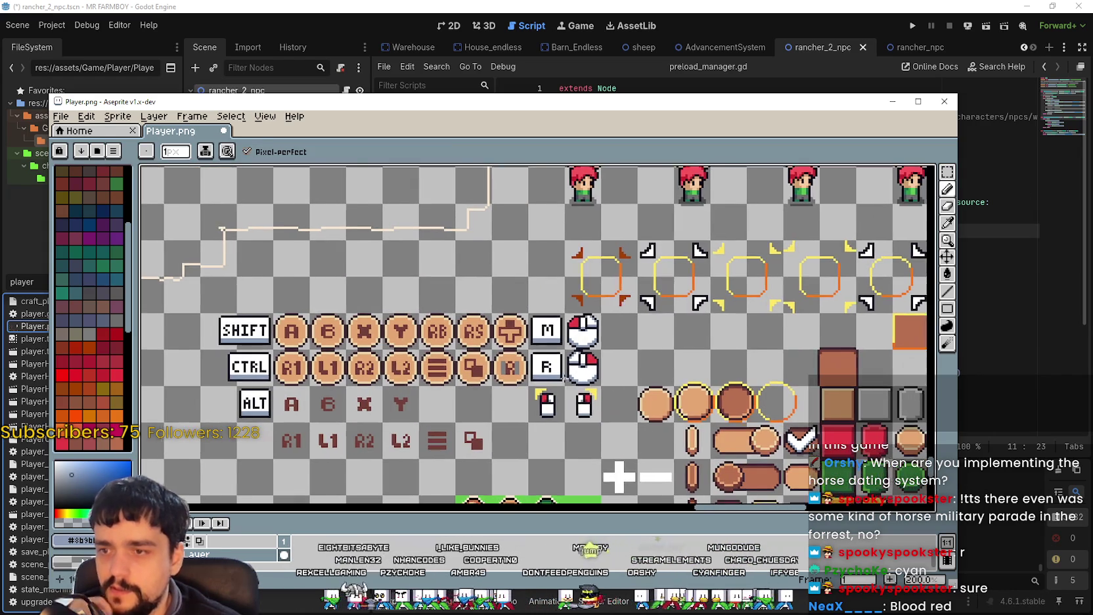
Save Player.png again, confirming the prompt, and switch back to Godot.
{"action": "key", "text": "ctrl+s"}
{"action": "key", "text": "Return"}
{"action": "scroll", "coordinate": [556, 383], "scroll_direction": "up", "scroll_amount": 2}
{"action": "scroll", "coordinate": [556, 383], "scroll_direction": "right", "scroll_amount": 2}
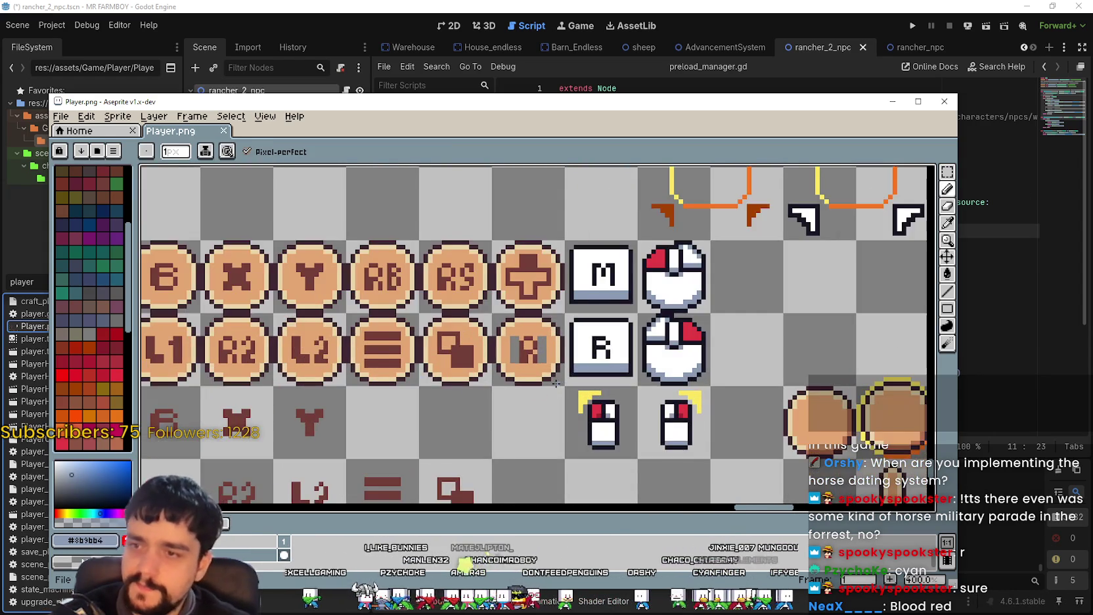
{"action": "scroll", "coordinate": [556, 383], "scroll_direction": "down", "scroll_amount": 4}
{"action": "left_click", "coordinate": [948, 172]}
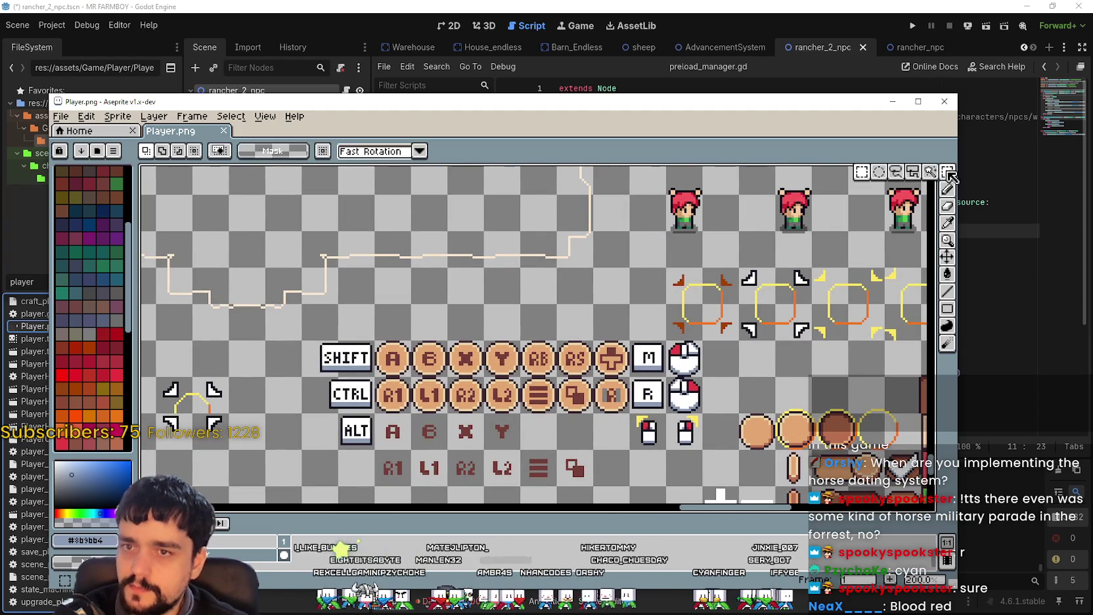
{"action": "scroll", "coordinate": [538, 335], "scroll_direction": "down", "scroll_amount": 2}
{"action": "scroll", "coordinate": [538, 335], "scroll_direction": "right", "scroll_amount": 3}
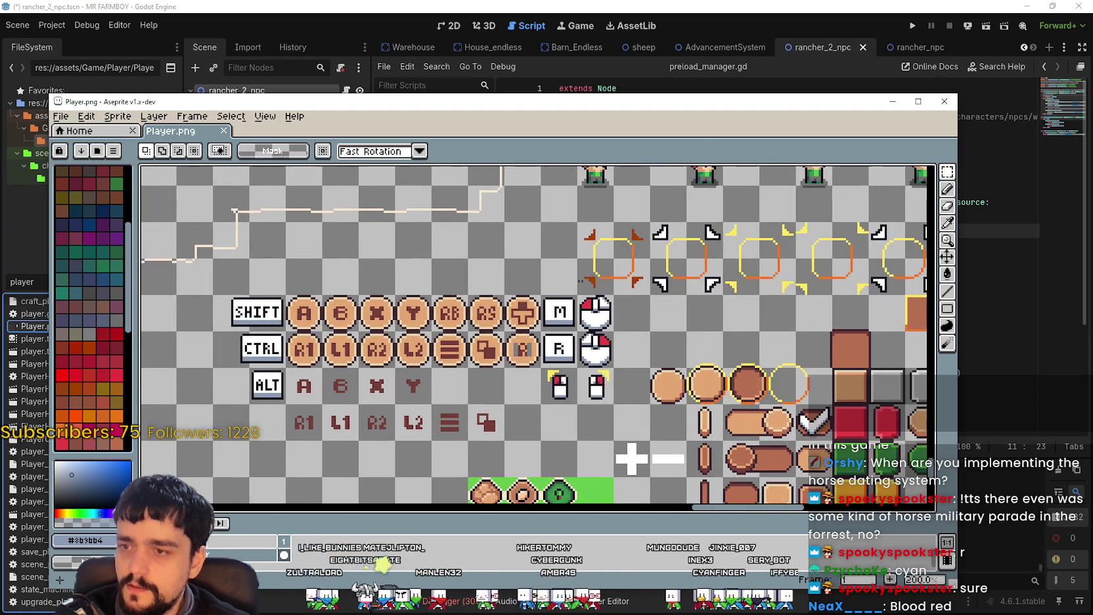
{"action": "key", "text": "alt+Tab"}
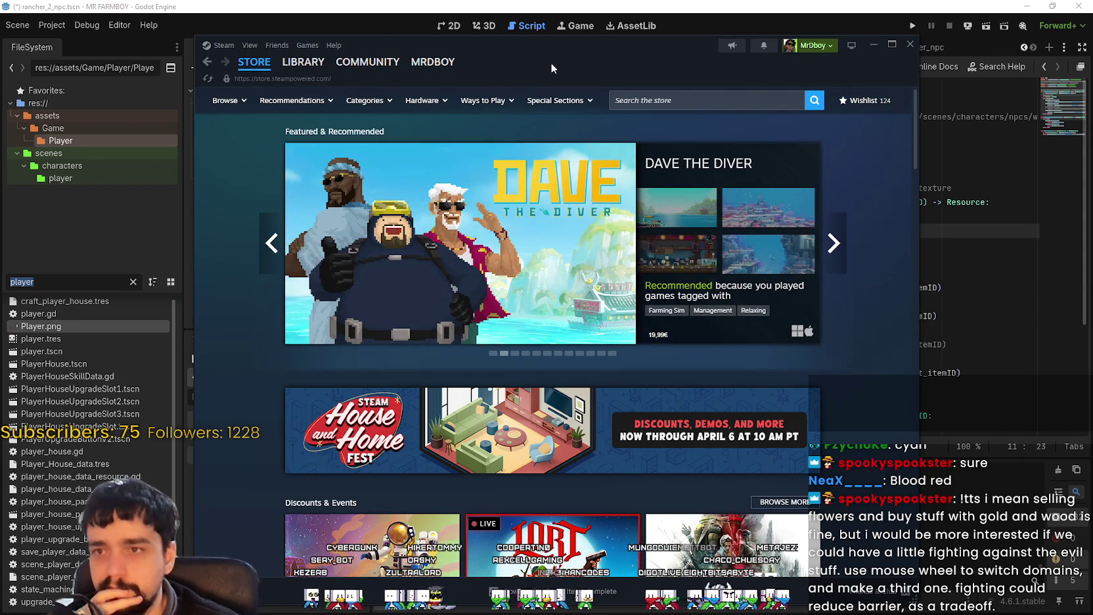
Click into the Steam store's search box.
{"action": "left_click", "coordinate": [708, 100]}
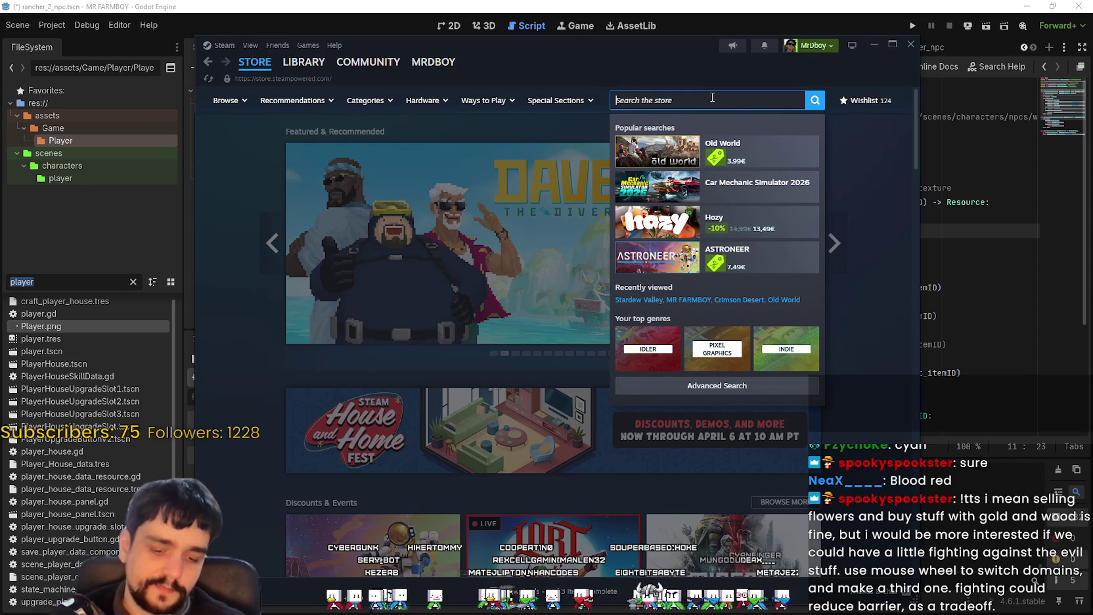
Search the store for 'MR FARMBOY', open its store page, then minimize Steam.
{"action": "type", "text": "MR FARMBOY"}
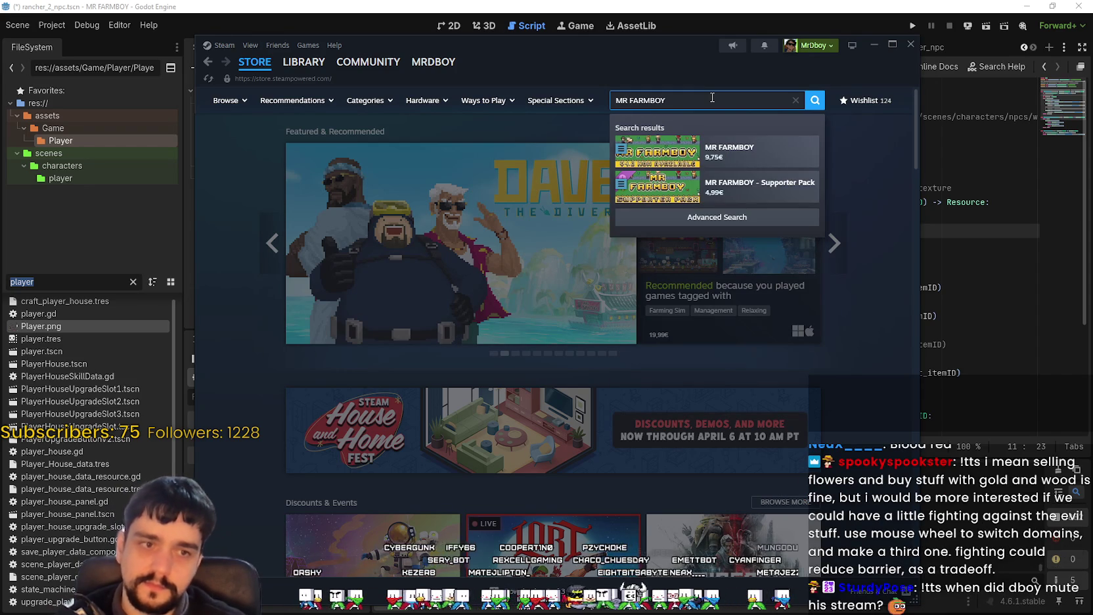
{"action": "left_click", "coordinate": [731, 151]}
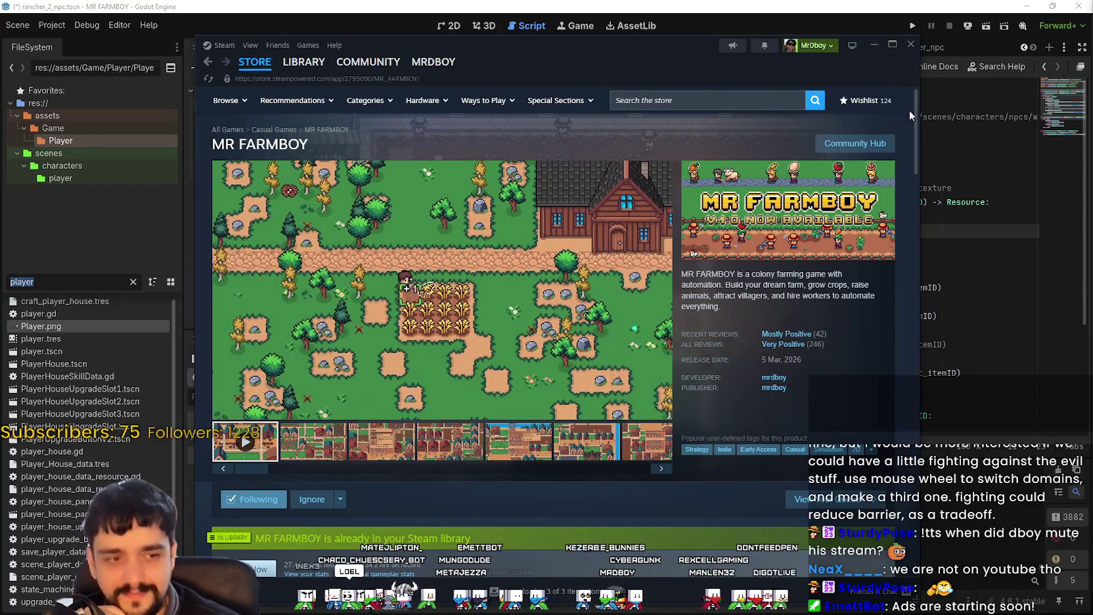
{"action": "left_click", "coordinate": [873, 46]}
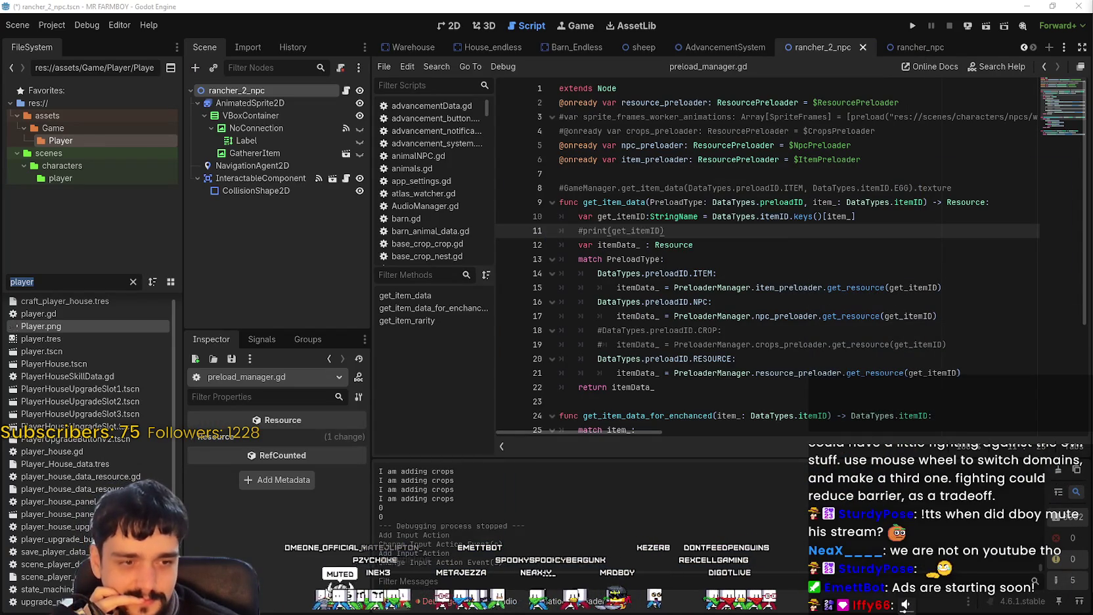
{"action": "key", "text": "alt+Tab"}
{"action": "right_click", "coordinate": [901, 275]}
{"action": "left_click", "coordinate": [891, 320]}
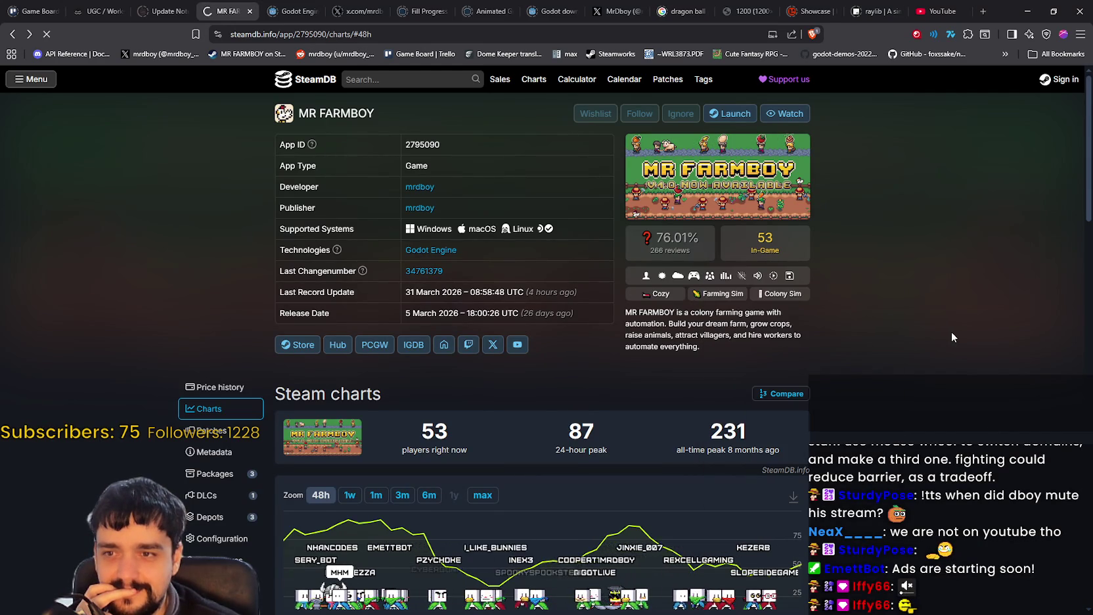
{"action": "left_click", "coordinate": [1029, 11]}
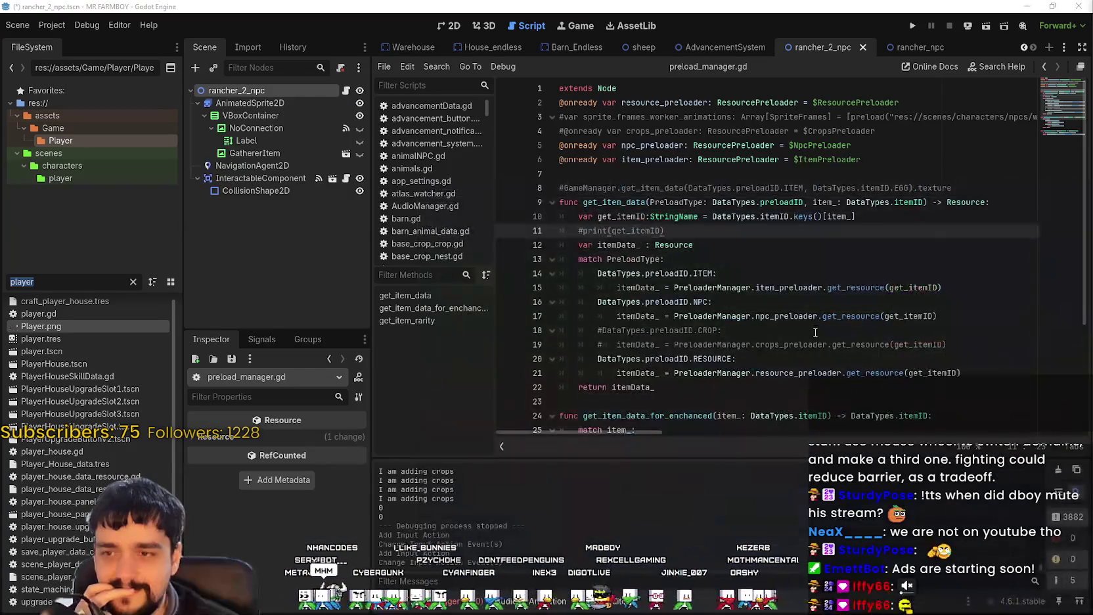
{"action": "left_click", "coordinate": [801, 262]}
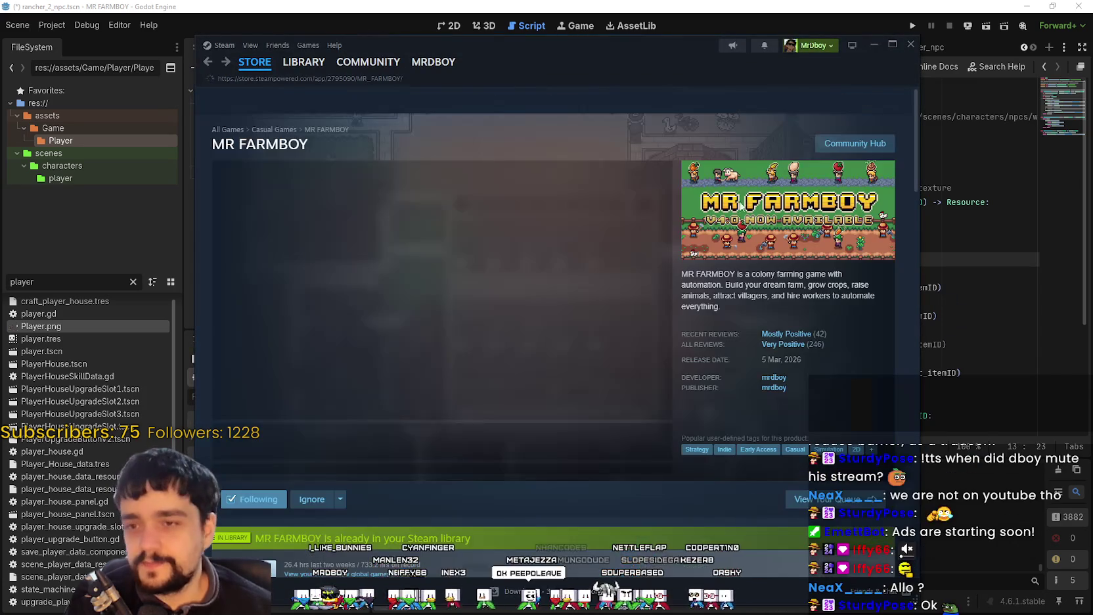
{"action": "left_click", "coordinate": [768, 99]}
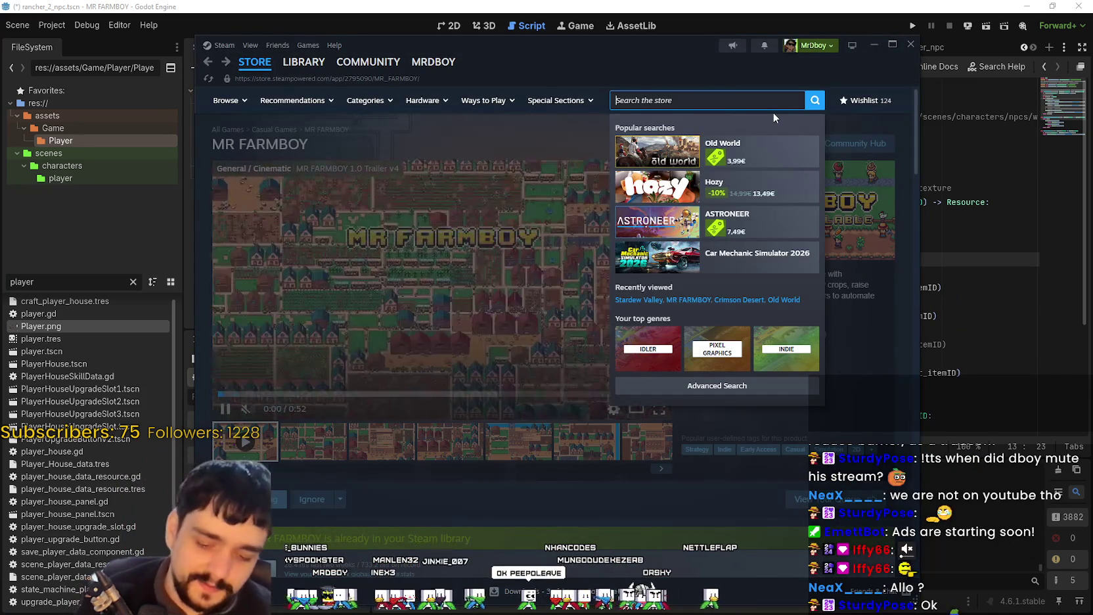
Search Steam for 'Tangy' and open the Tangy TD store page, scrolling through it.
{"action": "type", "text": "Tangy"}
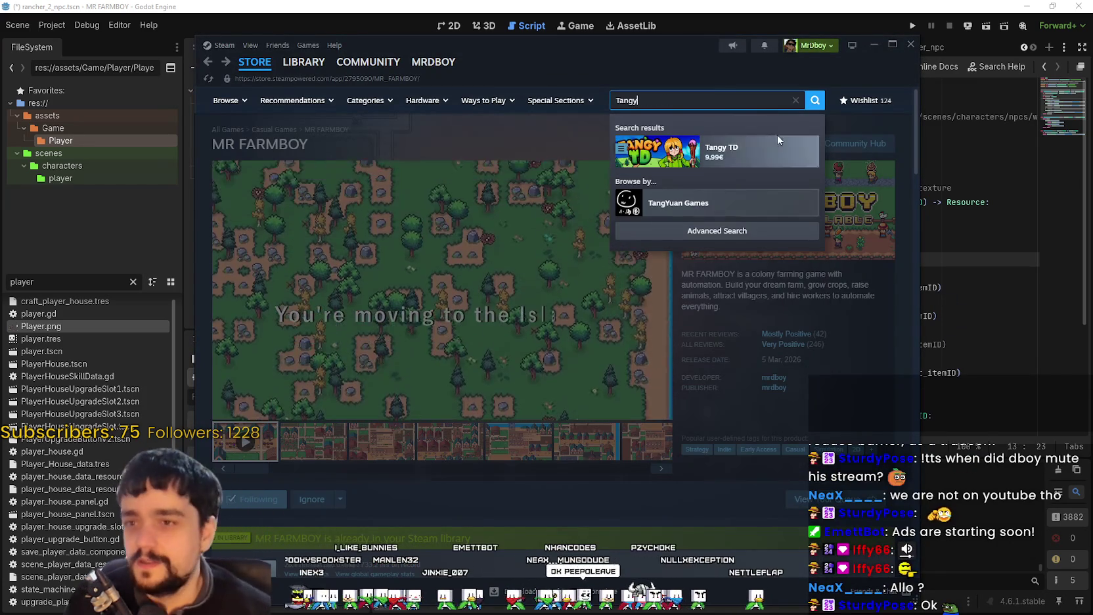
{"action": "left_click", "coordinate": [766, 138]}
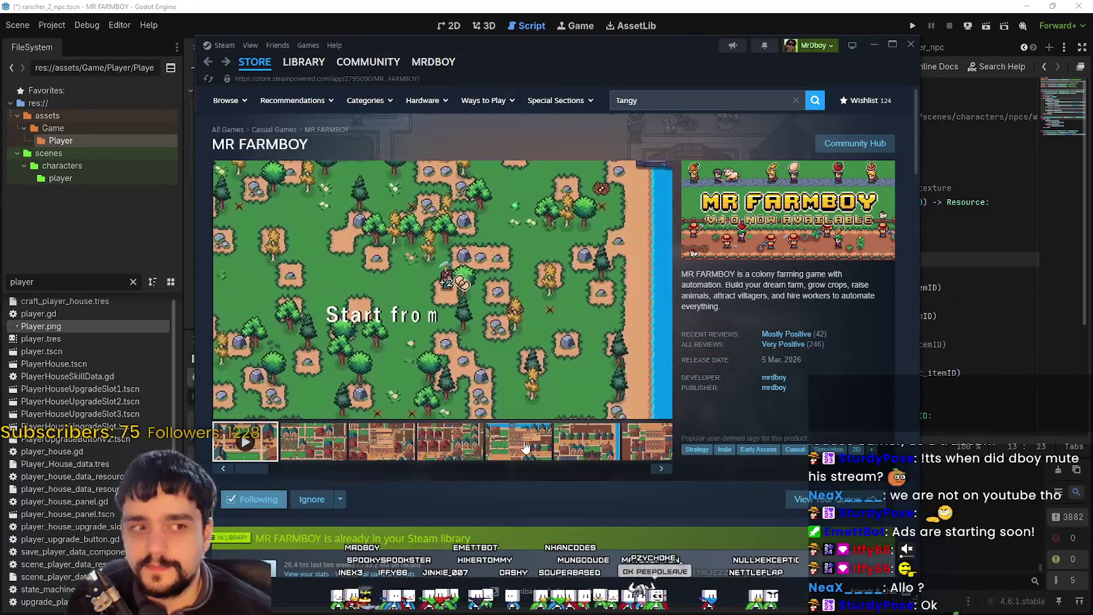
{"action": "scroll", "coordinate": [596, 540], "scroll_direction": "down", "scroll_amount": 3}
{"action": "scroll", "coordinate": [596, 540], "scroll_direction": "down", "scroll_amount": 5}
{"action": "scroll", "coordinate": [674, 159], "scroll_direction": "up", "scroll_amount": 8}
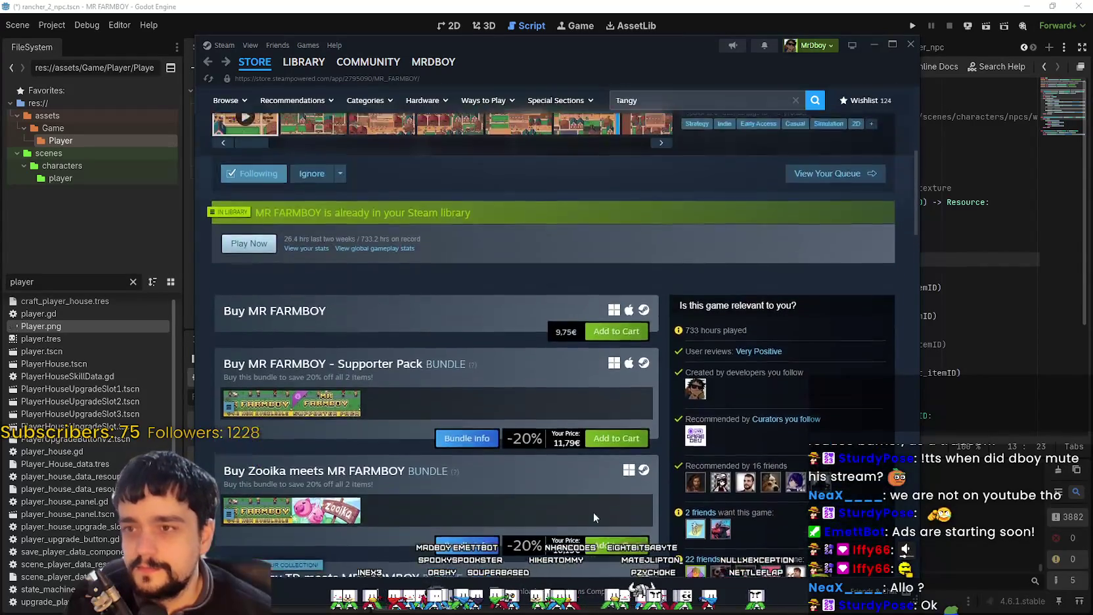
{"action": "left_click", "coordinate": [698, 98]}
{"action": "left_click", "coordinate": [706, 151]}
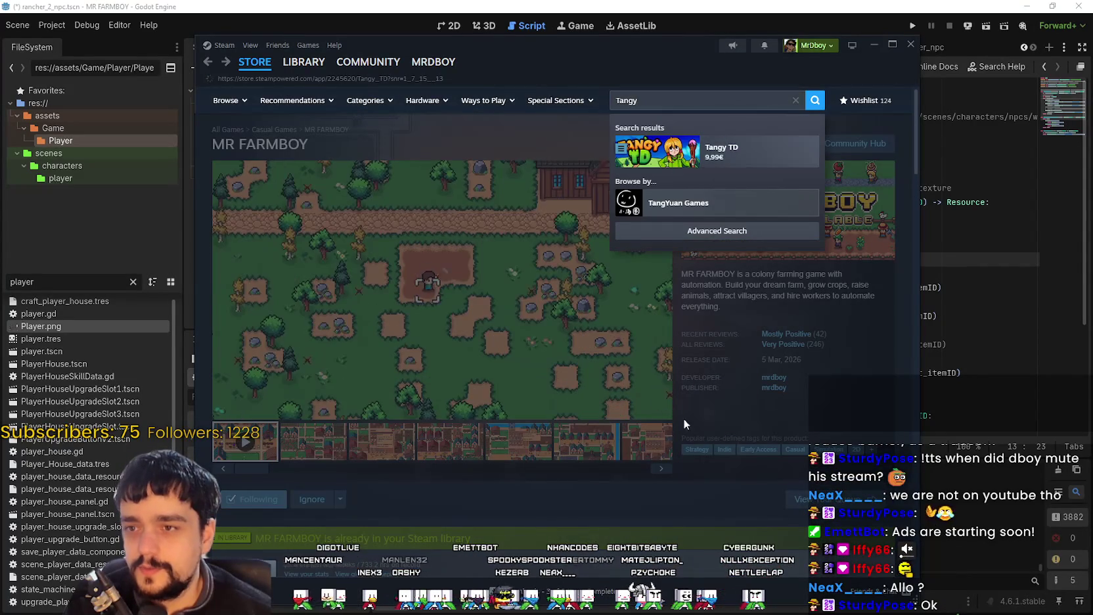
{"action": "scroll", "coordinate": [639, 389], "scroll_direction": "down", "scroll_amount": 10}
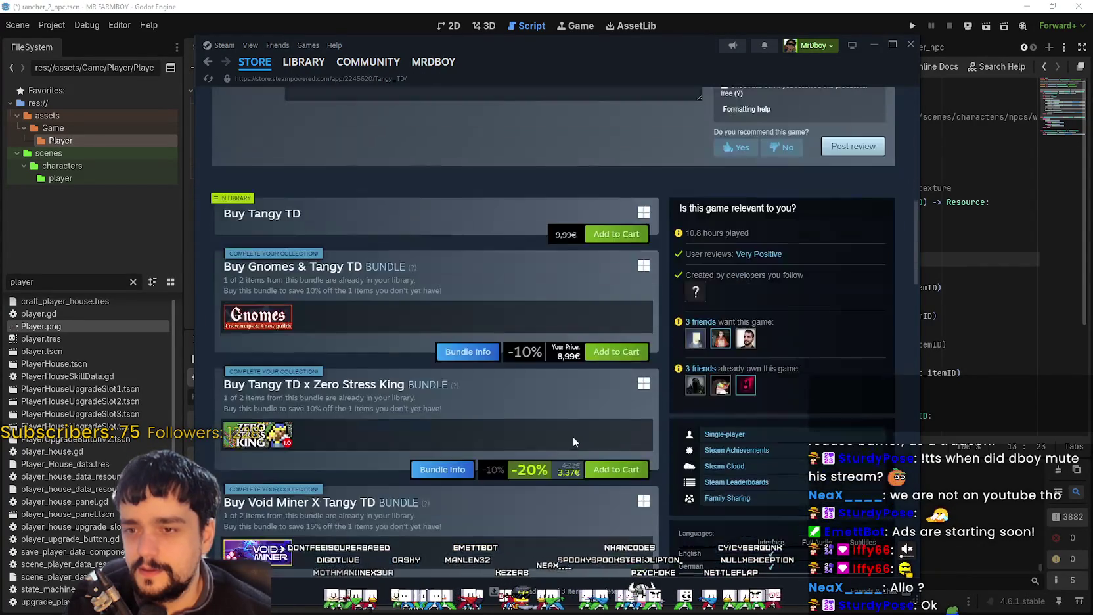
{"action": "scroll", "coordinate": [664, 517], "scroll_direction": "up", "scroll_amount": 3}
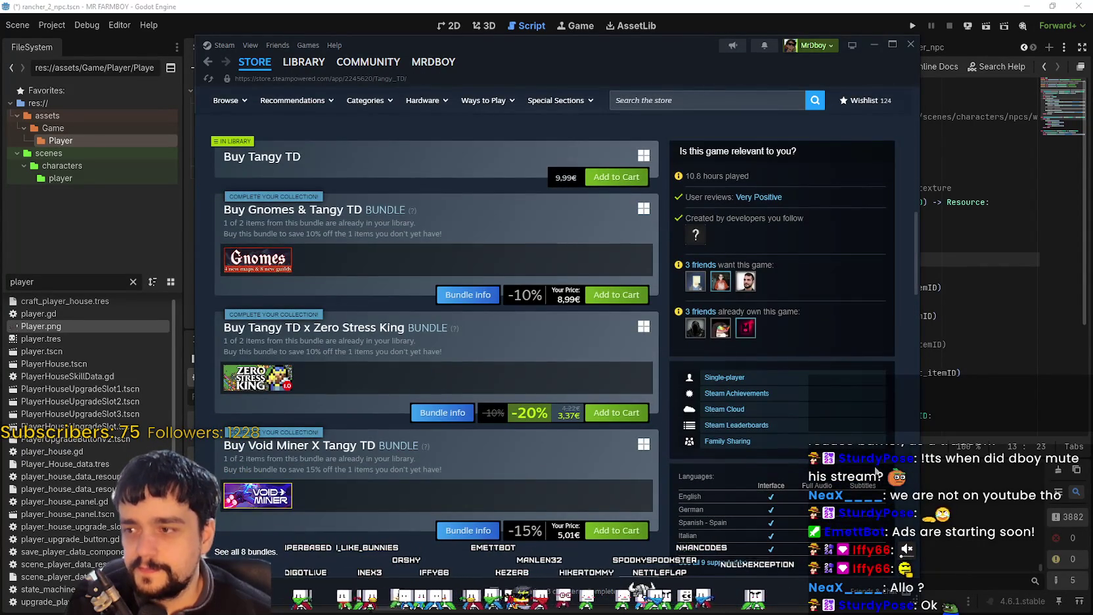
{"action": "scroll", "coordinate": [848, 459], "scroll_direction": "down", "scroll_amount": 1}
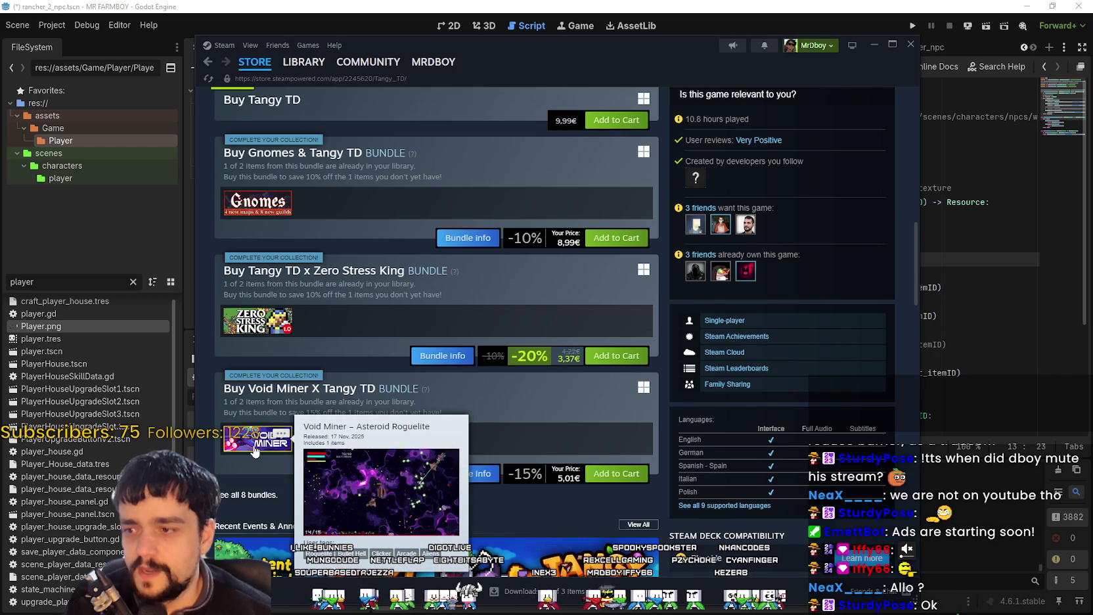
{"action": "scroll", "coordinate": [437, 365], "scroll_direction": "down", "scroll_amount": 4}
{"action": "scroll", "coordinate": [438, 364], "scroll_direction": "down", "scroll_amount": 4}
{"action": "scroll", "coordinate": [580, 408], "scroll_direction": "up", "scroll_amount": 15}
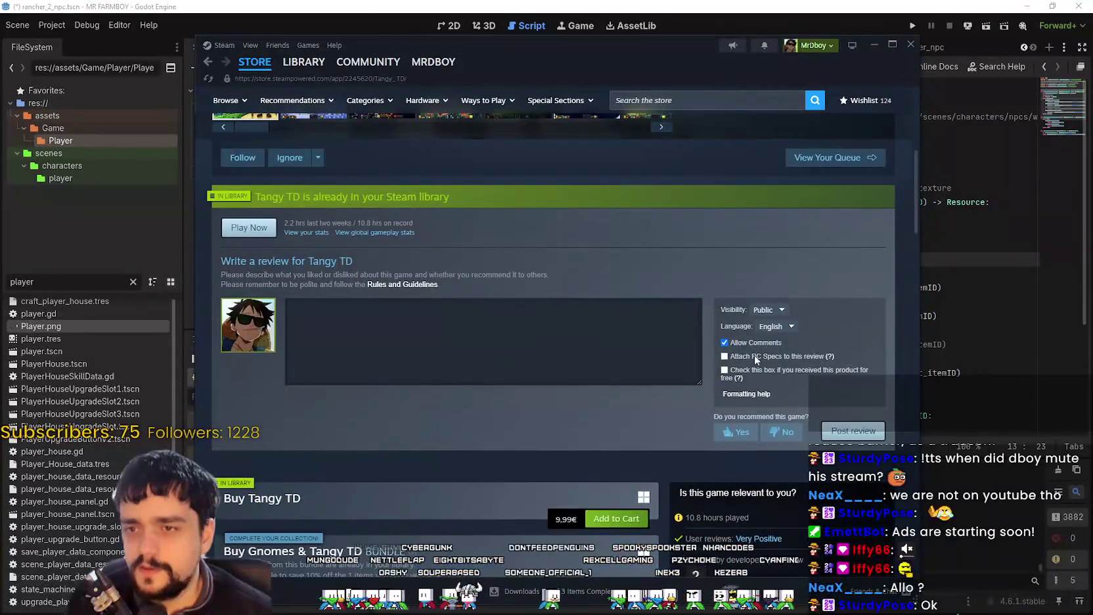
Try the store page's context menu, then switch to the Tangy TD page in the browser.
{"action": "right_click", "coordinate": [802, 276]}
{"action": "scroll", "coordinate": [672, 241], "scroll_direction": "up", "scroll_amount": 5}
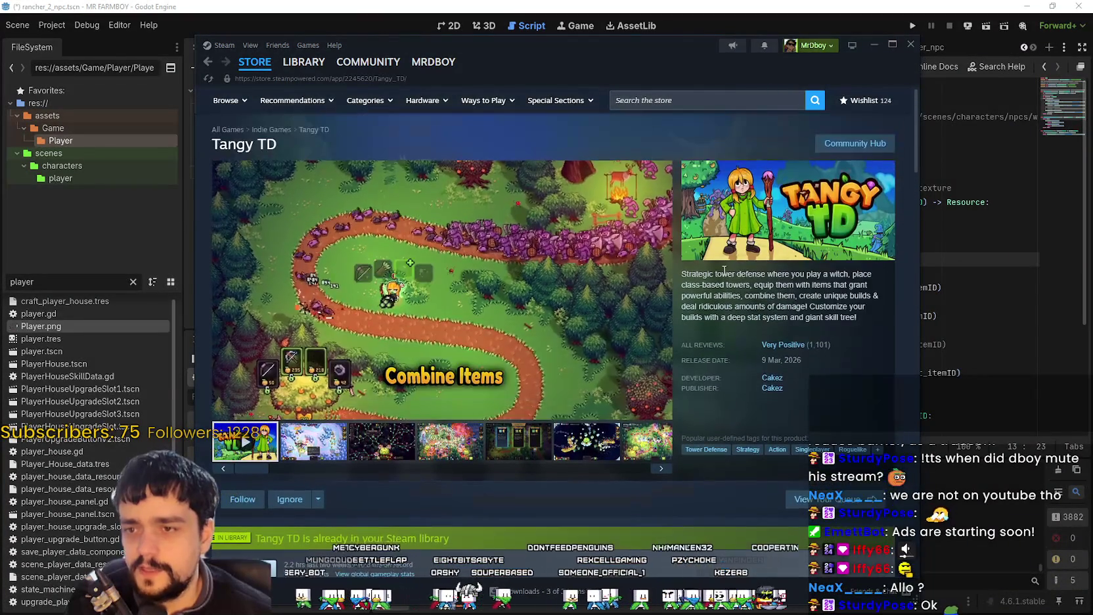
{"action": "right_click", "coordinate": [723, 270]}
{"action": "key", "text": "Escape"}
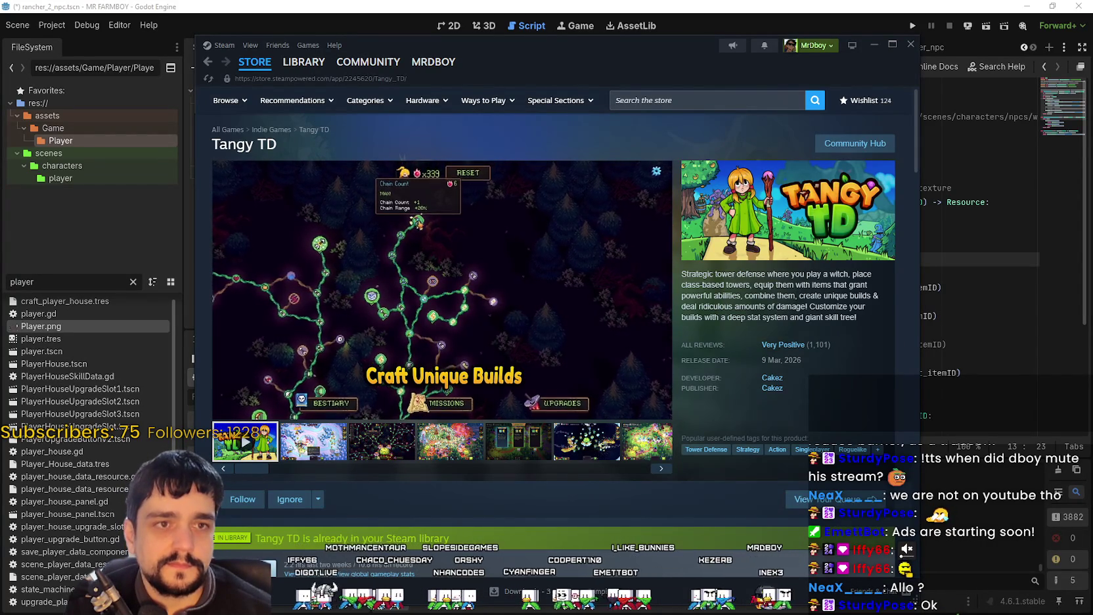
{"action": "key", "text": "alt+Tab"}
{"action": "scroll", "coordinate": [391, 414], "scroll_direction": "down", "scroll_amount": 2}
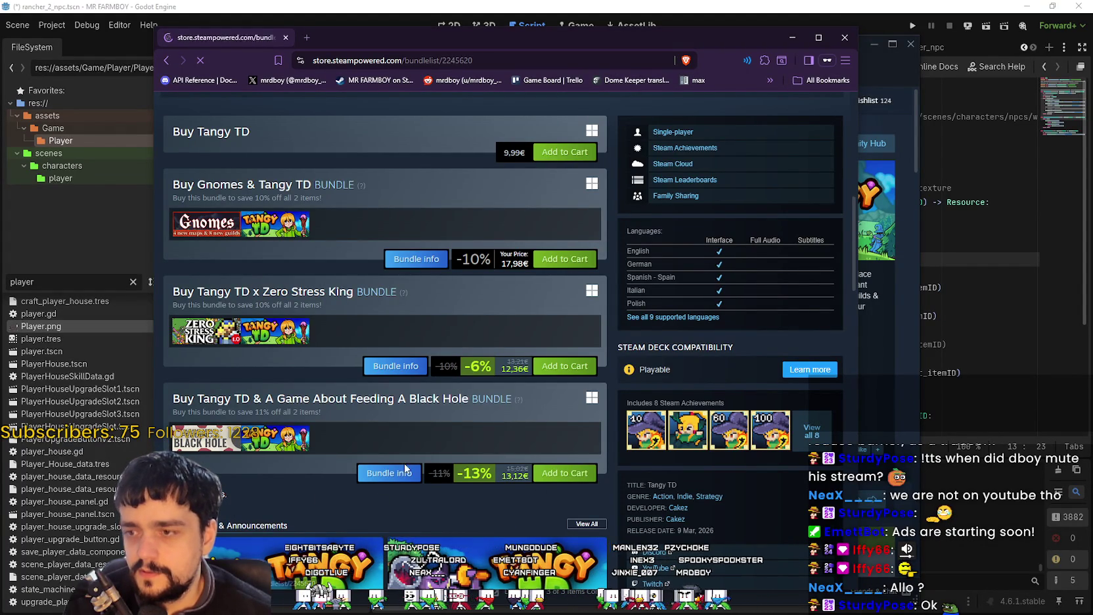
Open the full list of Tangy TD bundles.
{"action": "left_click", "coordinate": [389, 473]}
{"action": "scroll", "coordinate": [389, 459], "scroll_direction": "down", "scroll_amount": 5}
{"action": "scroll", "coordinate": [591, 467], "scroll_direction": "up", "scroll_amount": 4}
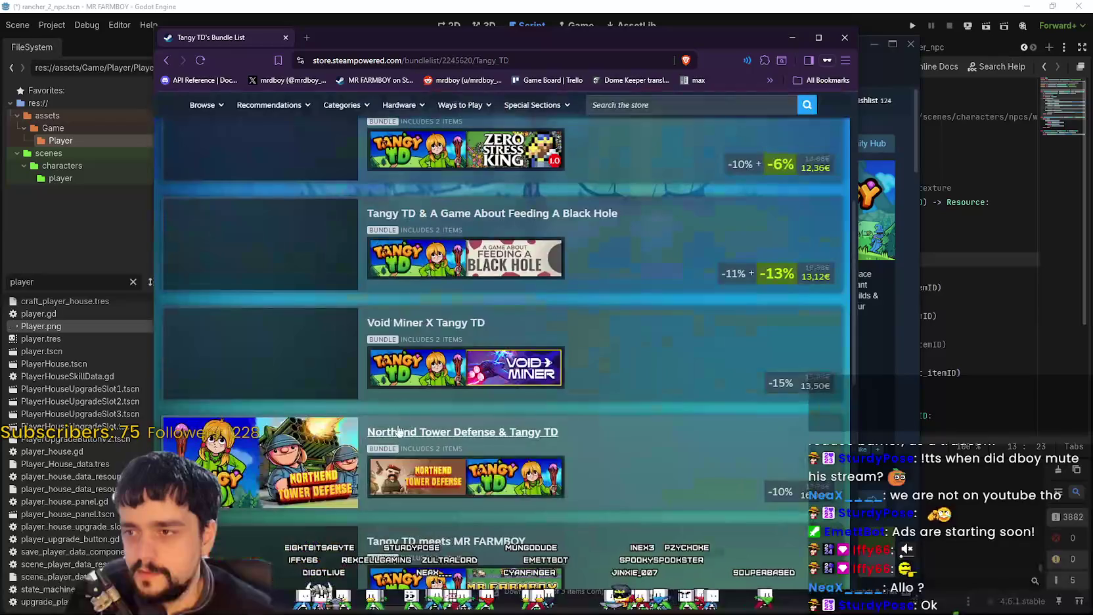
{"action": "scroll", "coordinate": [719, 476], "scroll_direction": "up", "scroll_amount": 2}
{"action": "scroll", "coordinate": [719, 471], "scroll_direction": "up", "scroll_amount": 2}
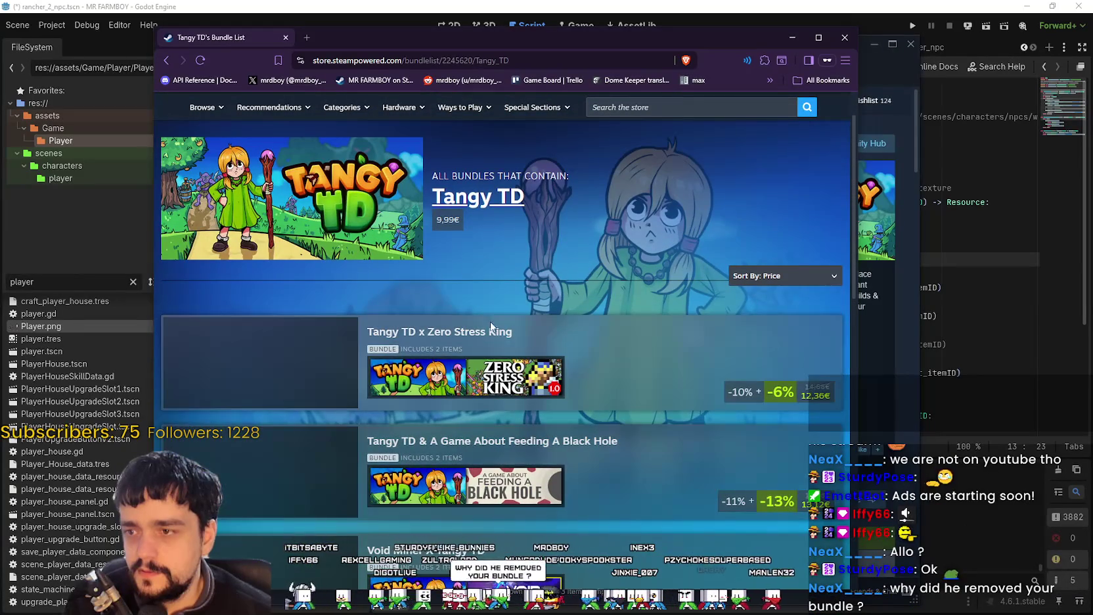
{"action": "scroll", "coordinate": [785, 438], "scroll_direction": "down", "scroll_amount": 2}
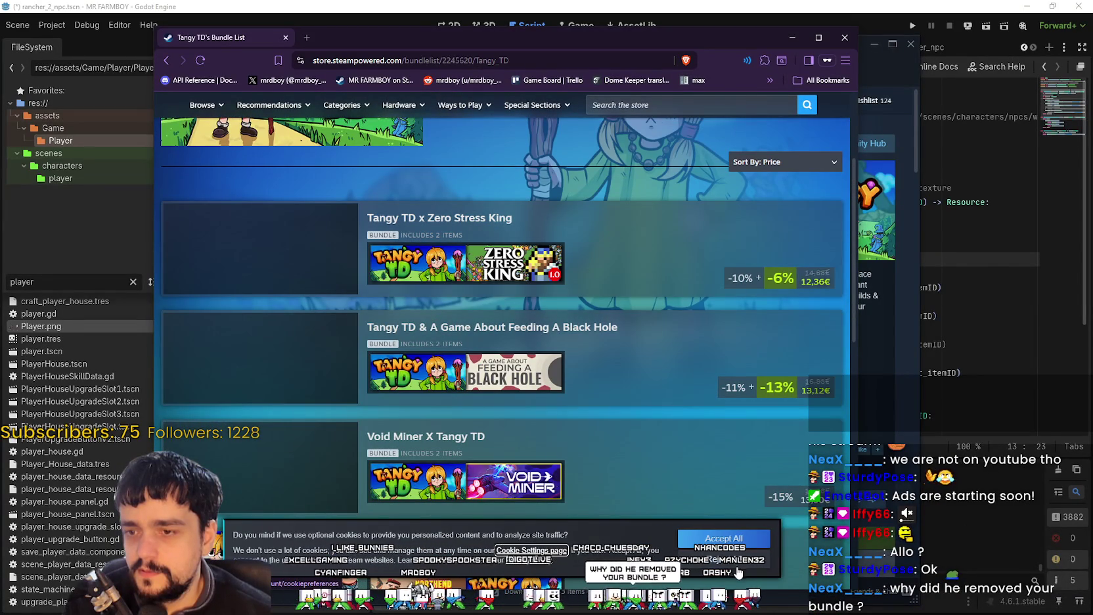
Accept the cookie notice and keep the bundle list sorted by Price.
{"action": "left_click", "coordinate": [723, 538]}
{"action": "scroll", "coordinate": [674, 479], "scroll_direction": "down", "scroll_amount": 3}
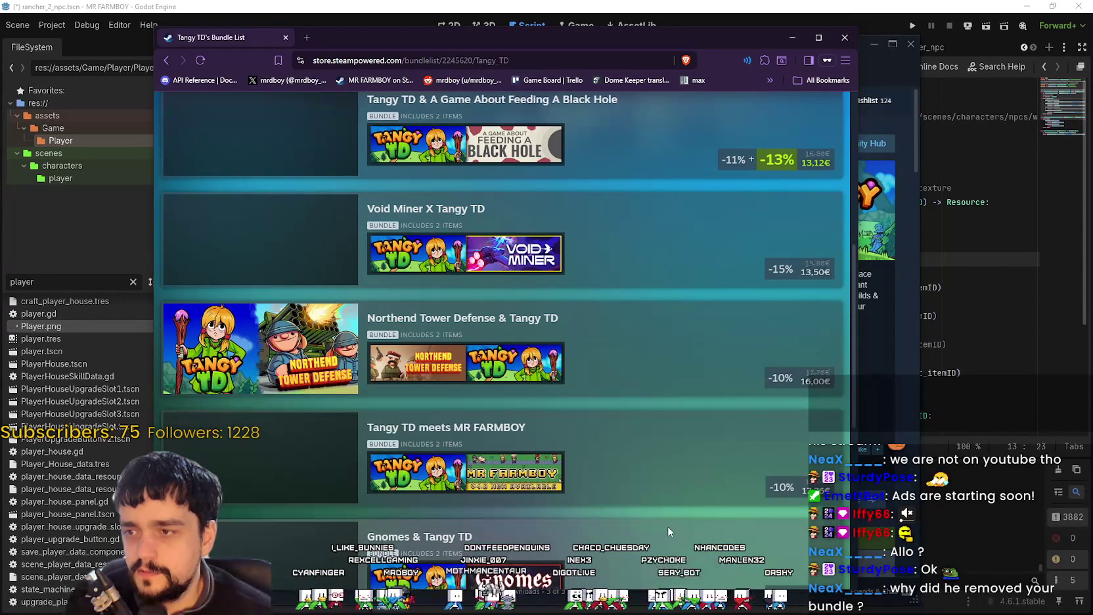
{"action": "scroll", "coordinate": [251, 362], "scroll_direction": "up", "scroll_amount": 5}
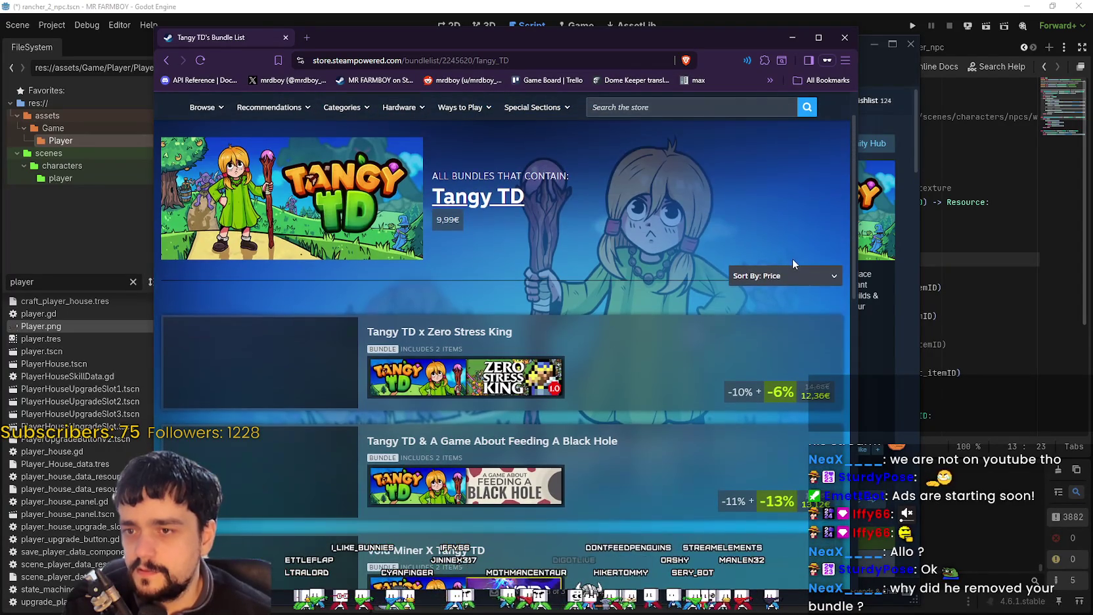
{"action": "left_click", "coordinate": [788, 275]}
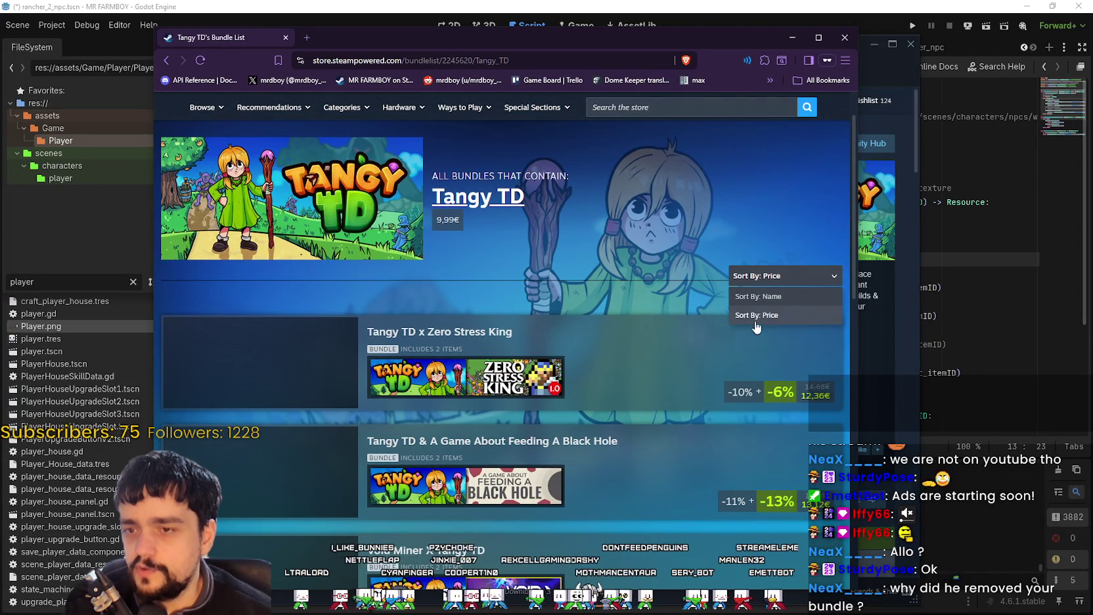
{"action": "left_click", "coordinate": [690, 291]}
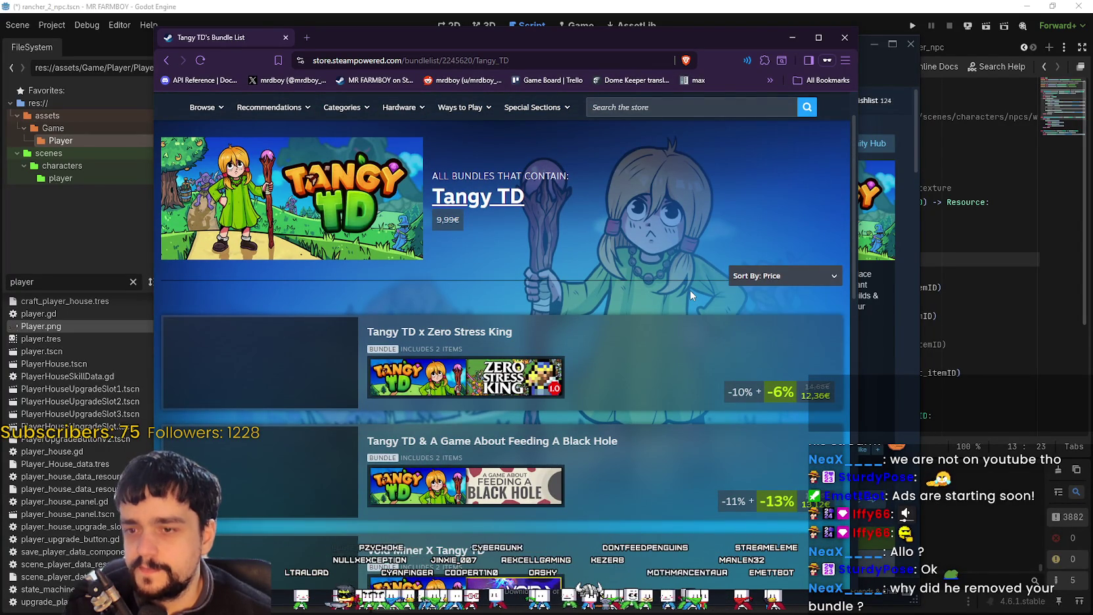
Scroll through the Tangy TD bundle listings and prices, then bring up the calculator.
{"action": "scroll", "coordinate": [690, 290], "scroll_direction": "down", "scroll_amount": 3}
{"action": "scroll", "coordinate": [805, 467], "scroll_direction": "down", "scroll_amount": 3}
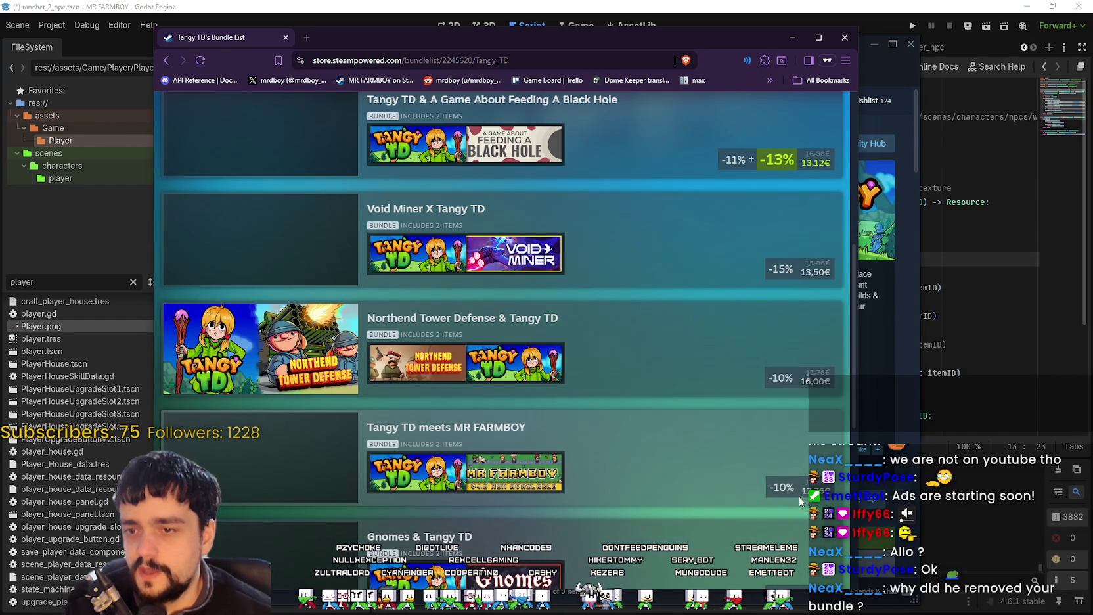
{"action": "scroll", "coordinate": [821, 492], "scroll_direction": "down", "scroll_amount": 2}
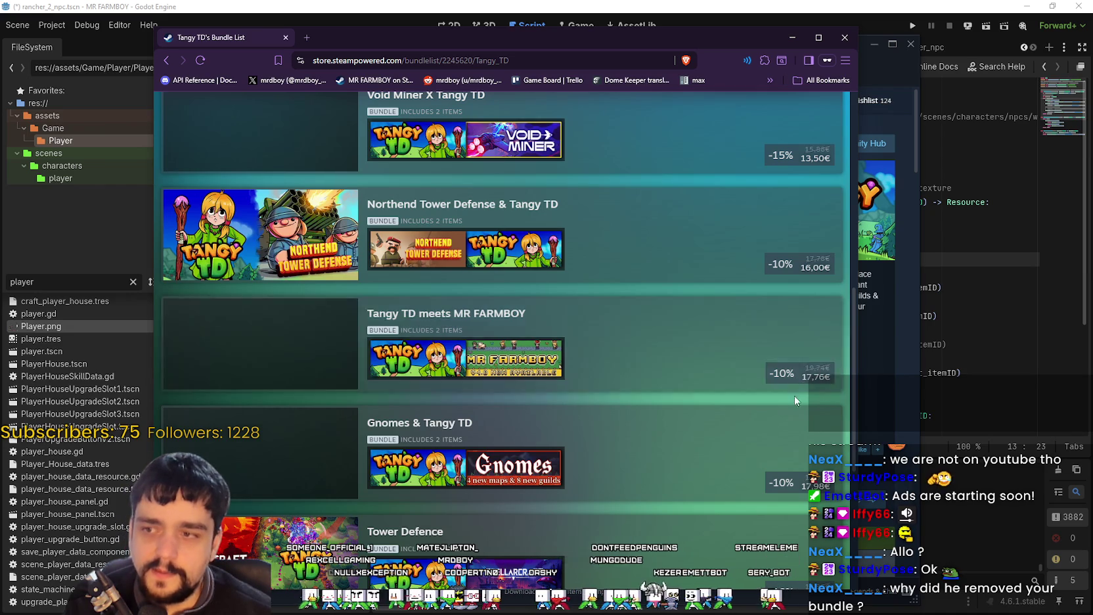
{"action": "scroll", "coordinate": [724, 434], "scroll_direction": "up", "scroll_amount": 6}
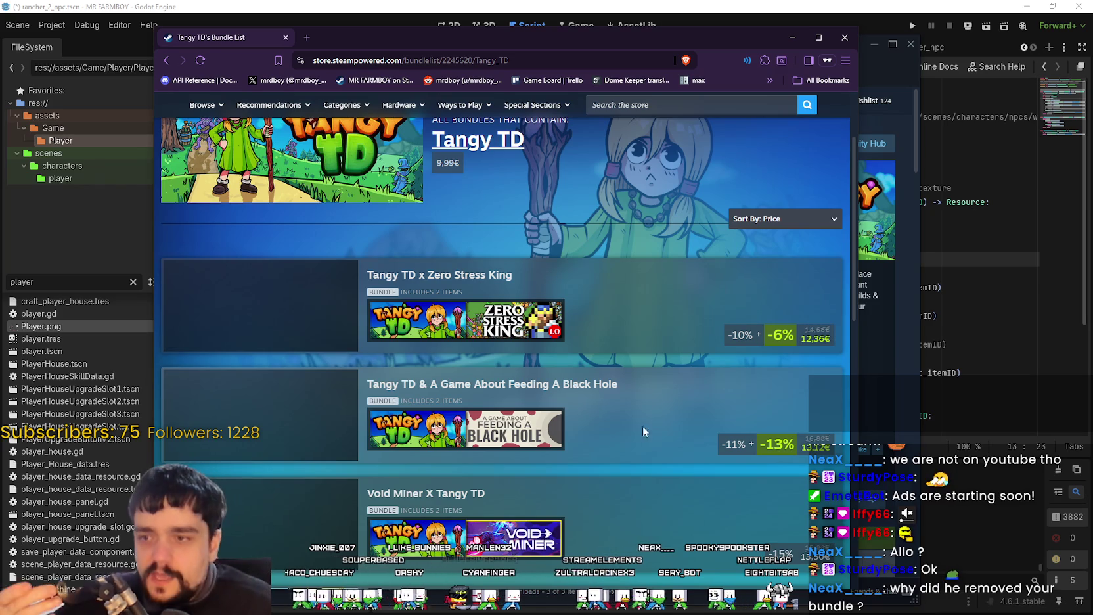
{"action": "mouse_move", "coordinate": [533, 421]}
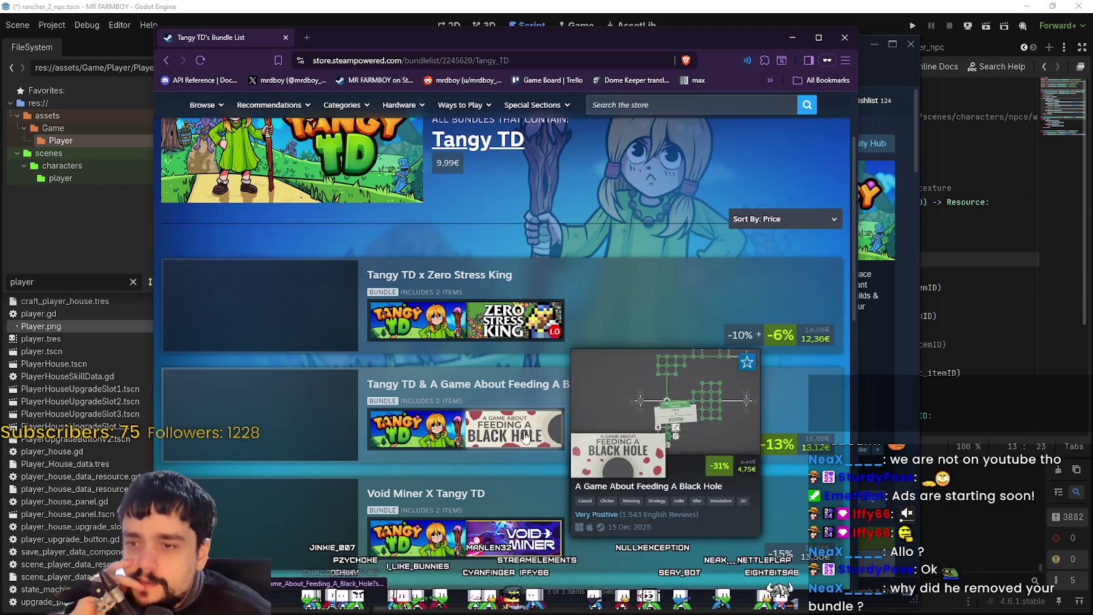
{"action": "mouse_move", "coordinate": [436, 436]}
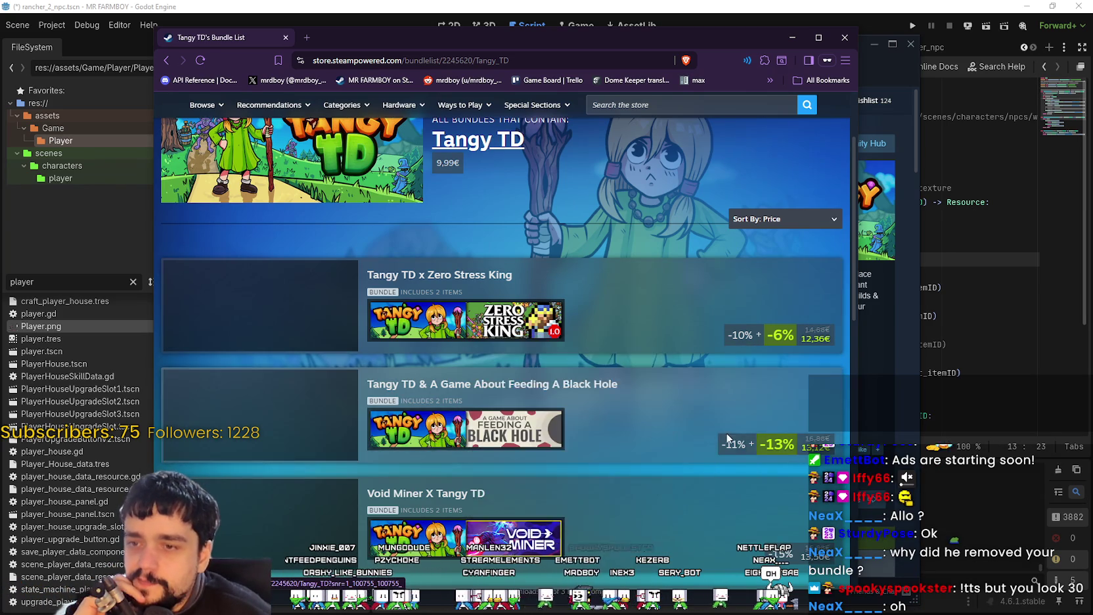
{"action": "scroll", "coordinate": [711, 429], "scroll_direction": "down", "scroll_amount": 3}
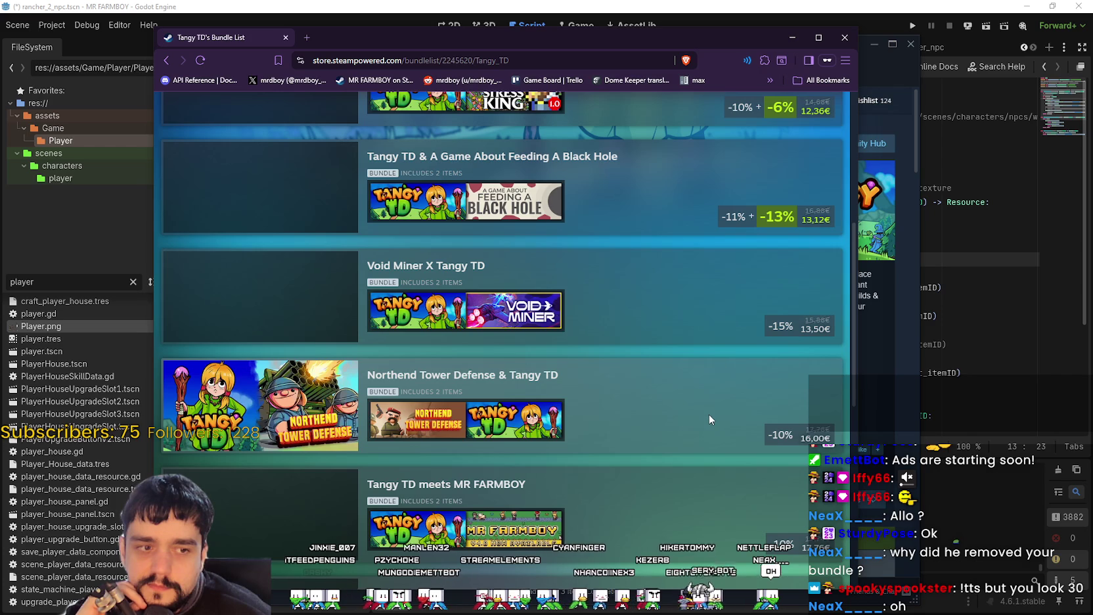
{"action": "scroll", "coordinate": [707, 415], "scroll_direction": "down", "scroll_amount": 1}
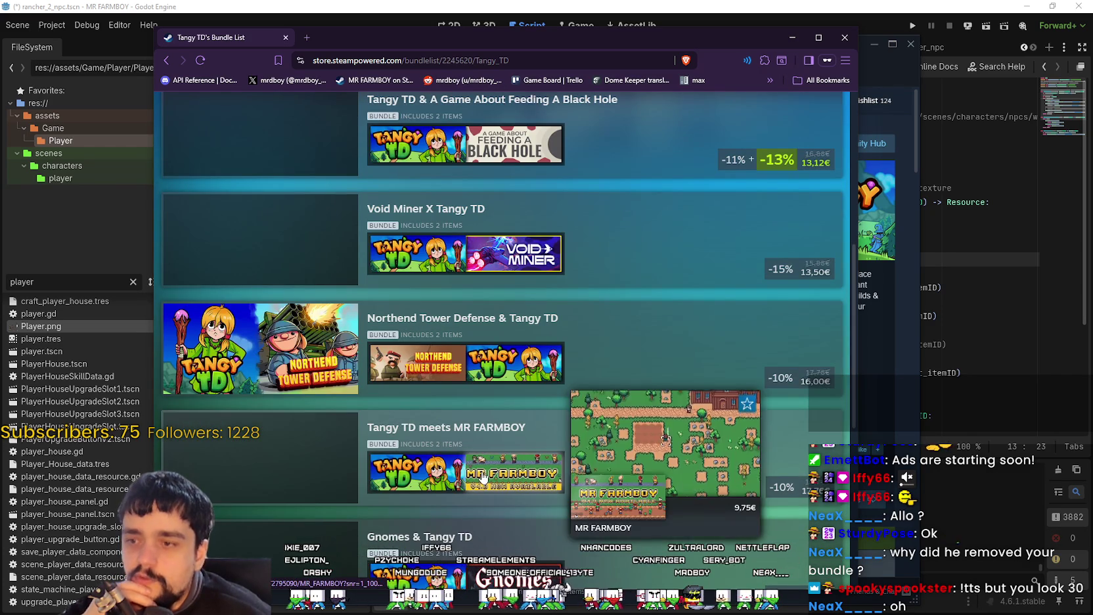
{"action": "mouse_move", "coordinate": [416, 475]}
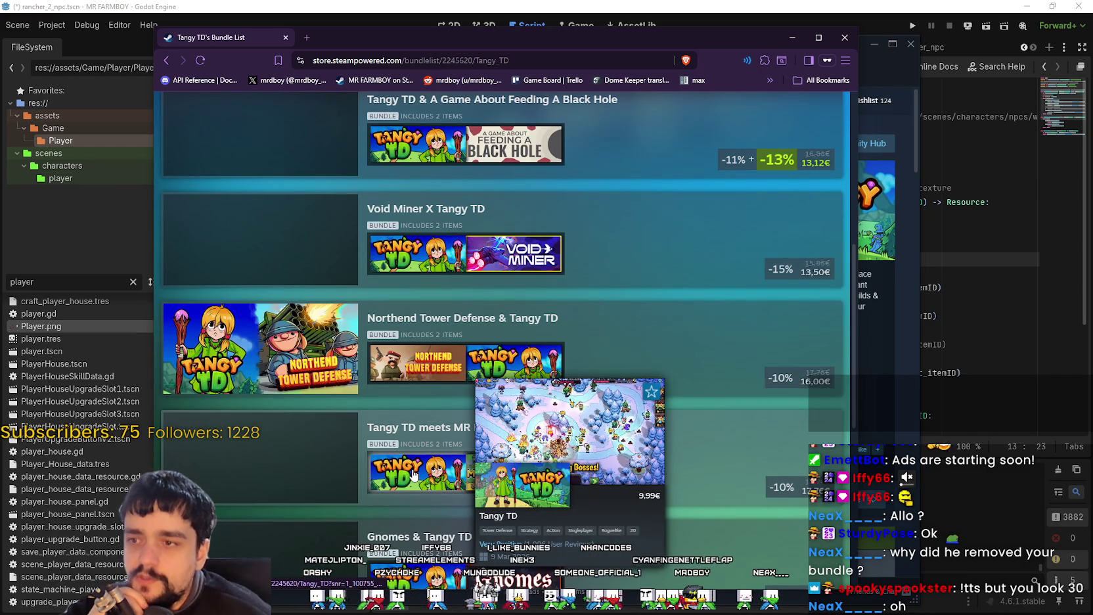
{"action": "scroll", "coordinate": [770, 486], "scroll_direction": "up", "scroll_amount": 1}
{"action": "scroll", "coordinate": [770, 485], "scroll_direction": "up", "scroll_amount": 2}
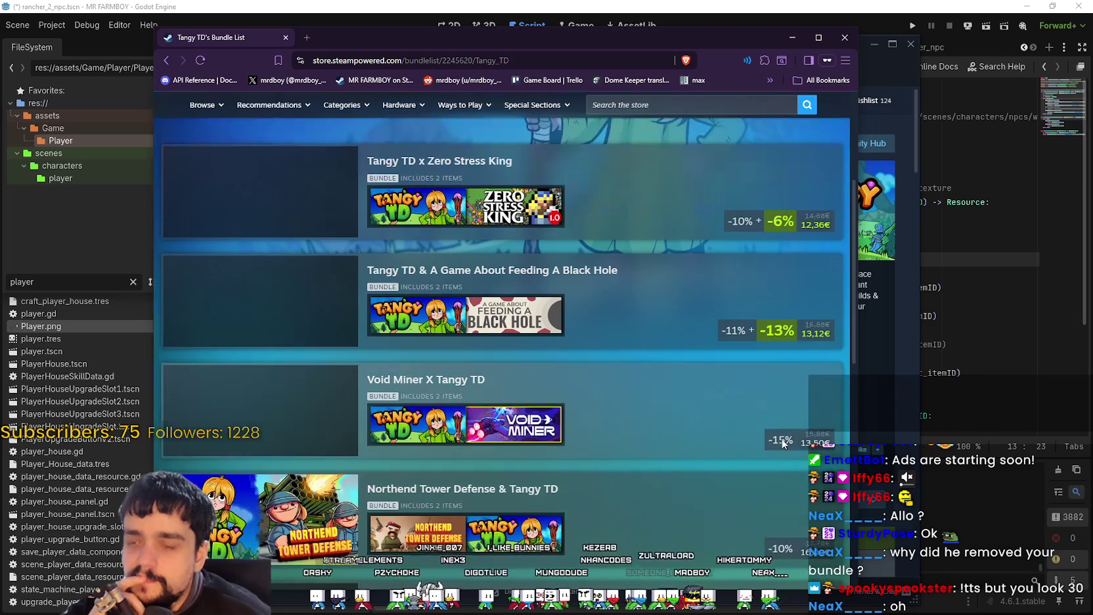
{"action": "mouse_move", "coordinate": [779, 333]}
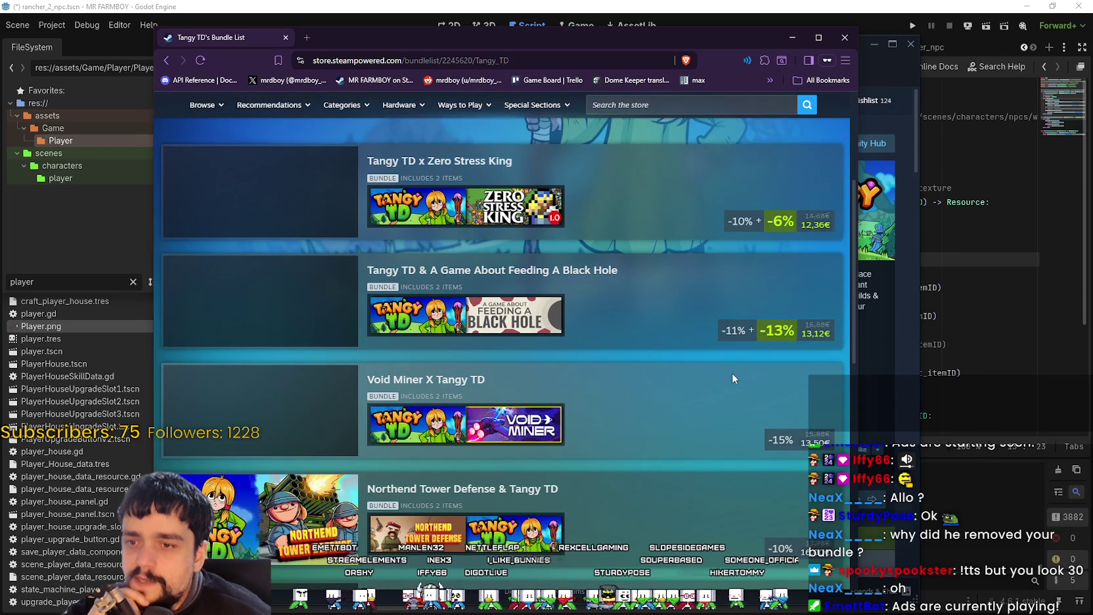
{"action": "mouse_move", "coordinate": [776, 444]}
{"action": "key", "text": "alt+Left"}
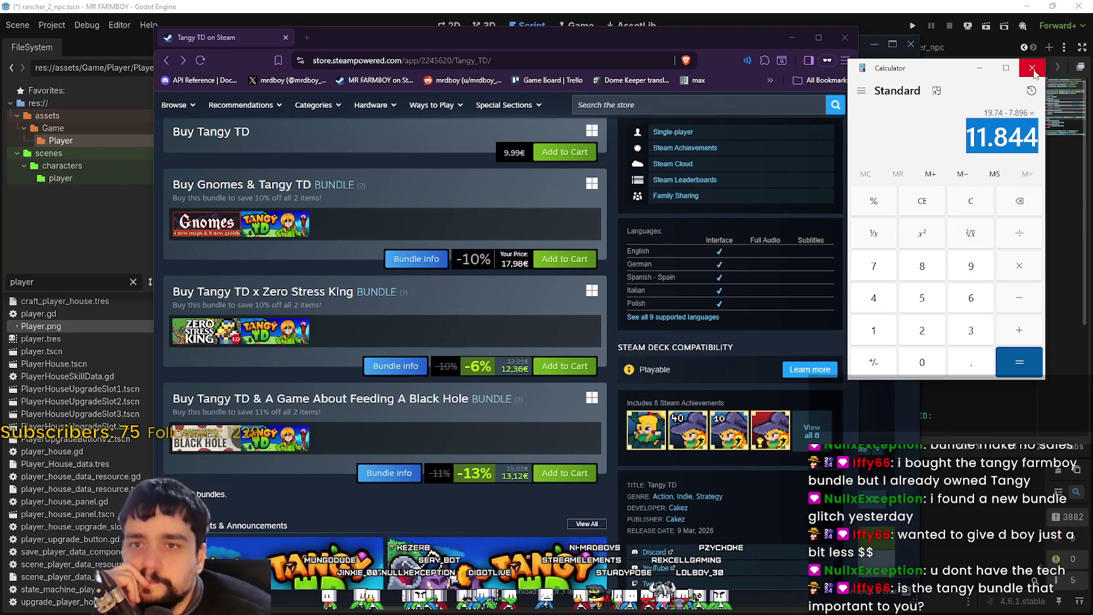
Close the calculator after getting 19.74 − 7.896 = 11.844.
{"action": "left_click", "coordinate": [1035, 70]}
{"action": "scroll", "coordinate": [417, 275], "scroll_direction": "up", "scroll_amount": 5}
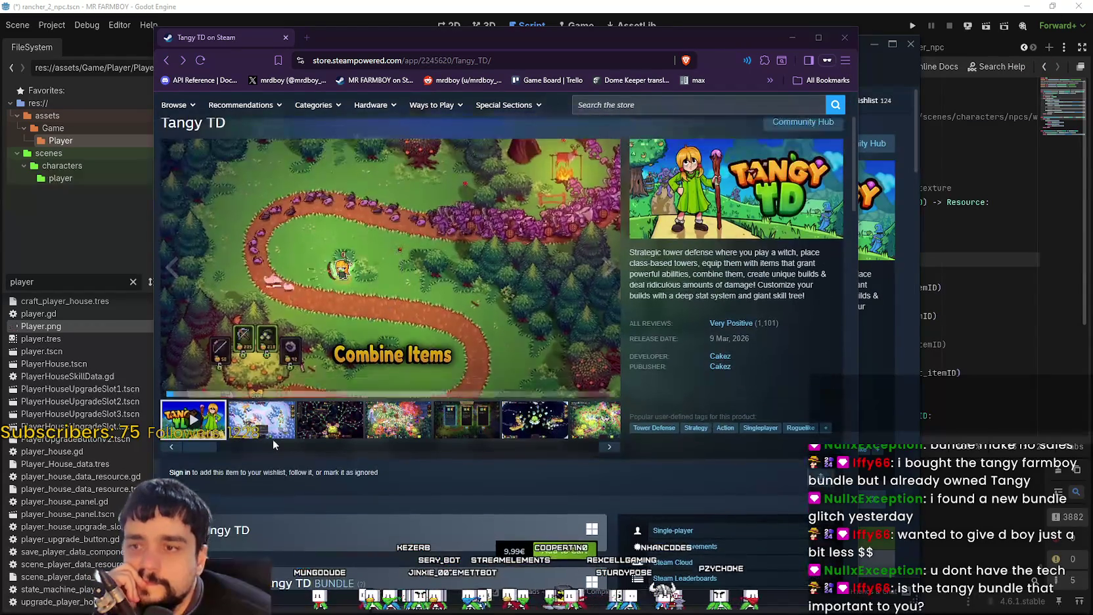
Show screenshots instead of the trailer and close the browser window.
{"action": "left_click", "coordinate": [289, 434]}
{"action": "scroll", "coordinate": [293, 444], "scroll_direction": "down", "scroll_amount": 1}
{"action": "left_click", "coordinate": [847, 38]}
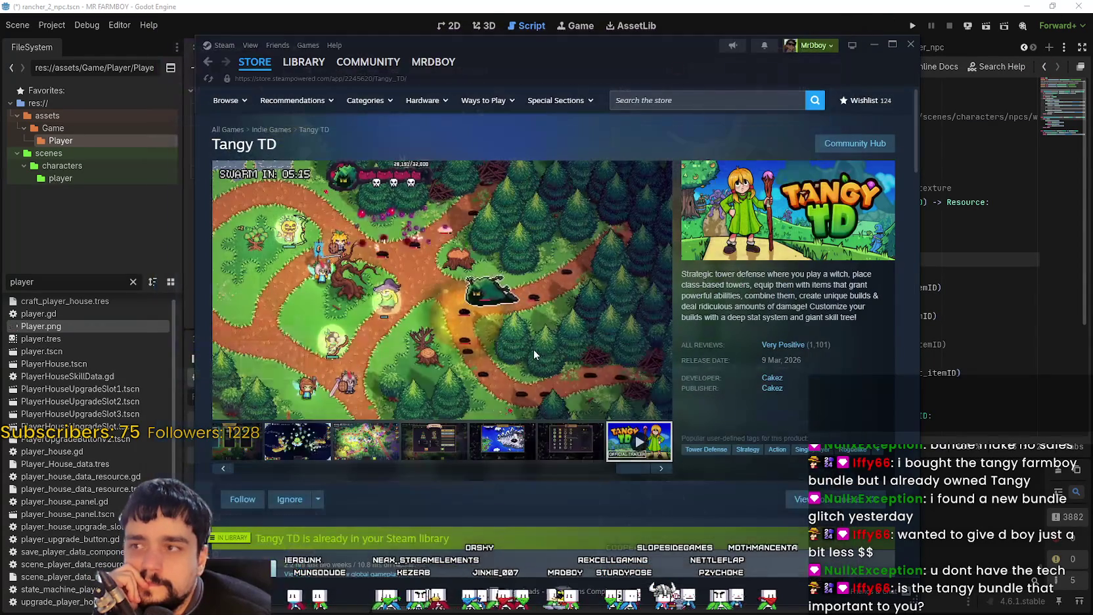
{"action": "left_click", "coordinate": [315, 445]}
{"action": "scroll", "coordinate": [562, 340], "scroll_direction": "down", "scroll_amount": 10}
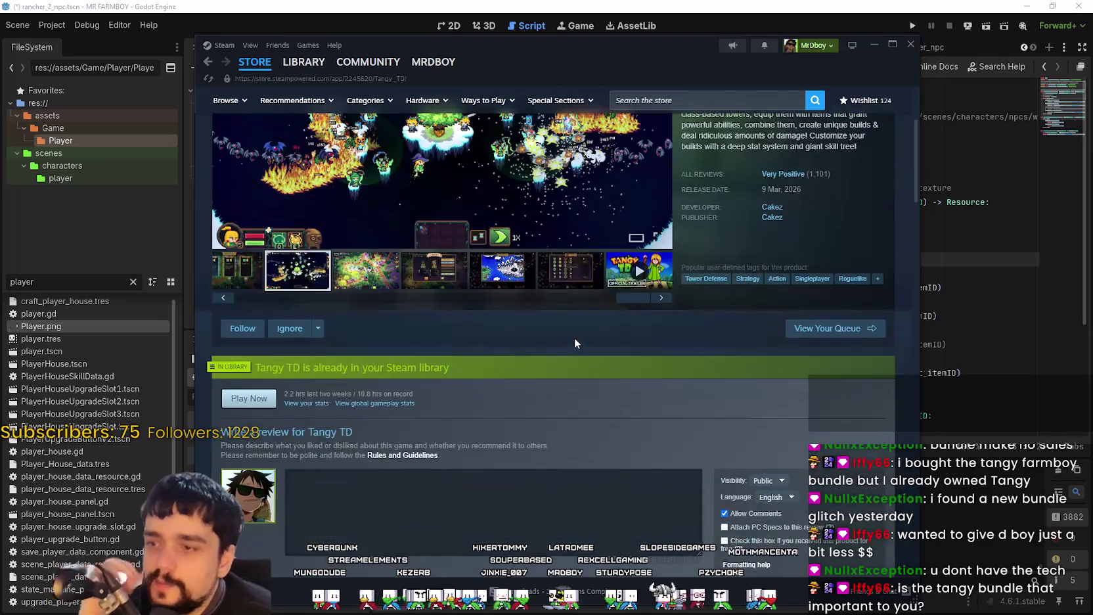
Scroll the Steam client's Tangy TD page to its bundle offers, e.g. Tangy TD x Zero Stress King at 3.37€.
{"action": "scroll", "coordinate": [351, 405], "scroll_direction": "down", "scroll_amount": 4}
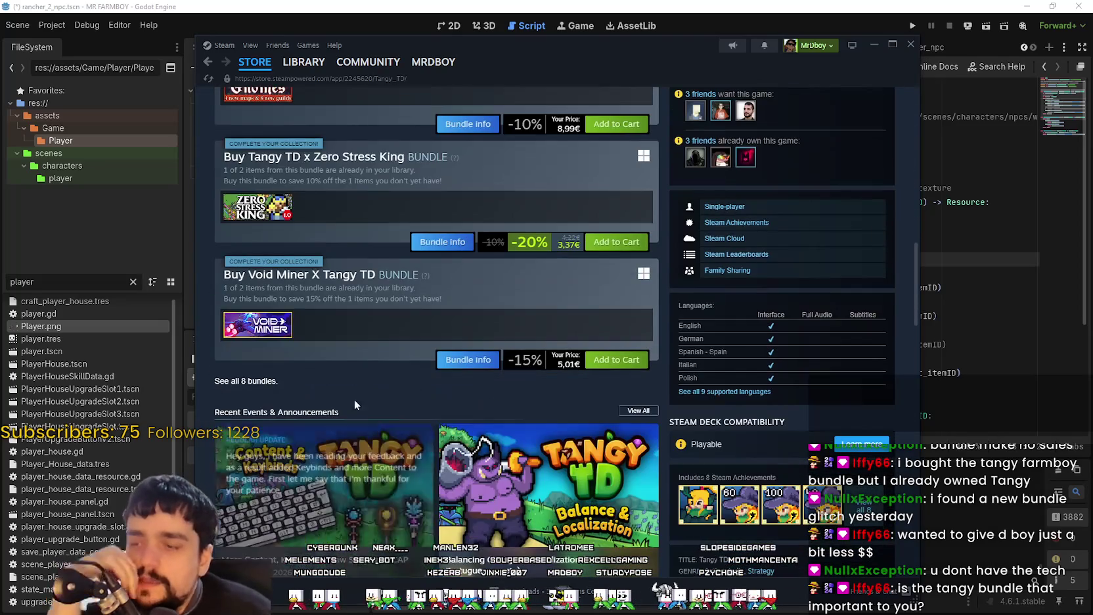
{"action": "scroll", "coordinate": [654, 411], "scroll_direction": "up", "scroll_amount": 8}
{"action": "scroll", "coordinate": [582, 371], "scroll_direction": "down", "scroll_amount": 5}
{"action": "left_click_drag", "start_coordinate": [613, 64], "coordinate": [690, 38]}
{"action": "scroll", "coordinate": [488, 450], "scroll_direction": "down", "scroll_amount": 2}
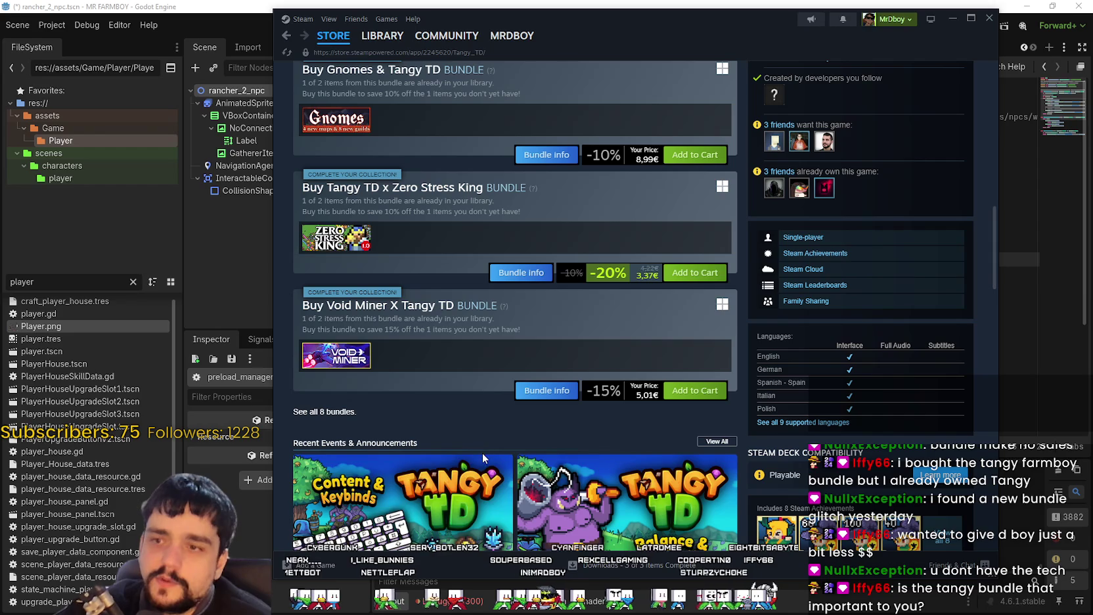
{"action": "scroll", "coordinate": [471, 411], "scroll_direction": "up", "scroll_amount": 10}
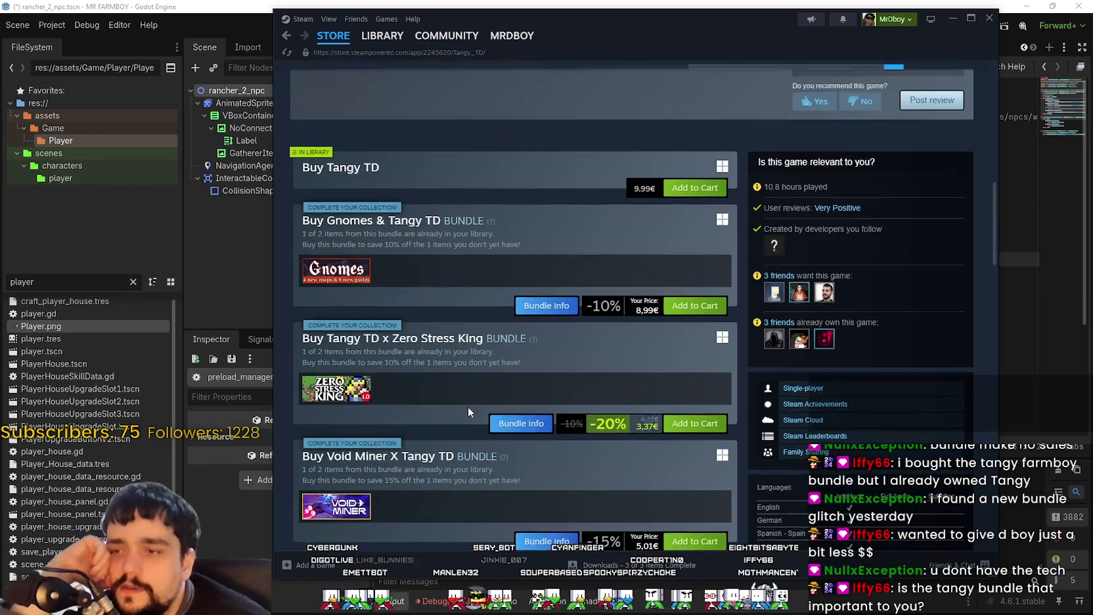
{"action": "scroll", "coordinate": [680, 386], "scroll_direction": "down", "scroll_amount": 10}
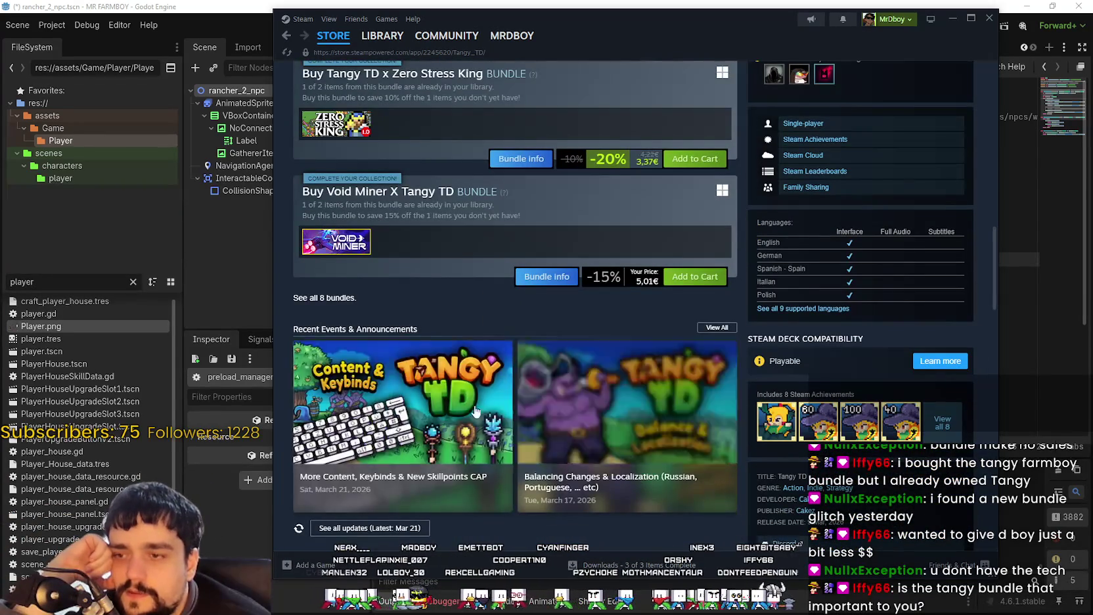
{"action": "scroll", "coordinate": [392, 370], "scroll_direction": "up", "scroll_amount": 3}
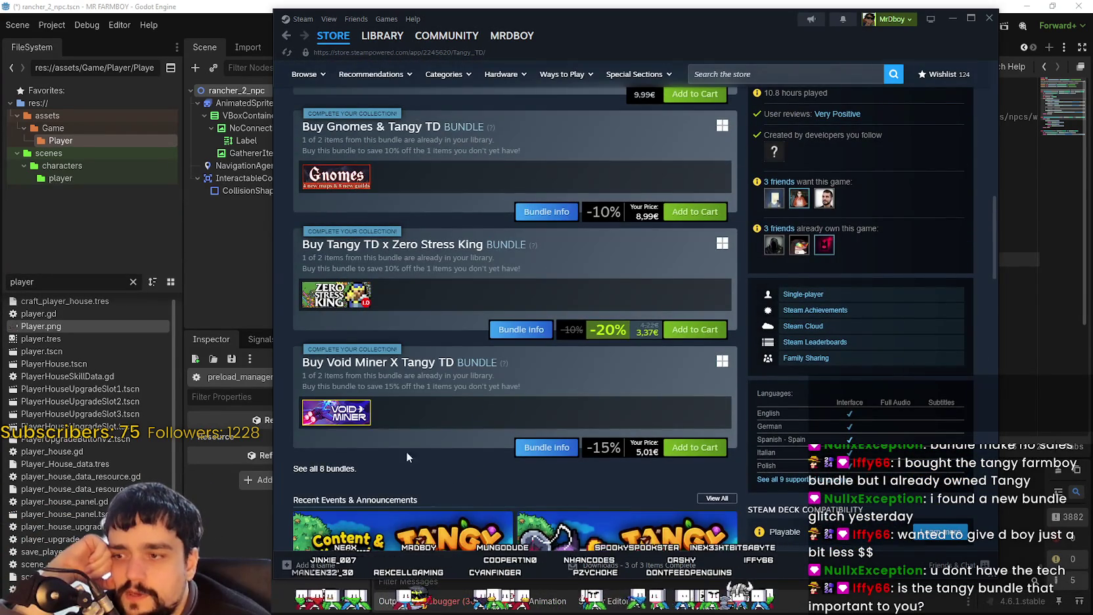
{"action": "scroll", "coordinate": [460, 440], "scroll_direction": "up", "scroll_amount": 5}
{"action": "scroll", "coordinate": [421, 198], "scroll_direction": "down", "scroll_amount": 9}
{"action": "scroll", "coordinate": [469, 437], "scroll_direction": "up", "scroll_amount": 4}
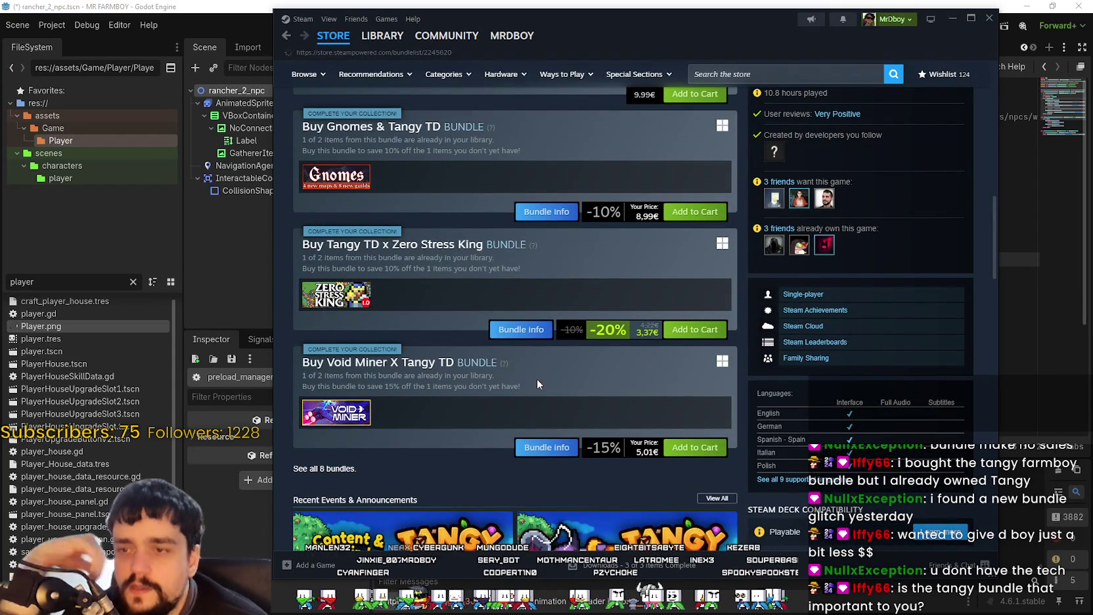
Scroll to the bottom of the Tangy TD bundles and back, then open Zero Stress King: Idle Defense.
{"action": "scroll", "coordinate": [583, 305], "scroll_direction": "down", "scroll_amount": 4}
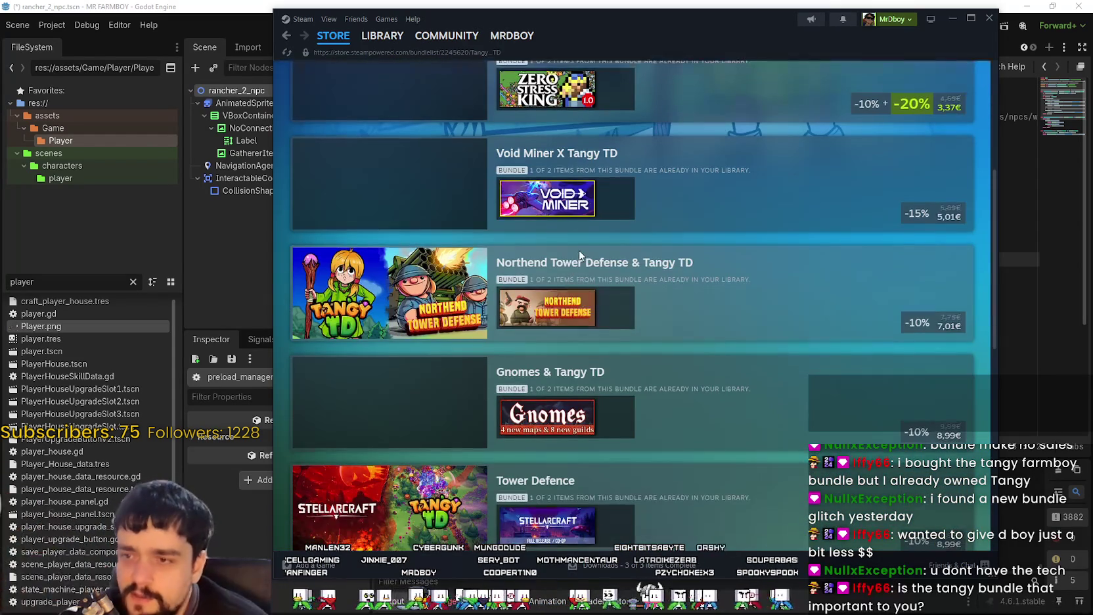
{"action": "scroll", "coordinate": [581, 265], "scroll_direction": "down", "scroll_amount": 4}
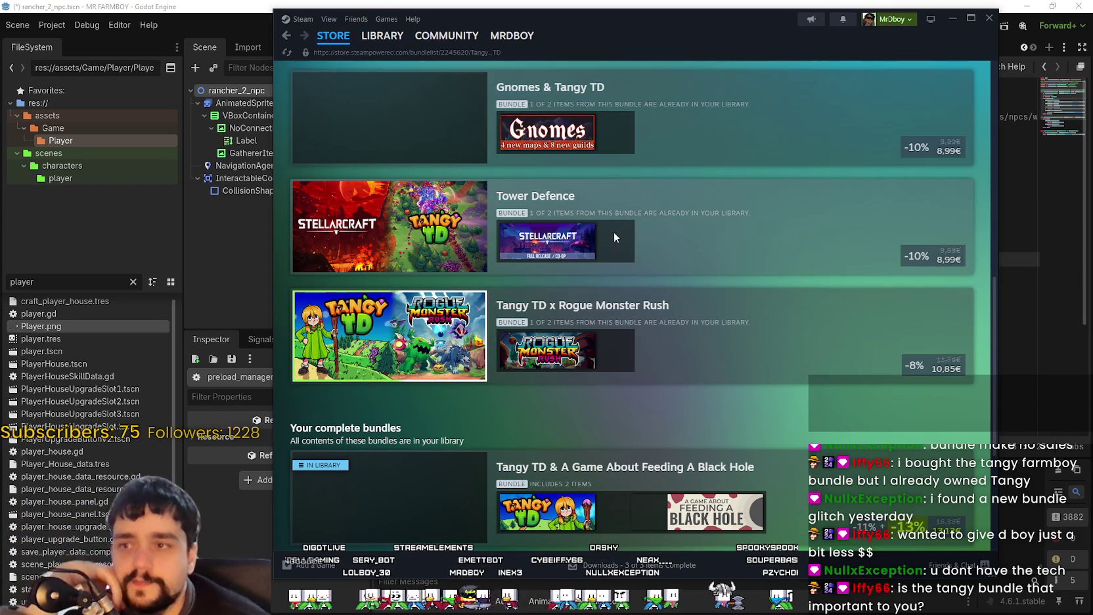
{"action": "scroll", "coordinate": [630, 243], "scroll_direction": "down", "scroll_amount": 1}
{"action": "scroll", "coordinate": [636, 246], "scroll_direction": "down", "scroll_amount": 3}
{"action": "scroll", "coordinate": [576, 312], "scroll_direction": "up", "scroll_amount": 1}
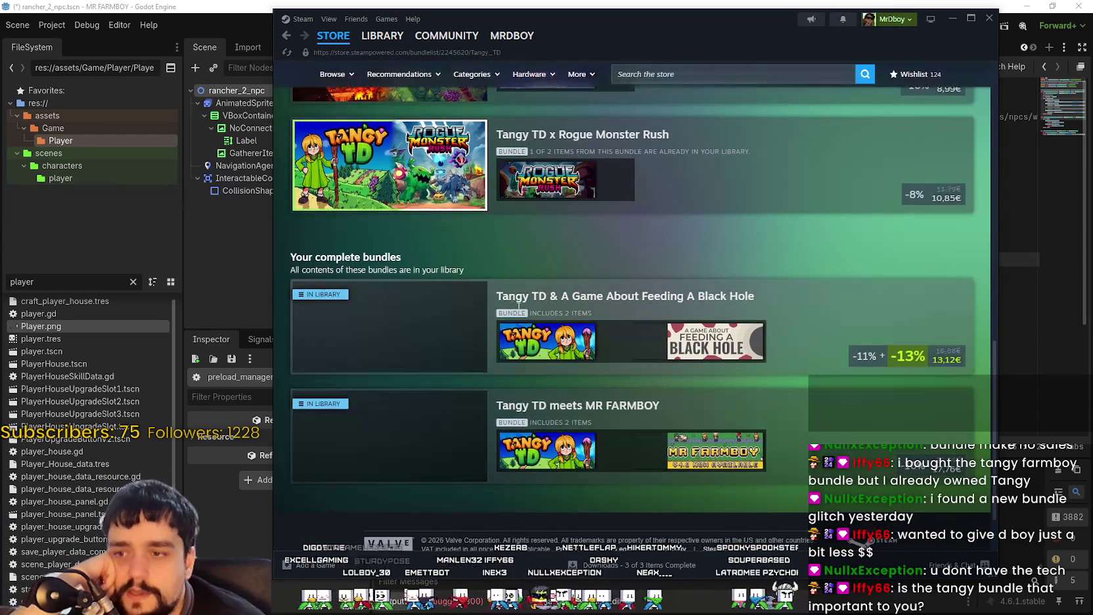
{"action": "scroll", "coordinate": [576, 312], "scroll_direction": "up", "scroll_amount": 4}
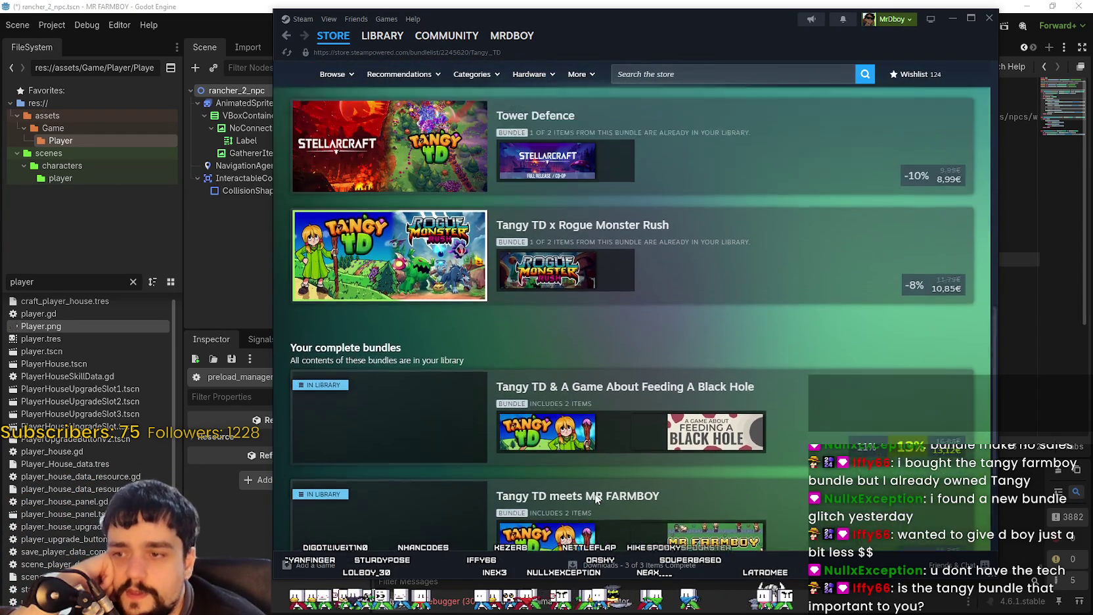
{"action": "scroll", "coordinate": [568, 398], "scroll_direction": "up", "scroll_amount": 3}
{"action": "scroll", "coordinate": [574, 445], "scroll_direction": "up", "scroll_amount": 3}
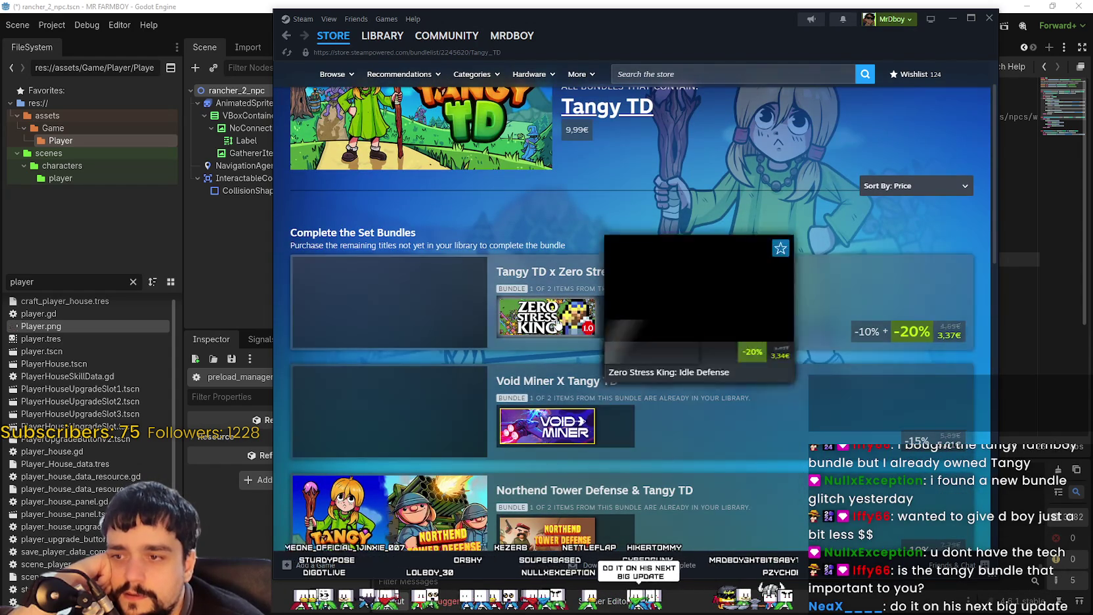
{"action": "left_click", "coordinate": [577, 335]}
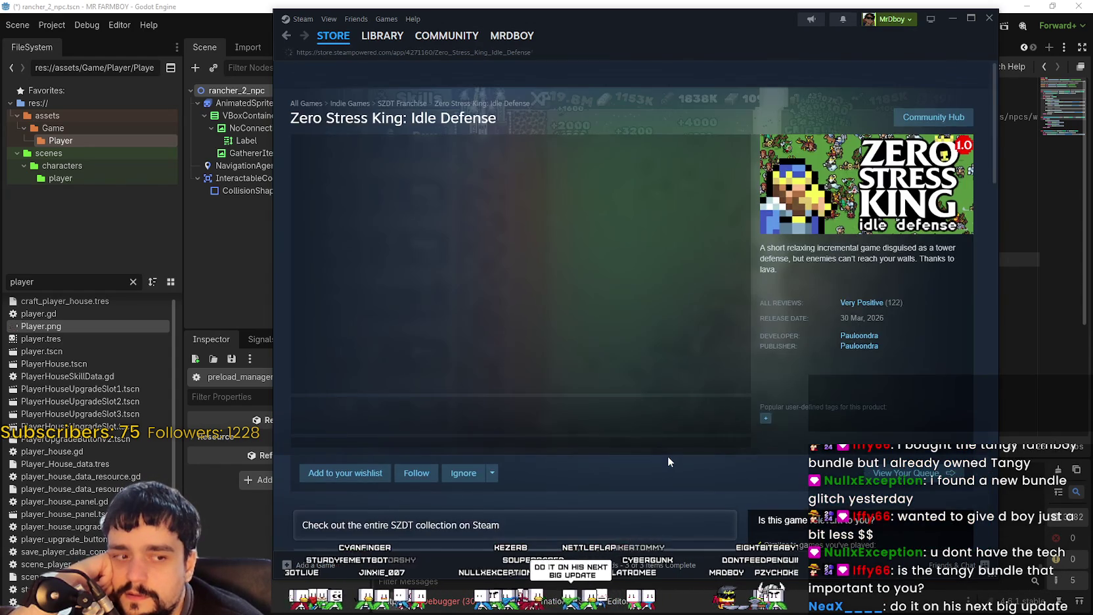
Browse the Zero Stress King page and open the Goblin Buster store page.
{"action": "scroll", "coordinate": [646, 434], "scroll_direction": "down", "scroll_amount": 10}
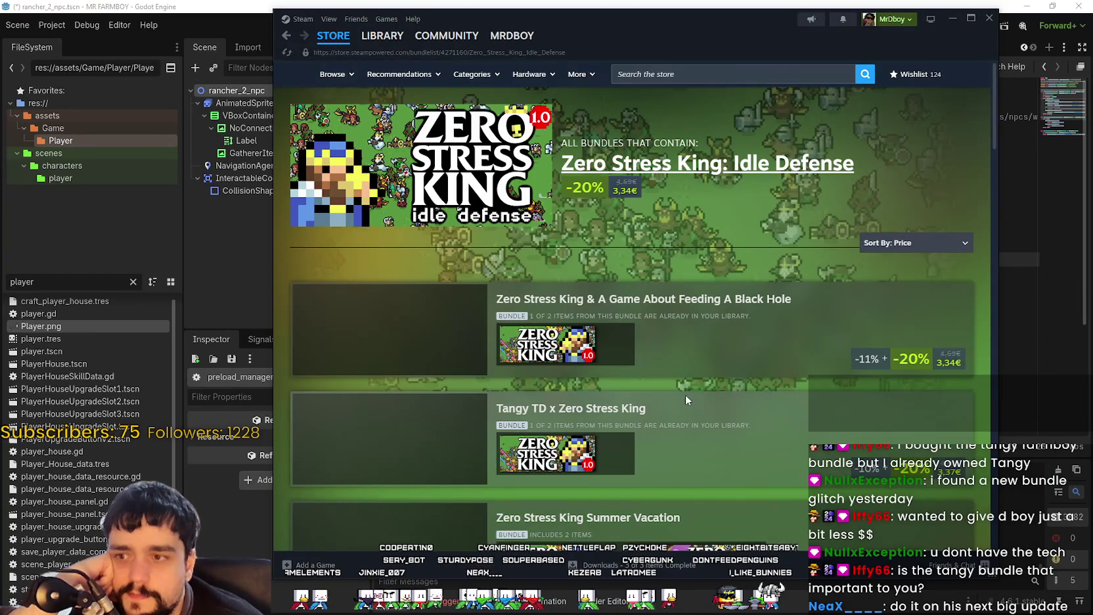
{"action": "scroll", "coordinate": [569, 220], "scroll_direction": "down", "scroll_amount": 8}
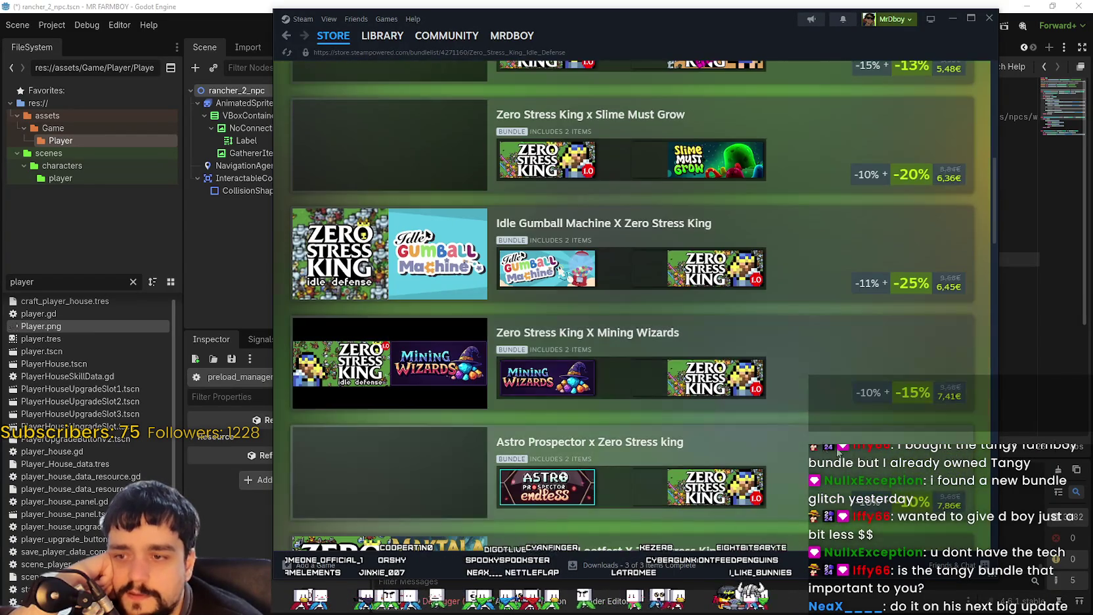
{"action": "scroll", "coordinate": [821, 444], "scroll_direction": "down", "scroll_amount": 20}
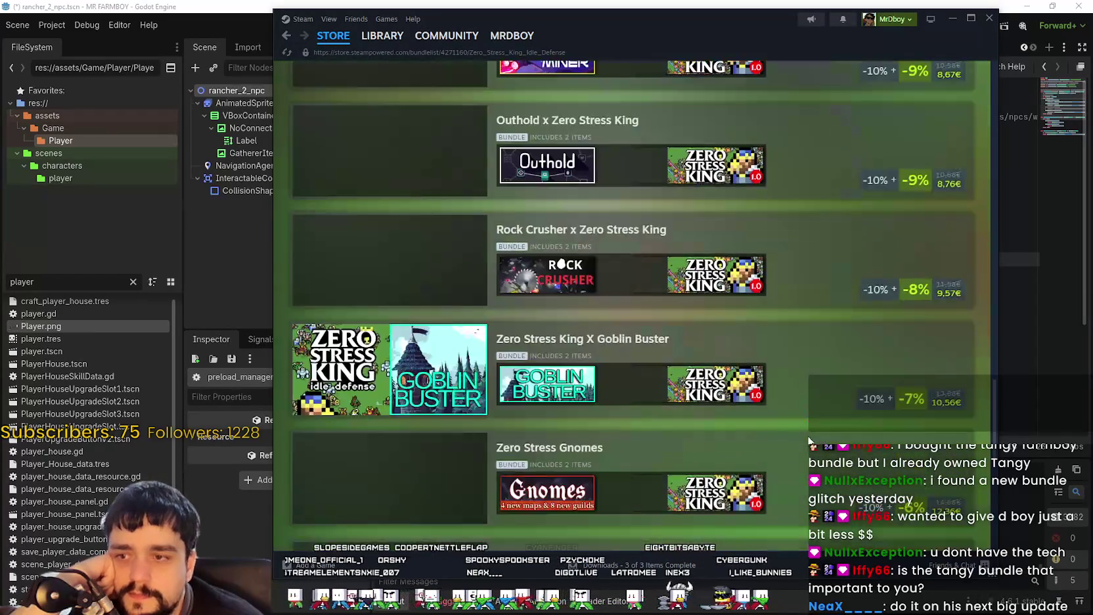
{"action": "scroll", "coordinate": [803, 425], "scroll_direction": "up", "scroll_amount": 5}
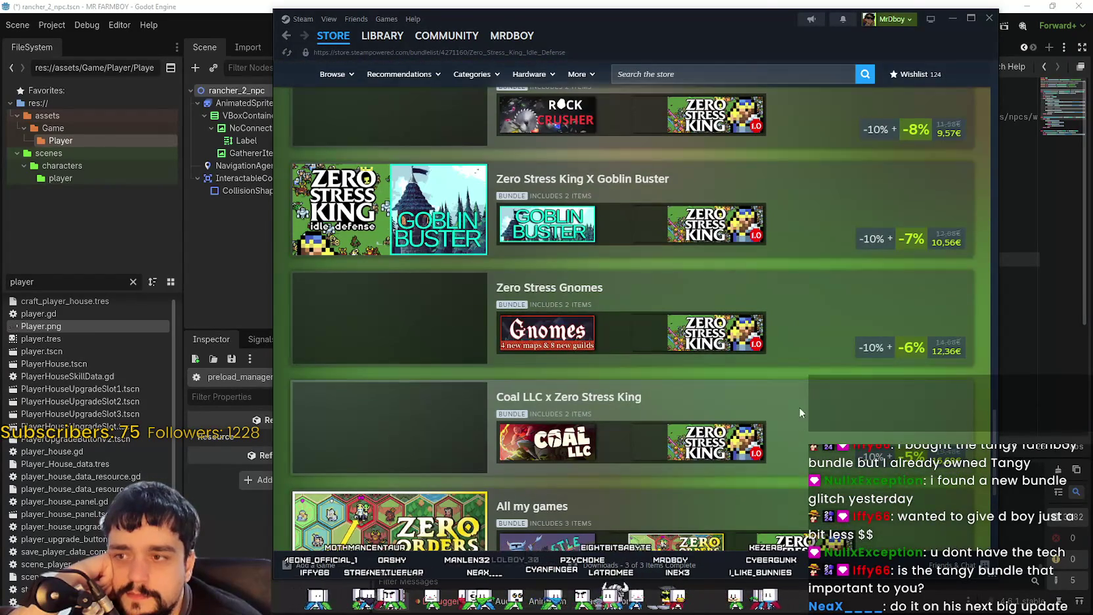
{"action": "left_click", "coordinate": [588, 238]}
Open the Outhold store page and list all bundles containing Outhold.
{"action": "scroll", "coordinate": [600, 392], "scroll_direction": "down", "scroll_amount": 8}
{"action": "scroll", "coordinate": [598, 391], "scroll_direction": "down", "scroll_amount": 2}
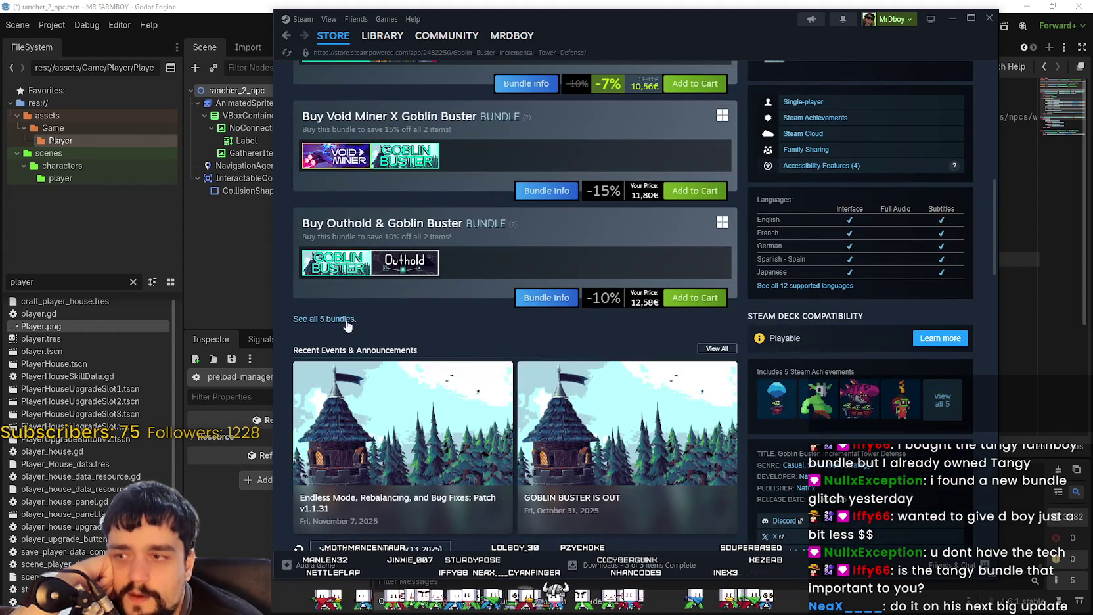
{"action": "left_click", "coordinate": [411, 262]}
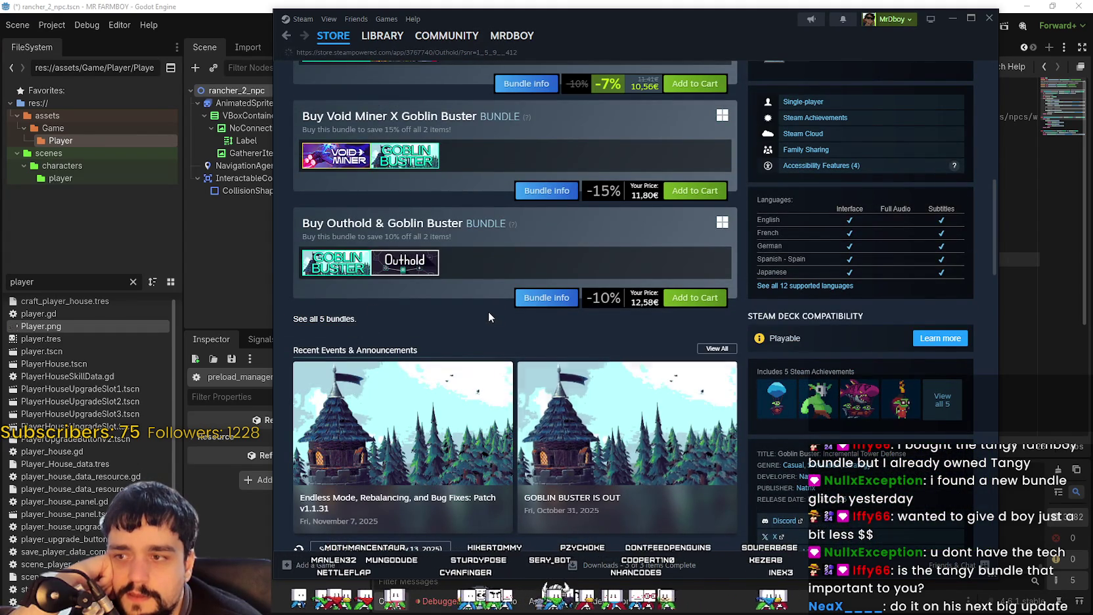
{"action": "scroll", "coordinate": [491, 307], "scroll_direction": "down", "scroll_amount": 10}
{"action": "left_click", "coordinate": [327, 355]}
{"action": "scroll", "coordinate": [678, 446], "scroll_direction": "down", "scroll_amount": 8}
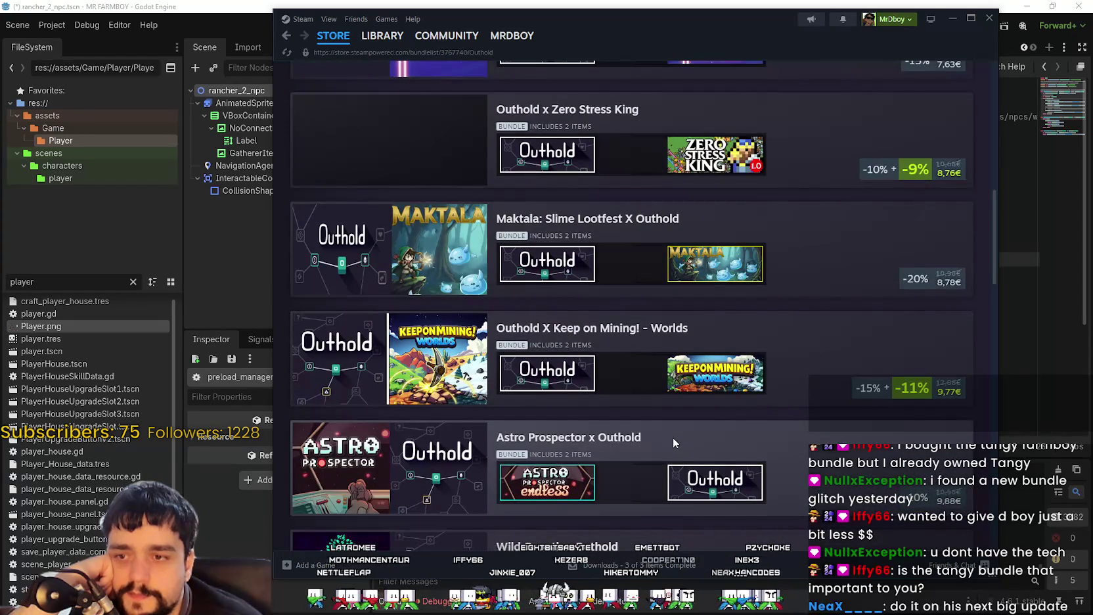
{"action": "scroll", "coordinate": [670, 435], "scroll_direction": "down", "scroll_amount": 3}
{"action": "scroll", "coordinate": [670, 435], "scroll_direction": "up", "scroll_amount": 3}
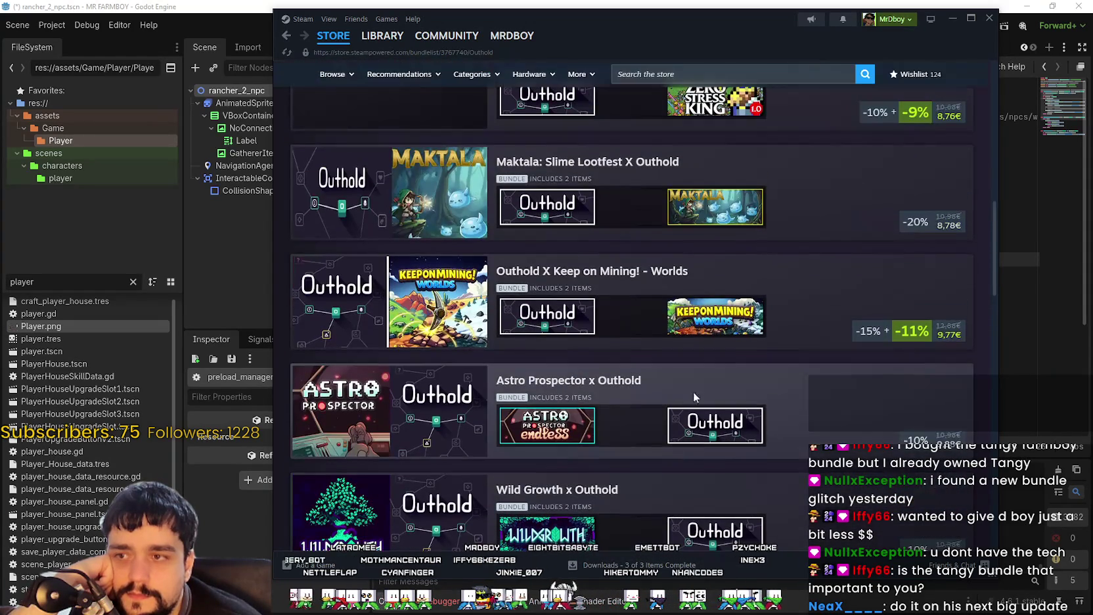
Go back to Keep on Mining! - Worlds and list all its bundles.
{"action": "key", "text": "alt+Left"}
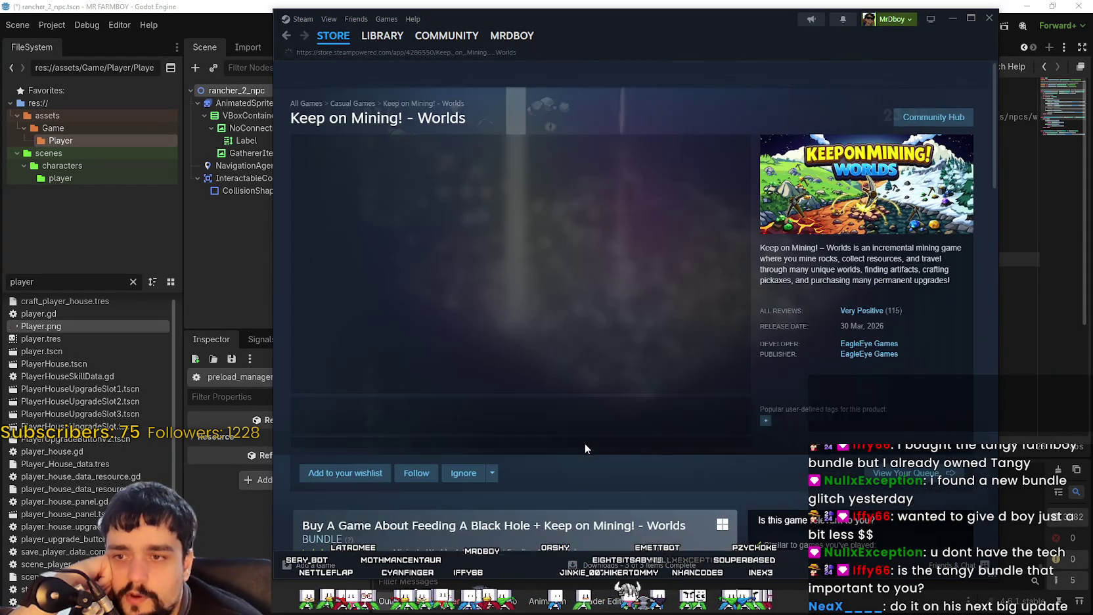
{"action": "scroll", "coordinate": [584, 432], "scroll_direction": "down", "scroll_amount": 15}
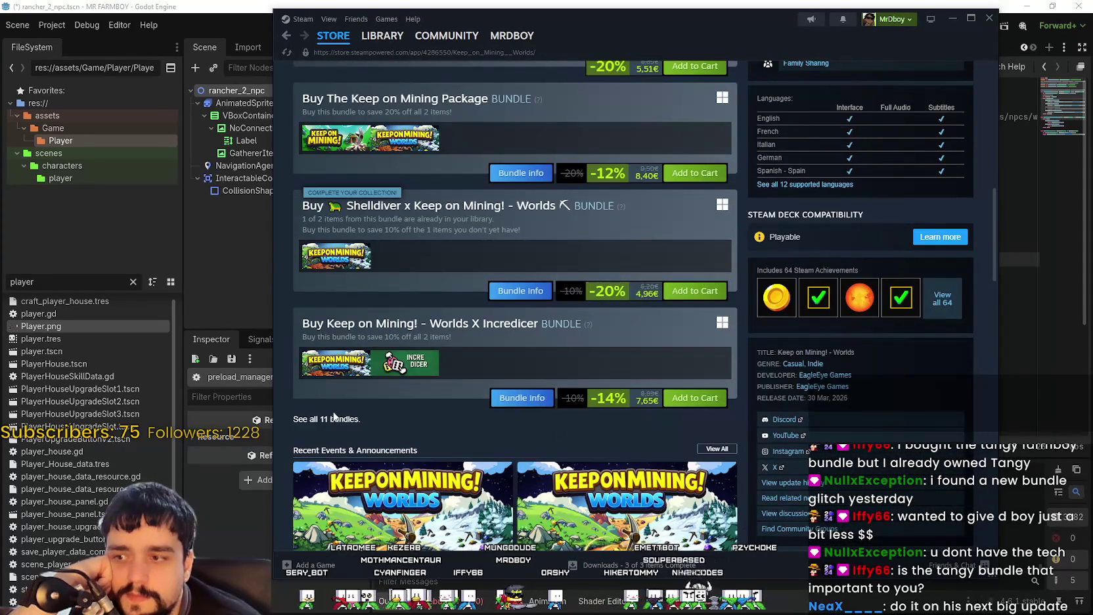
{"action": "left_click", "coordinate": [338, 419]}
{"action": "scroll", "coordinate": [639, 422], "scroll_direction": "down", "scroll_amount": 10}
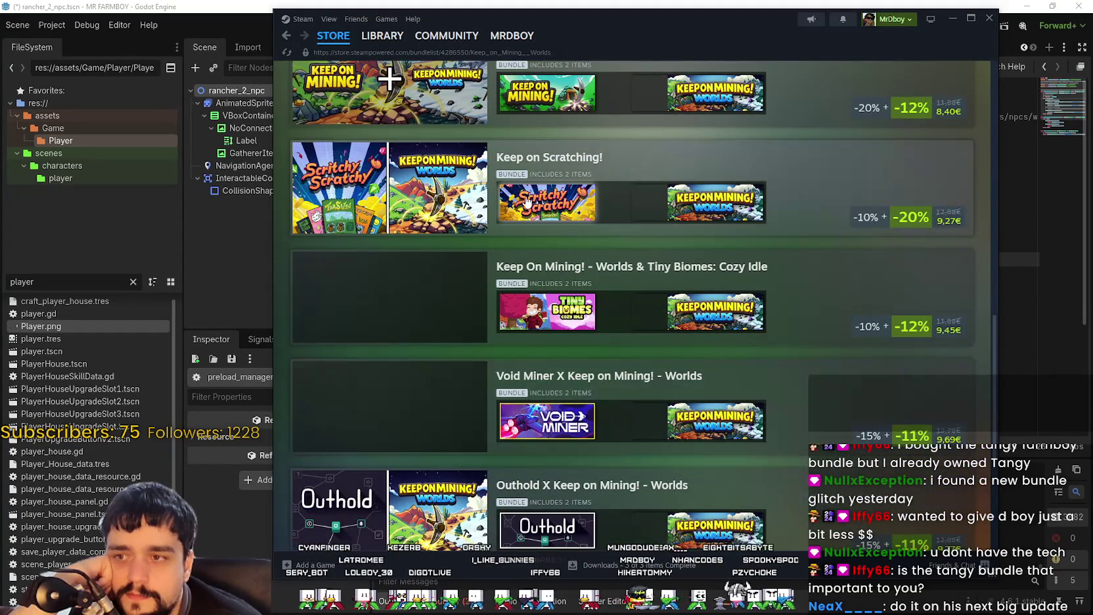
Open Scritchy Scratchy and list all 7 of its bundles.
{"action": "left_click", "coordinate": [548, 202]}
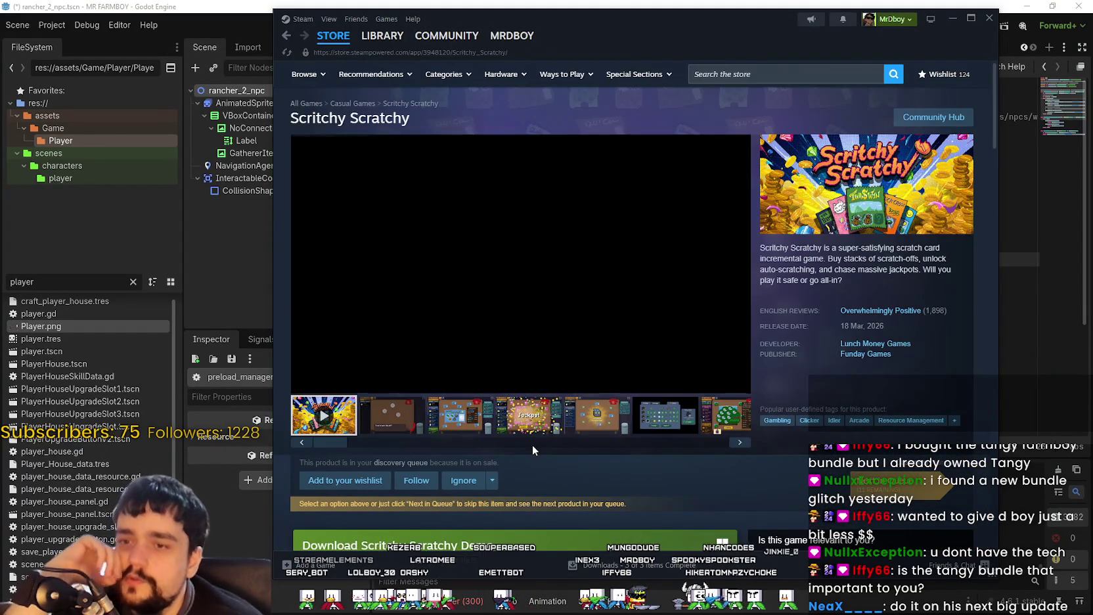
{"action": "scroll", "coordinate": [513, 427], "scroll_direction": "down", "scroll_amount": 9}
{"action": "scroll", "coordinate": [515, 432], "scroll_direction": "down", "scroll_amount": 4}
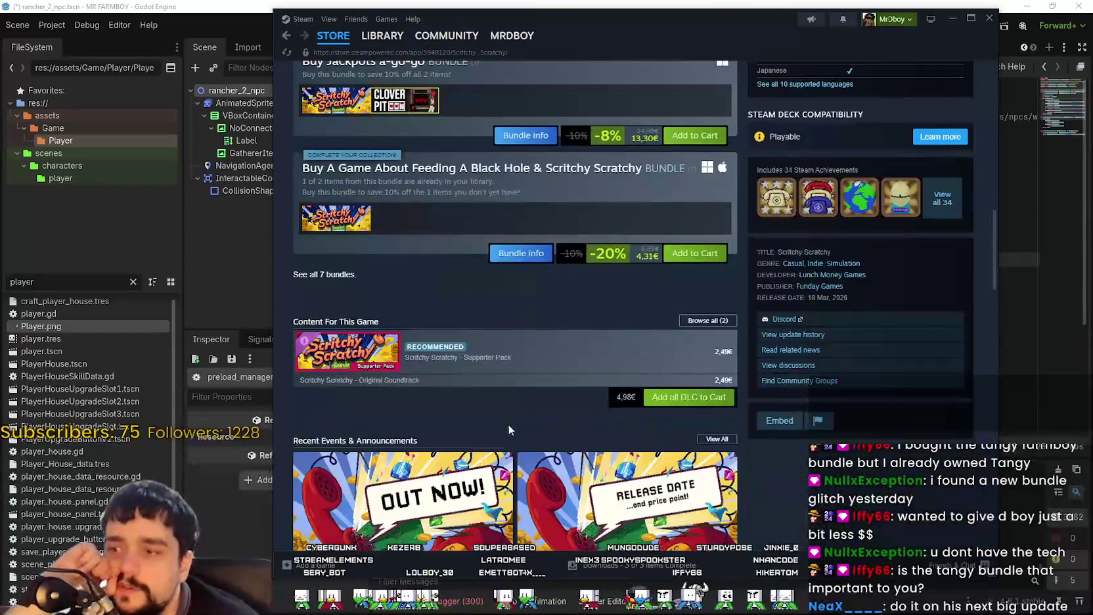
{"action": "left_click", "coordinate": [336, 281]}
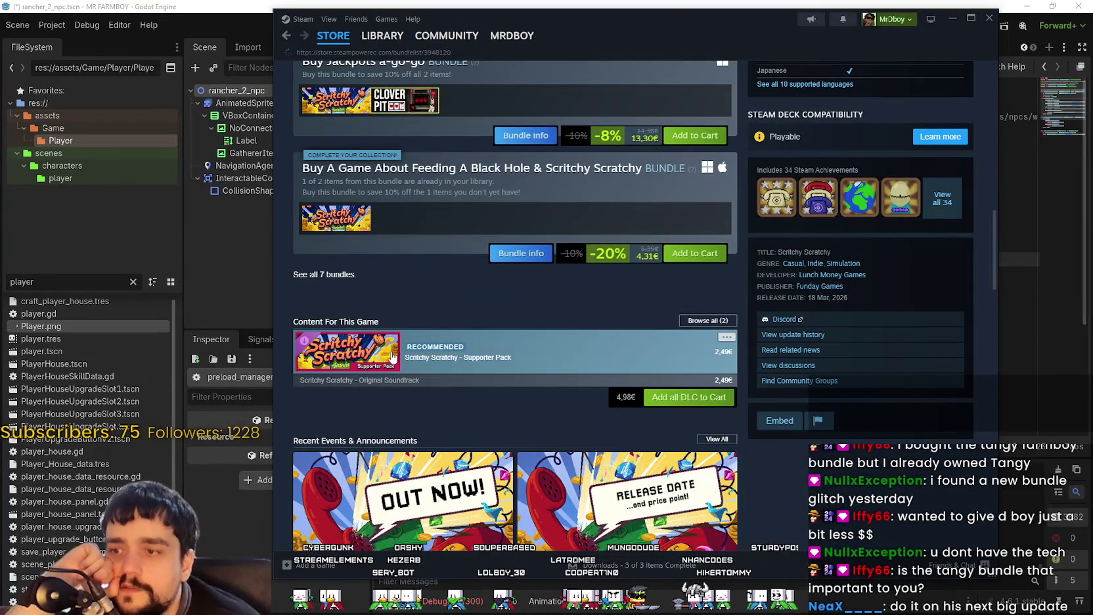
{"action": "scroll", "coordinate": [411, 360], "scroll_direction": "down", "scroll_amount": 4}
{"action": "scroll", "coordinate": [411, 359], "scroll_direction": "down", "scroll_amount": 5}
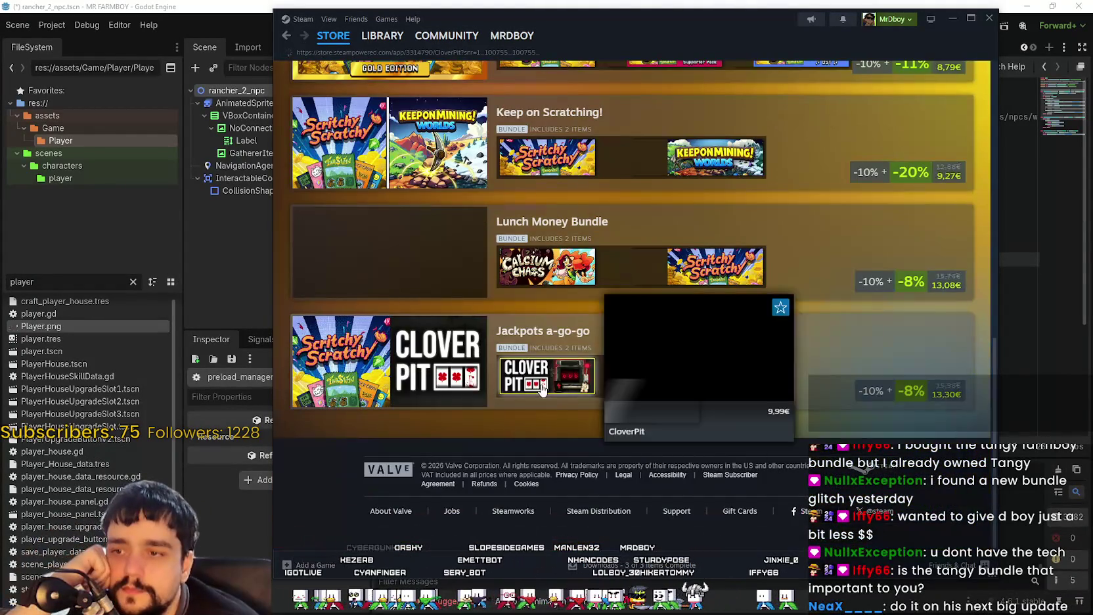
Open CloverPit and list all 16 of its bundles.
{"action": "left_click", "coordinate": [541, 390]}
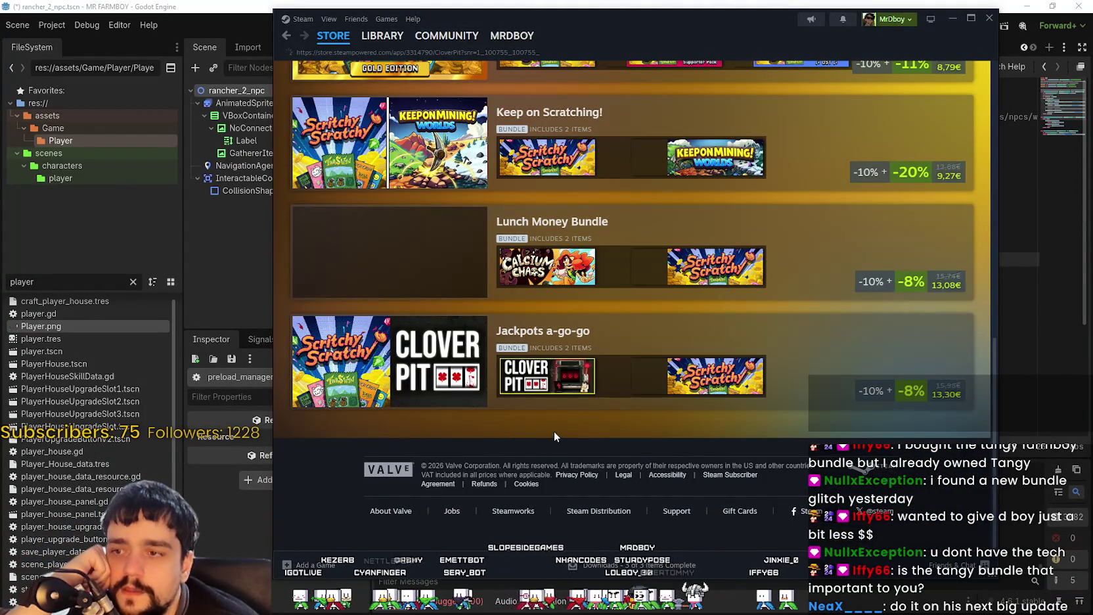
{"action": "scroll", "coordinate": [531, 416], "scroll_direction": "down", "scroll_amount": 7}
{"action": "scroll", "coordinate": [531, 416], "scroll_direction": "down", "scroll_amount": 3}
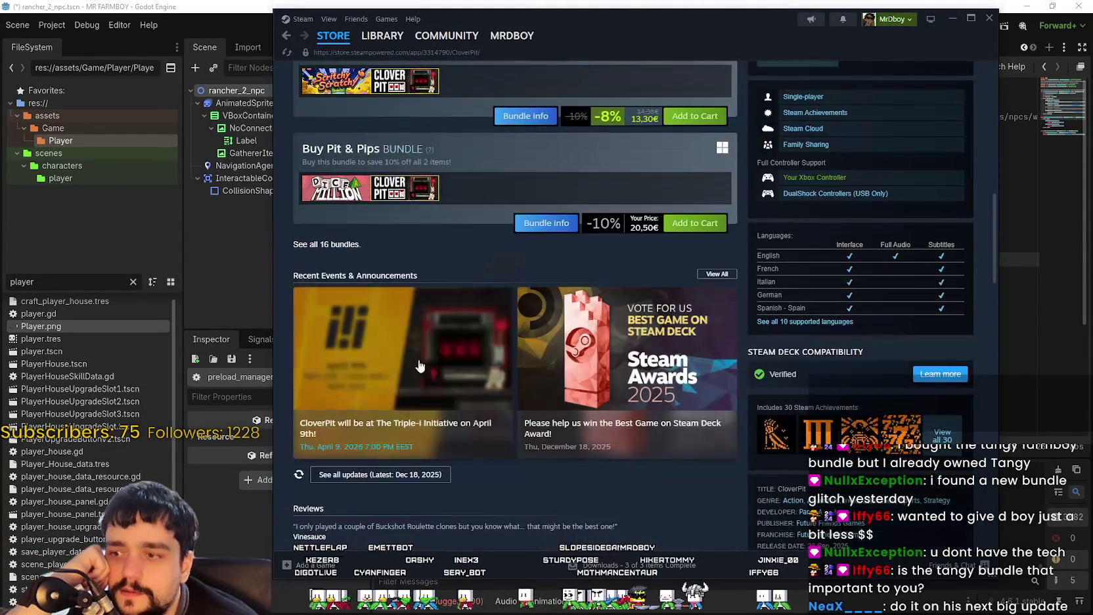
{"action": "left_click", "coordinate": [339, 244]}
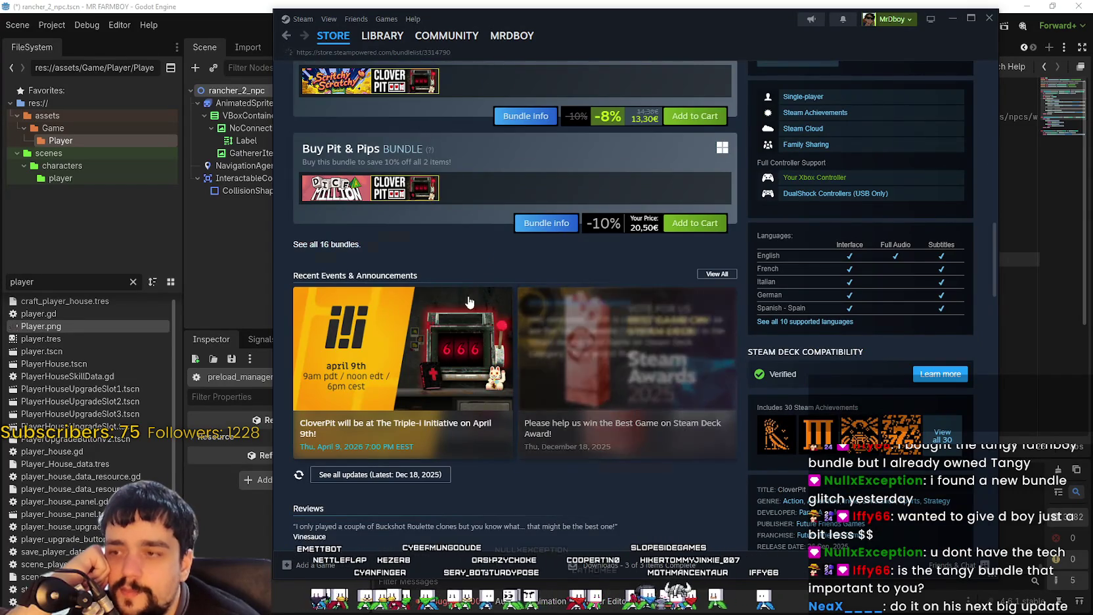
{"action": "scroll", "coordinate": [734, 413], "scroll_direction": "down", "scroll_amount": 10}
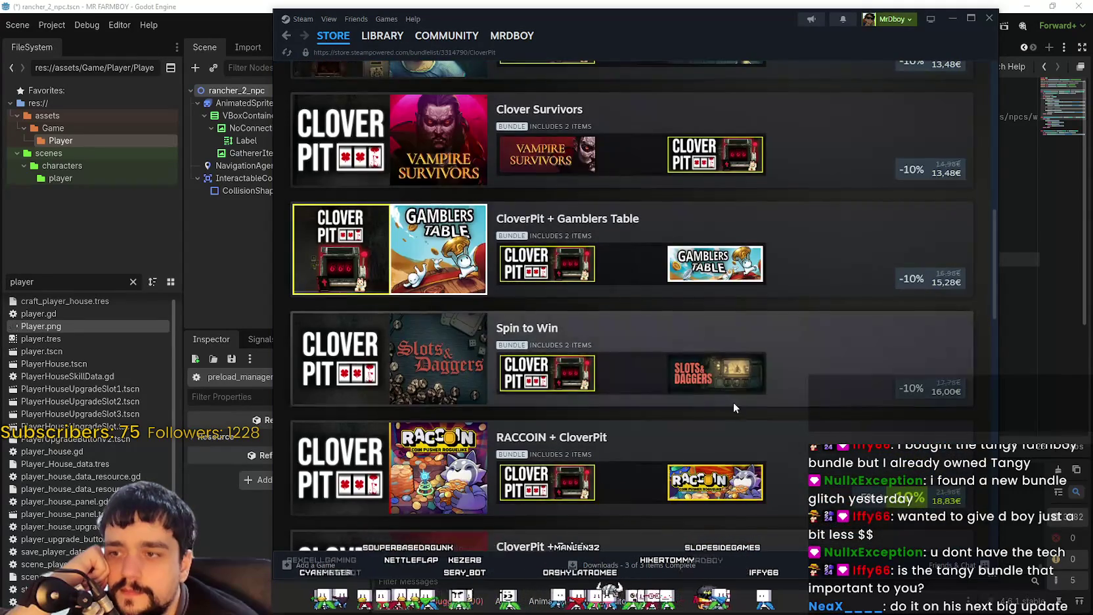
{"action": "scroll", "coordinate": [732, 404], "scroll_direction": "down", "scroll_amount": 3}
{"action": "scroll", "coordinate": [794, 500], "scroll_direction": "up", "scroll_amount": 6}
{"action": "scroll", "coordinate": [794, 496], "scroll_direction": "up", "scroll_amount": 2}
Open the Gamblers Table store page from the CloverPit bundle list.
{"action": "scroll", "coordinate": [792, 493], "scroll_direction": "down", "scroll_amount": 3}
{"action": "scroll", "coordinate": [790, 491], "scroll_direction": "up", "scroll_amount": 7}
{"action": "scroll", "coordinate": [788, 489], "scroll_direction": "down", "scroll_amount": 7}
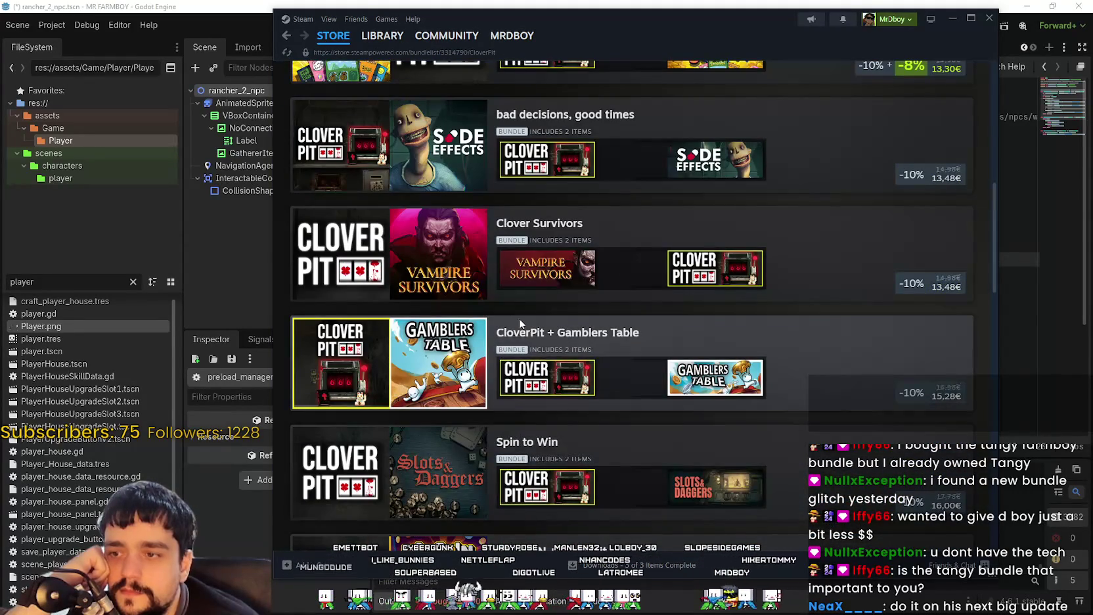
{"action": "left_click", "coordinate": [513, 444]}
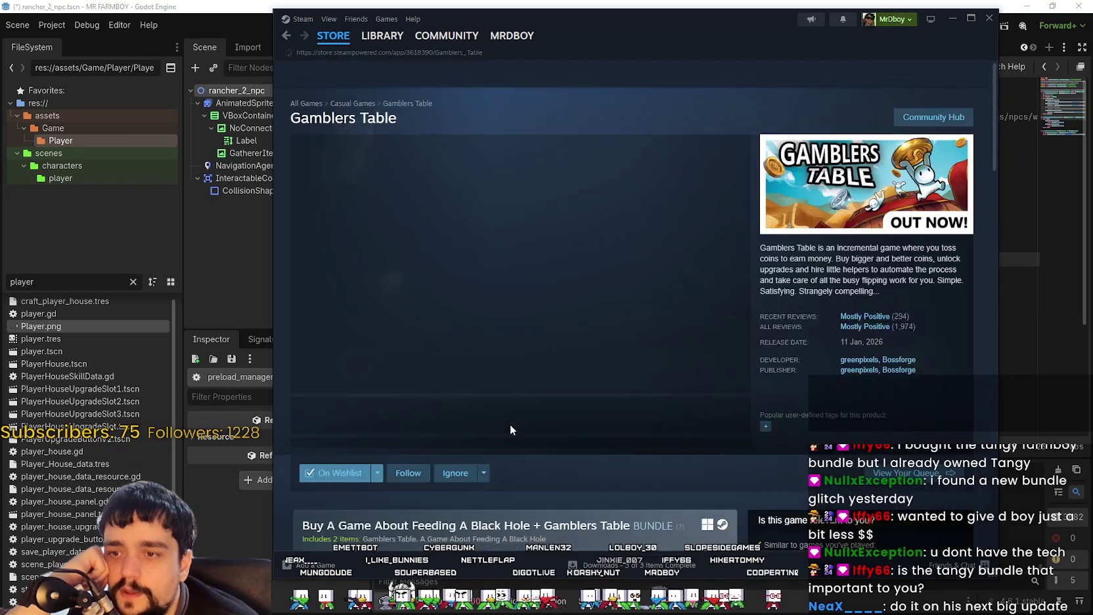
List every bundle that contains Gamblers Table.
{"action": "scroll", "coordinate": [509, 415], "scroll_direction": "down", "scroll_amount": 10}
{"action": "left_click", "coordinate": [332, 321]}
{"action": "scroll", "coordinate": [523, 365], "scroll_direction": "down", "scroll_amount": 15}
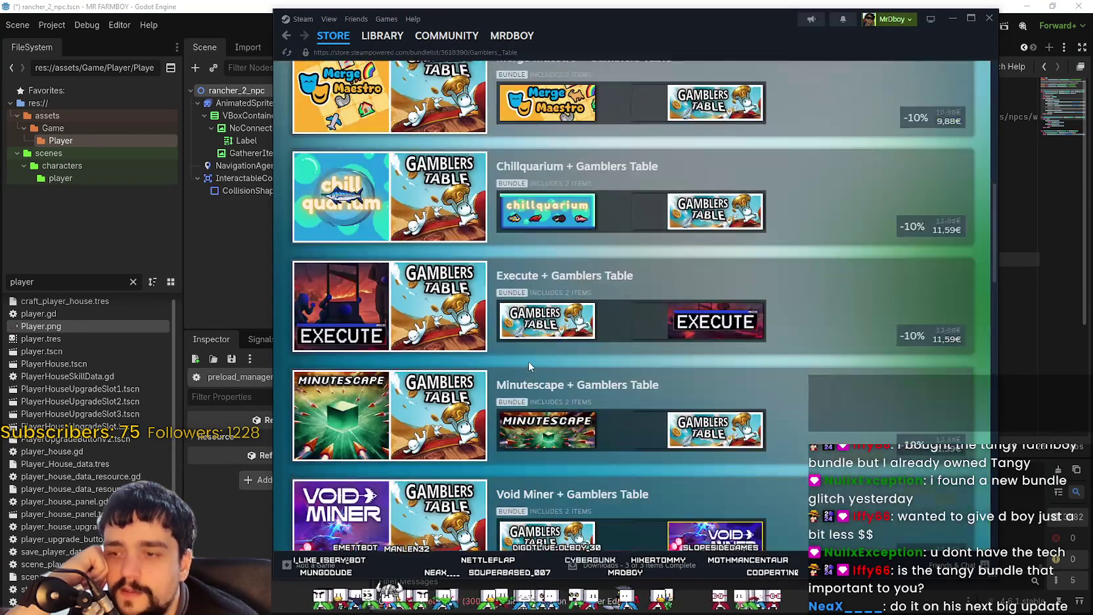
{"action": "scroll", "coordinate": [531, 321], "scroll_direction": "down", "scroll_amount": 8}
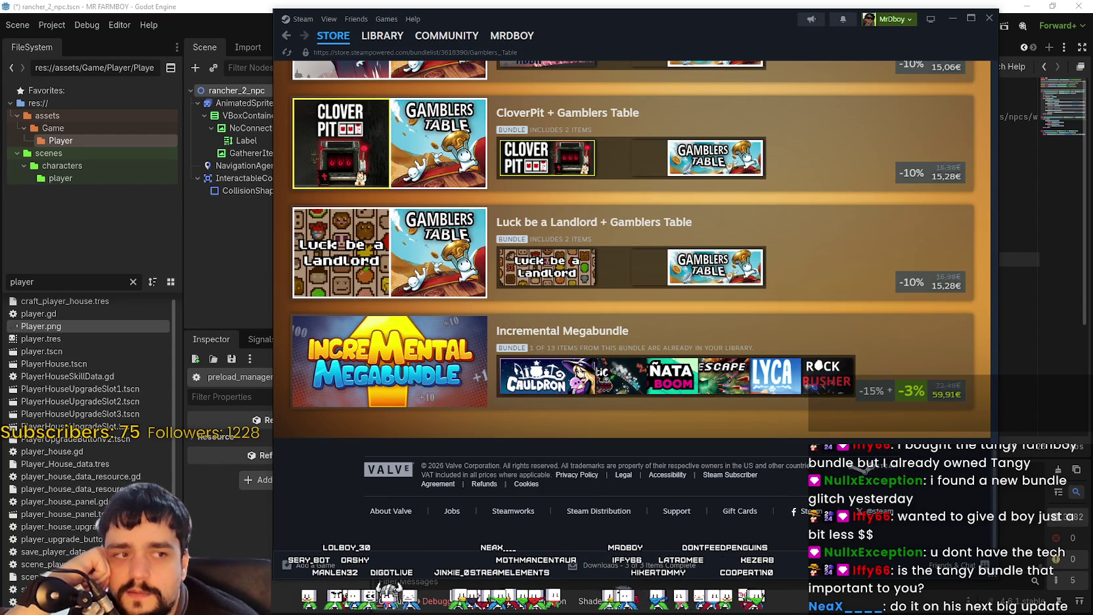
Open the Incremental Megabundle page and scroll through its included games.
{"action": "left_click", "coordinate": [513, 322]}
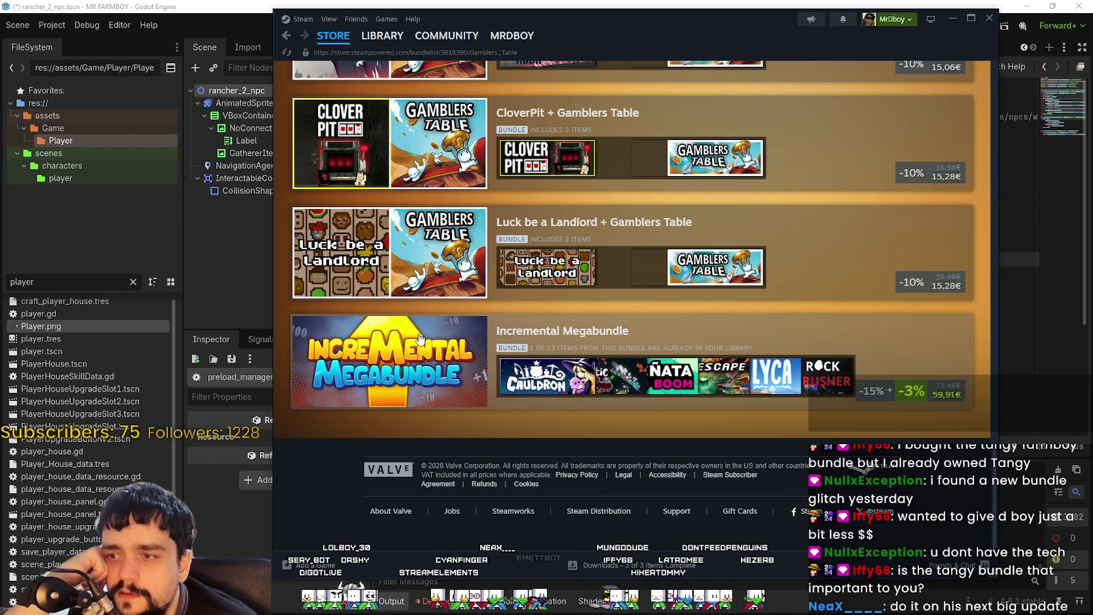
{"action": "scroll", "coordinate": [516, 444], "scroll_direction": "down", "scroll_amount": 6}
{"action": "scroll", "coordinate": [497, 434], "scroll_direction": "down", "scroll_amount": 3}
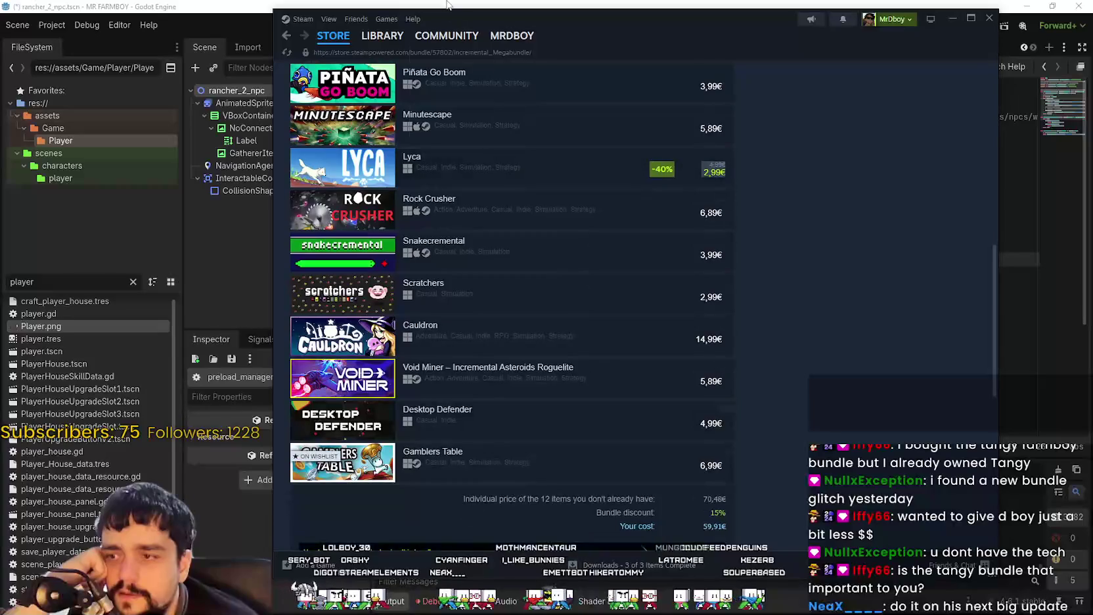
{"action": "scroll", "coordinate": [379, 325], "scroll_direction": "up", "scroll_amount": 5}
{"action": "mouse_move", "coordinate": [378, 325]}
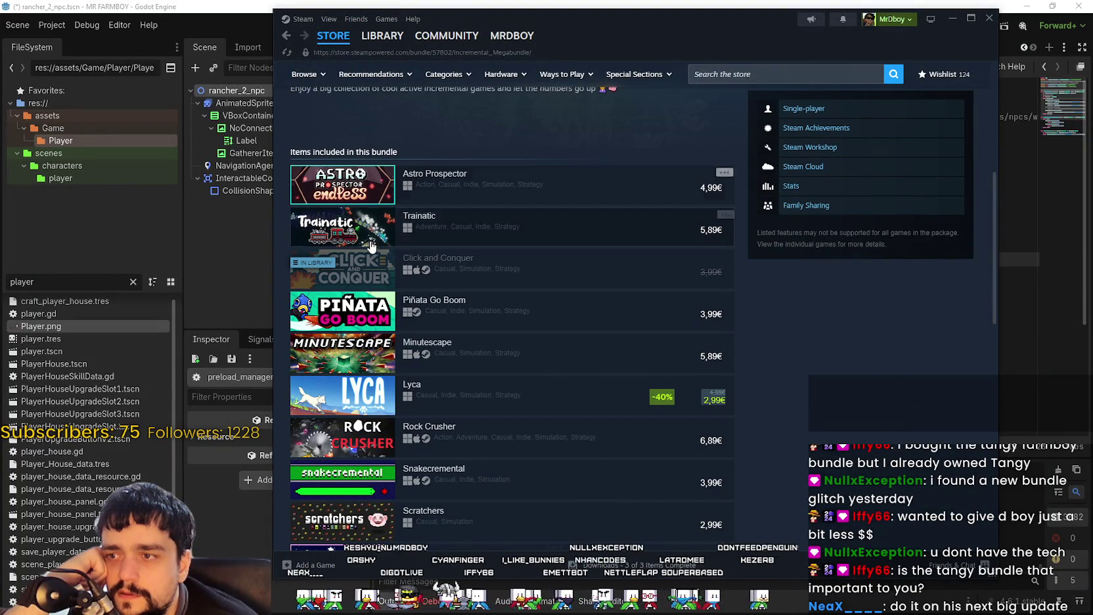
{"action": "scroll", "coordinate": [438, 399], "scroll_direction": "down", "scroll_amount": 8}
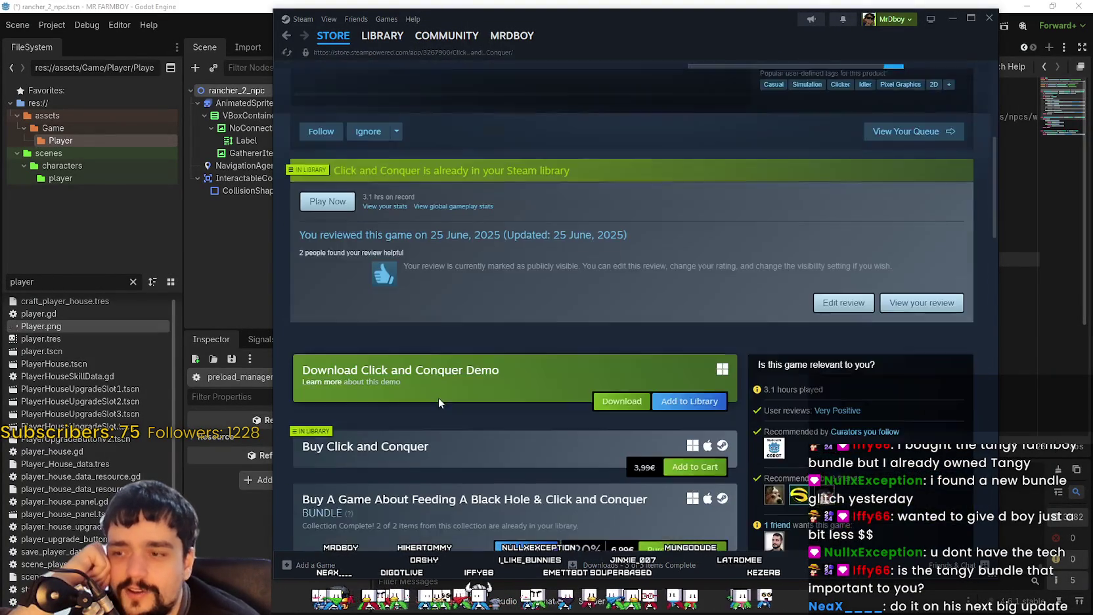
List all 16 bundles containing Click and Conquer, scroll through them, then return to the store front page.
{"action": "scroll", "coordinate": [439, 390], "scroll_direction": "down", "scroll_amount": 4}
{"action": "scroll", "coordinate": [467, 427], "scroll_direction": "up", "scroll_amount": 12}
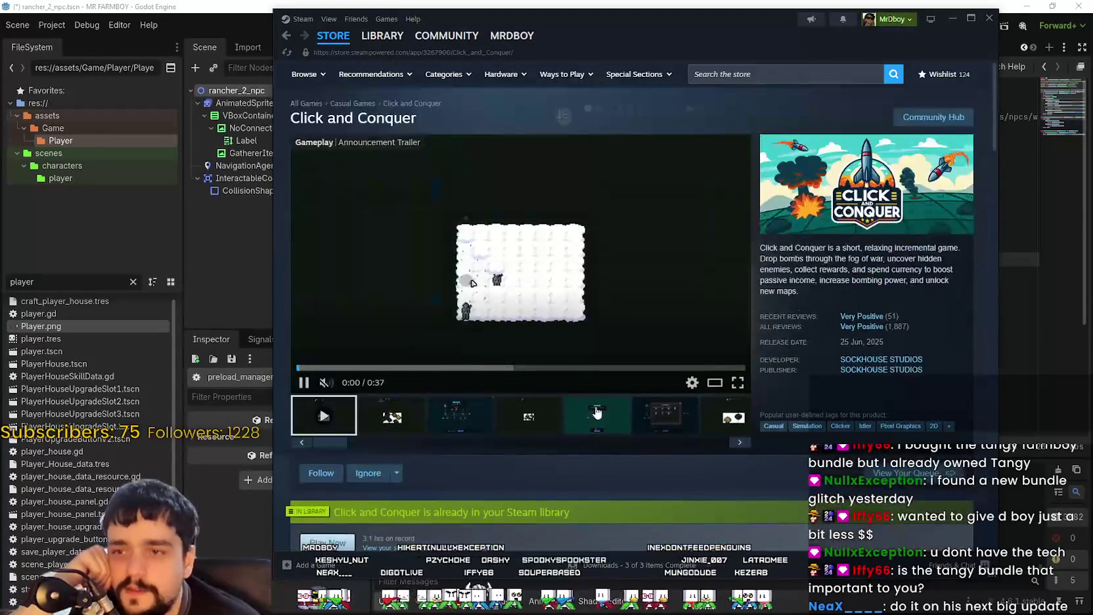
{"action": "scroll", "coordinate": [442, 351], "scroll_direction": "down", "scroll_amount": 14}
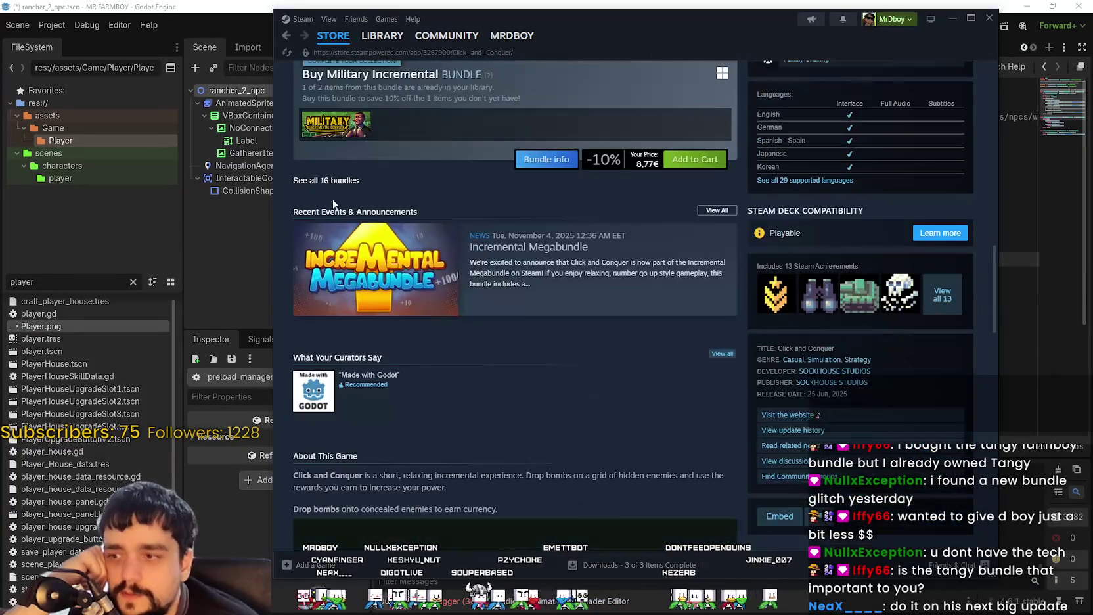
{"action": "left_click", "coordinate": [339, 182]}
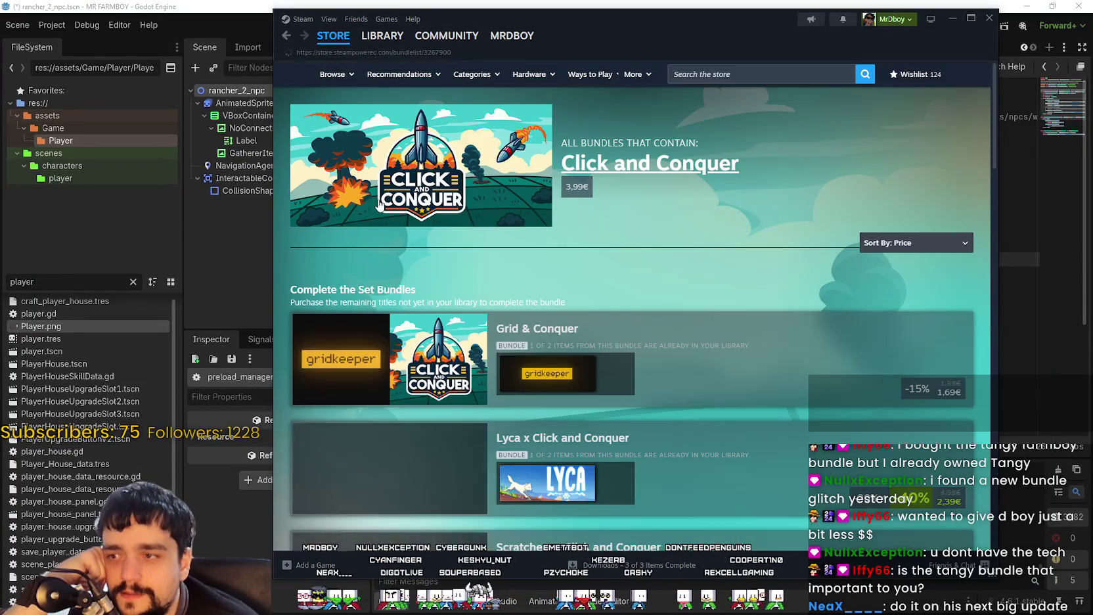
{"action": "scroll", "coordinate": [520, 369], "scroll_direction": "down", "scroll_amount": 18}
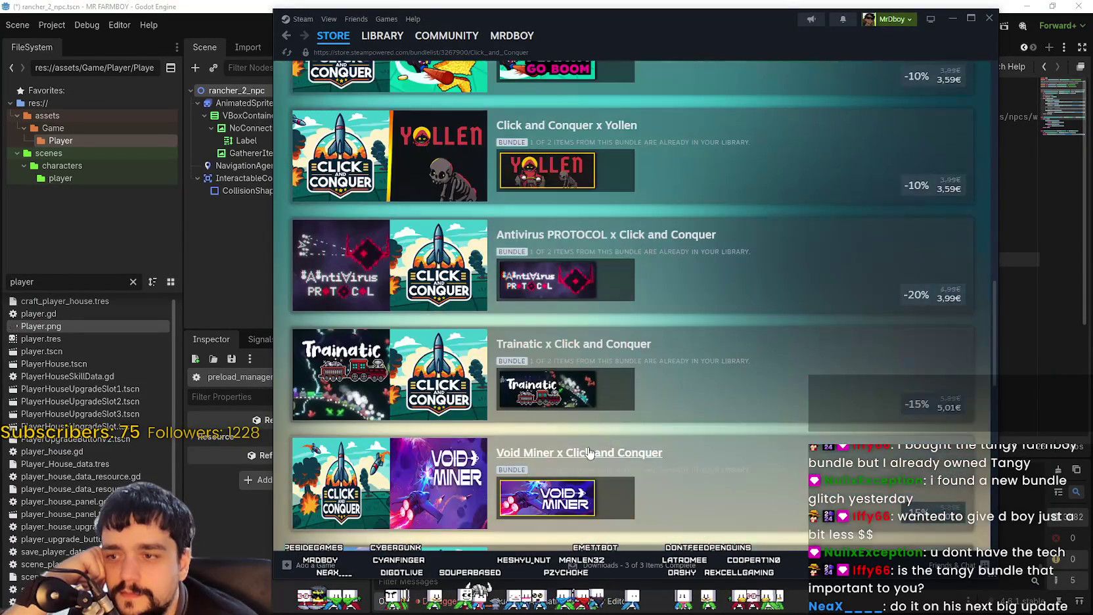
{"action": "scroll", "coordinate": [749, 428], "scroll_direction": "down", "scroll_amount": 6}
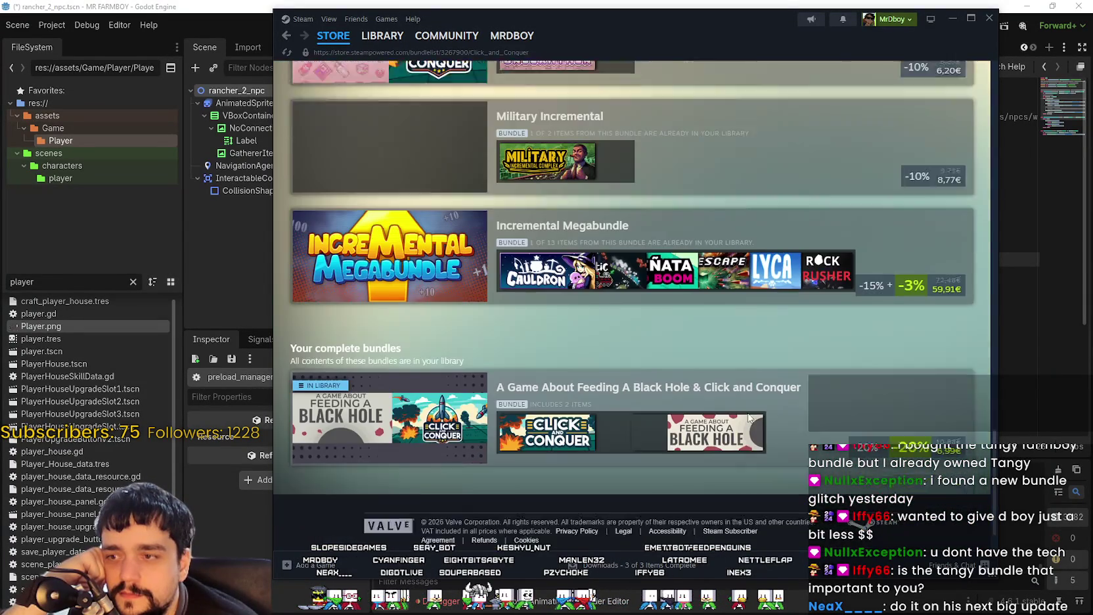
{"action": "scroll", "coordinate": [934, 498], "scroll_direction": "up", "scroll_amount": 20}
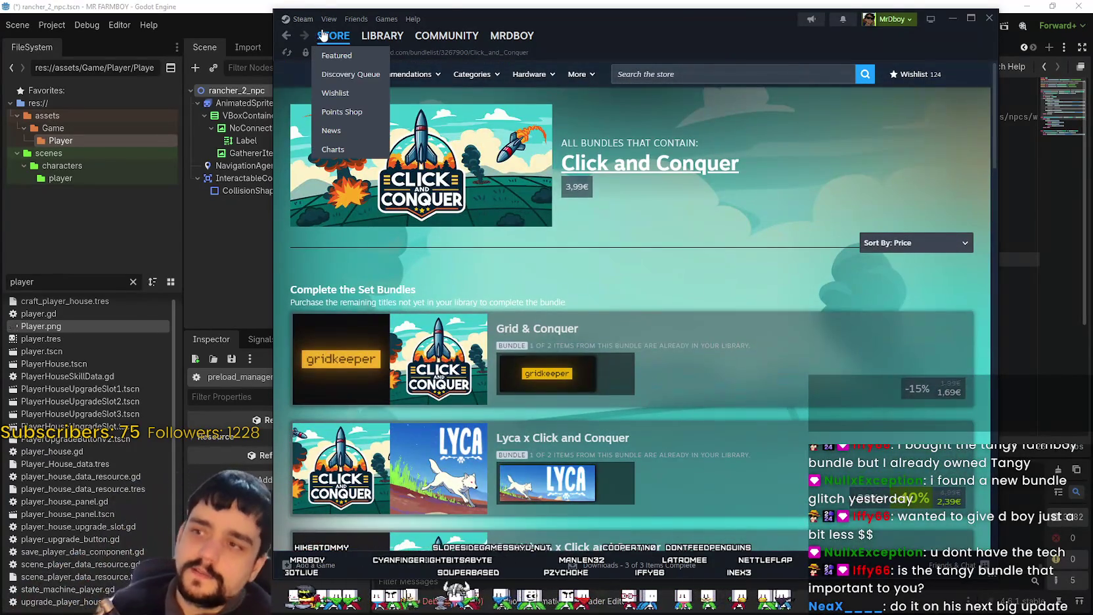
{"action": "left_click", "coordinate": [333, 36]}
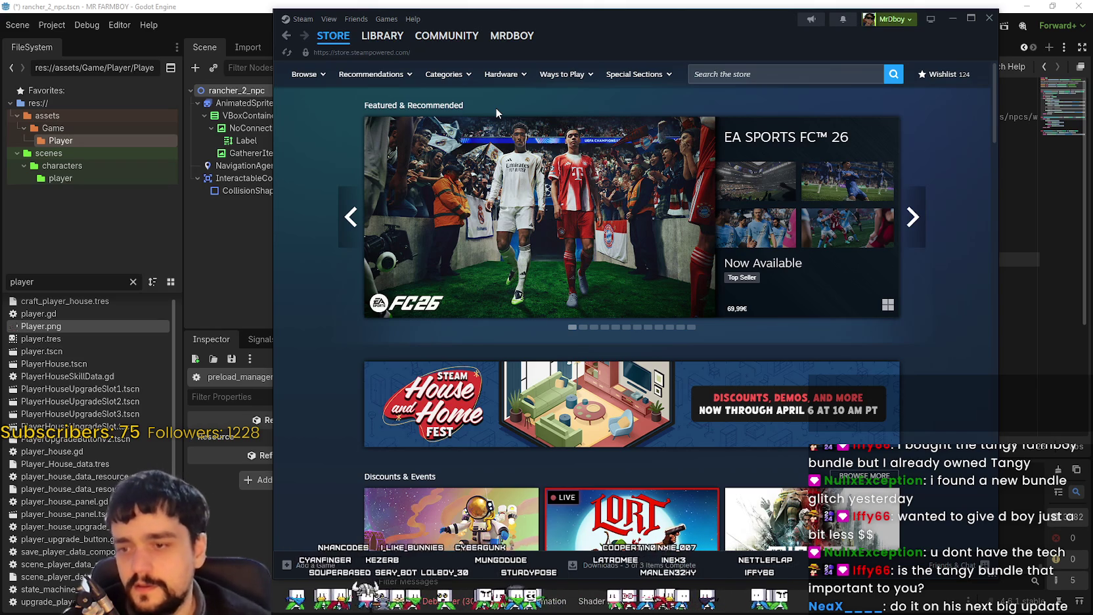
Page the Steam store's Discounts & Events carousel forward, then back to its first page.
{"action": "scroll", "coordinate": [495, 101], "scroll_direction": "down", "scroll_amount": 5}
{"action": "scroll", "coordinate": [916, 412], "scroll_direction": "up", "scroll_amount": 4}
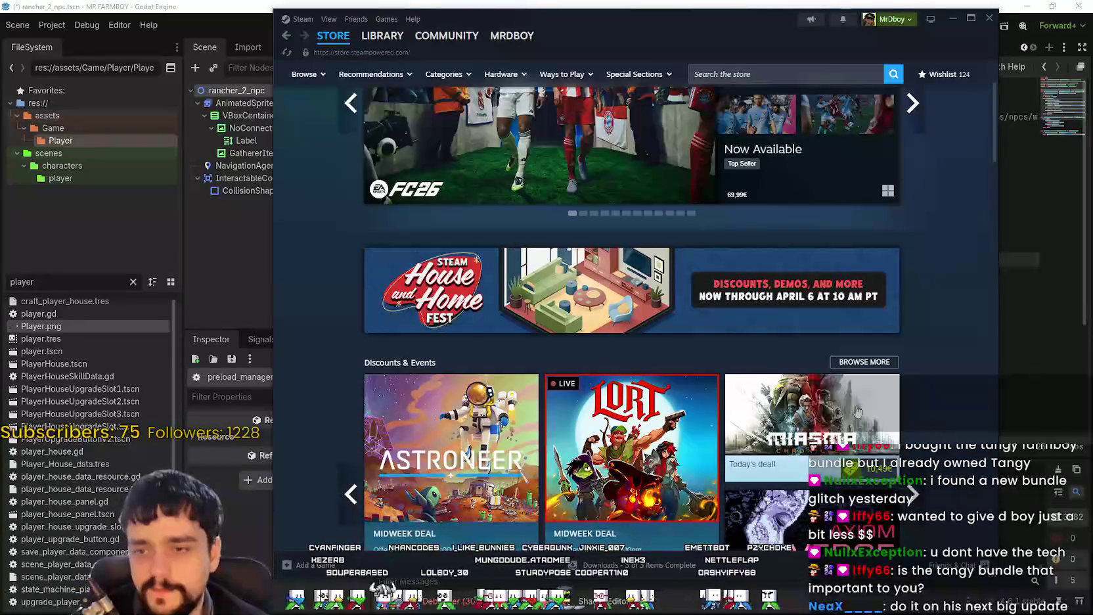
{"action": "mouse_move", "coordinate": [595, 453]}
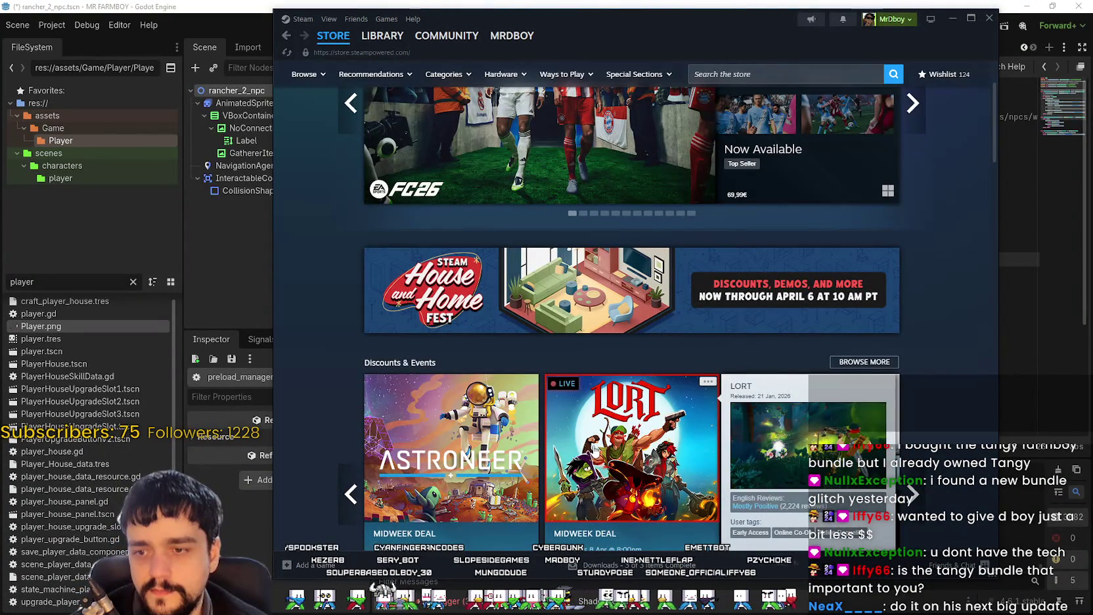
{"action": "left_click", "coordinate": [909, 500]}
{"action": "scroll", "coordinate": [900, 316], "scroll_direction": "down", "scroll_amount": 3}
{"action": "left_click", "coordinate": [914, 324]}
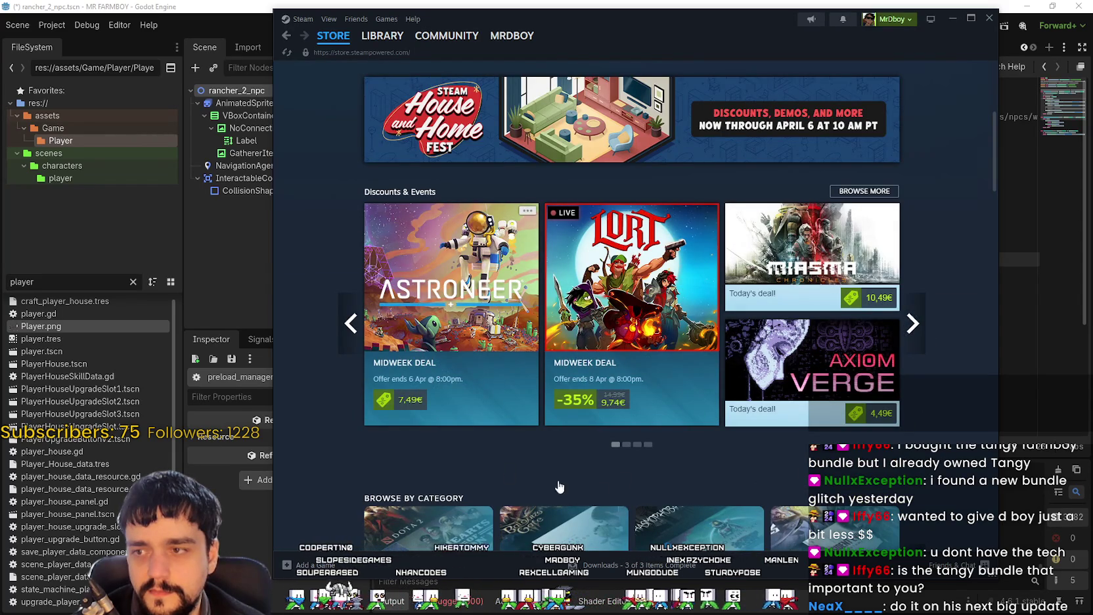
Scroll down the store front page to look through the deals and new releases.
{"action": "scroll", "coordinate": [509, 472], "scroll_direction": "down", "scroll_amount": 15}
{"action": "scroll", "coordinate": [600, 446], "scroll_direction": "down", "scroll_amount": 3}
{"action": "scroll", "coordinate": [526, 282], "scroll_direction": "up", "scroll_amount": 4}
{"action": "scroll", "coordinate": [575, 327], "scroll_direction": "down", "scroll_amount": 3}
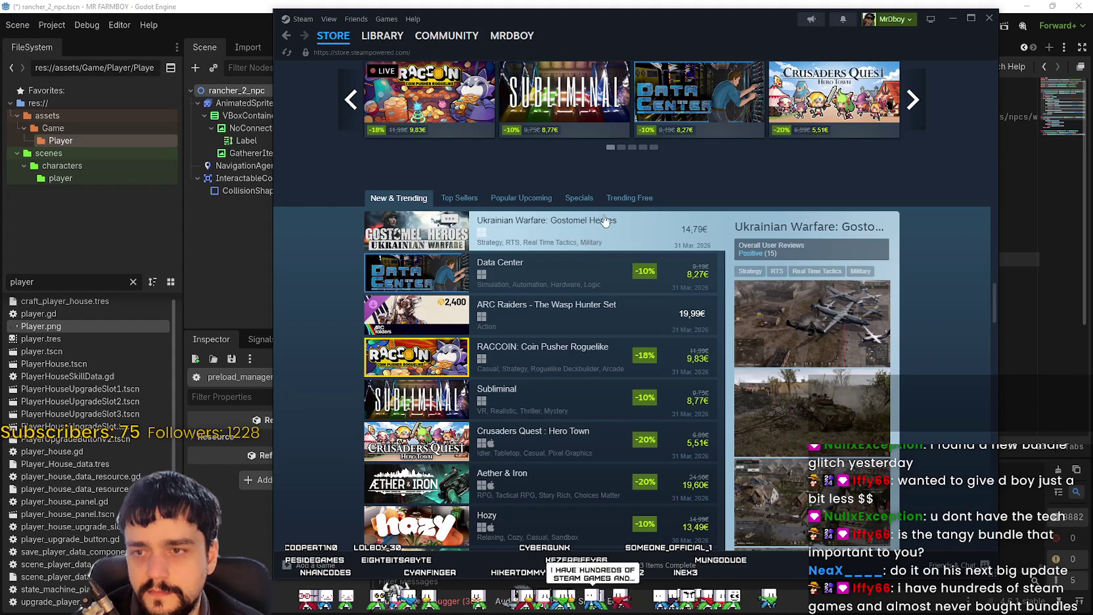
{"action": "scroll", "coordinate": [872, 203], "scroll_direction": "down", "scroll_amount": 4}
{"action": "scroll", "coordinate": [873, 203], "scroll_direction": "down", "scroll_amount": 4}
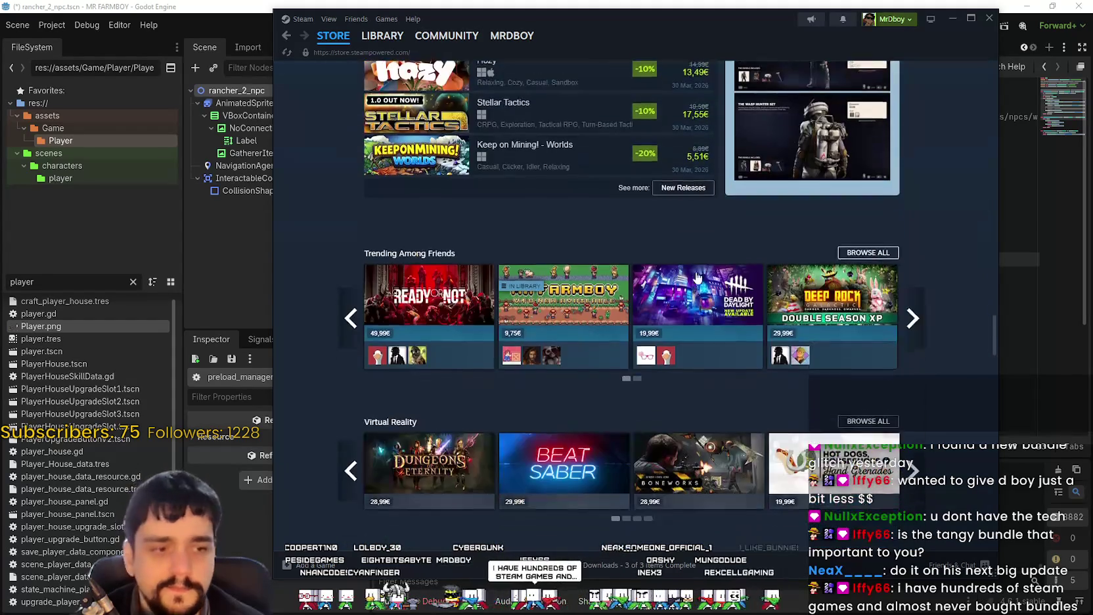
{"action": "scroll", "coordinate": [522, 312], "scroll_direction": "up", "scroll_amount": 12}
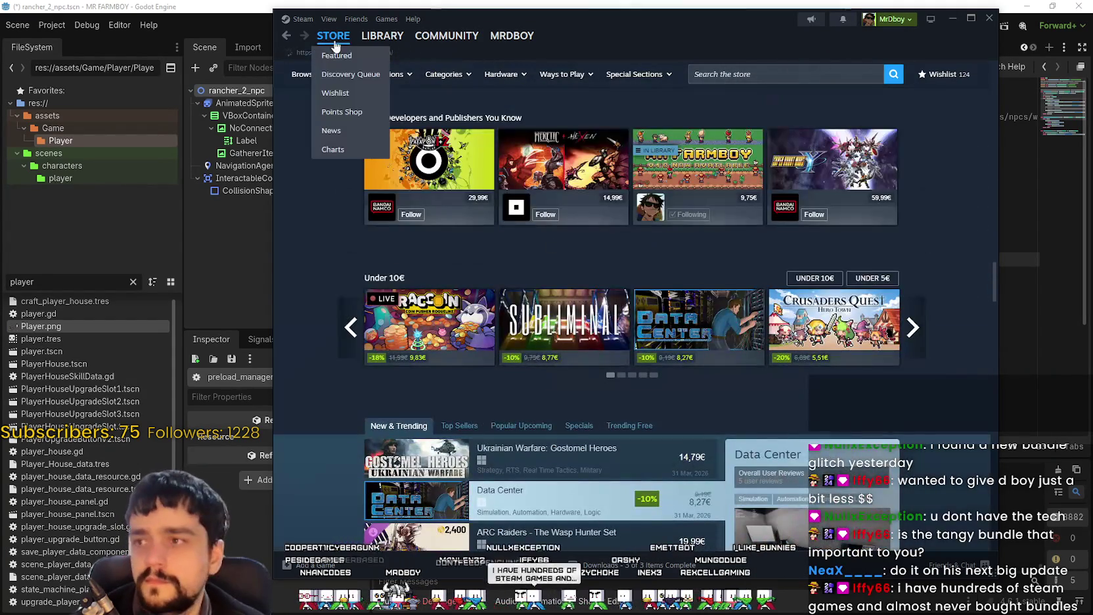
Reload the store front page, then minimize Steam so the Godot script editor shows again.
{"action": "left_click", "coordinate": [334, 40]}
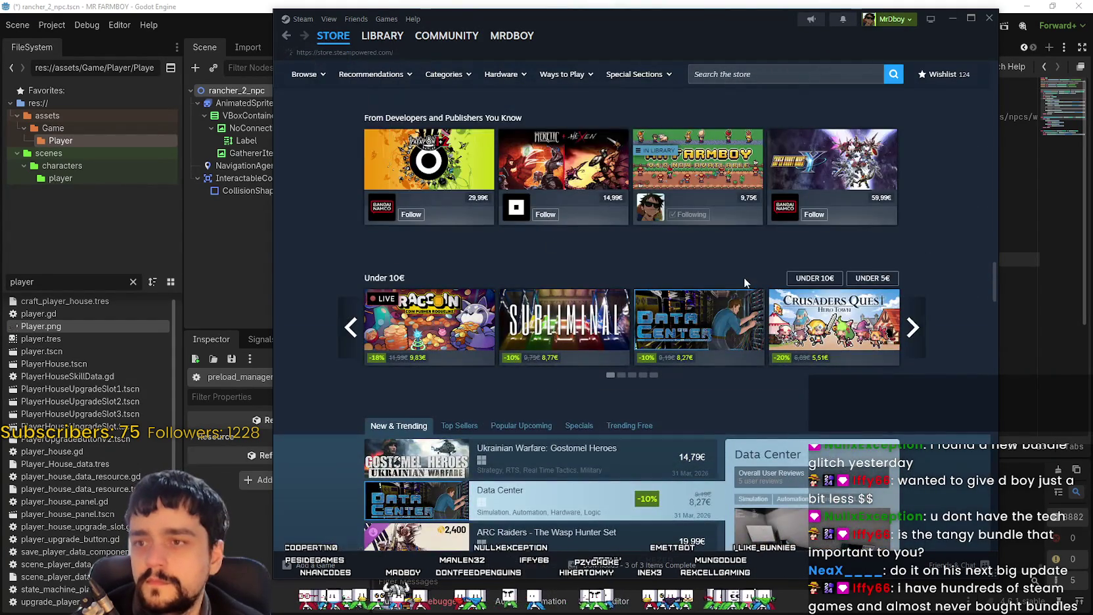
{"action": "scroll", "coordinate": [744, 277], "scroll_direction": "down", "scroll_amount": 15}
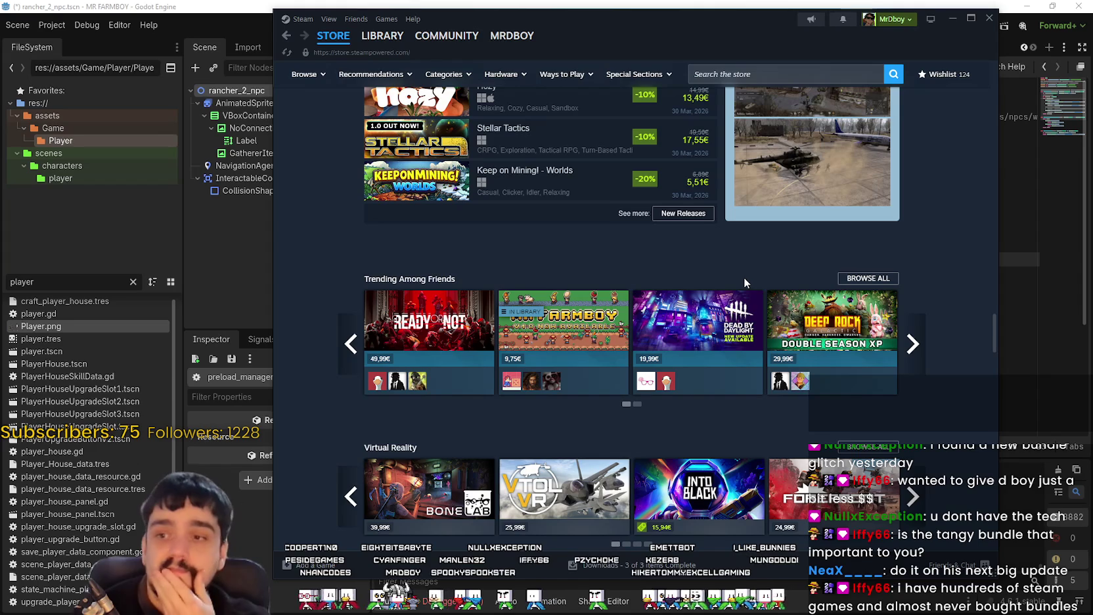
{"action": "scroll", "coordinate": [725, 267], "scroll_direction": "up", "scroll_amount": 5}
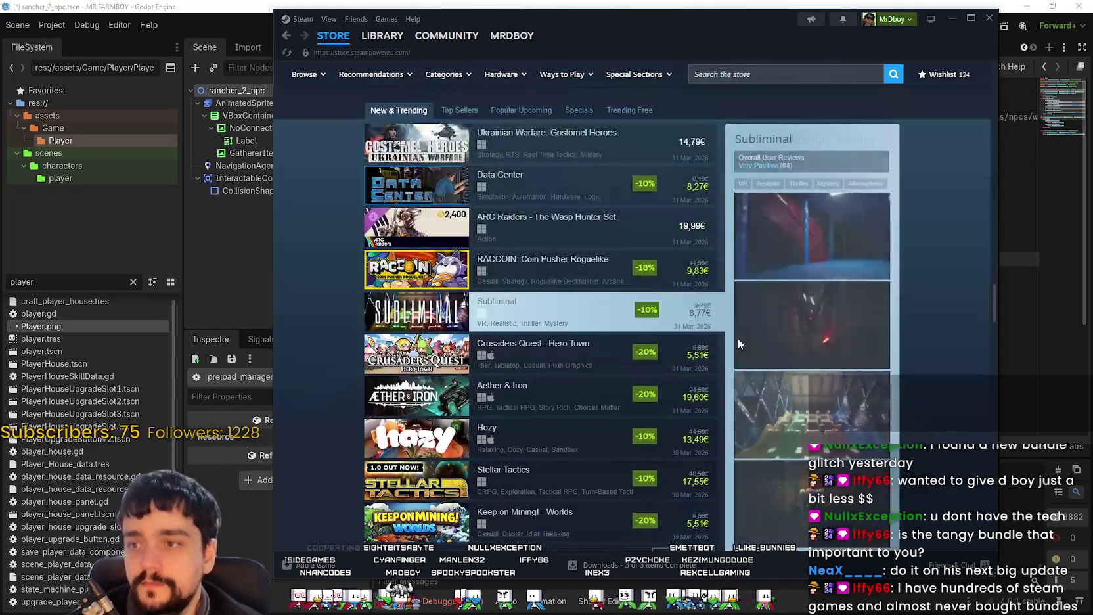
{"action": "left_click", "coordinate": [954, 20]}
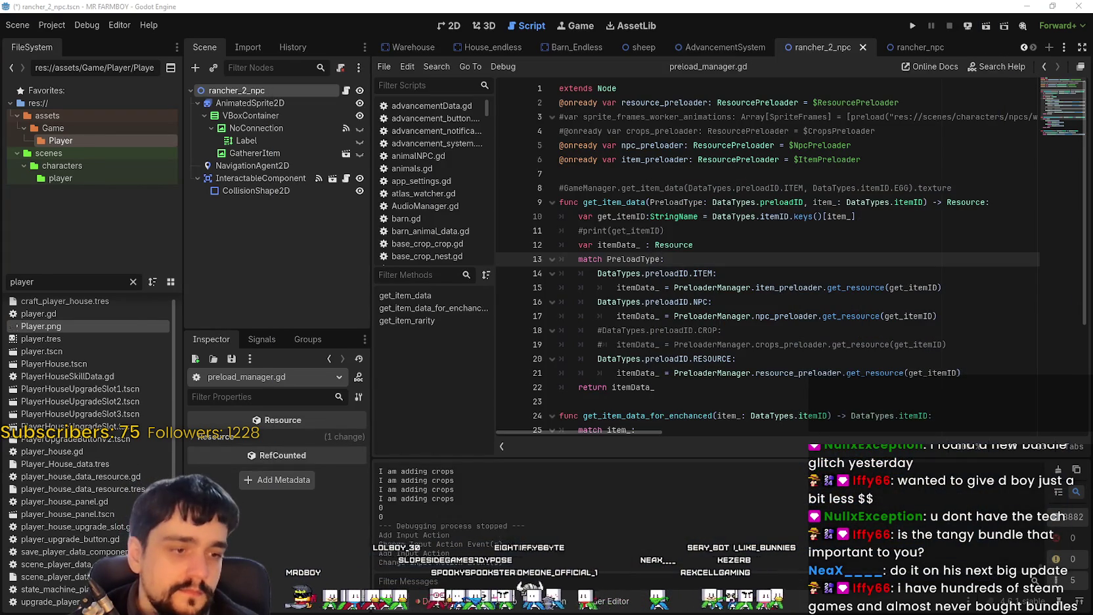
{"action": "key", "text": "alt+Tab"}
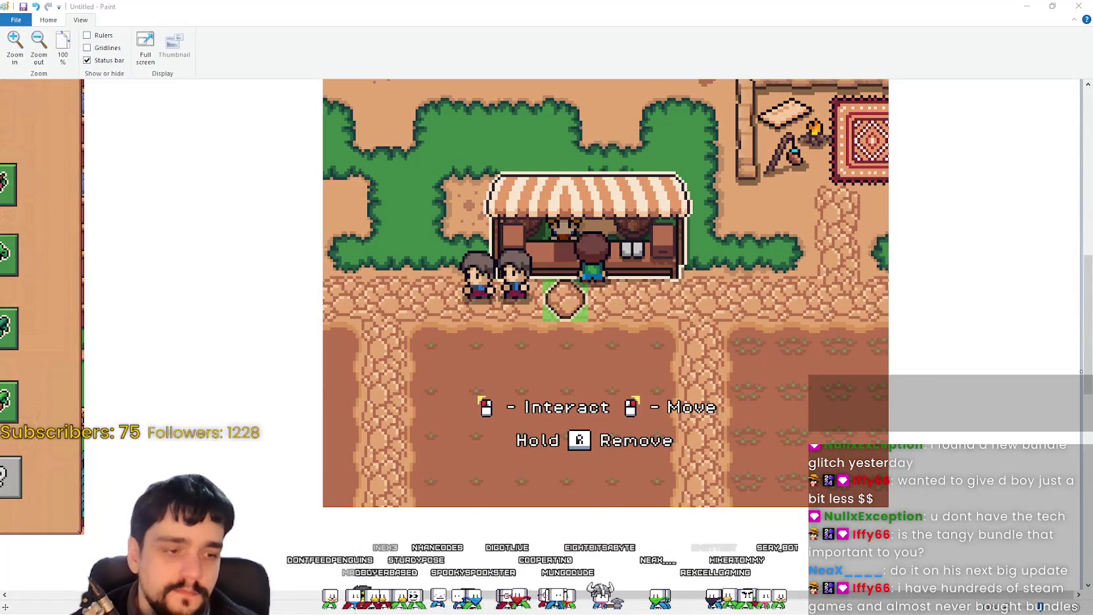
{"action": "key", "text": "alt+Tab"}
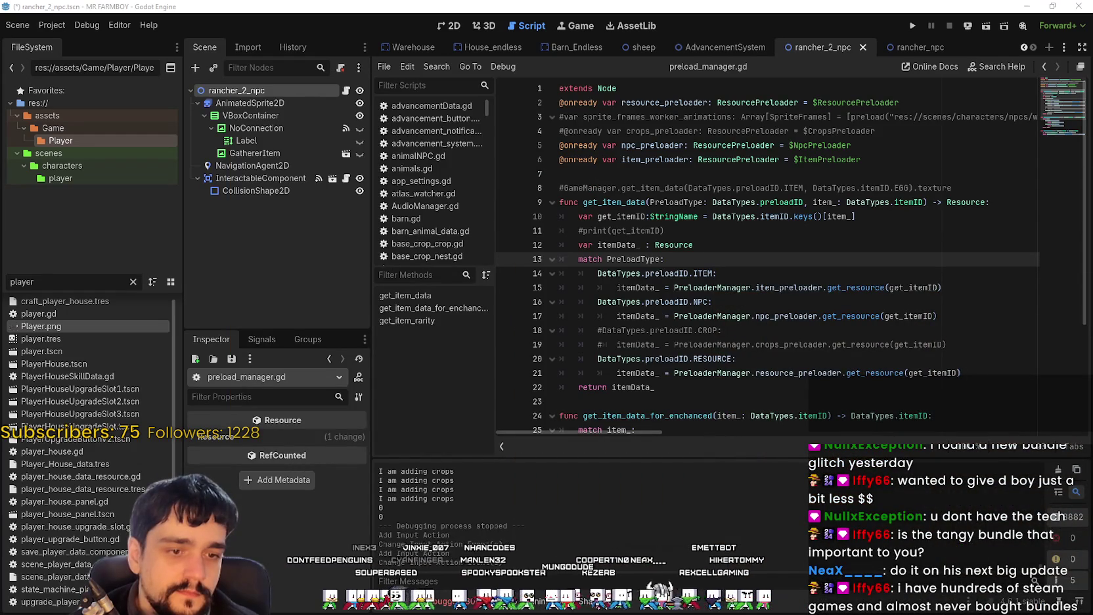
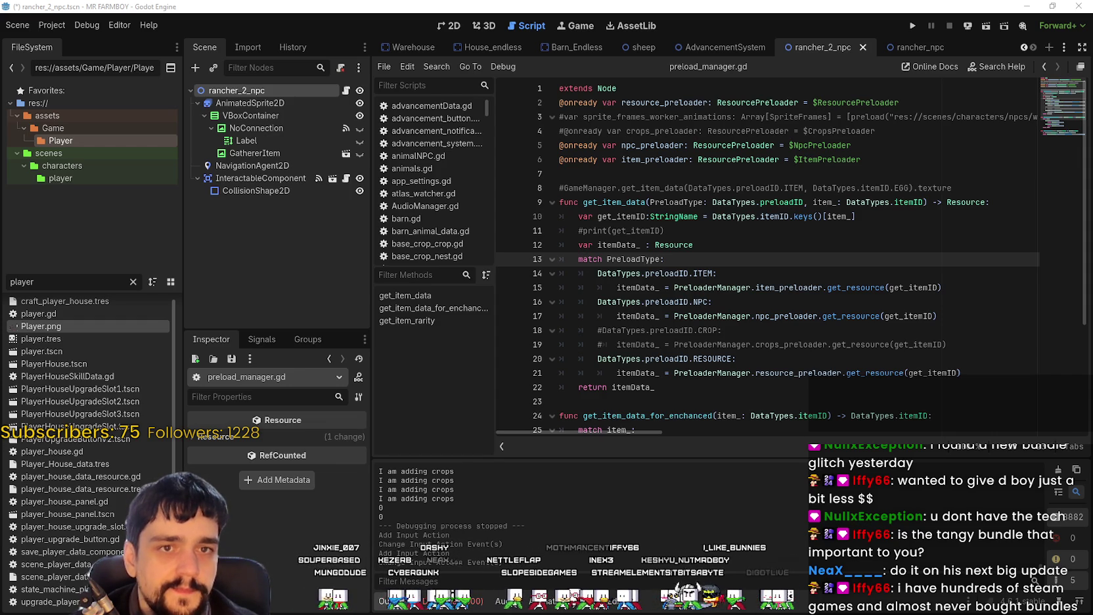
Clear the 'player' text from the FileSystem filter so every project file is listed.
{"action": "left_click", "coordinate": [683, 234]}
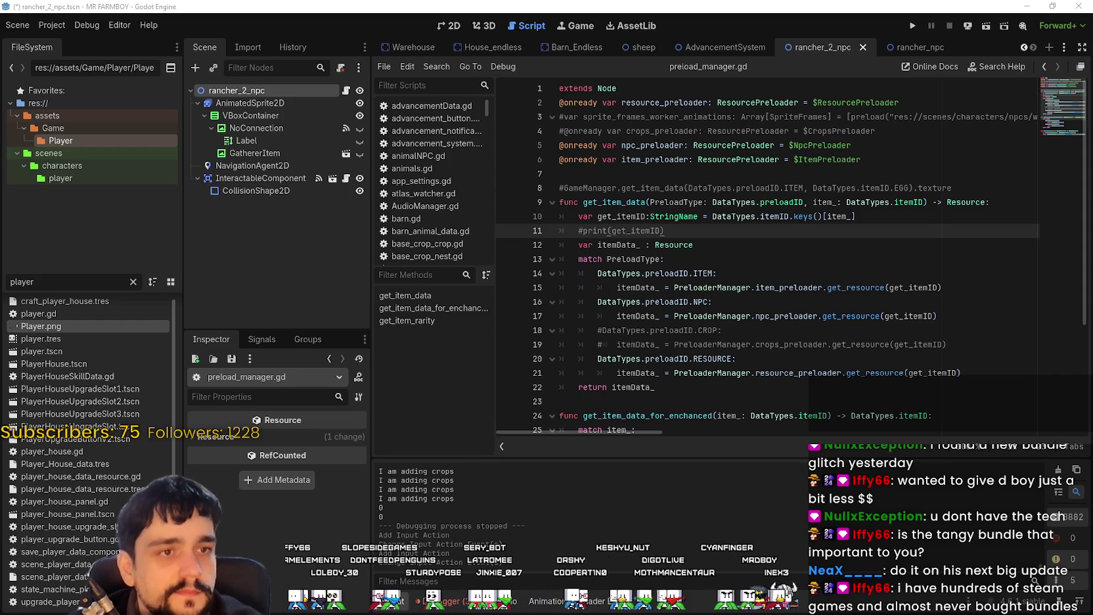
{"action": "double_click", "coordinate": [20, 282]}
{"action": "key", "text": "BackSpace"}
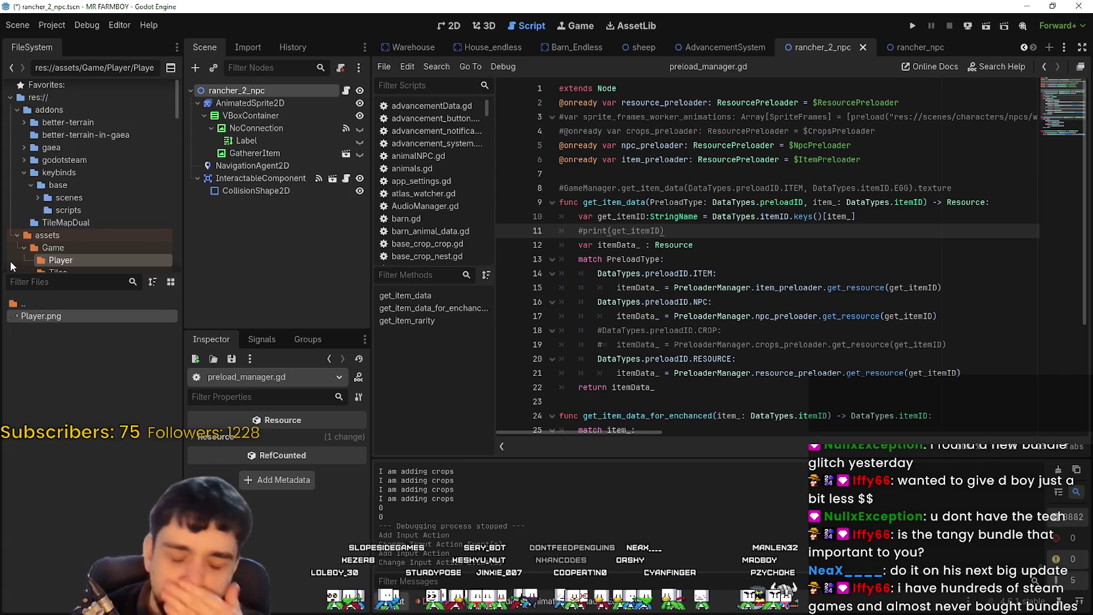
Open game_input_events.gd and change 'hit' to 'interact' in open_building on line 44.
{"action": "type", "text": "game"}
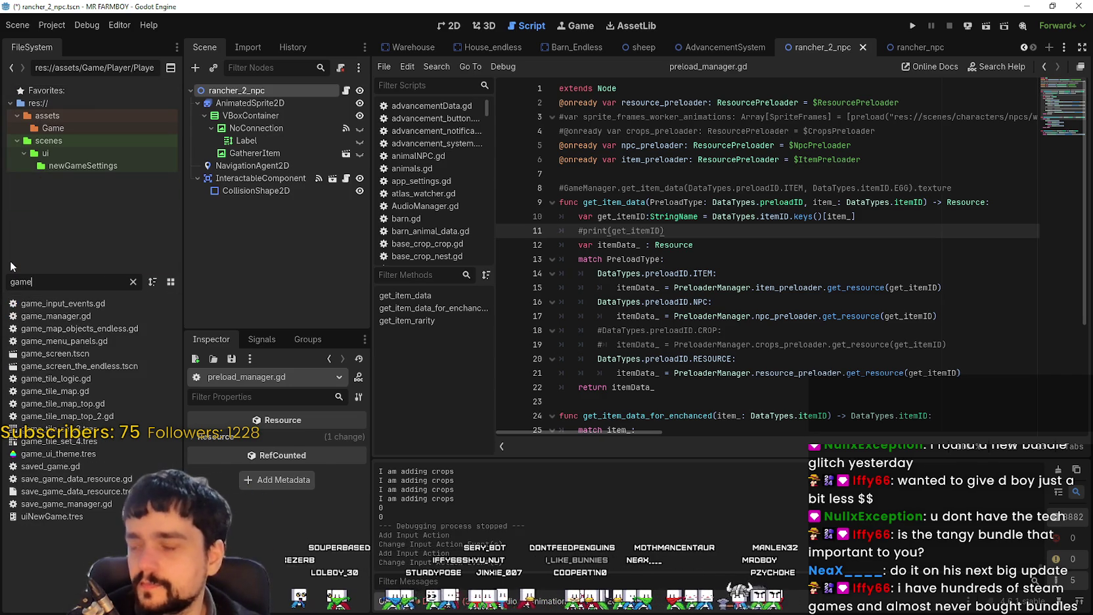
{"action": "type", "text": "_in"}
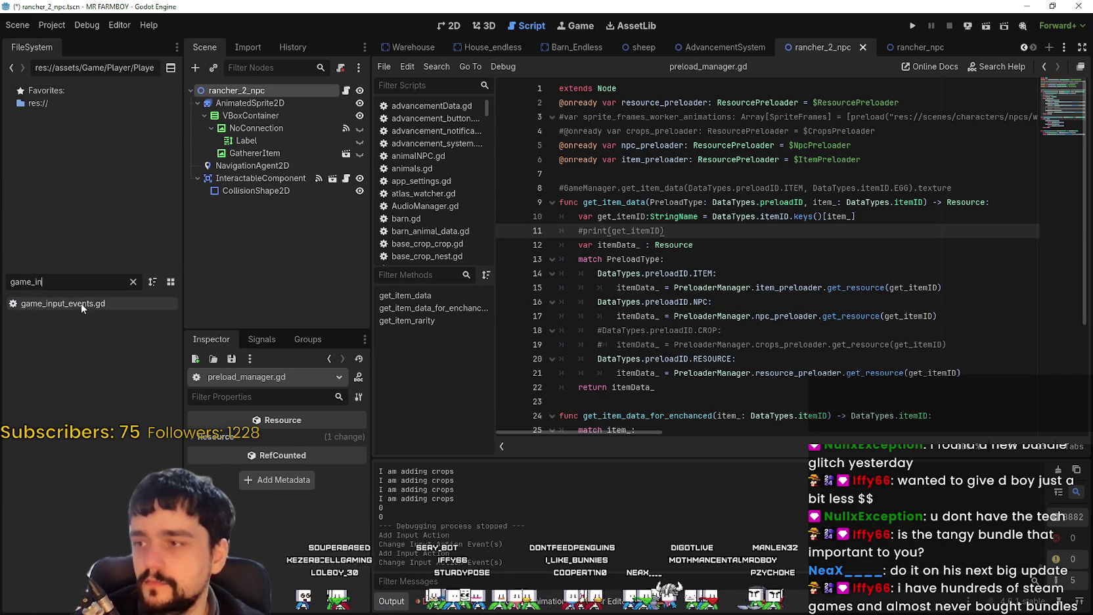
{"action": "double_click", "coordinate": [81, 304]}
{"action": "scroll", "coordinate": [750, 339], "scroll_direction": "down", "scroll_amount": 10}
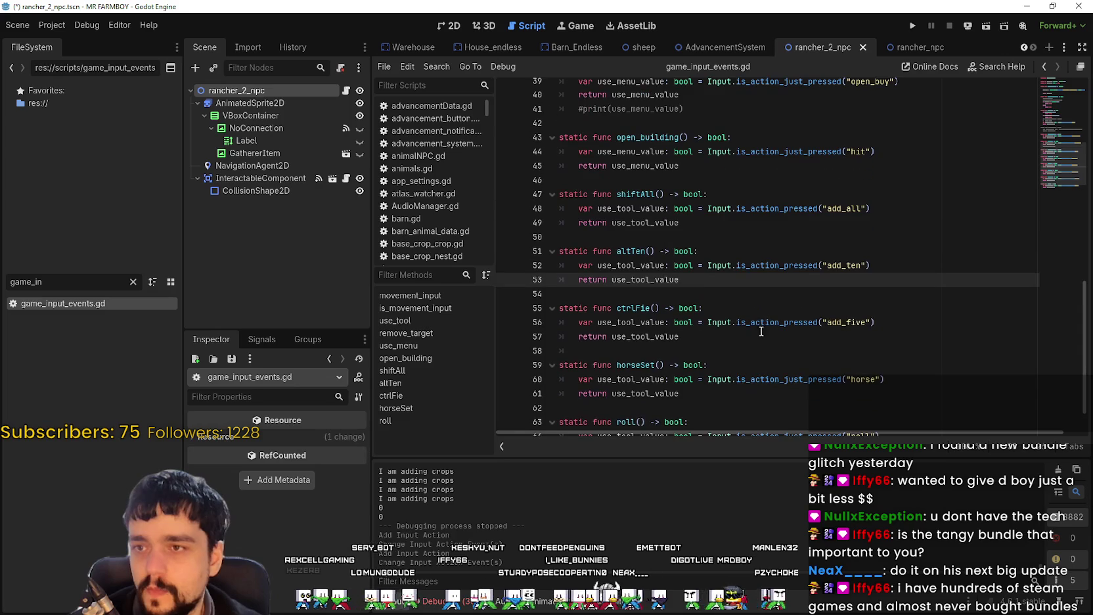
{"action": "left_click", "coordinate": [853, 151]}
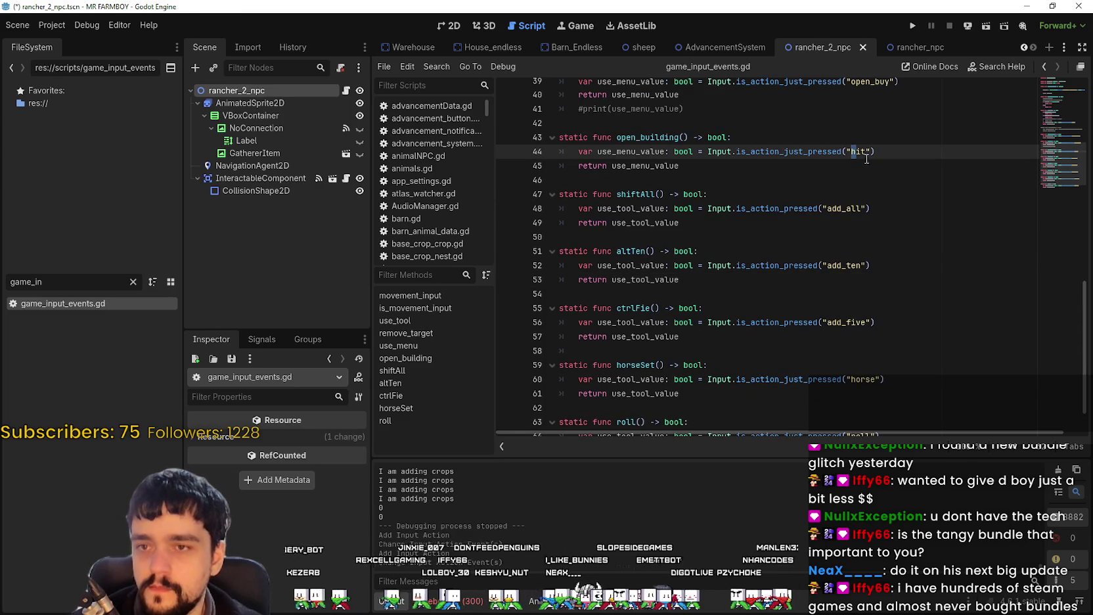
{"action": "double_click", "coordinate": [623, 138]}
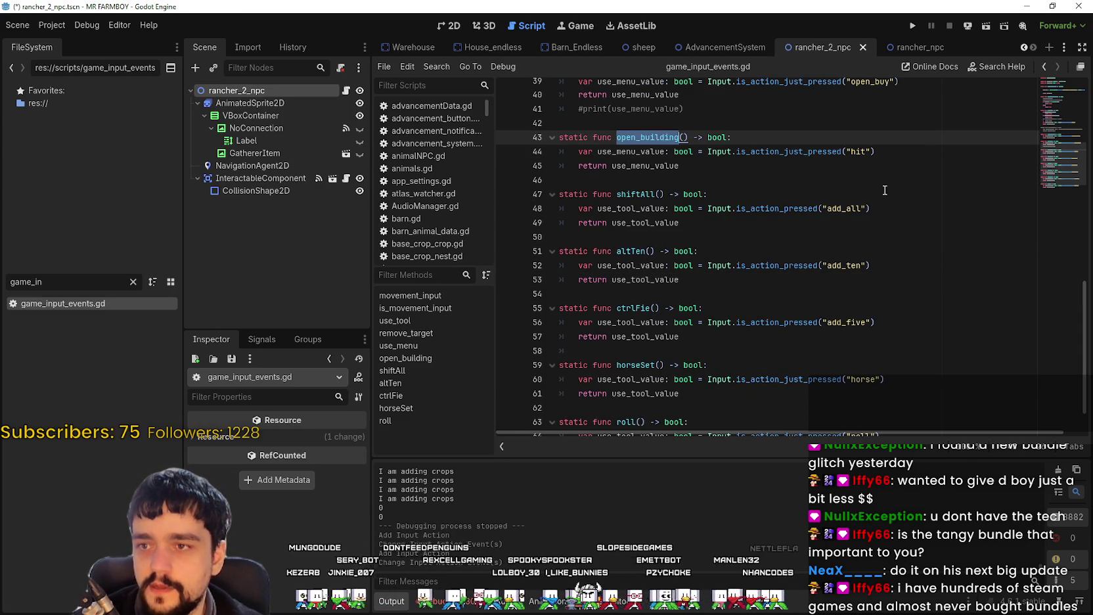
{"action": "double_click", "coordinate": [858, 152]}
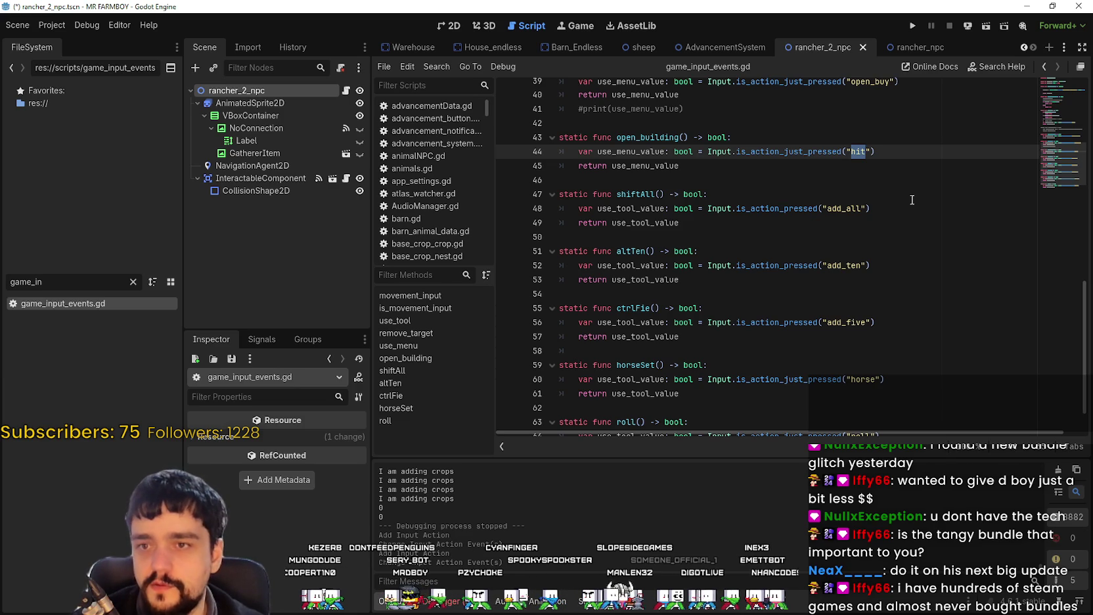
{"action": "type", "text": "inter"}
{"action": "key", "text": "Return"}
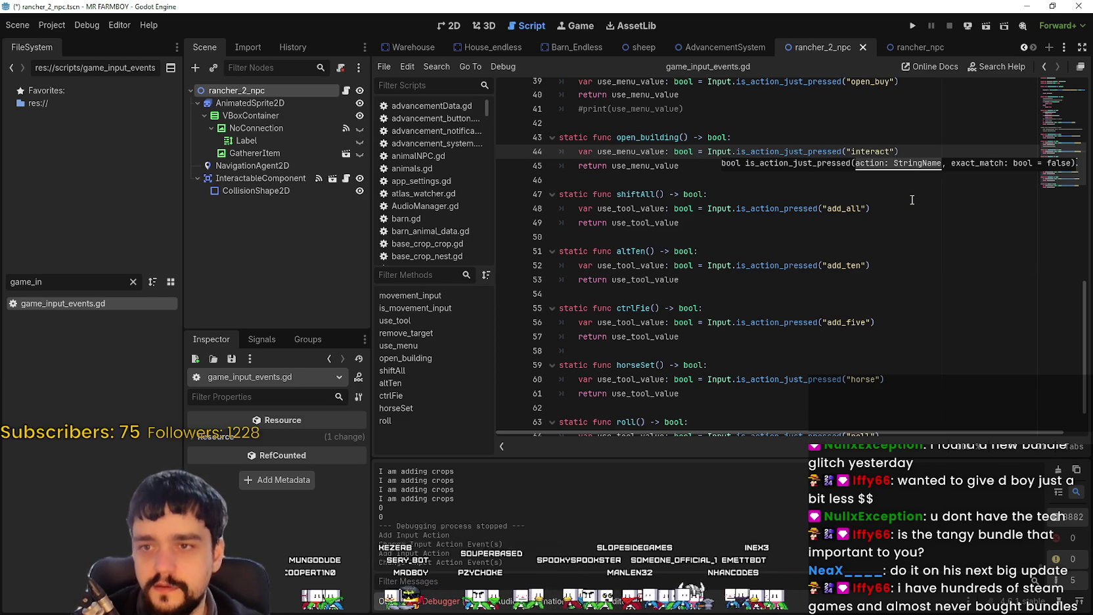
{"action": "left_click", "coordinate": [769, 180]}
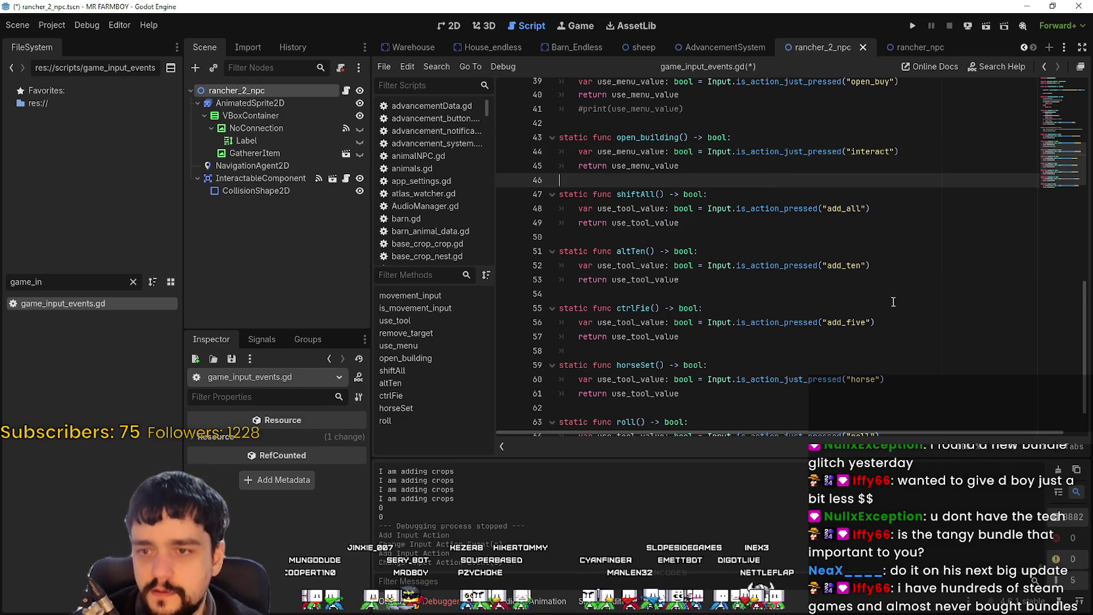
Look over the rest of game_input_events.gd, then save the script.
{"action": "scroll", "coordinate": [869, 383], "scroll_direction": "up", "scroll_amount": 1}
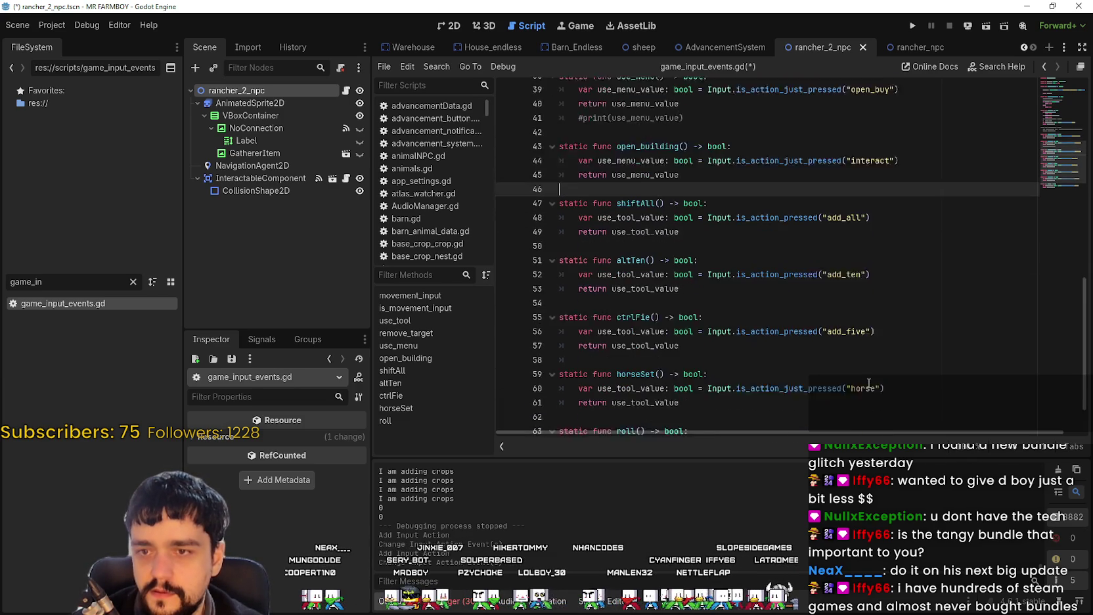
{"action": "left_click", "coordinate": [775, 276]}
{"action": "scroll", "coordinate": [651, 313], "scroll_direction": "down", "scroll_amount": 2}
{"action": "left_click", "coordinate": [651, 314]}
{"action": "left_click", "coordinate": [623, 365]}
{"action": "scroll", "coordinate": [647, 348], "scroll_direction": "up", "scroll_amount": 5}
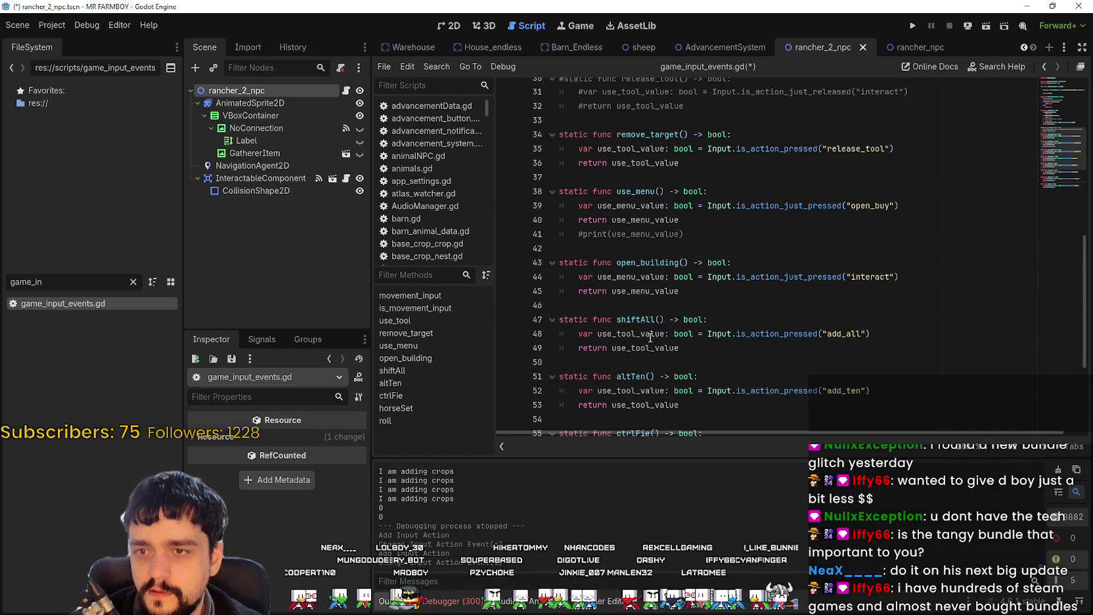
{"action": "scroll", "coordinate": [645, 313], "scroll_direction": "up", "scroll_amount": 5}
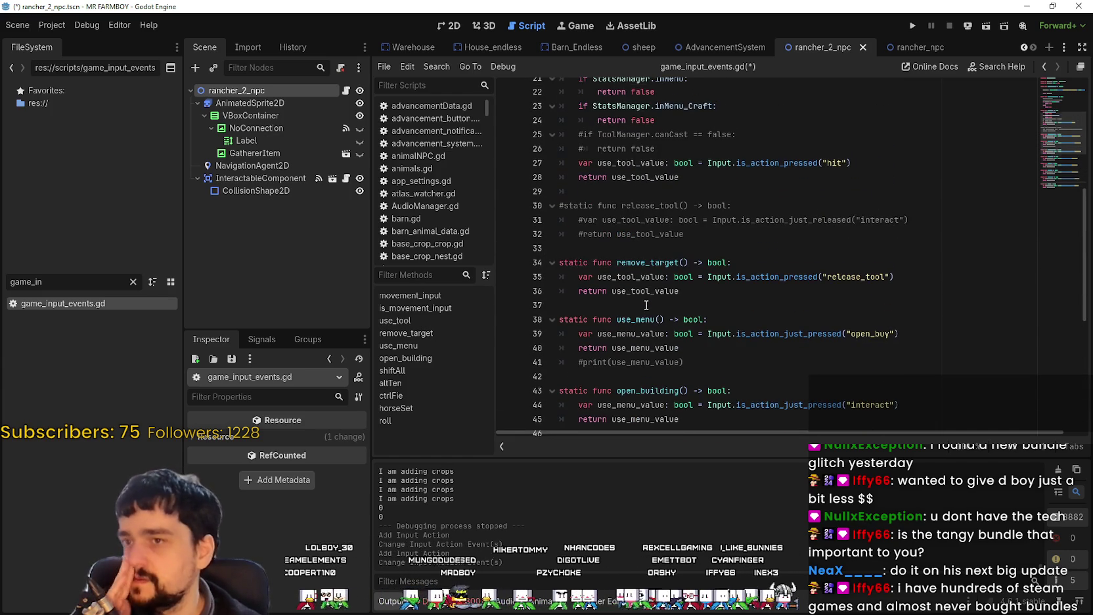
{"action": "scroll", "coordinate": [647, 301], "scroll_direction": "up", "scroll_amount": 1}
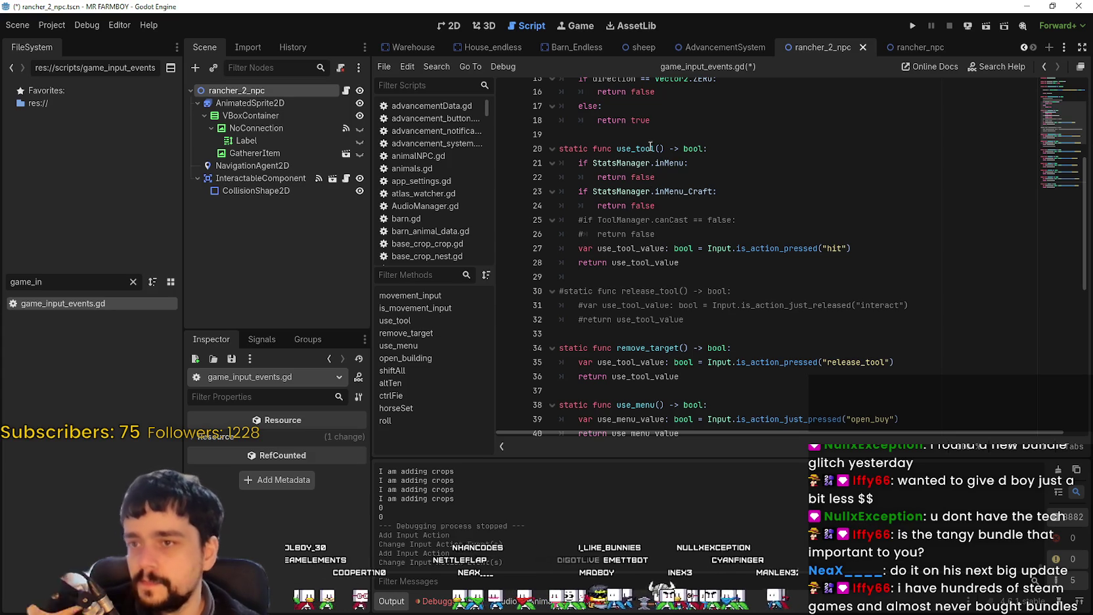
{"action": "scroll", "coordinate": [650, 297], "scroll_direction": "down", "scroll_amount": 4}
{"action": "scroll", "coordinate": [665, 299], "scroll_direction": "up", "scroll_amount": 4}
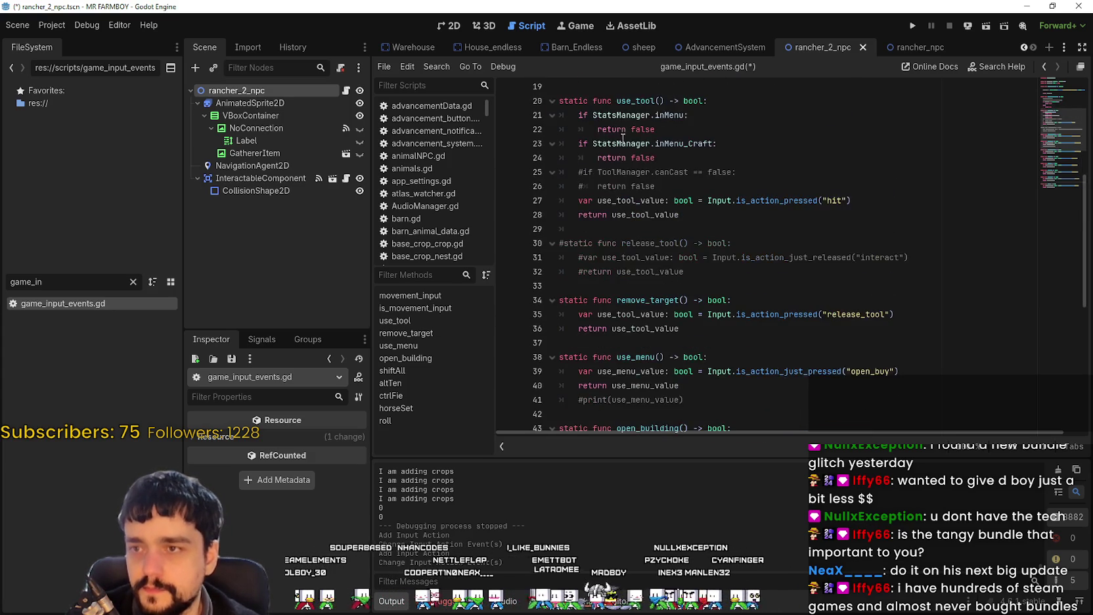
{"action": "scroll", "coordinate": [667, 289], "scroll_direction": "down", "scroll_amount": 5}
{"action": "left_click", "coordinate": [675, 240]}
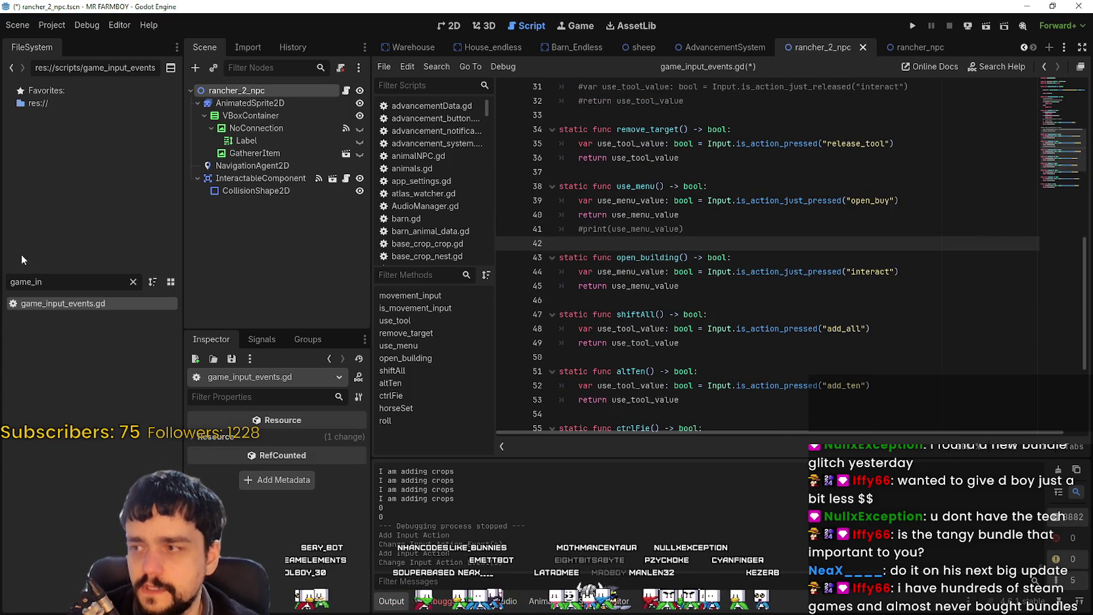
{"action": "left_click", "coordinate": [7, 280]}
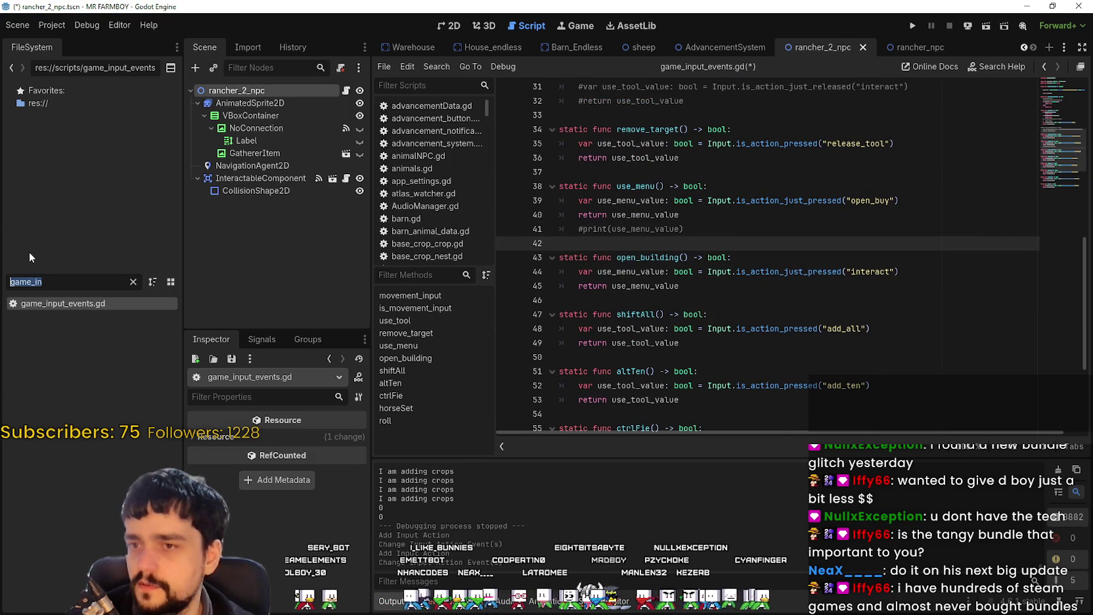
{"action": "left_click", "coordinate": [651, 228]}
{"action": "key", "text": "ctrl+s"}
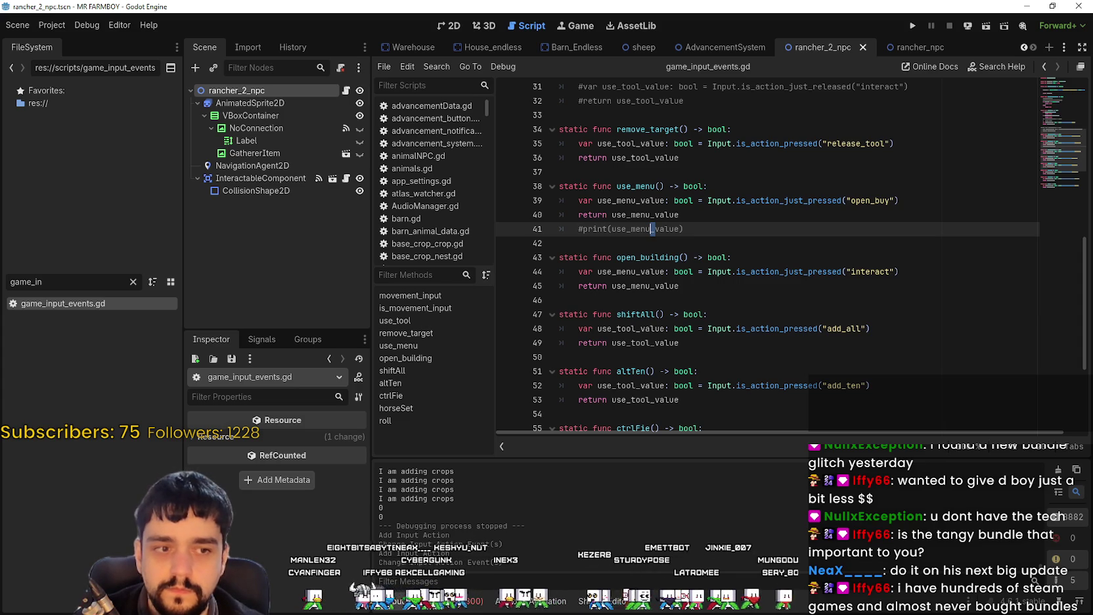
{"action": "key", "text": "Down"}
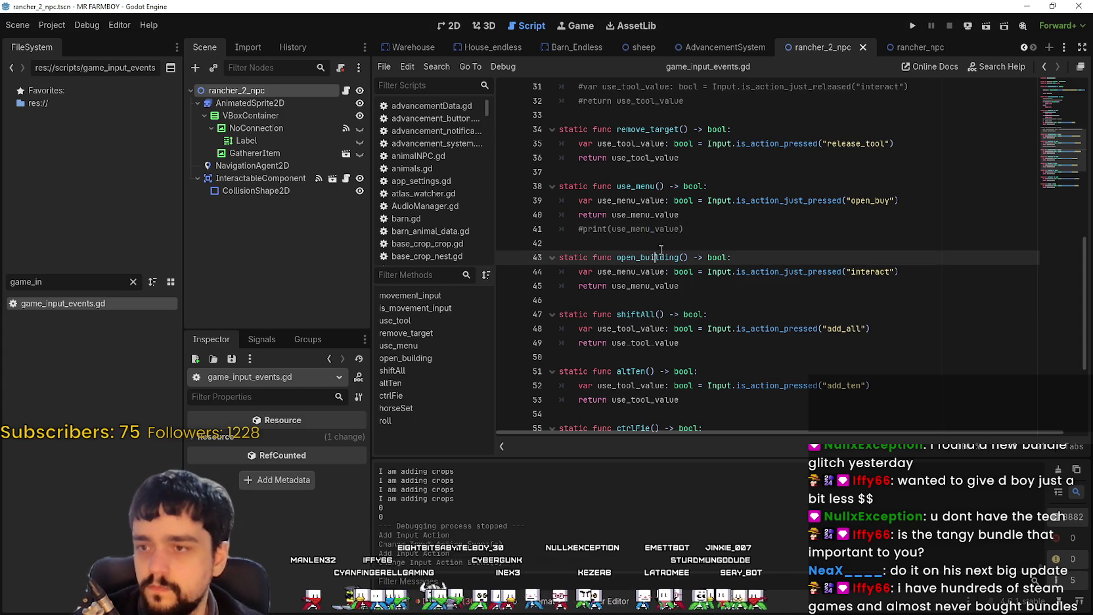
Filter the FileSystem for 'market' and open the Market_1.tscn scene.
{"action": "double_click", "coordinate": [85, 281]}
{"action": "type", "text": "market"}
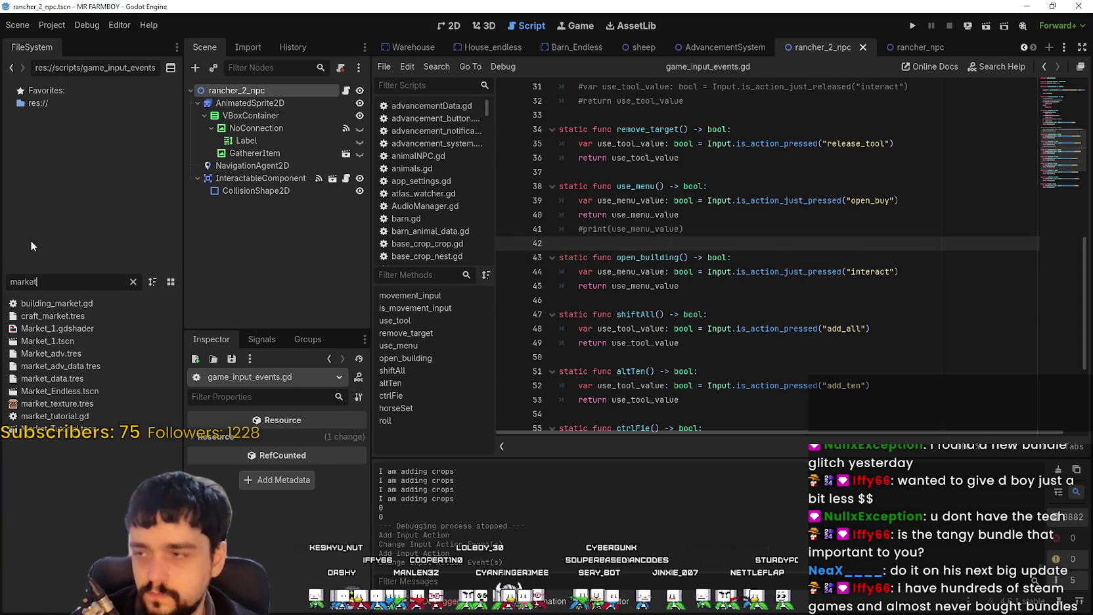
{"action": "double_click", "coordinate": [65, 340]}
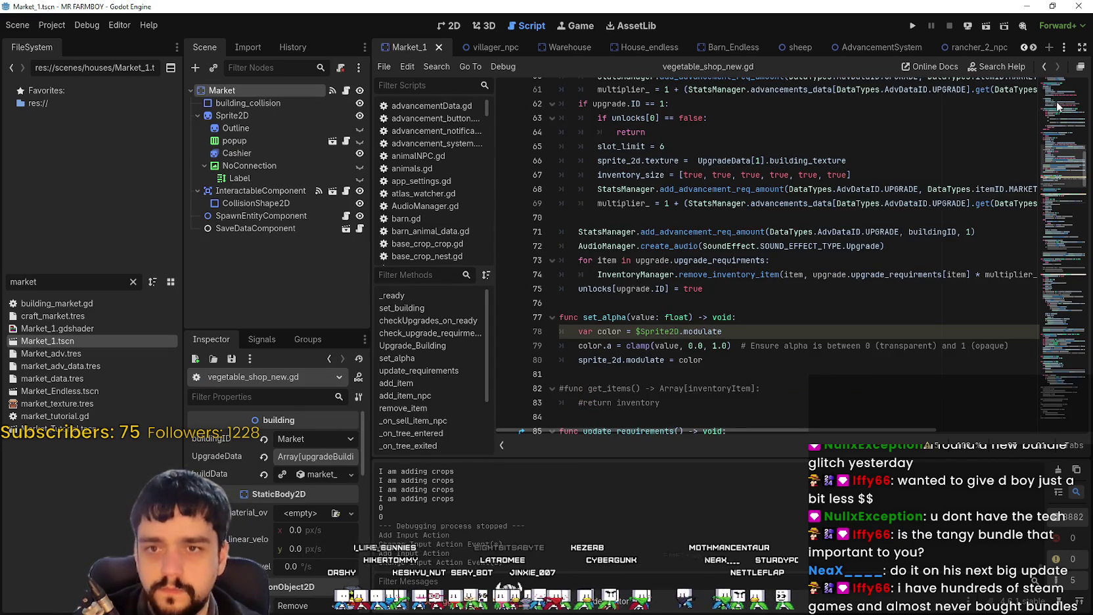
Look up the 'building' symbol to jump to building.gd and scroll to its _input function.
{"action": "scroll", "coordinate": [1054, 104], "scroll_direction": "up", "scroll_amount": 10}
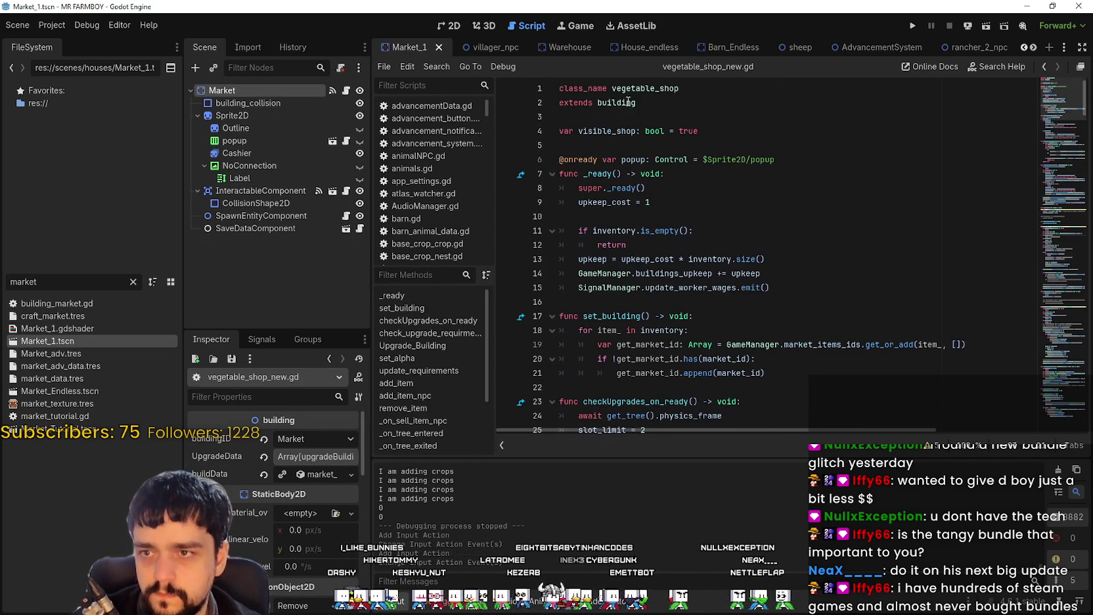
{"action": "right_click", "coordinate": [631, 102]}
{"action": "left_click", "coordinate": [667, 281]}
{"action": "scroll", "coordinate": [775, 304], "scroll_direction": "down", "scroll_amount": 8}
{"action": "scroll", "coordinate": [775, 304], "scroll_direction": "down", "scroll_amount": 10}
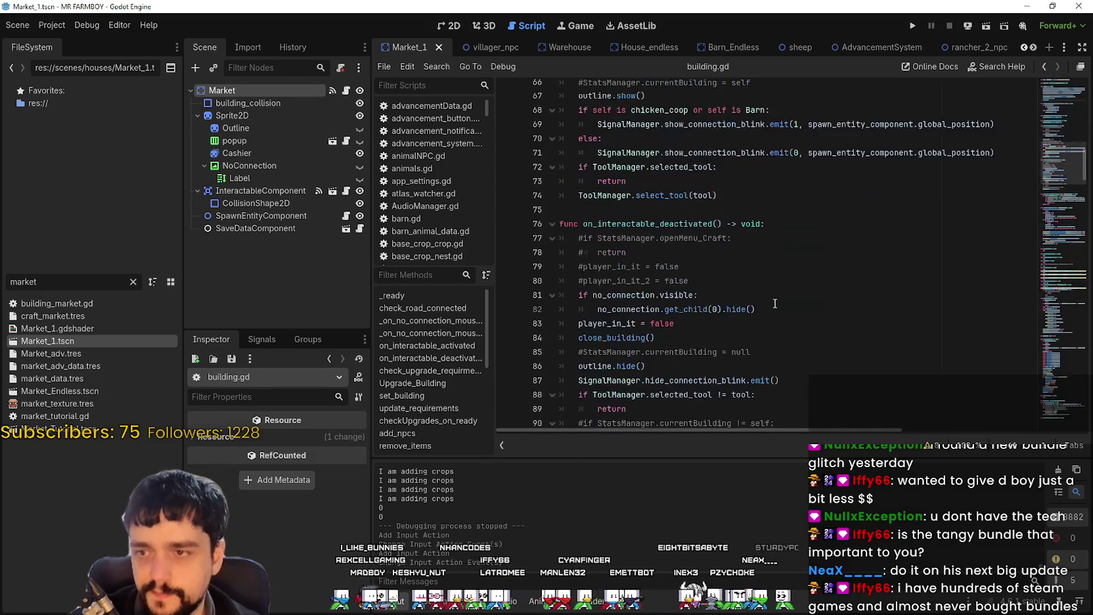
{"action": "scroll", "coordinate": [775, 303], "scroll_direction": "down", "scroll_amount": 14}
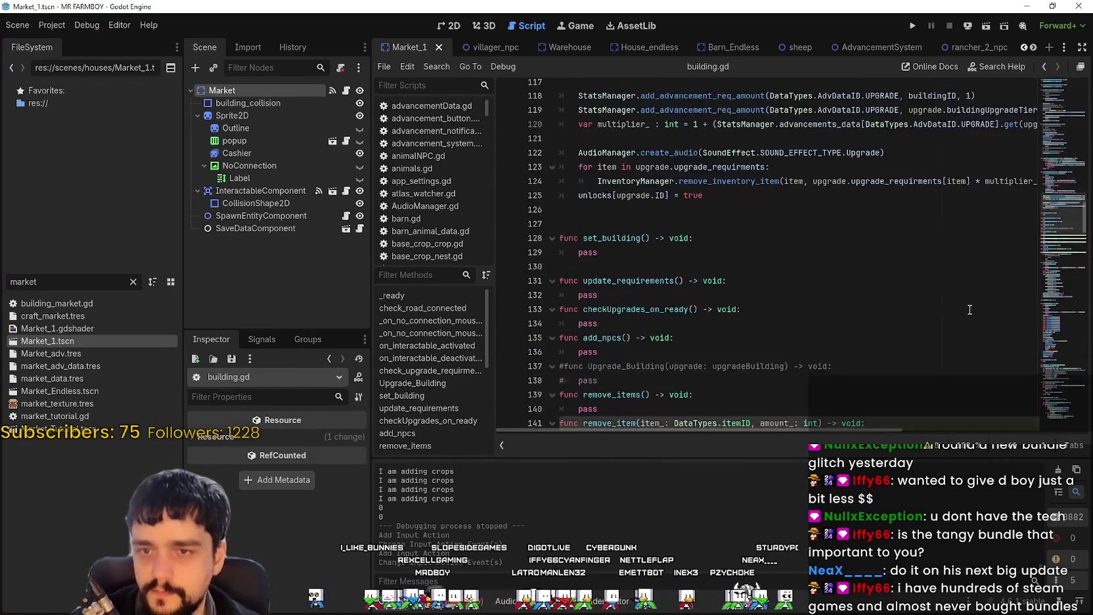
{"action": "mouse_move", "coordinate": [1055, 253]}
{"action": "left_mouse_down"}
{"action": "mouse_move", "coordinate": [1051, 369]}
{"action": "mouse_move", "coordinate": [1064, 434]}
{"action": "left_mouse_up"}
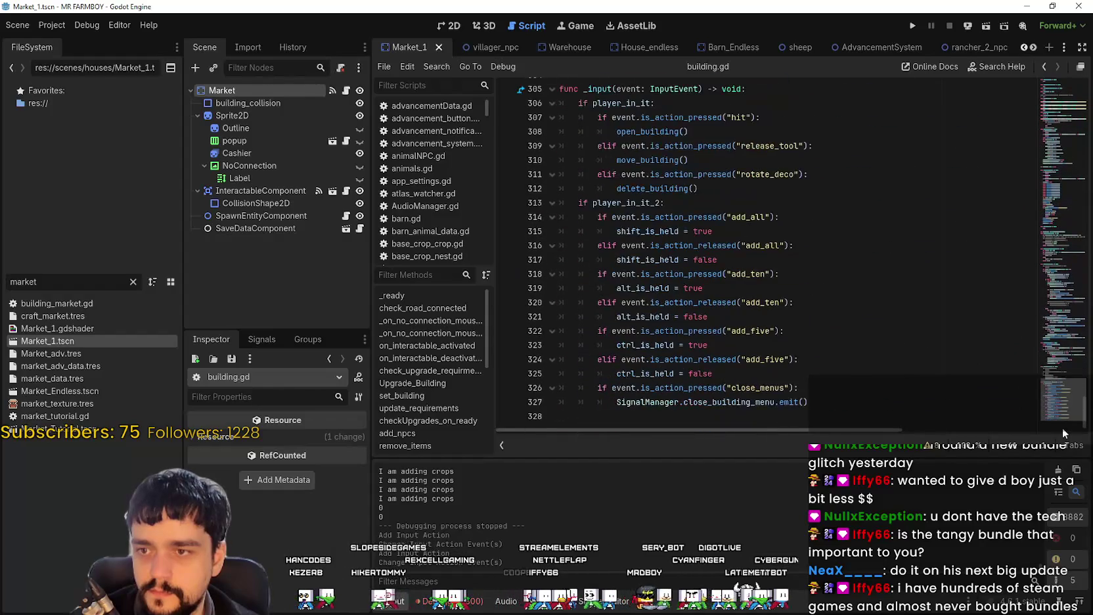
Comment out the 'hit' action check and its open_building call starting at line 307.
{"action": "double_click", "coordinate": [737, 118]}
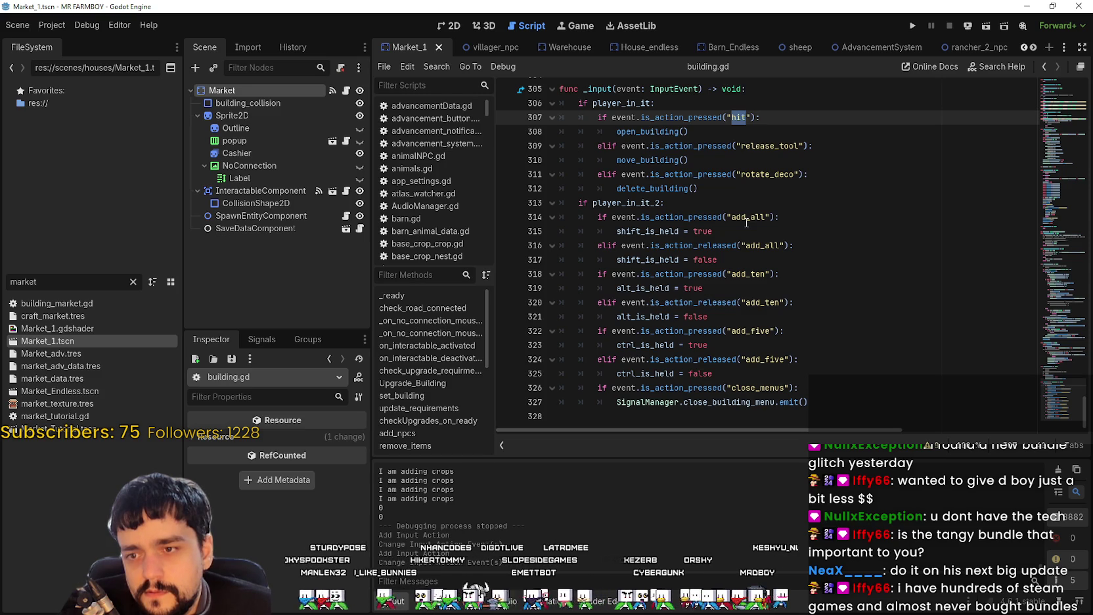
{"action": "scroll", "coordinate": [746, 223], "scroll_direction": "up", "scroll_amount": 3}
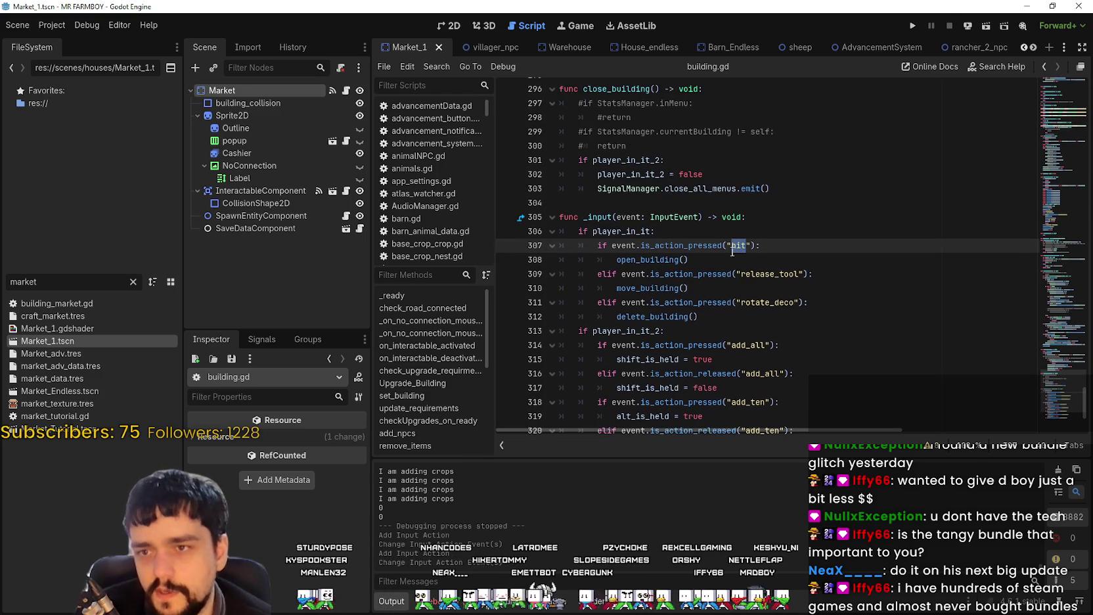
{"action": "left_click", "coordinate": [740, 274]}
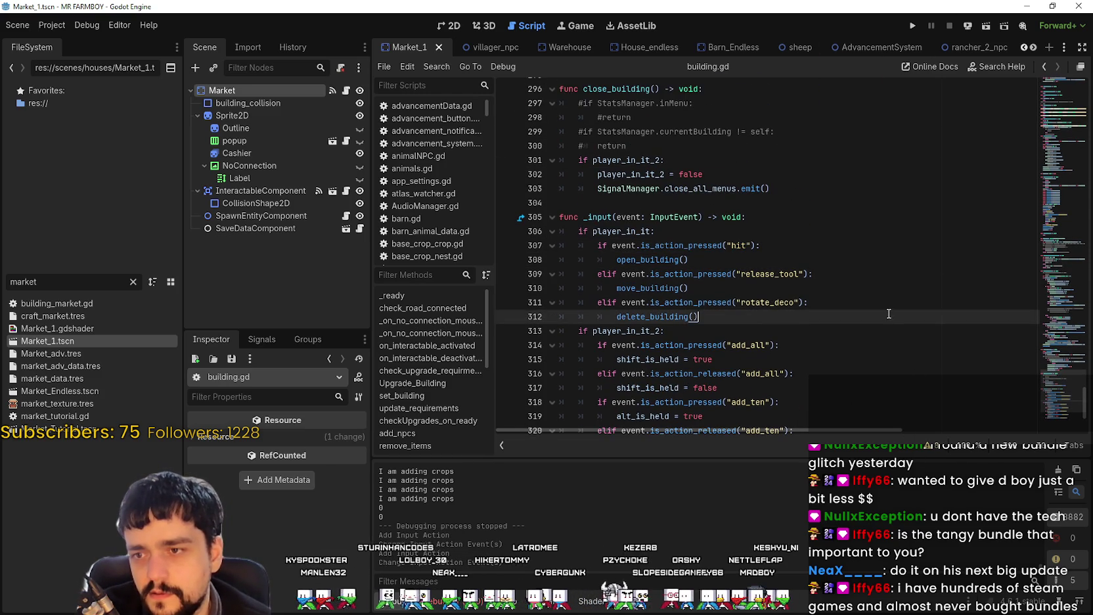
{"action": "left_click_drag", "start_coordinate": [760, 245], "coordinate": [587, 244]}
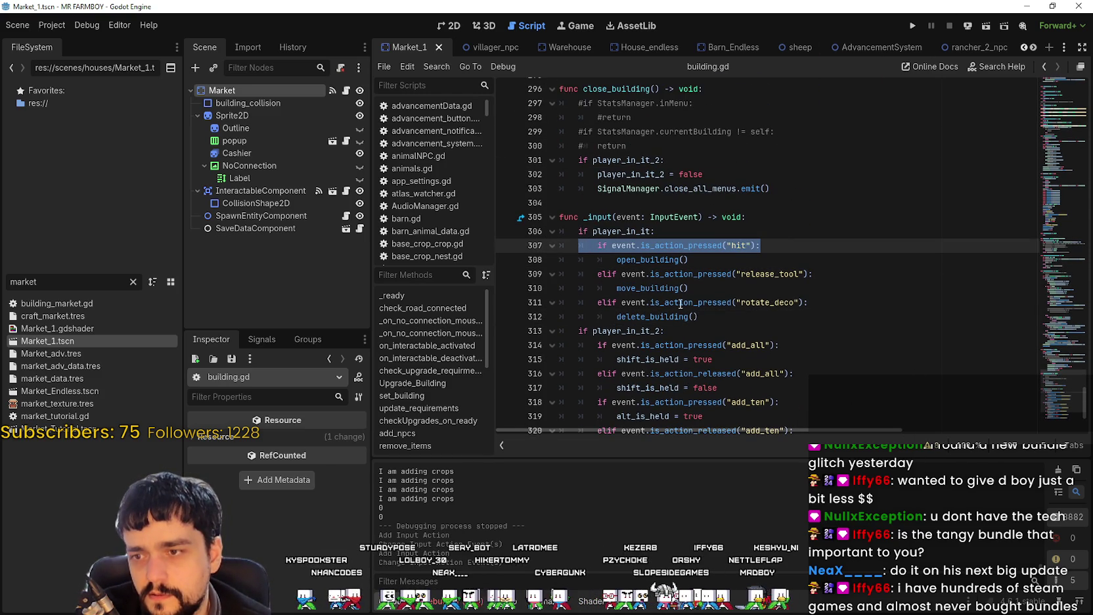
{"action": "scroll", "coordinate": [644, 282], "scroll_direction": "down", "scroll_amount": 3}
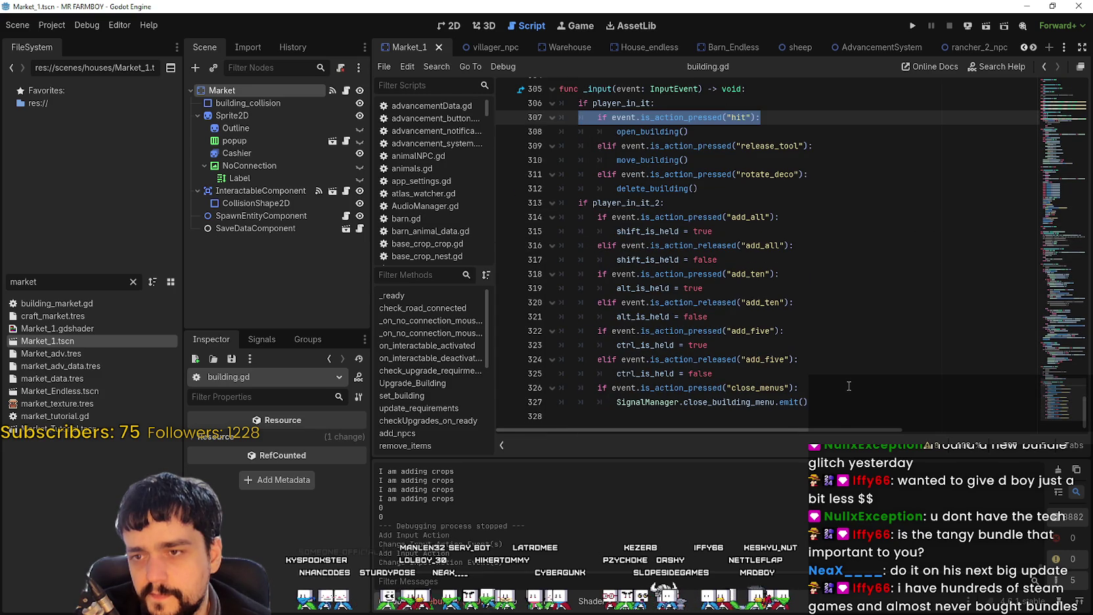
{"action": "mouse_move", "coordinate": [718, 217]}
{"action": "left_mouse_down"}
{"action": "mouse_move", "coordinate": [792, 245]}
{"action": "mouse_move", "coordinate": [797, 376]}
{"action": "left_mouse_up"}
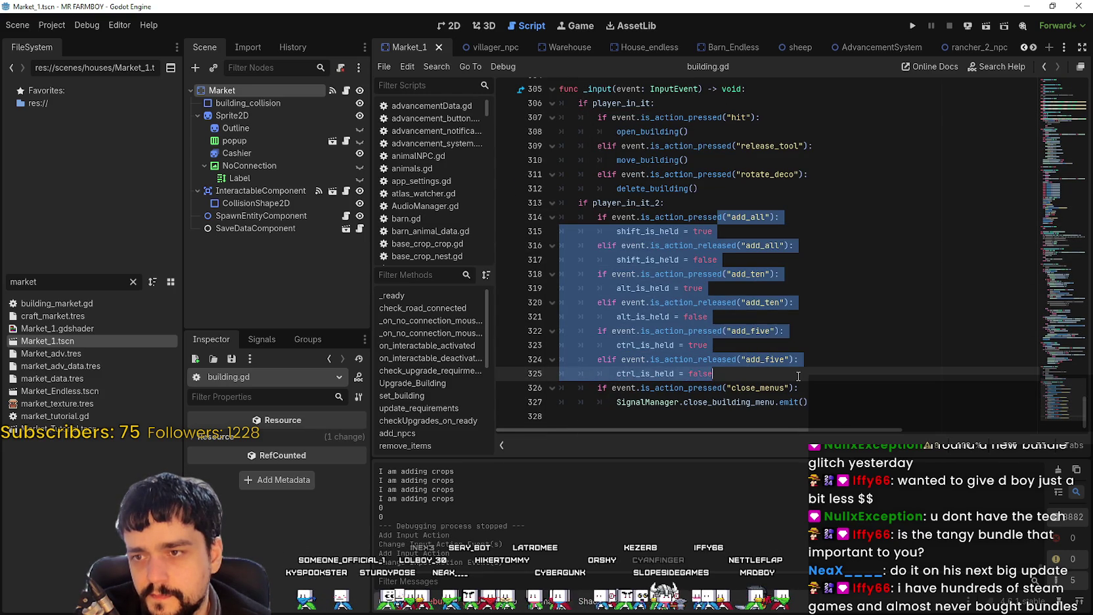
{"action": "left_click", "coordinate": [826, 400]}
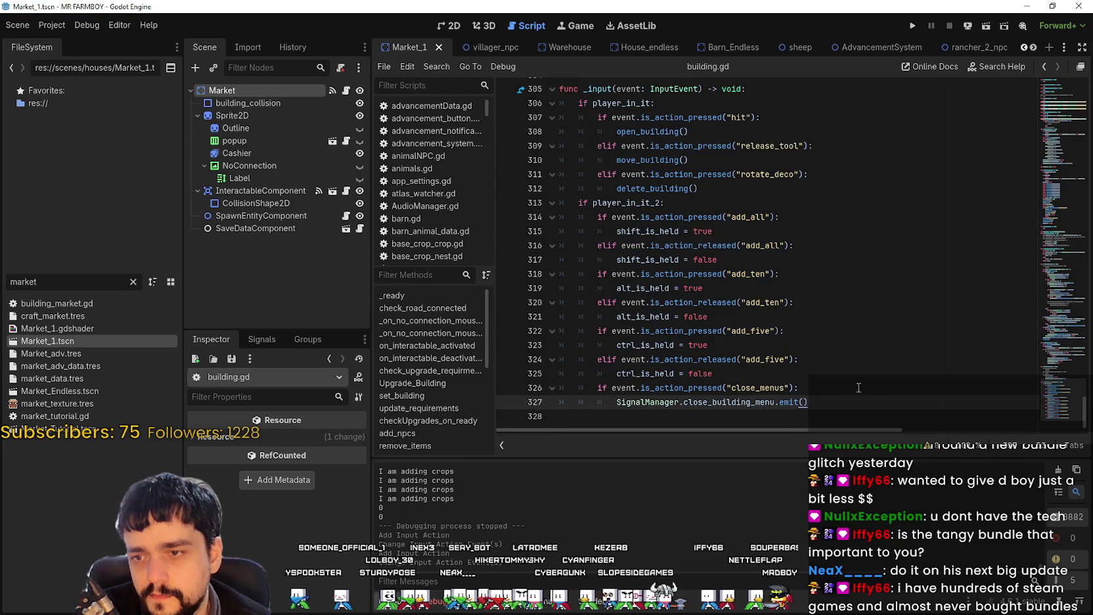
{"action": "scroll", "coordinate": [764, 261], "scroll_direction": "up", "scroll_amount": 4}
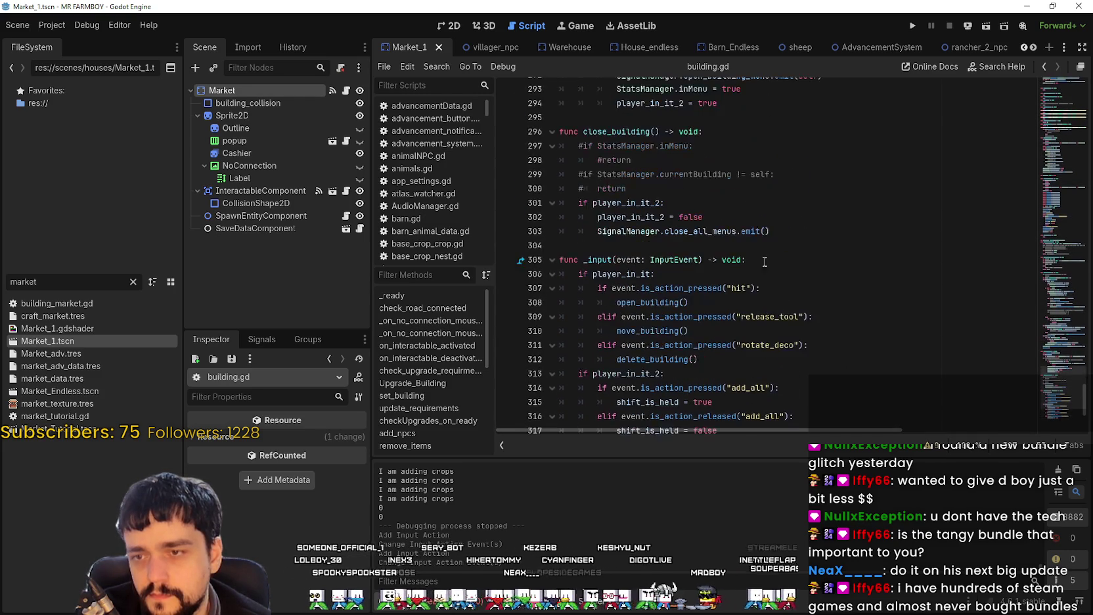
{"action": "left_click", "coordinate": [767, 289]}
{"action": "key", "text": "ctrl+shift+Left"}
{"action": "key", "text": "ctrl+shift+Left"}
{"action": "key", "text": "ctrl+shift+Left"}
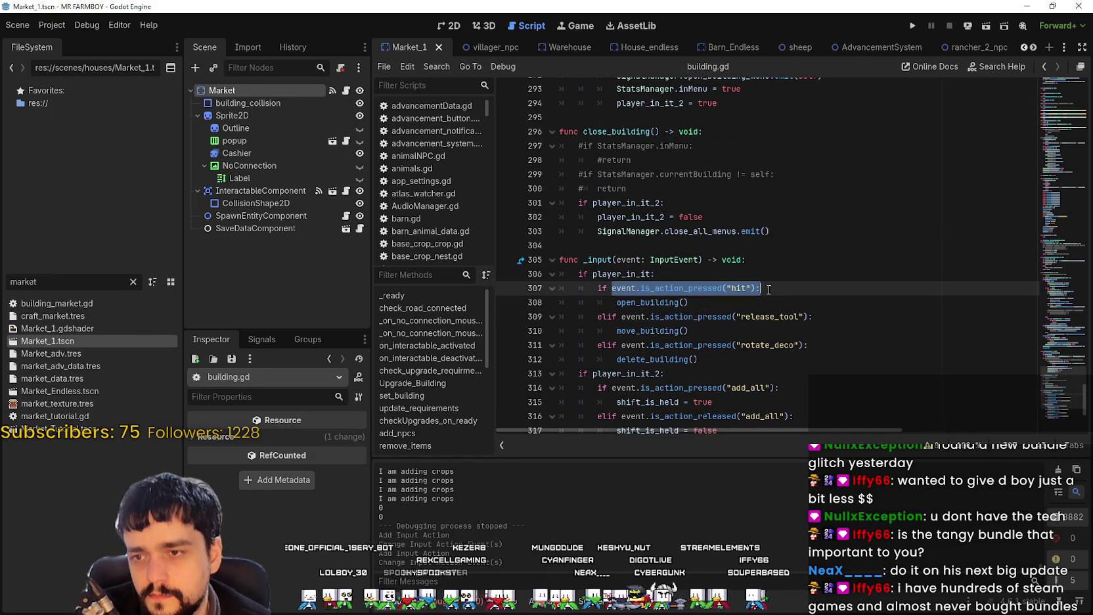
{"action": "left_click", "coordinate": [756, 289], "text": "shift"}
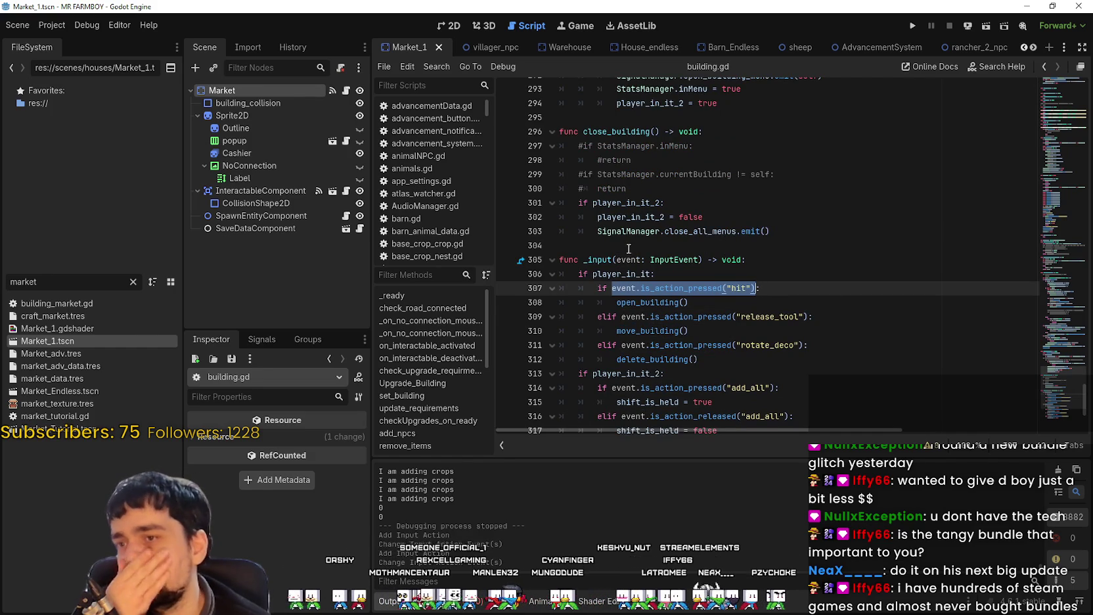
{"action": "left_click", "coordinate": [612, 259]}
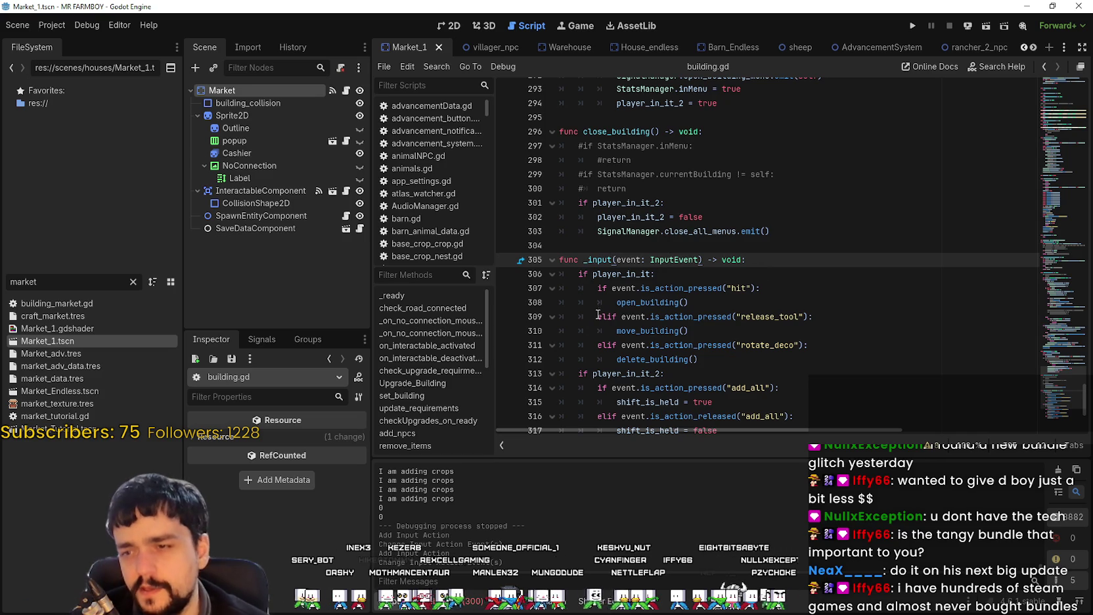
{"action": "left_click_drag", "start_coordinate": [599, 287], "coordinate": [657, 302]}
{"action": "key", "text": "ctrl+k"}
Add 'if GameInputEvents.open_building():' on a new line under 'if player_in_it:'.
{"action": "left_click", "coordinate": [680, 280]}
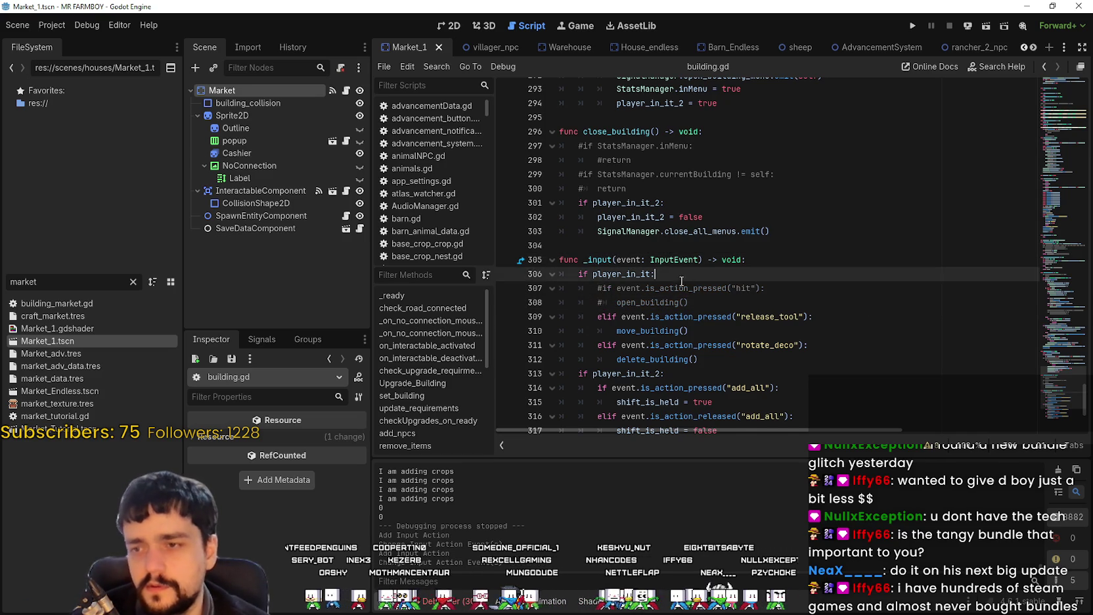
{"action": "key", "text": "Return"}
{"action": "type", "text": "if Game"}
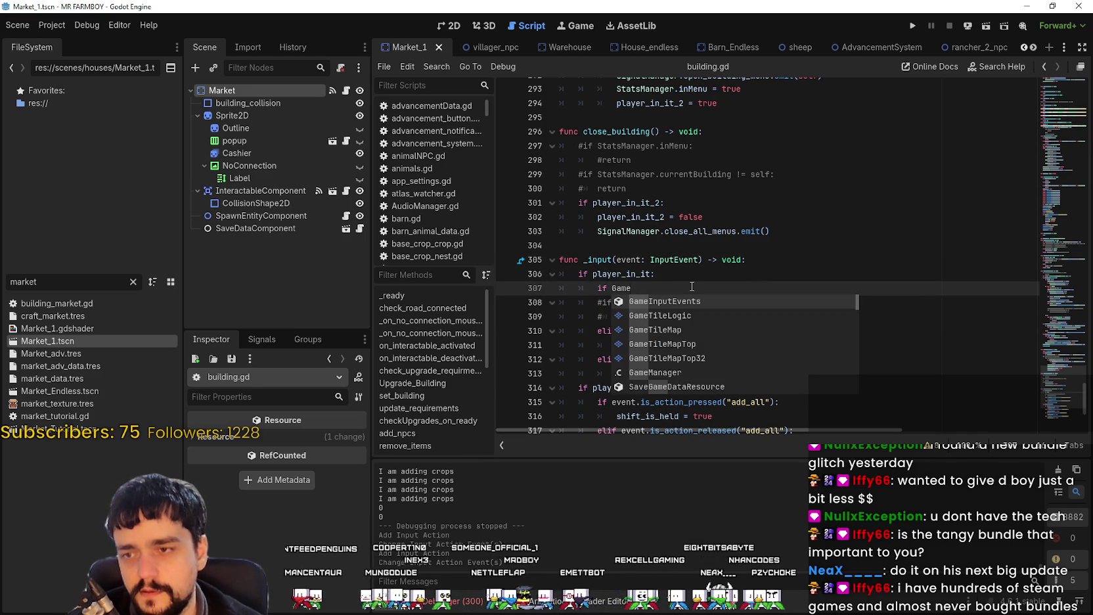
{"action": "key", "text": "Return"}
{"action": "type", "text": "."}
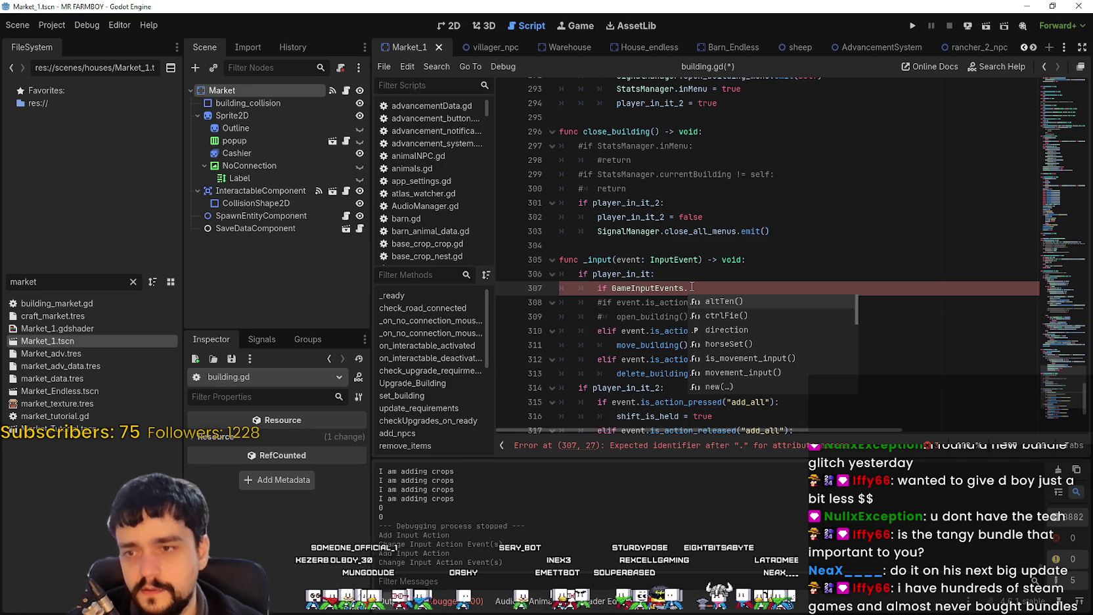
{"action": "type", "text": "inte"}
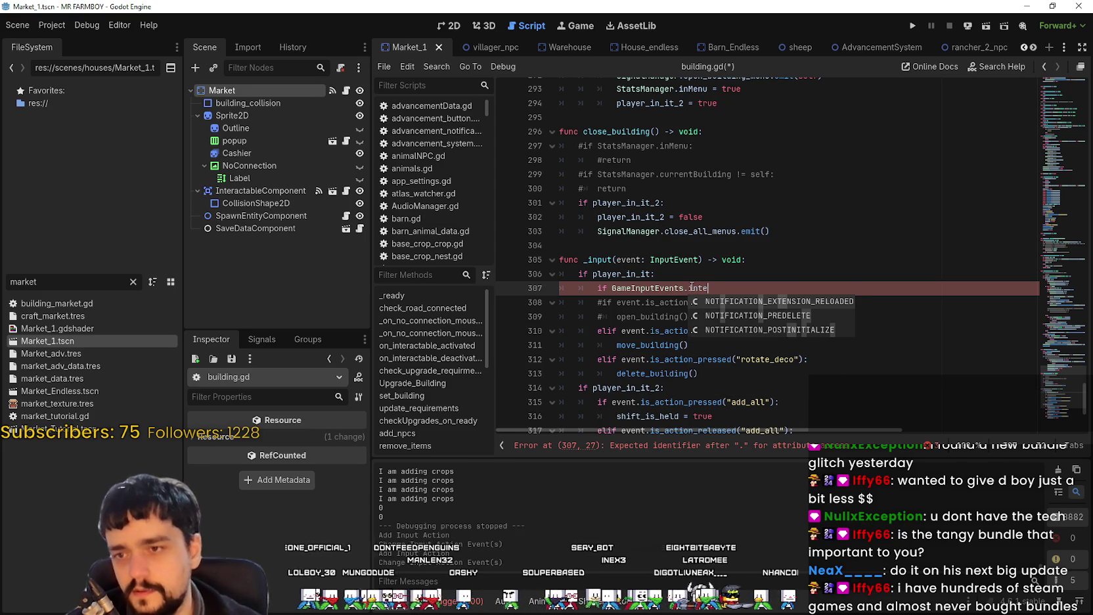
{"action": "key", "text": "BackSpace"}
{"action": "key", "text": "BackSpace"}
{"action": "key", "text": "BackSpace"}
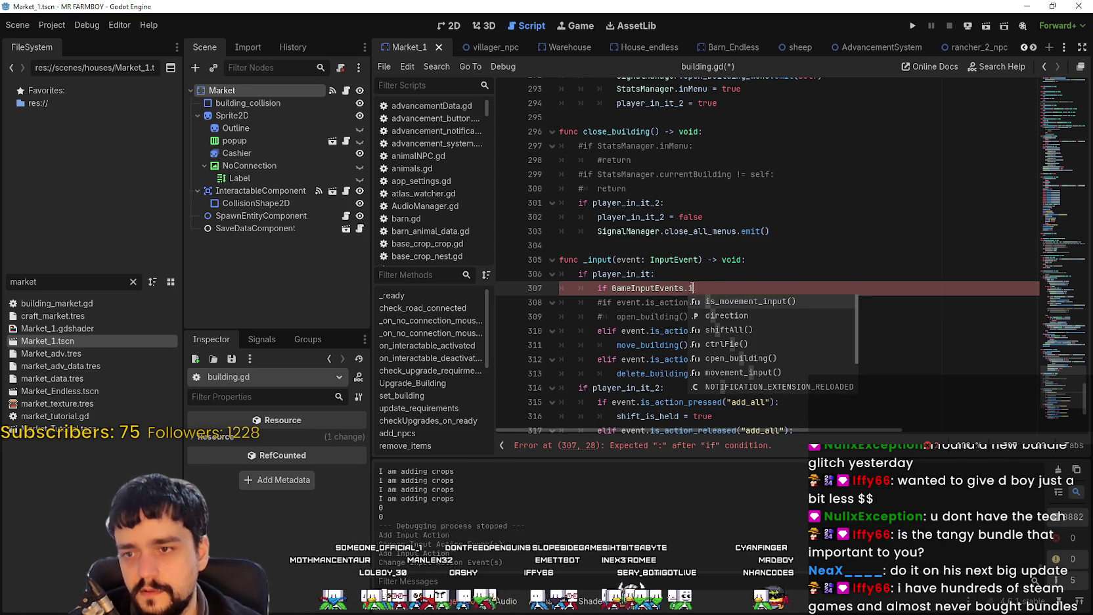
{"action": "key", "text": "BackSpace"}
{"action": "type", "text": "p"}
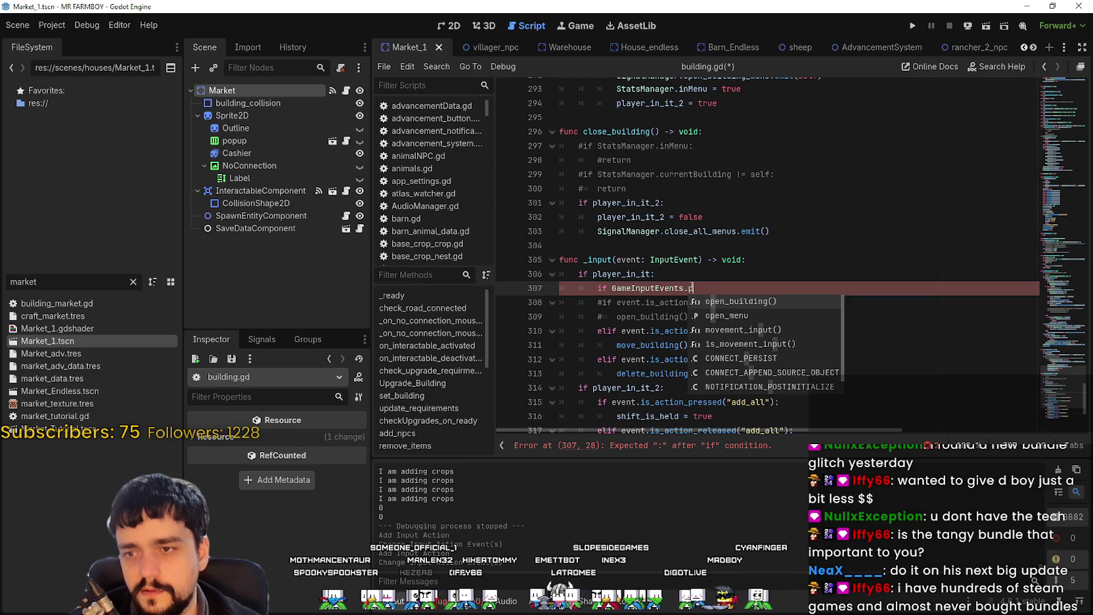
{"action": "key", "text": "Return"}
{"action": "type", "text": ":"}
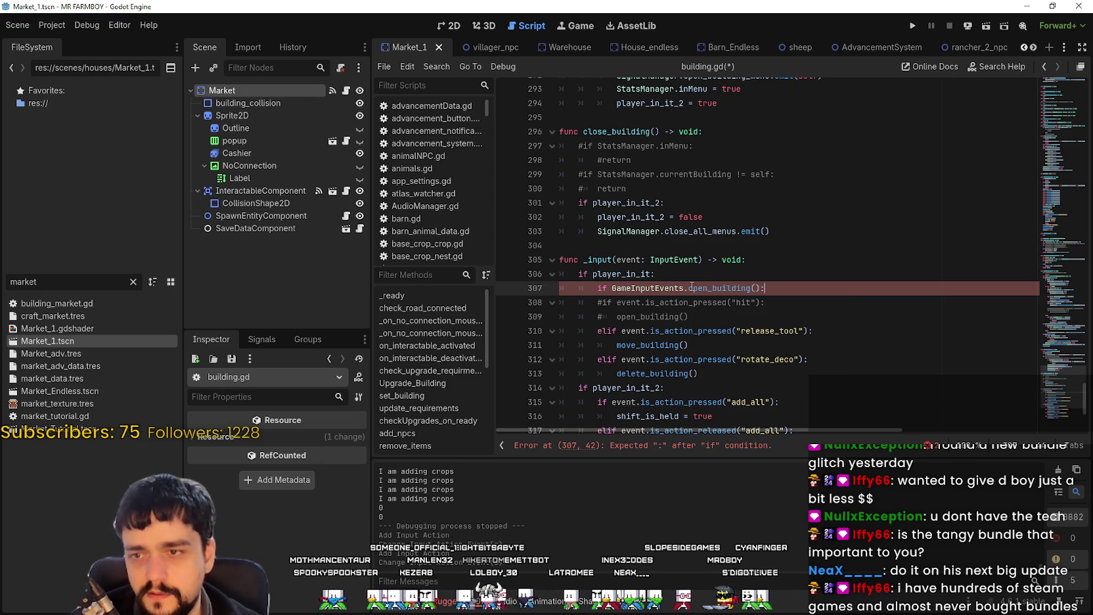
Uncomment the open_building() call on line 309 and save building.gd.
{"action": "left_click", "coordinate": [720, 317]}
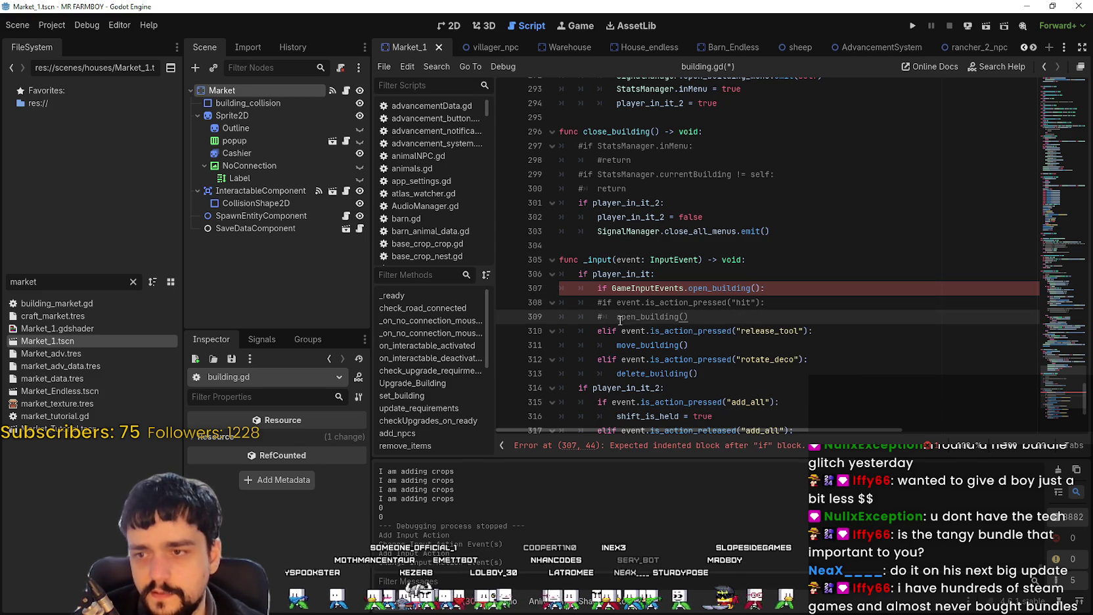
{"action": "key", "text": "BackSpace"}
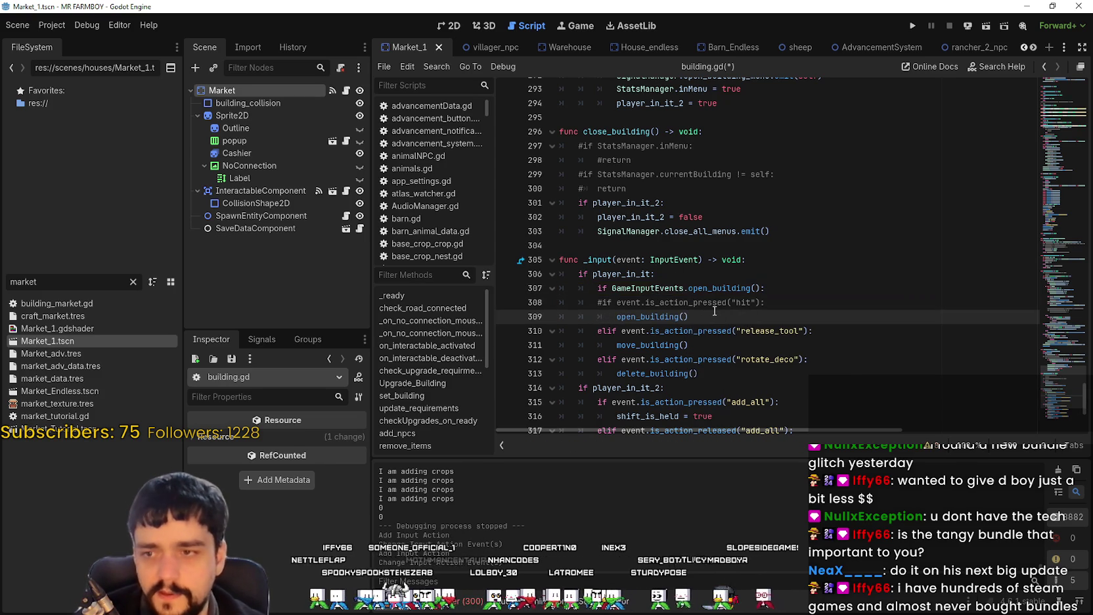
{"action": "key", "text": "ctrl+s"}
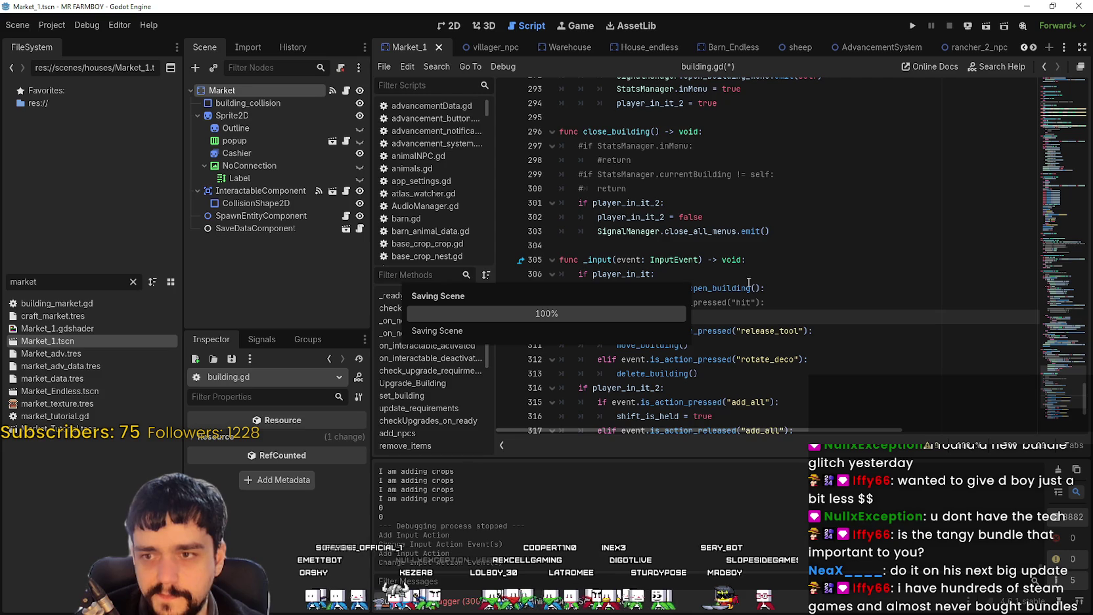
Run the project, choose Continue, load Save 1, and maximize the game window.
{"action": "left_click", "coordinate": [912, 25]}
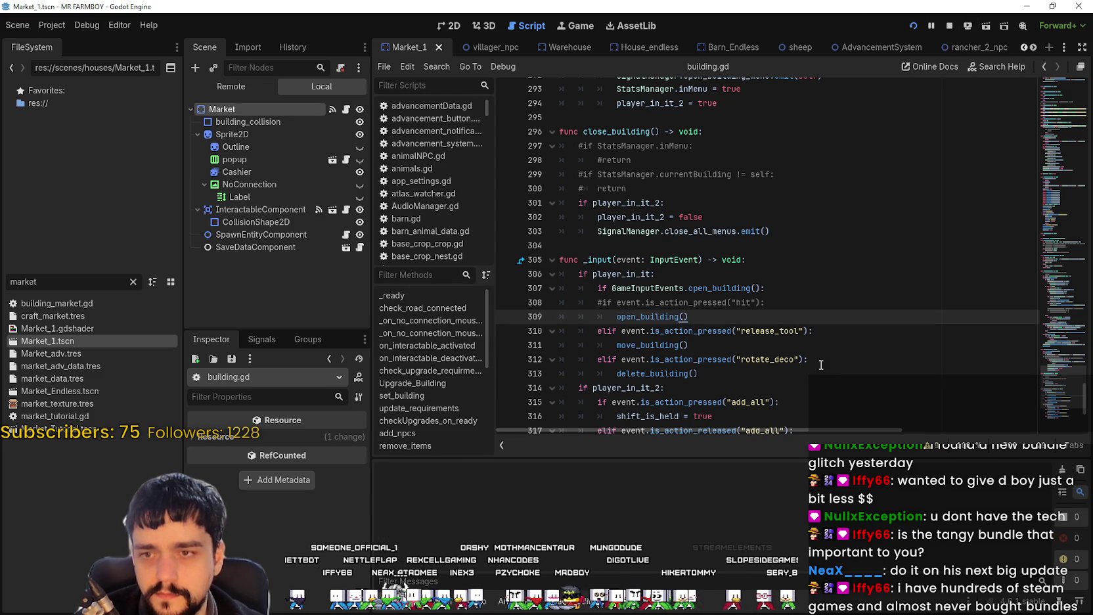
{"action": "key", "text": "F5"}
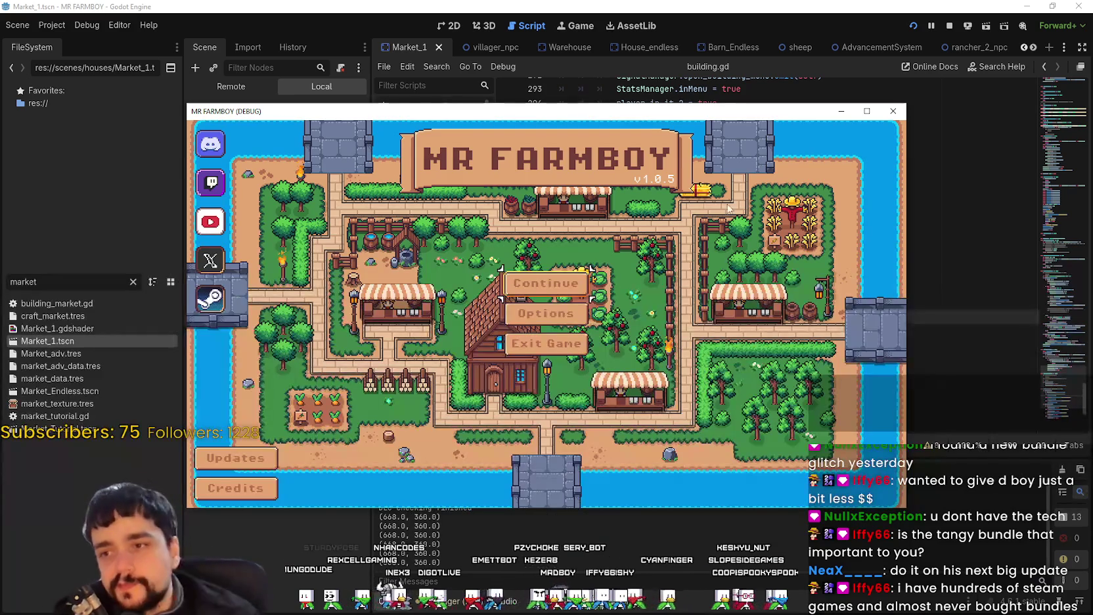
{"action": "left_click", "coordinate": [582, 283]}
{"action": "left_click", "coordinate": [545, 262]}
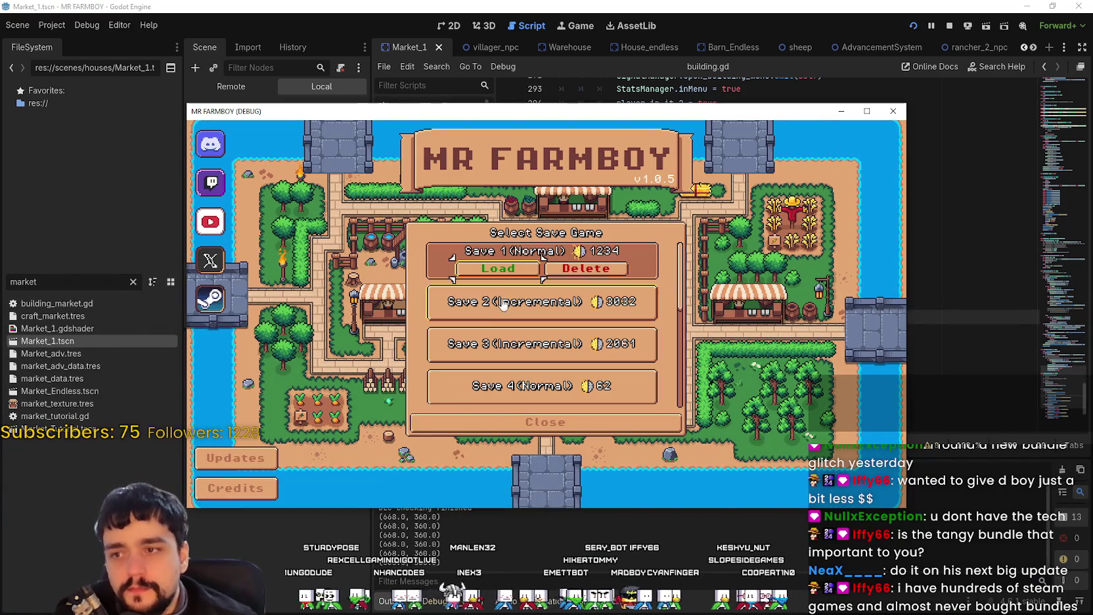
{"action": "left_click", "coordinate": [473, 270]}
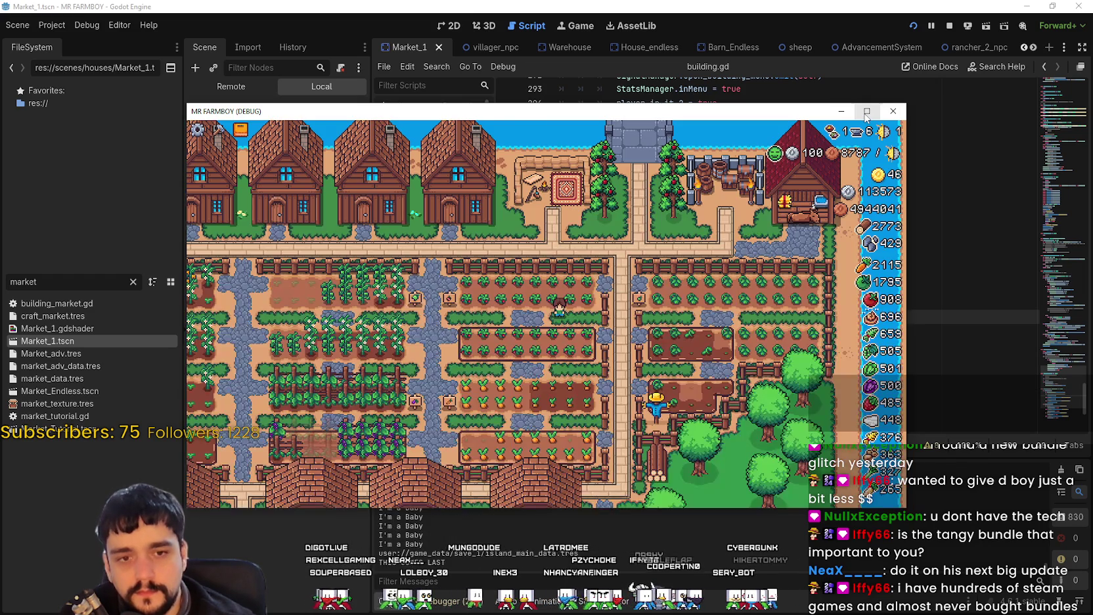
{"action": "left_click", "coordinate": [866, 111]}
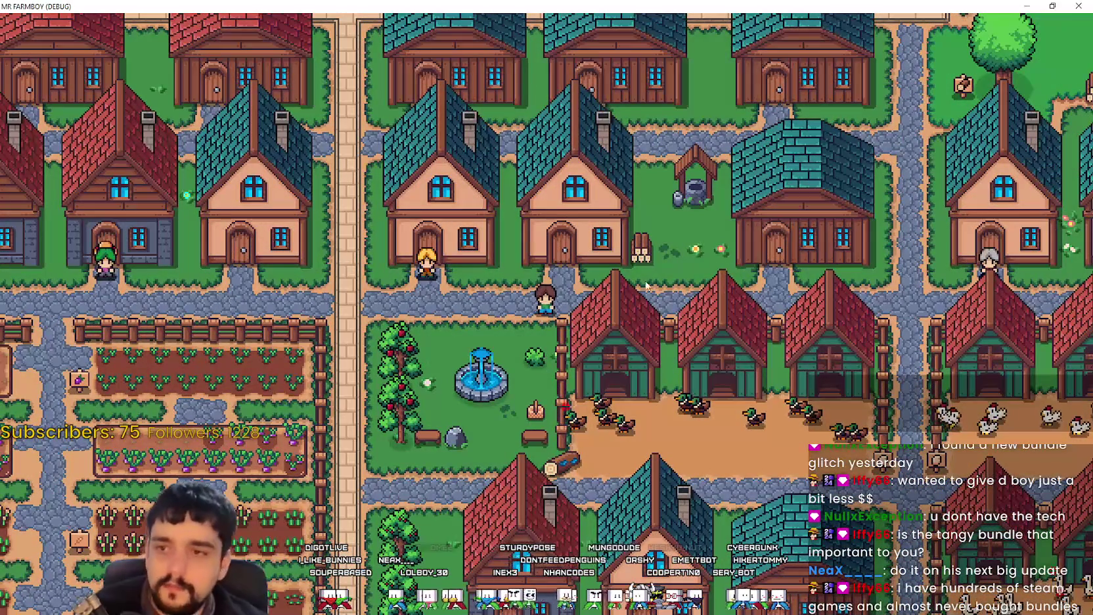
Walk the player to the warehouse and open and close its inventory several times.
{"action": "key", "text": "d"}
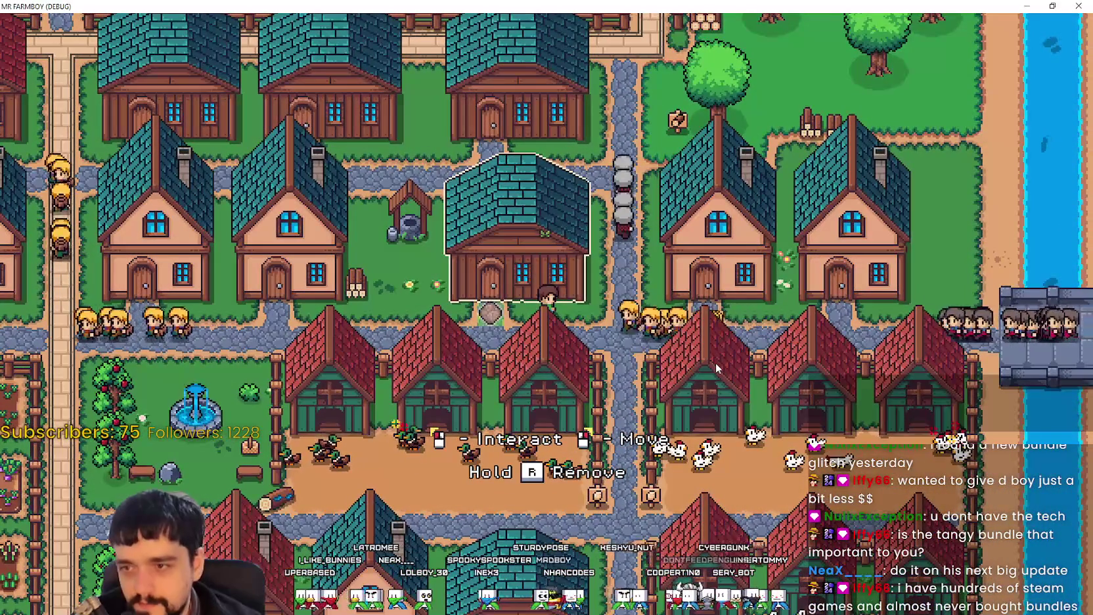
{"action": "key", "text": "a"}
{"action": "left_click", "coordinate": [718, 358]}
{"action": "key", "text": "Escape"}
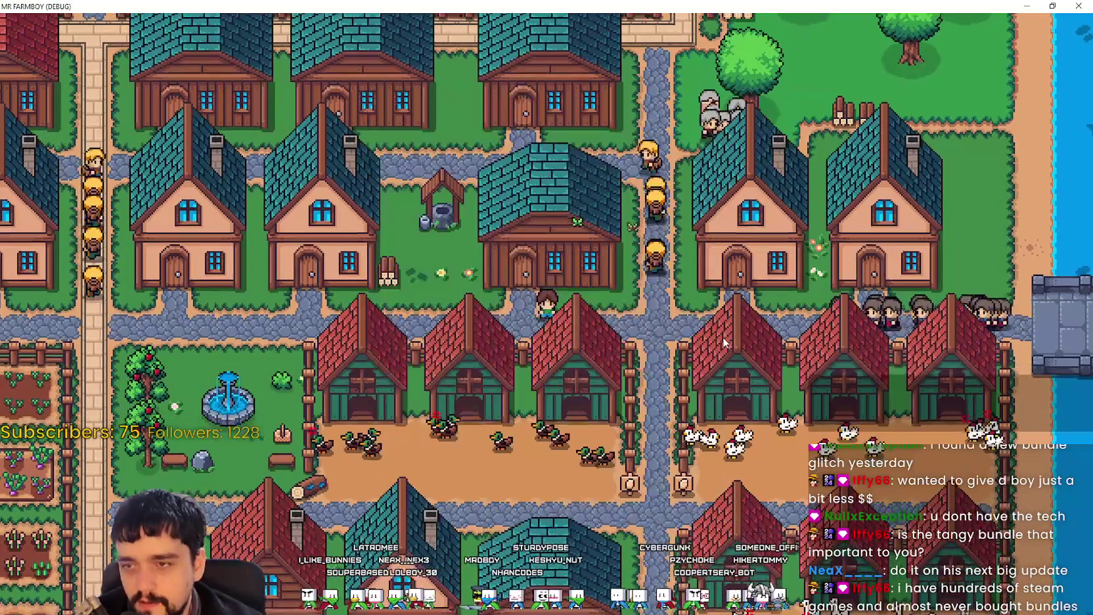
{"action": "left_click", "coordinate": [724, 341]}
{"action": "key", "text": "Escape"}
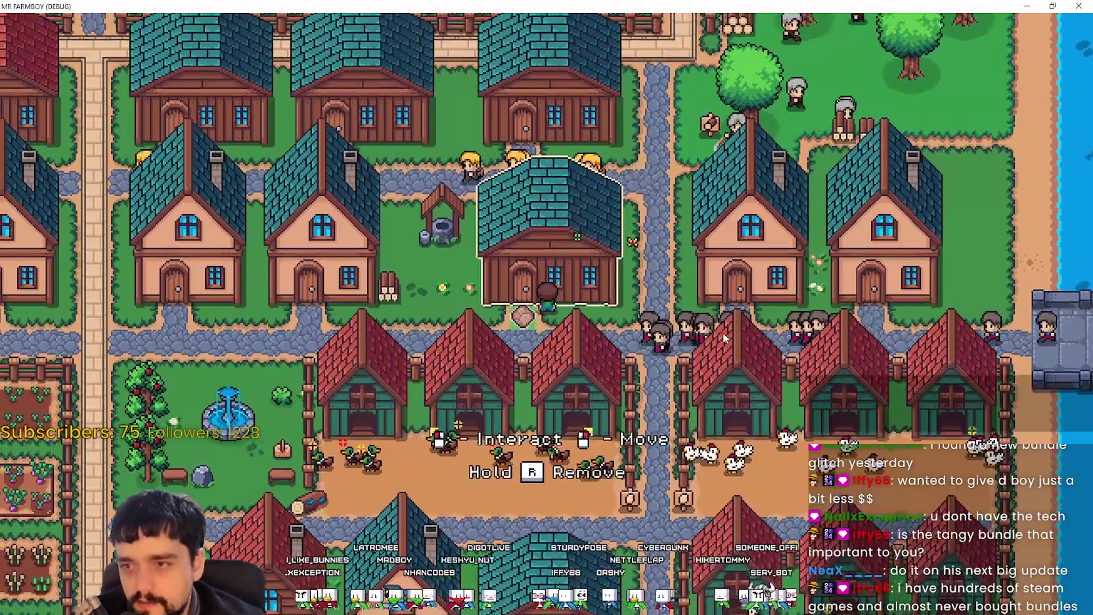
{"action": "left_click", "coordinate": [722, 332]}
{"action": "key", "text": "Escape"}
{"action": "left_click", "coordinate": [721, 332]}
{"action": "key", "text": "Escape"}
Set a breakpoint on line 309, trigger it by interacting with the warehouse, then resume.
{"action": "key", "text": "alt+Tab"}
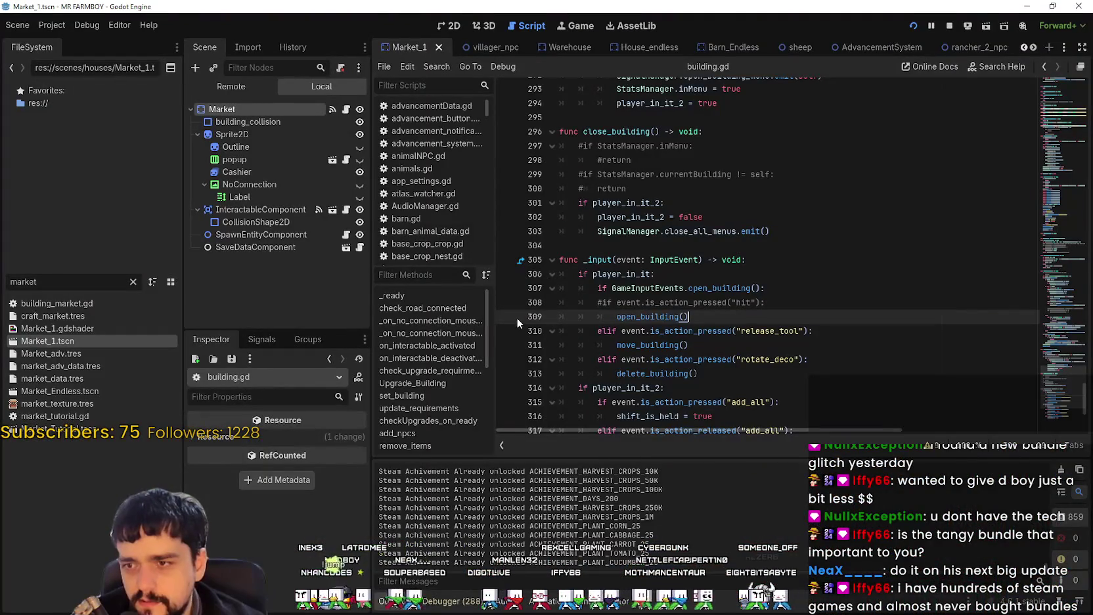
{"action": "left_click", "coordinate": [515, 318]}
{"action": "key", "text": "alt+Tab"}
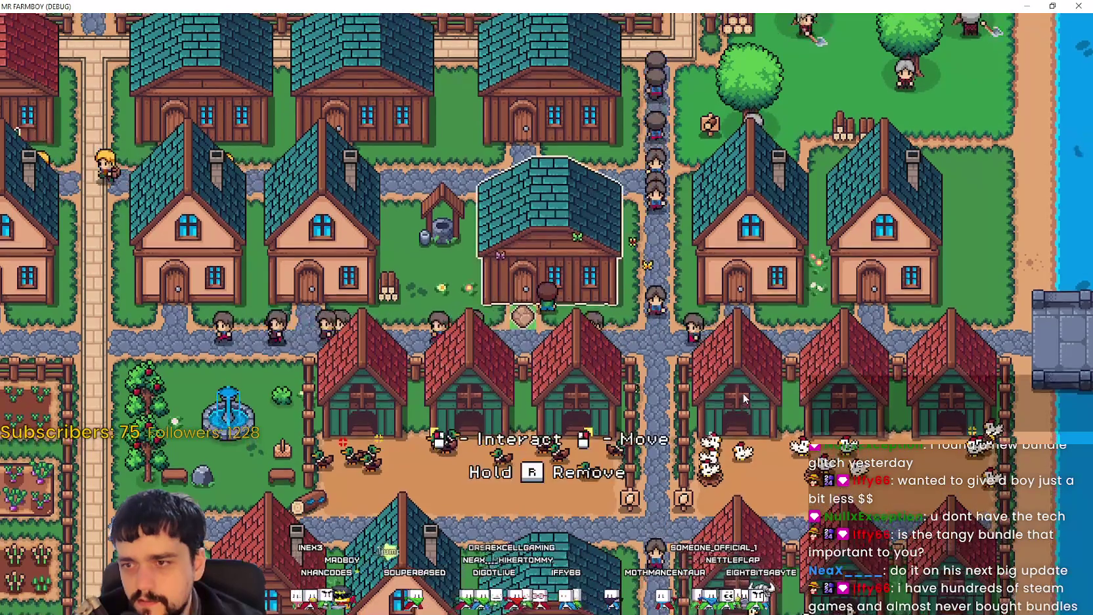
{"action": "left_click", "coordinate": [743, 393]}
{"action": "left_click", "coordinate": [1081, 449]}
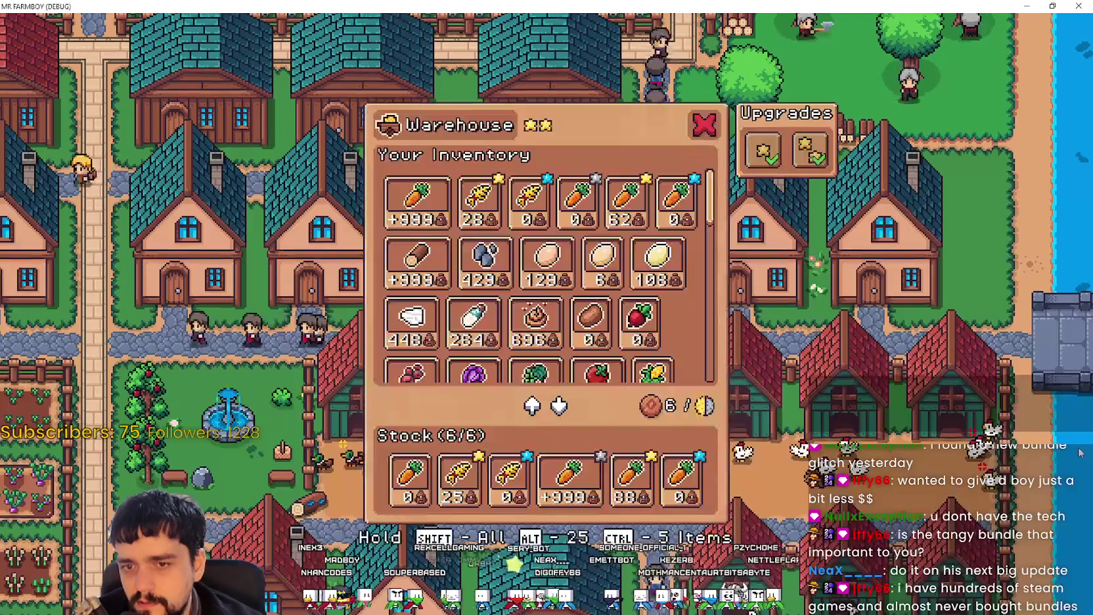
{"action": "key", "text": "alt+Tab"}
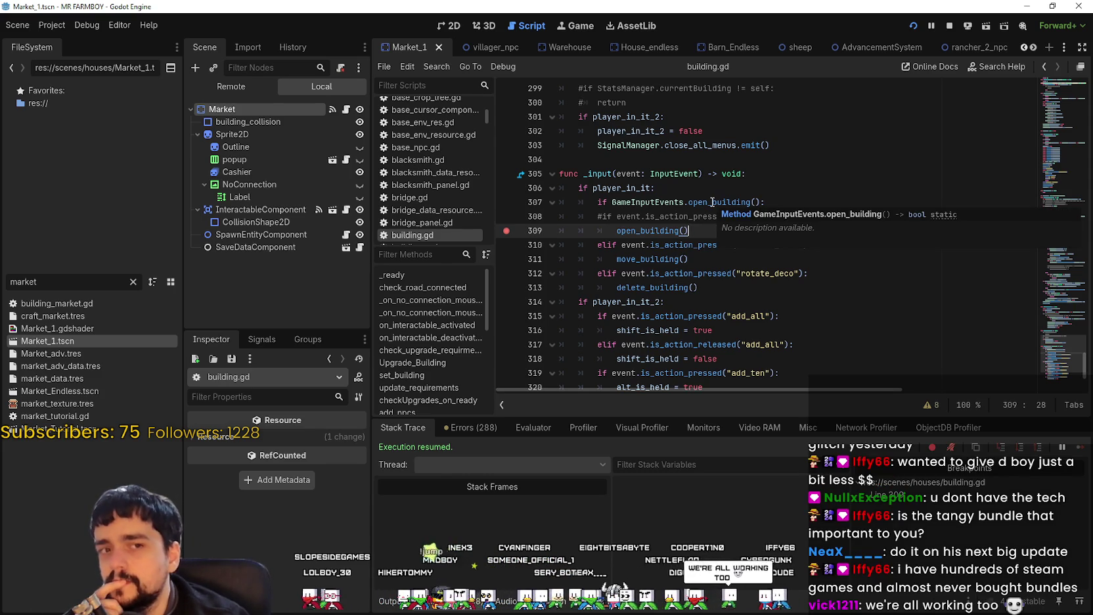
Comment out the open_building check on line 307 and the call on line 309, then save.
{"action": "left_click", "coordinate": [596, 201]}
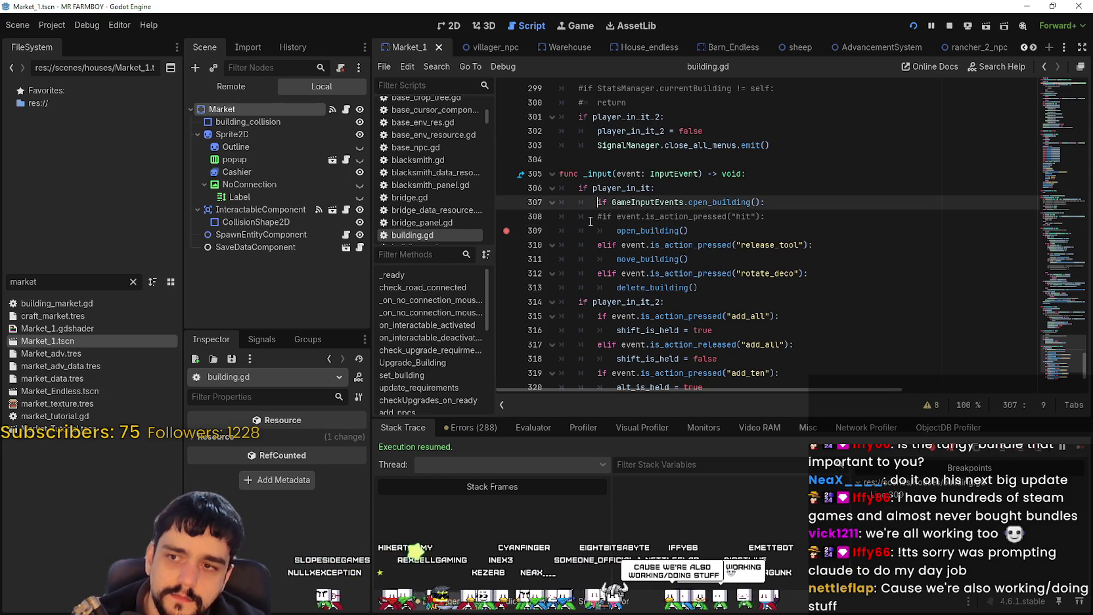
{"action": "key", "text": "ctrl+k"}
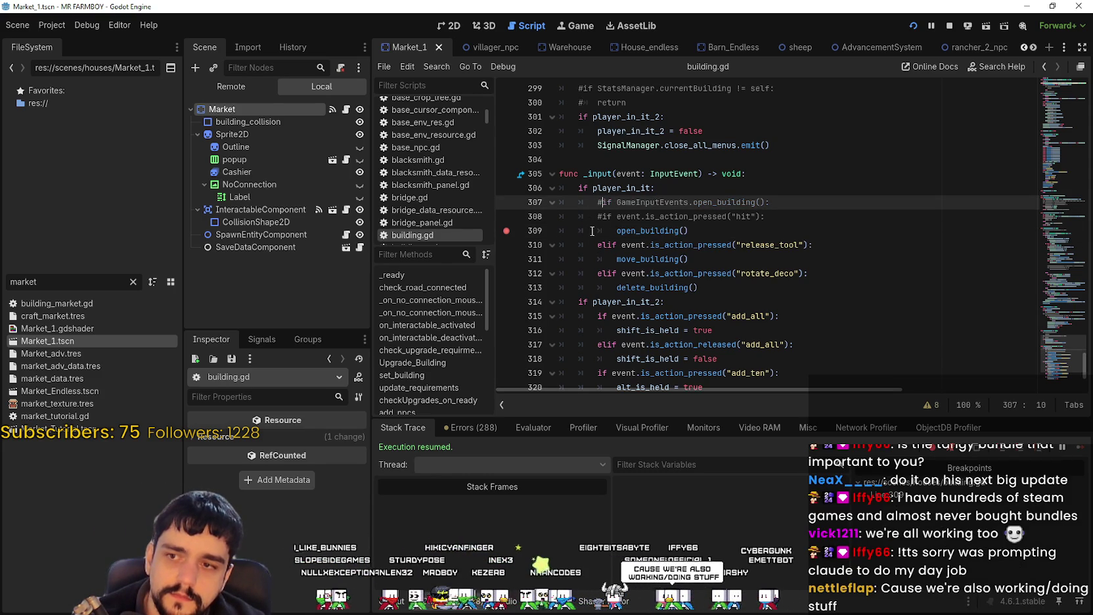
{"action": "left_click", "coordinate": [595, 230]}
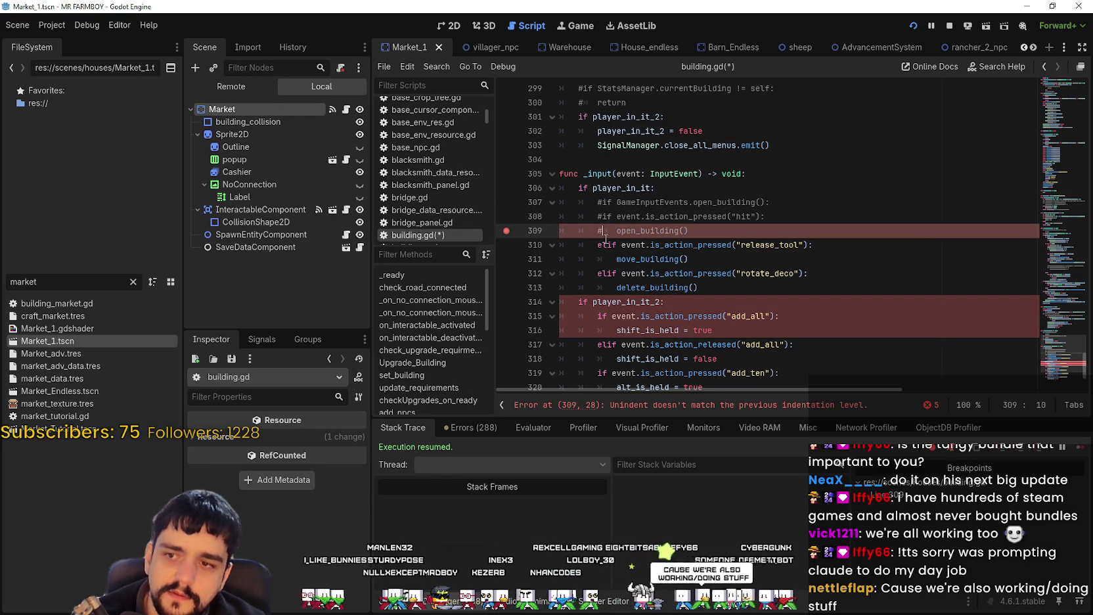
{"action": "left_click", "coordinate": [603, 243]}
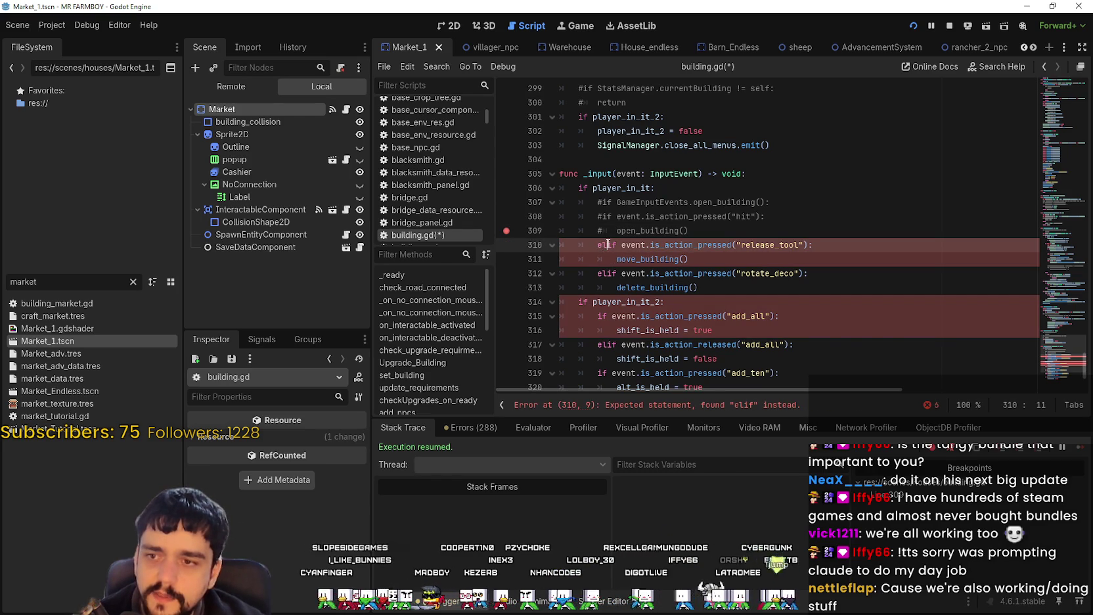
{"action": "left_click", "coordinate": [619, 230]}
{"action": "key", "text": "ctrl+s"}
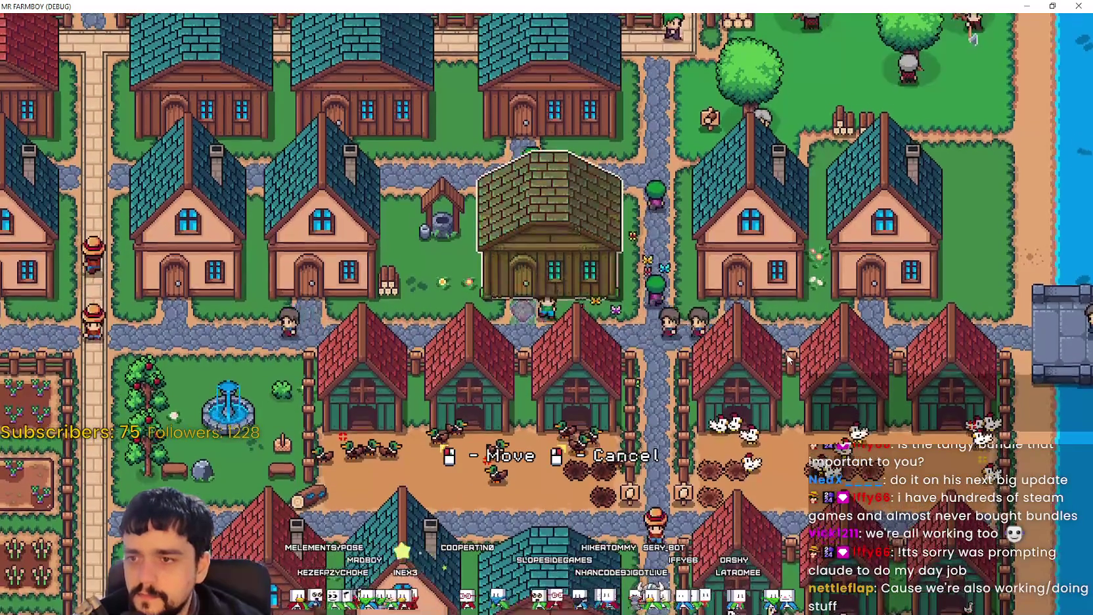
Cancel the building's Move mode in the game with a right-click, then return to building.gd.
{"action": "key", "text": "a"}
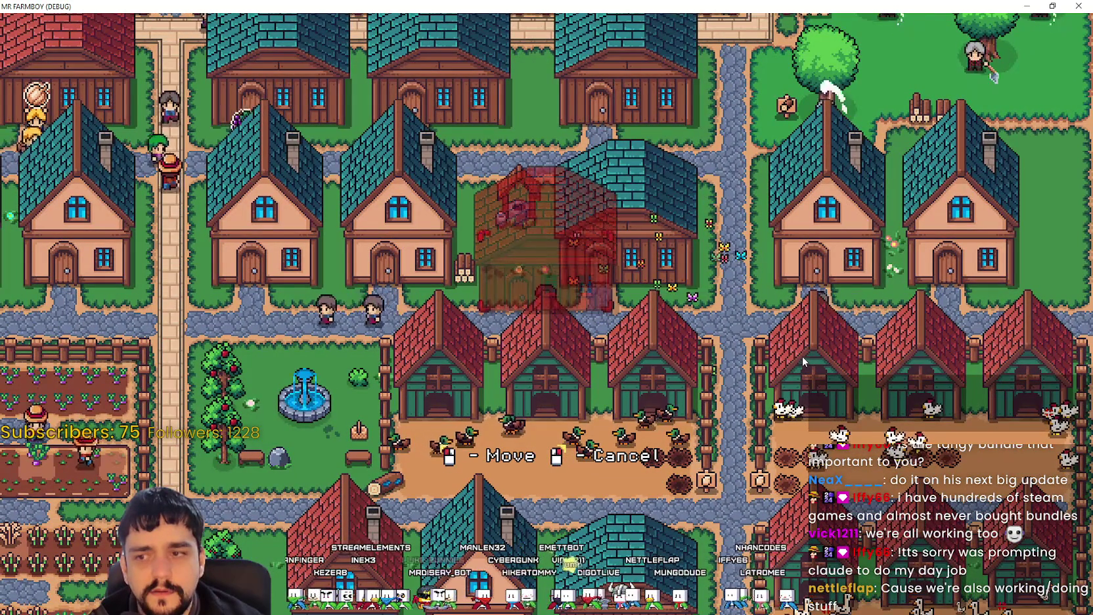
{"action": "key", "text": "Escape"}
{"action": "key", "text": "Escape"}
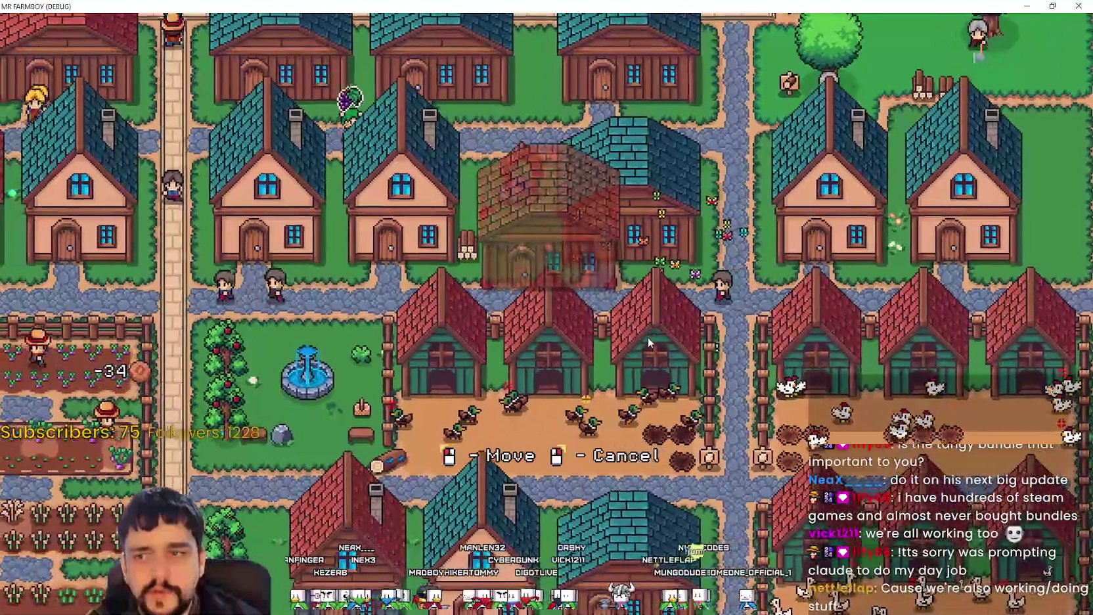
{"action": "right_click", "coordinate": [663, 355]}
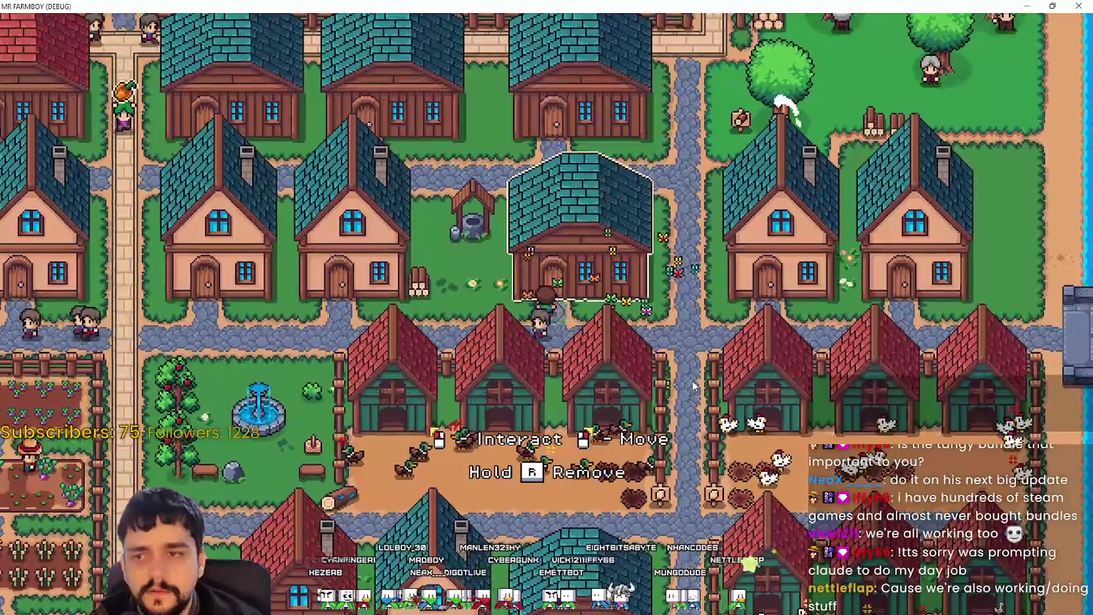
{"action": "key", "text": "alt+Tab"}
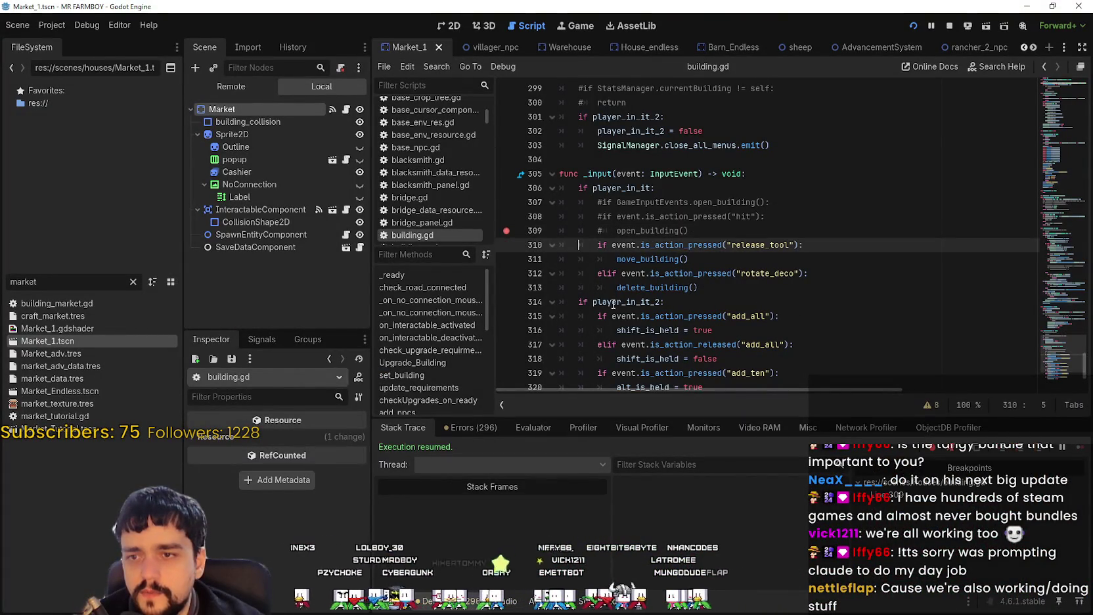
Comment out lines 310–311, turn the rotate_deco 'elif' into 'if', and save building.gd.
{"action": "left_click", "coordinate": [599, 245]}
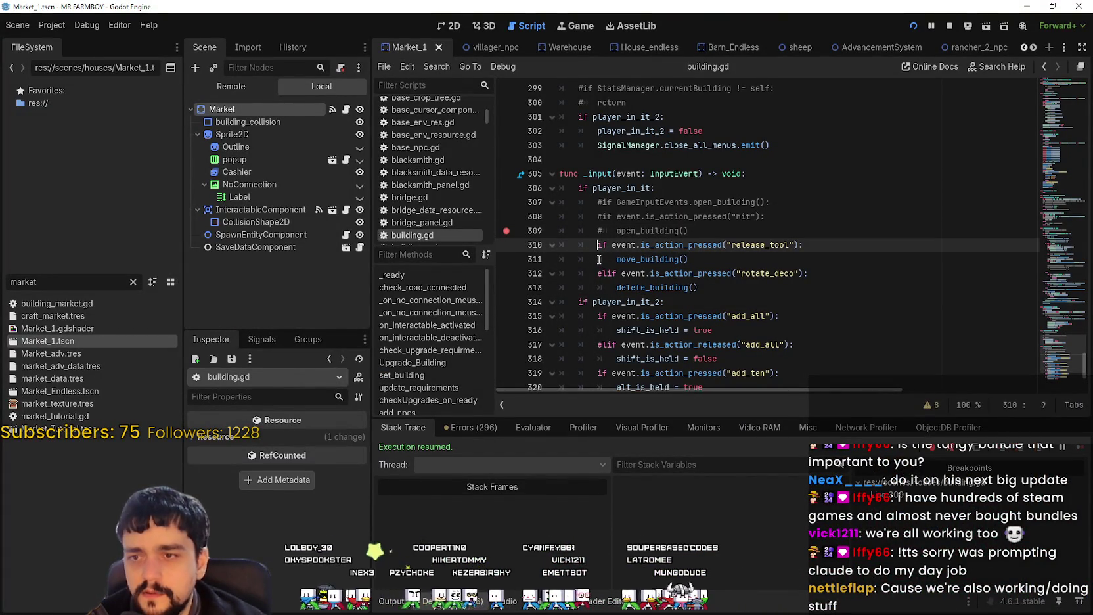
{"action": "type", "text": "#"}
{"action": "left_click", "coordinate": [595, 259]}
{"action": "left_click", "coordinate": [607, 273]}
{"action": "key", "text": "BackSpace"}
{"action": "key", "text": "BackSpace"}
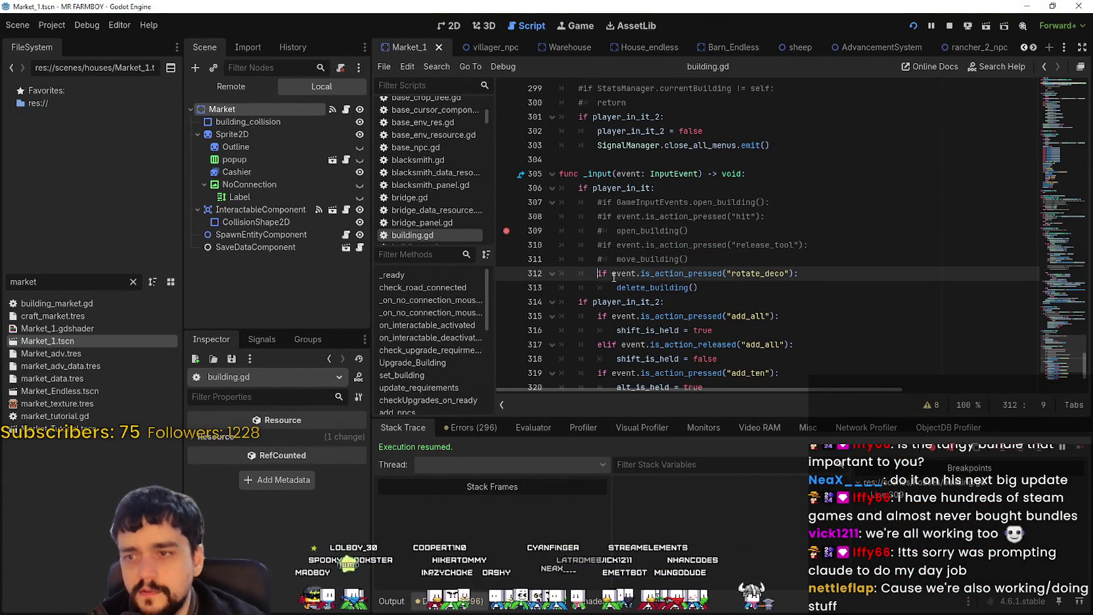
{"action": "left_click", "coordinate": [613, 245]}
{"action": "key", "text": "ctrl+s"}
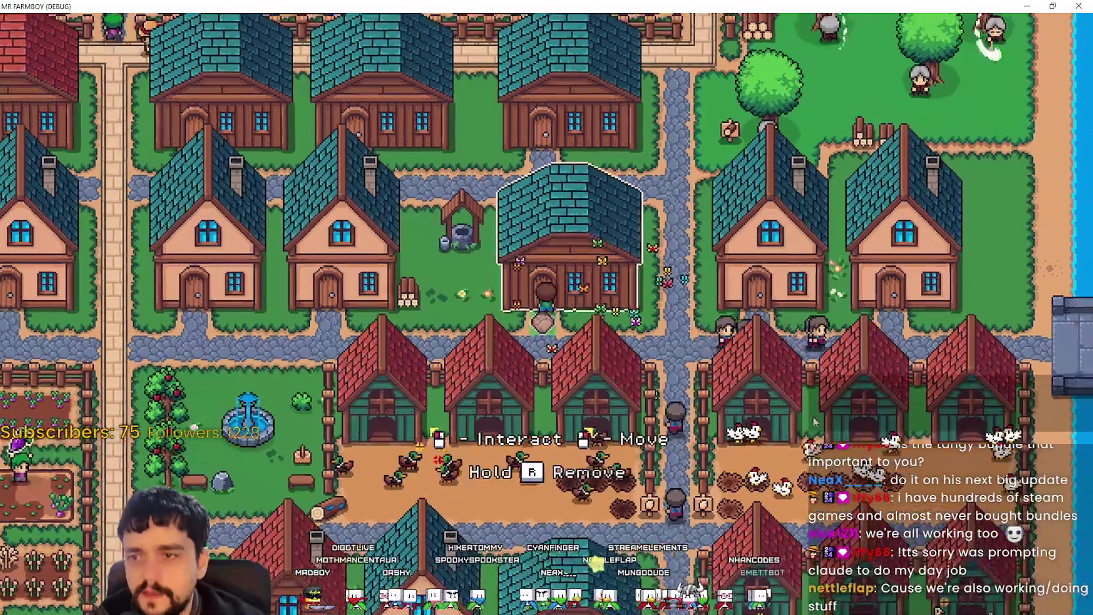
Return to the editor and filter the FileSystem for 'Game'.
{"action": "key", "text": "alt+Tab"}
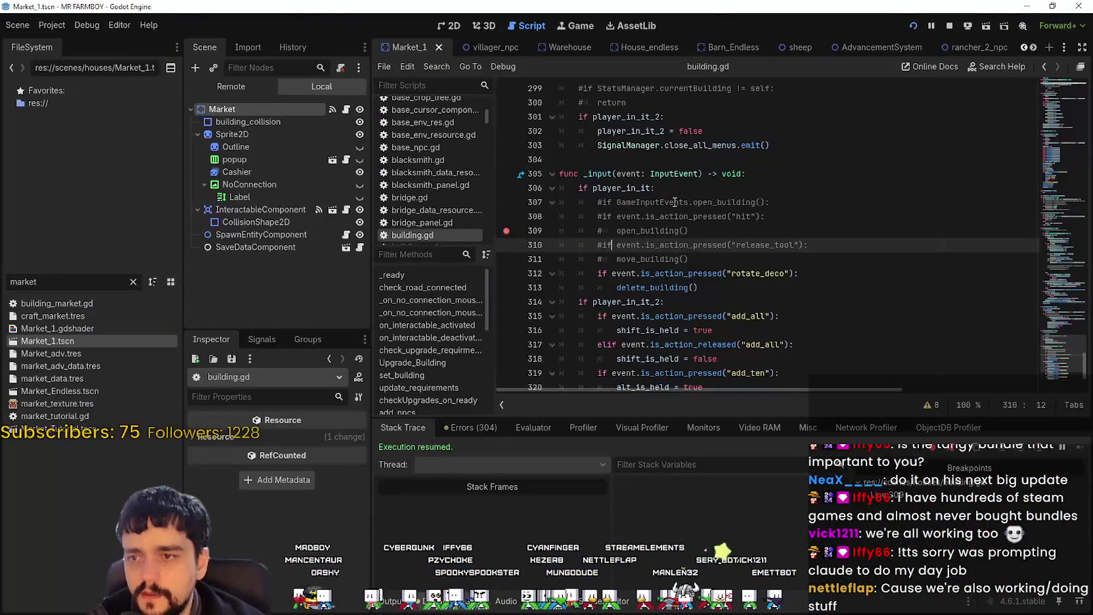
{"action": "right_click", "coordinate": [684, 202]}
{"action": "double_click", "coordinate": [61, 288]}
{"action": "type", "text": "Gam"}
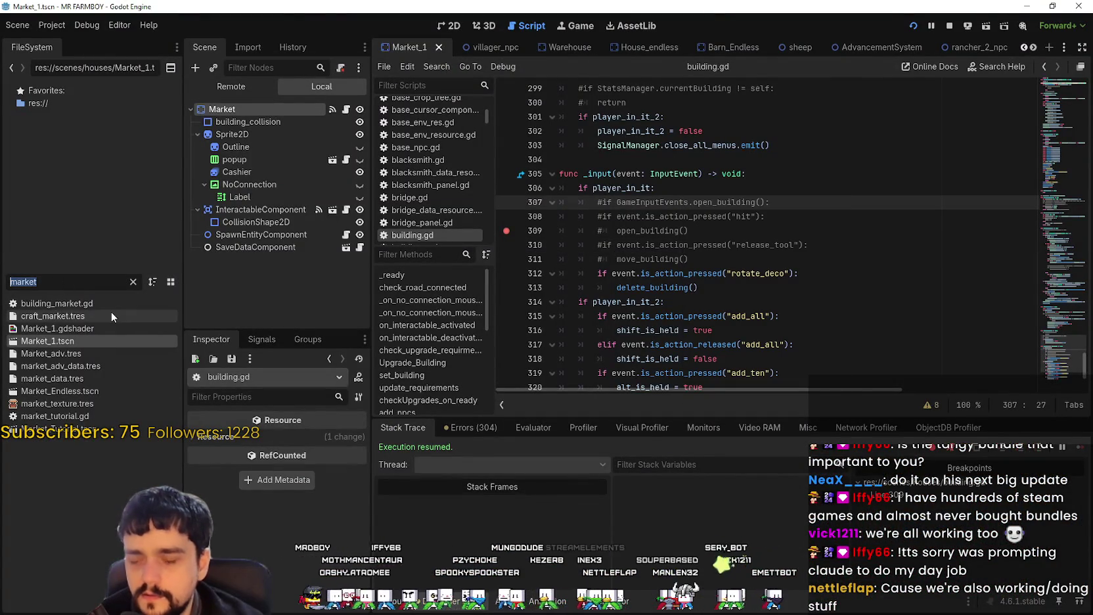
{"action": "type", "text": "e"}
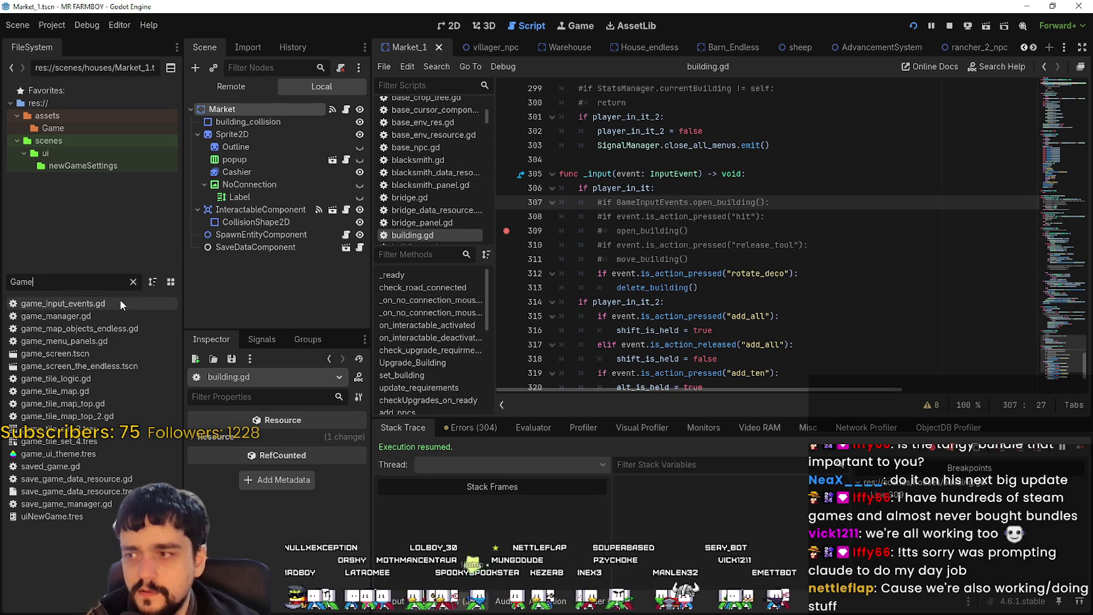
Open game_input_events.gd and set a breakpoint on line 45 in open_building.
{"action": "double_click", "coordinate": [120, 304]}
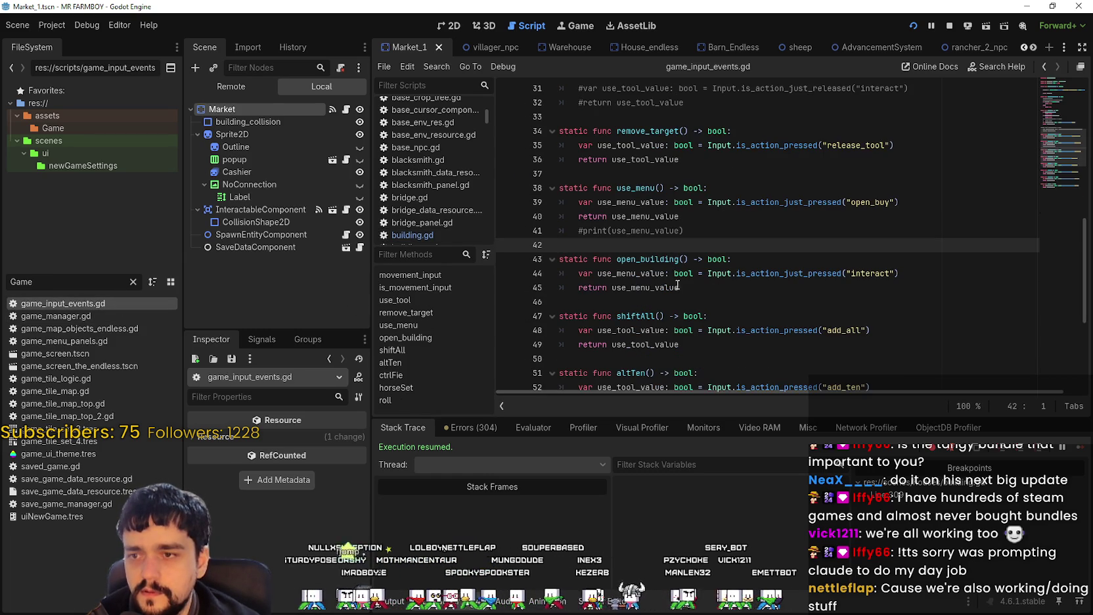
{"action": "left_click", "coordinate": [676, 288]}
{"action": "left_click", "coordinate": [503, 289]}
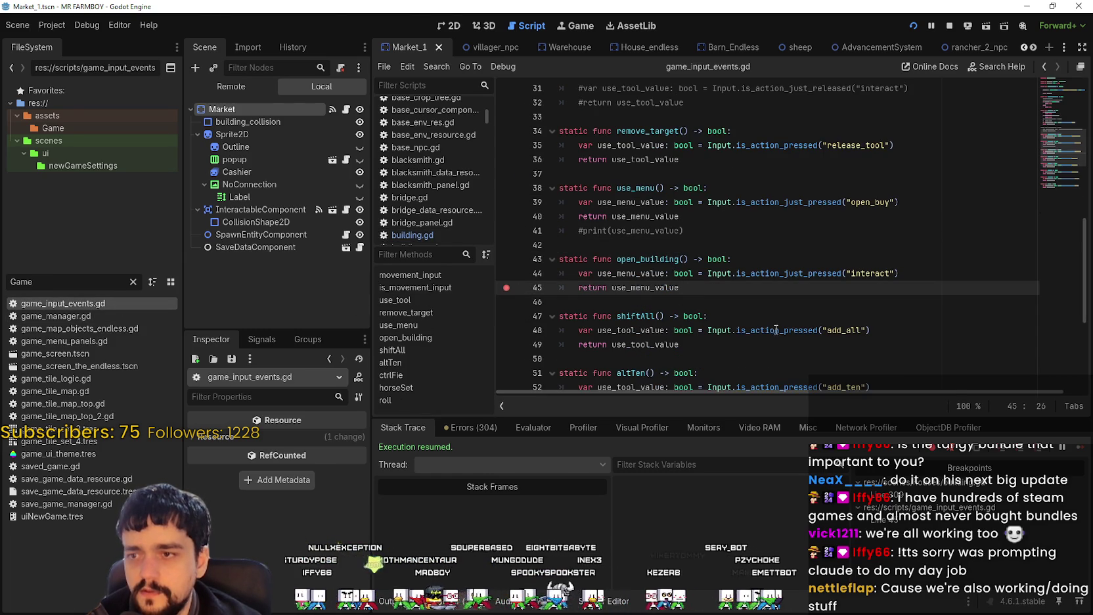
{"action": "key", "text": "alt+Tab"}
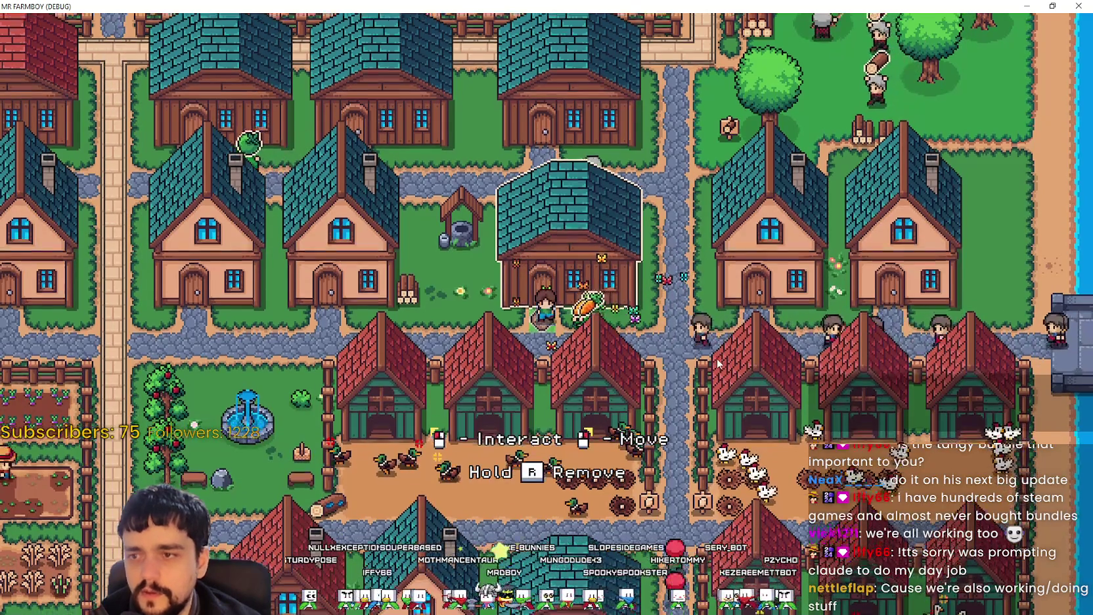
{"action": "key", "text": "alt+Tab"}
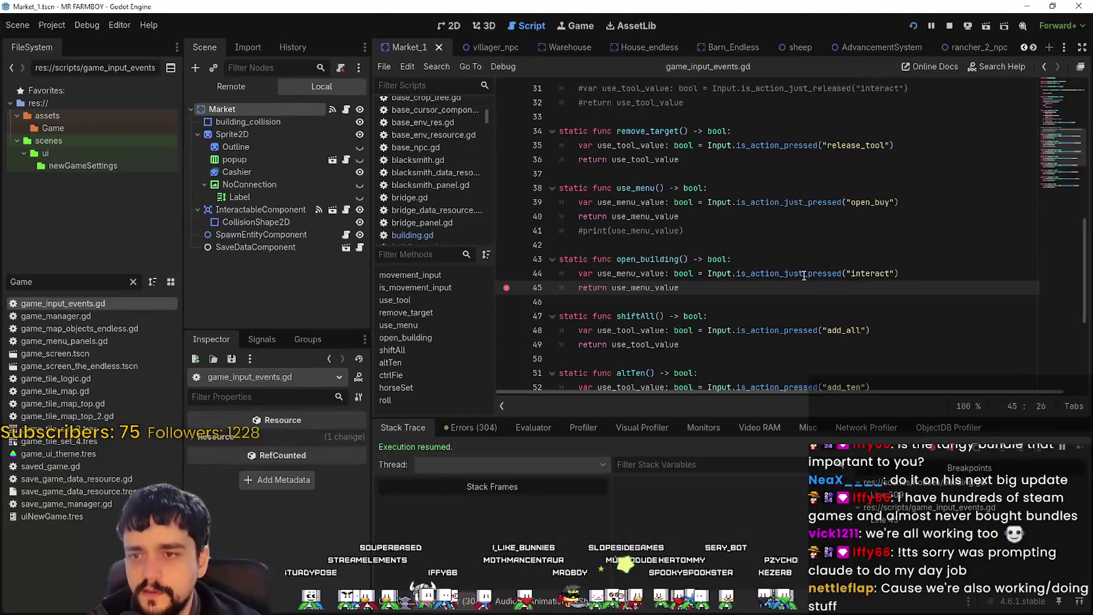
{"action": "mouse_move", "coordinate": [801, 273]}
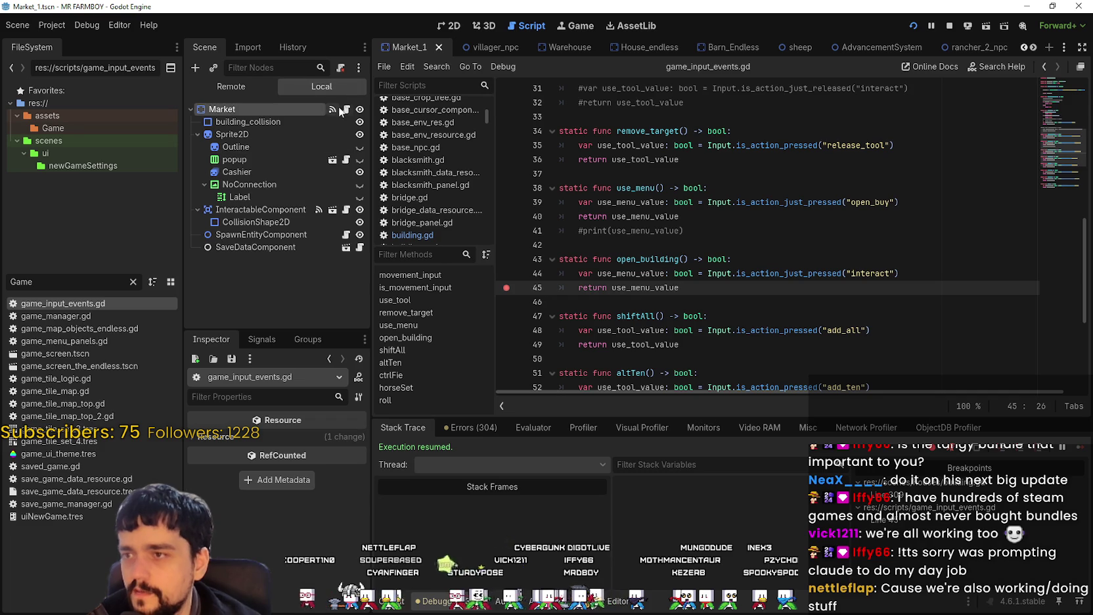
Go back to building.gd, uncomment the open_building check (line 307) and call (line 309), and save.
{"action": "key", "text": "alt+Left"}
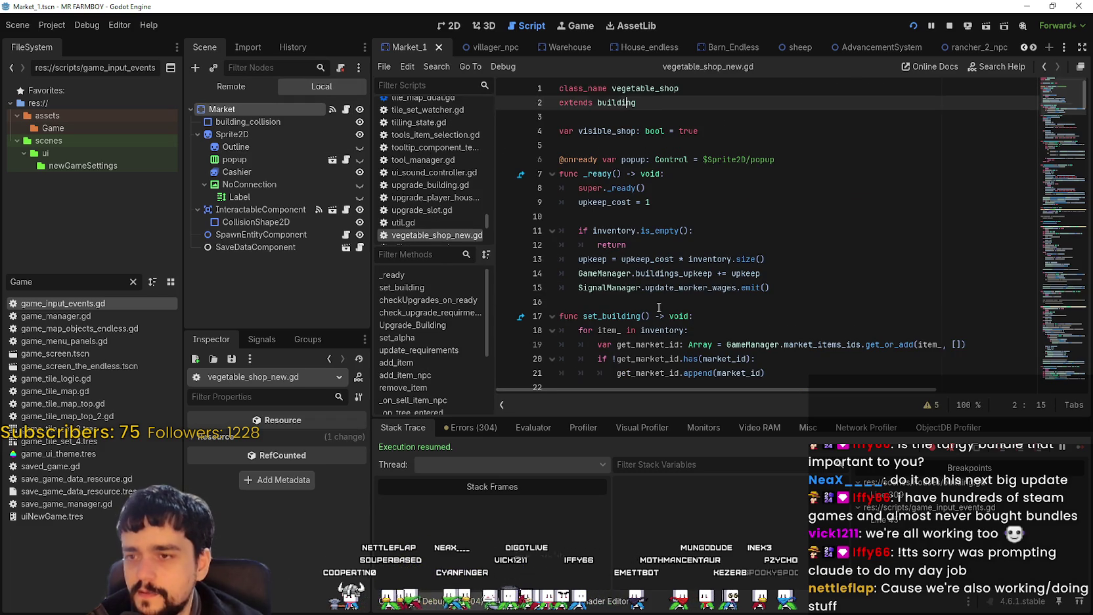
{"action": "left_click", "coordinate": [659, 303]}
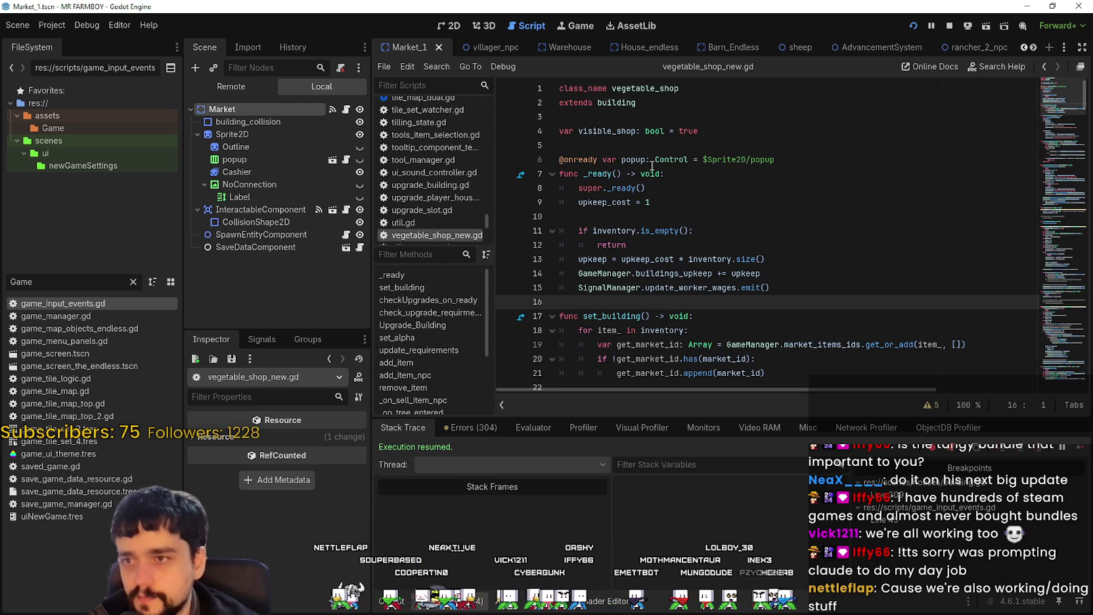
{"action": "right_click", "coordinate": [621, 102]}
{"action": "left_click", "coordinate": [694, 285]}
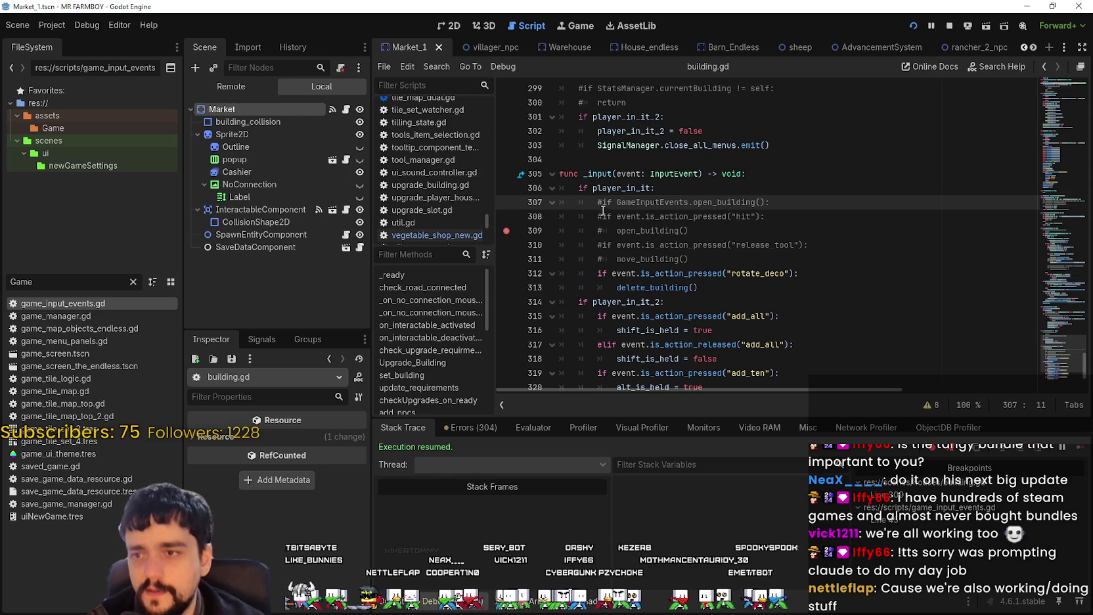
{"action": "left_click", "coordinate": [603, 203]}
{"action": "key", "text": "BackSpace"}
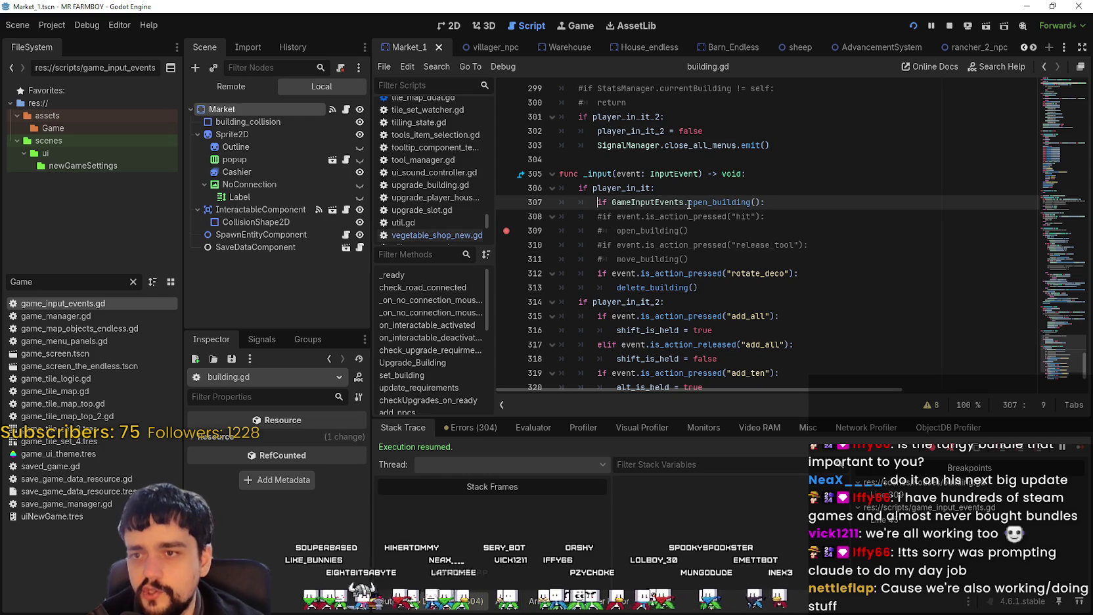
{"action": "mouse_move", "coordinate": [611, 203]}
{"action": "left_mouse_down"}
{"action": "mouse_move", "coordinate": [740, 212]}
{"action": "mouse_move", "coordinate": [760, 203]}
{"action": "left_mouse_up"}
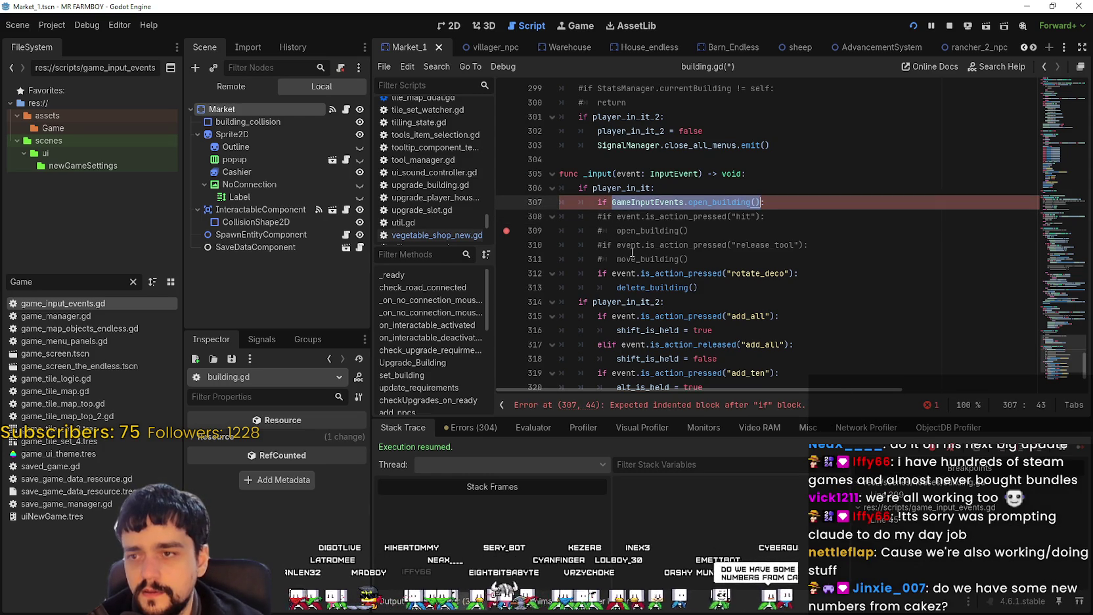
{"action": "left_click", "coordinate": [604, 231]}
{"action": "key", "text": "BackSpace"}
{"action": "key", "text": "End"}
{"action": "key", "text": "ctrl+s"}
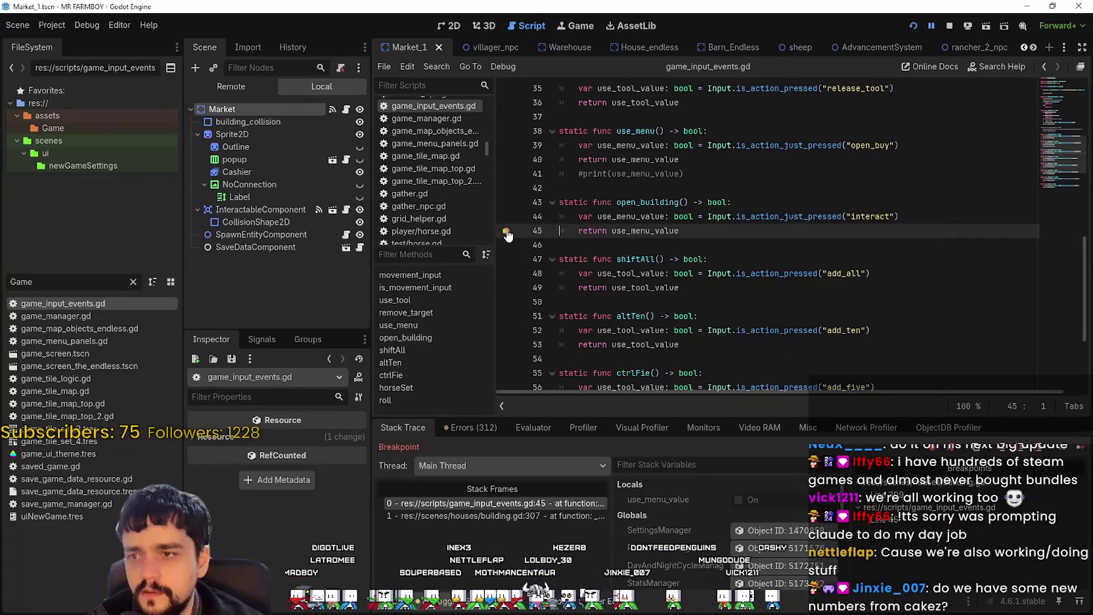
Resume the game past the breakpoint, reopen the building, and remove the line 309 breakpoint.
{"action": "key", "text": "F12"}
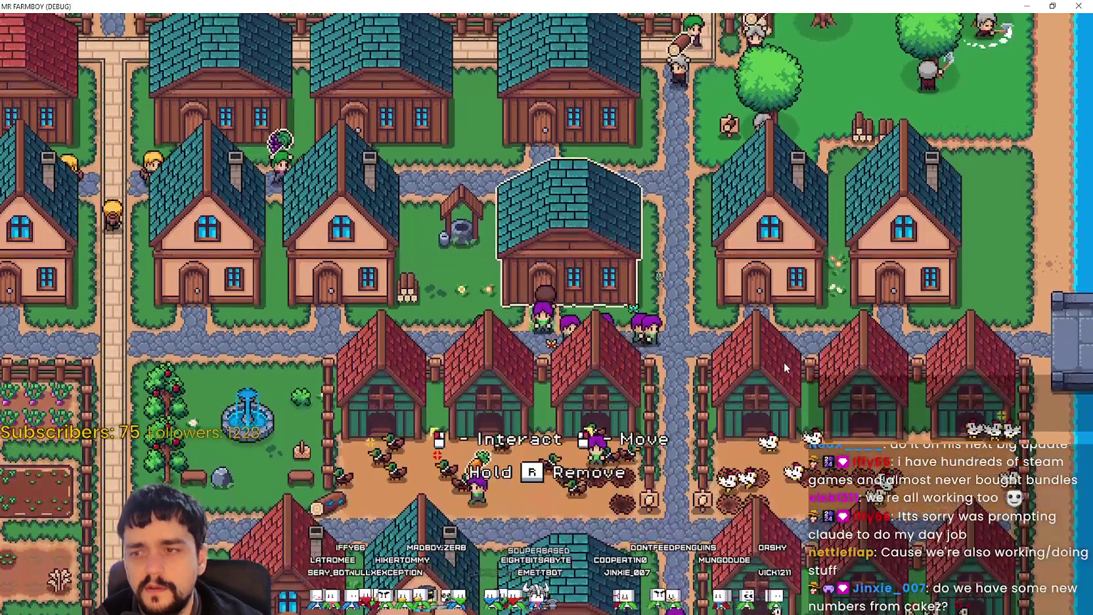
{"action": "left_click", "coordinate": [783, 362]}
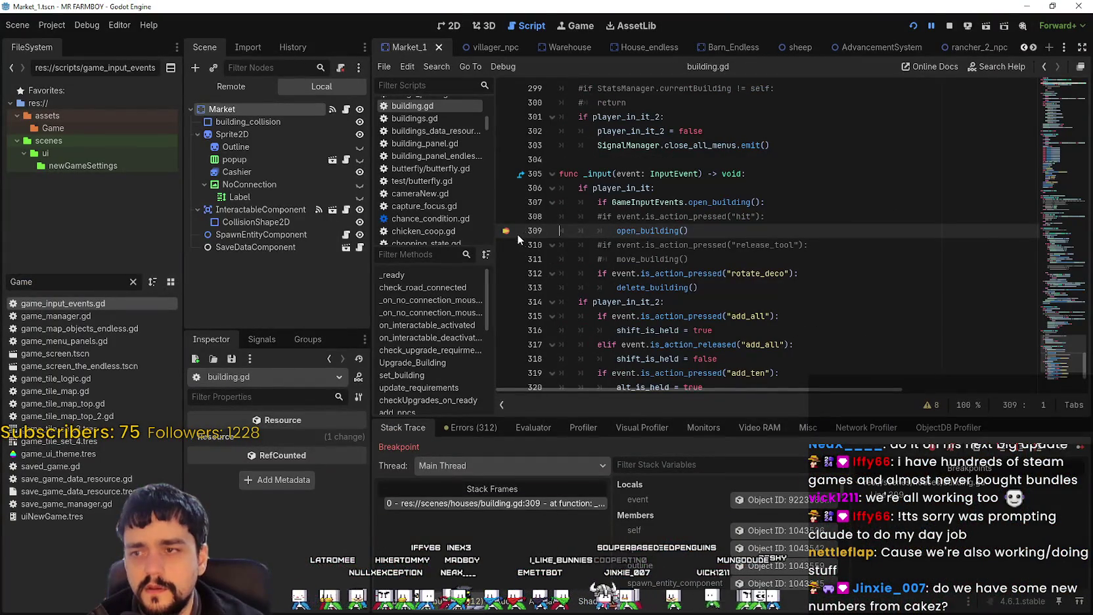
{"action": "left_click", "coordinate": [1075, 449]}
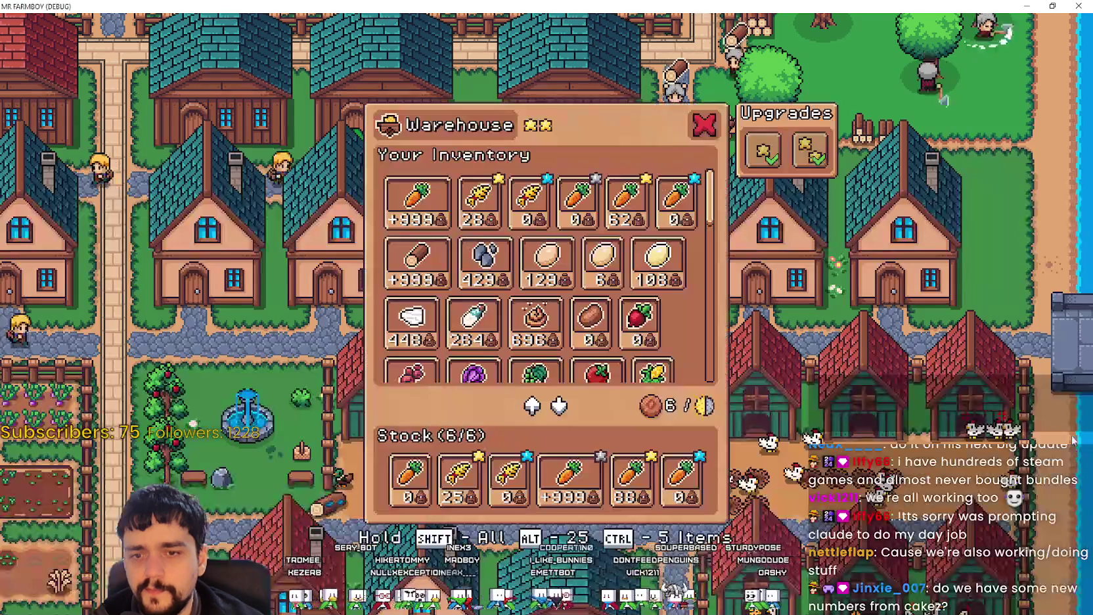
{"action": "left_click", "coordinate": [763, 331]}
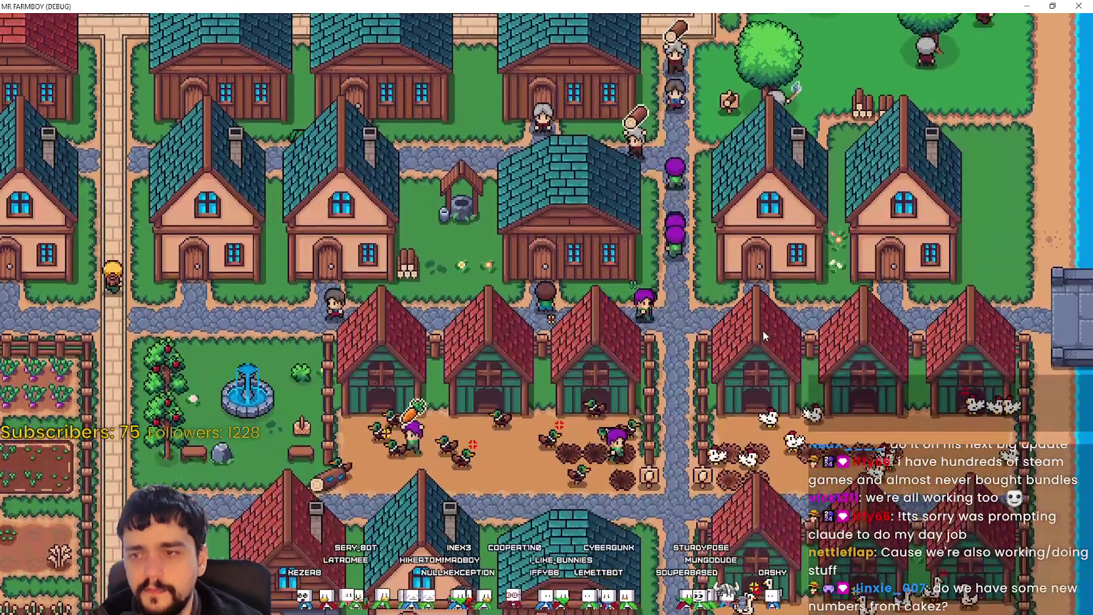
{"action": "left_click", "coordinate": [763, 329]}
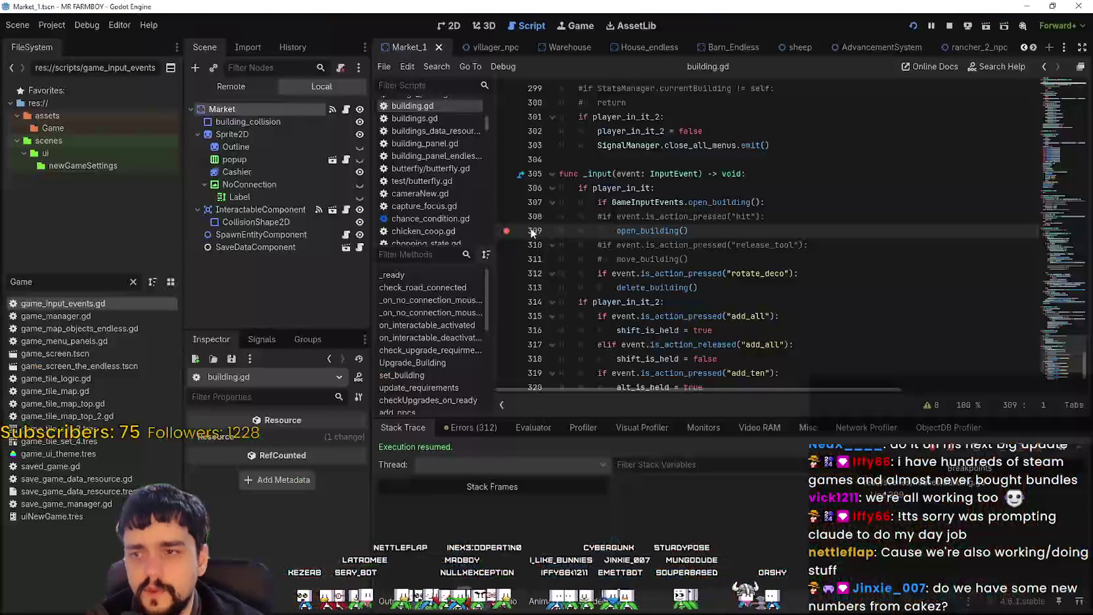
{"action": "left_click", "coordinate": [507, 232]}
{"action": "left_click", "coordinate": [763, 243]}
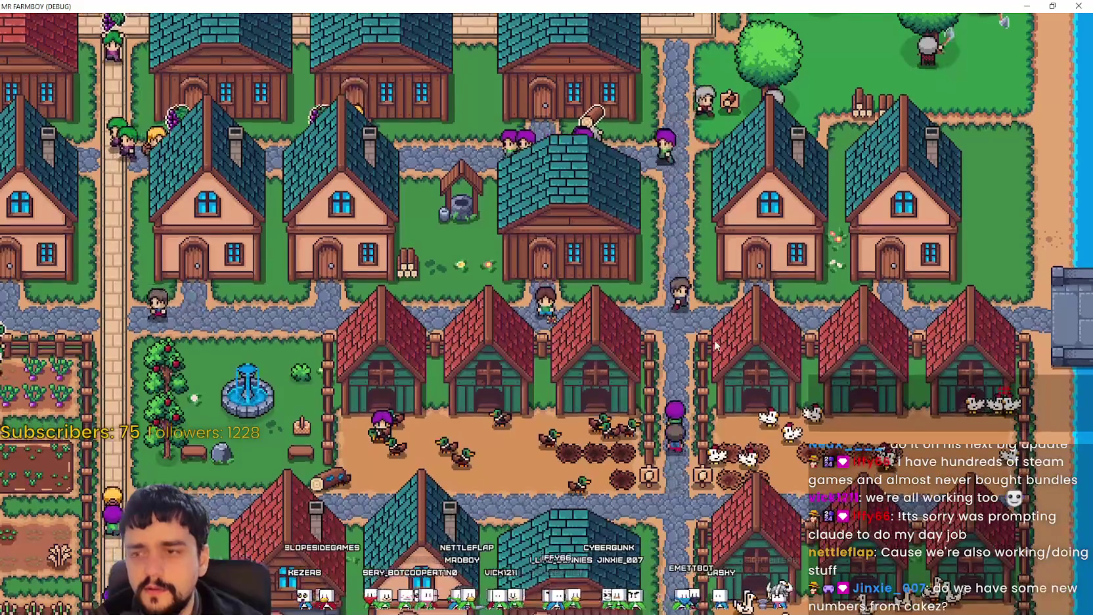
{"action": "key", "text": "alt+Tab"}
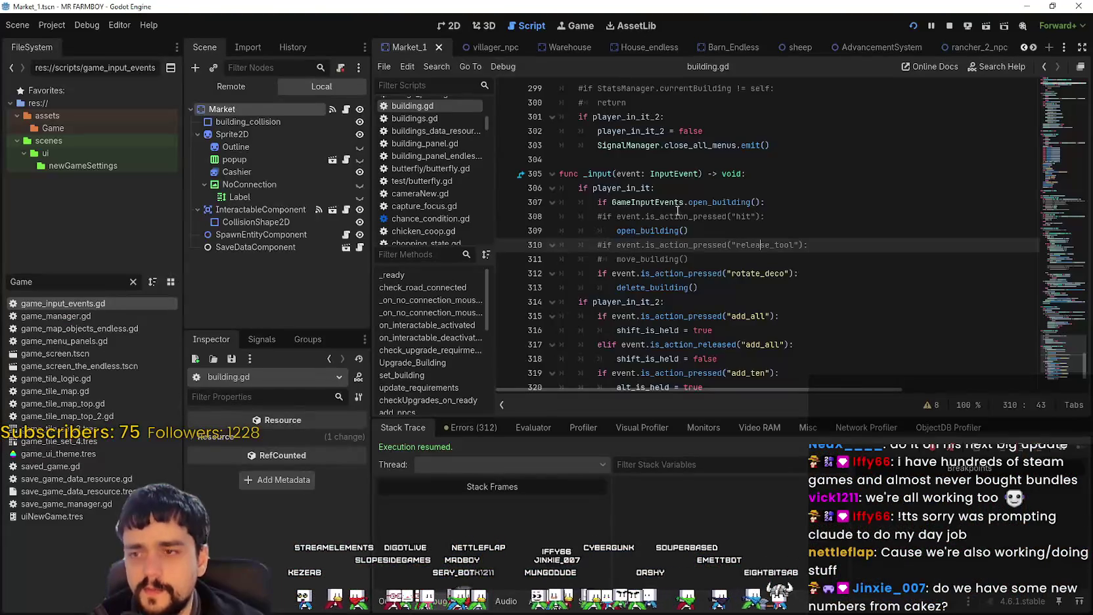
Look up open_building's definition and set a breakpoint on its return line 45.
{"action": "right_click", "coordinate": [622, 229]}
{"action": "left_click", "coordinate": [739, 401]}
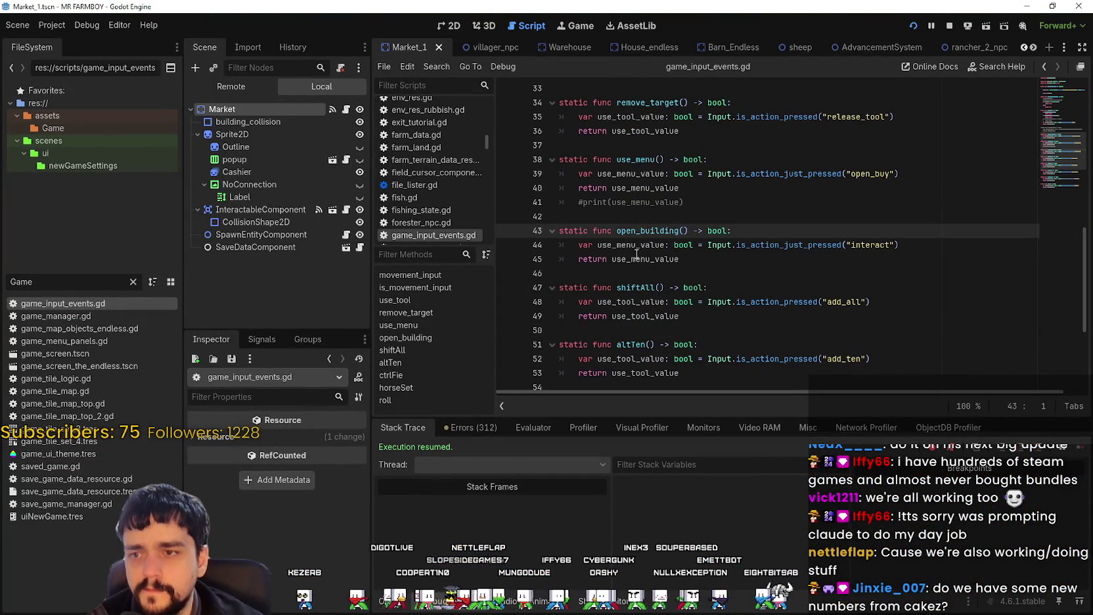
{"action": "left_click", "coordinate": [507, 259]}
{"action": "key", "text": "Down"}
{"action": "key", "text": "Down"}
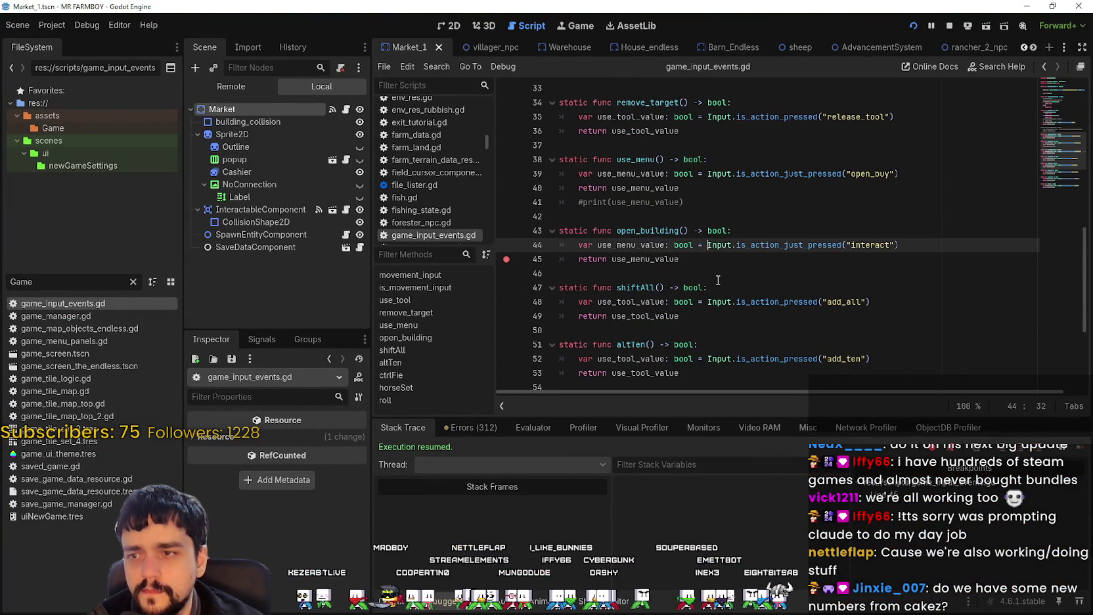
{"action": "key", "text": "End"}
Trigger the breakpoint in the game, inspect the building.gd line 307 caller frame, then continue.
{"action": "key", "text": "alt+Tab"}
{"action": "key", "text": "e"}
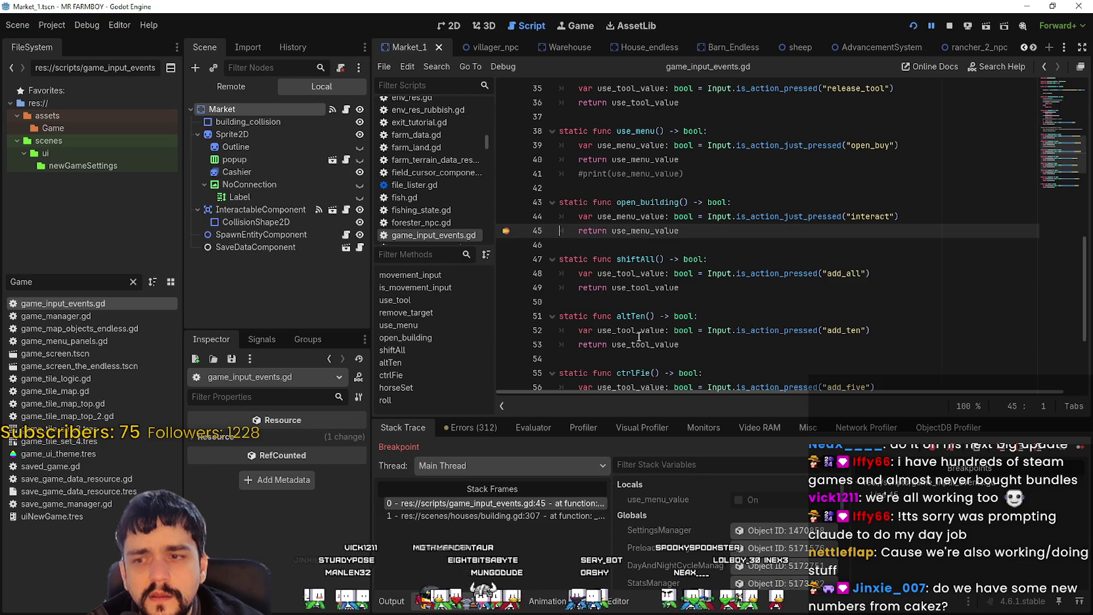
{"action": "left_click", "coordinate": [540, 513]}
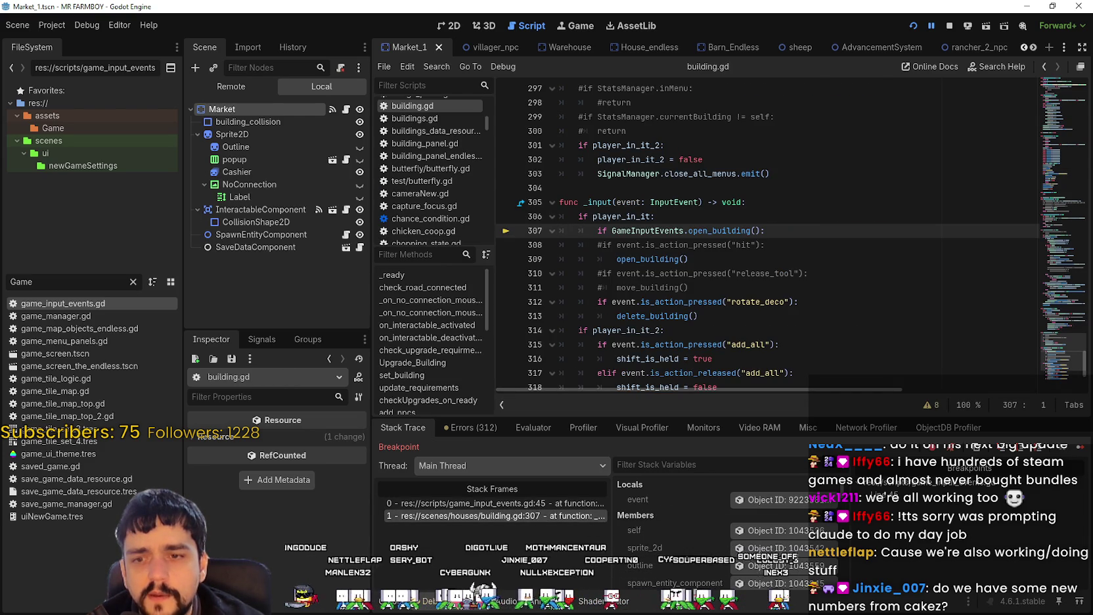
{"action": "left_click", "coordinate": [1083, 453]}
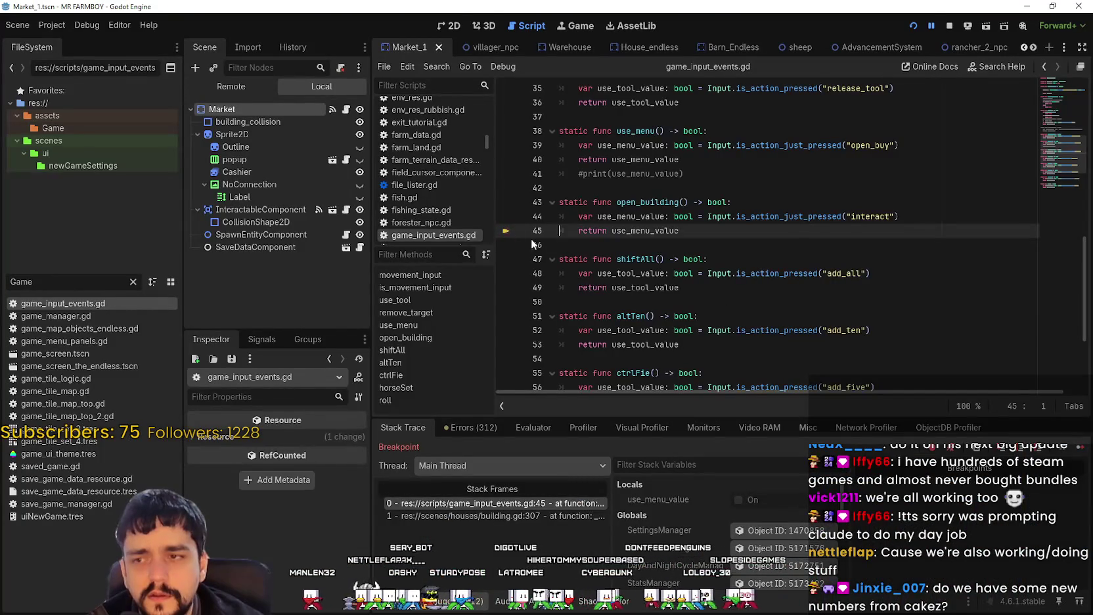
{"action": "left_click", "coordinate": [1064, 449]}
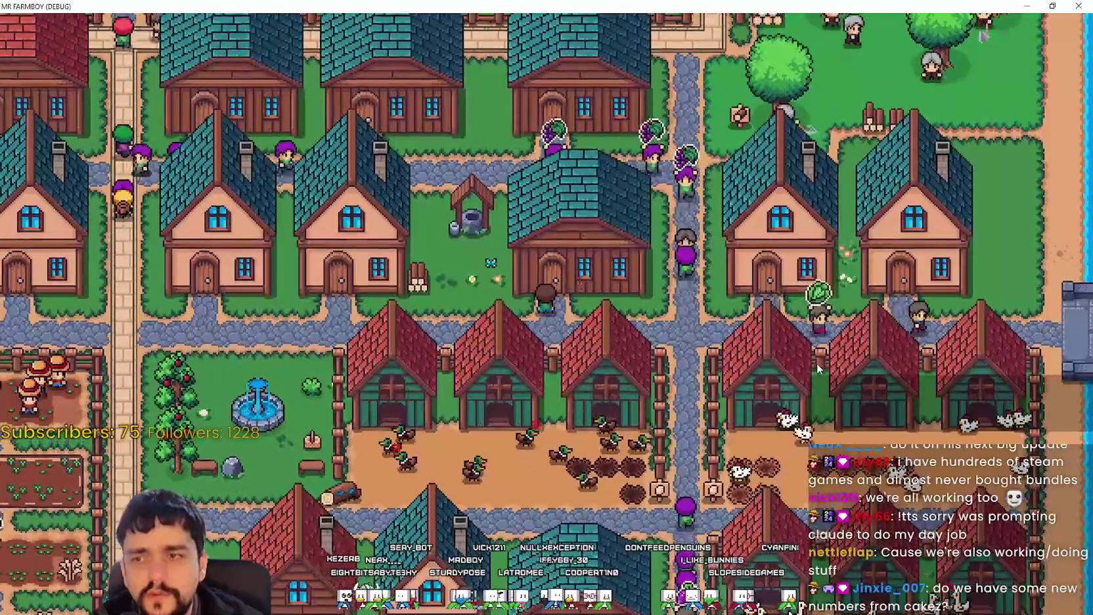
{"action": "key", "text": "alt+Tab"}
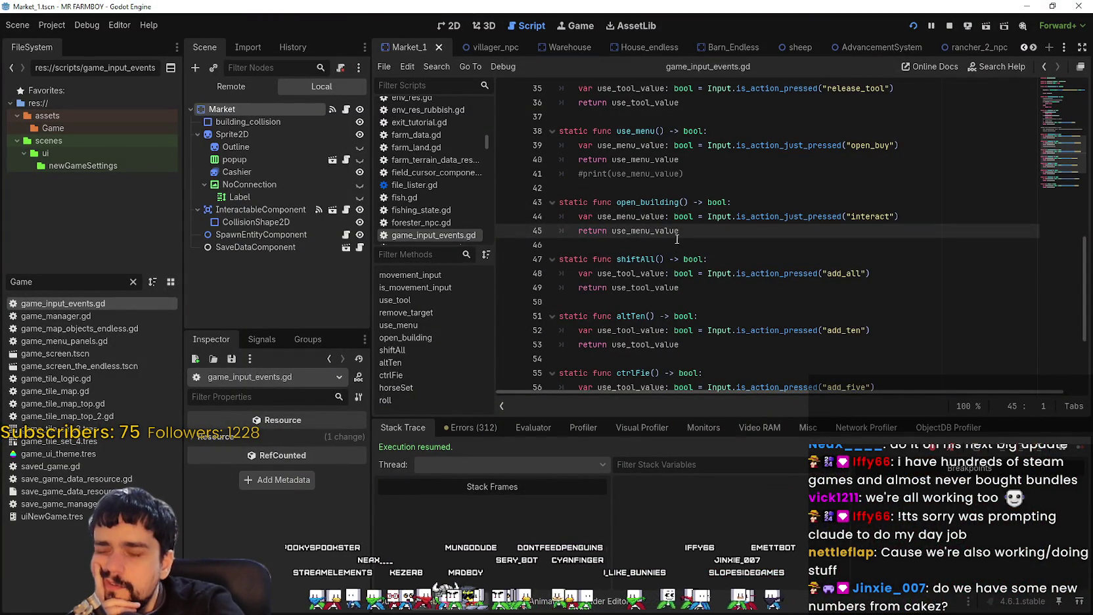
{"action": "double_click", "coordinate": [665, 231]}
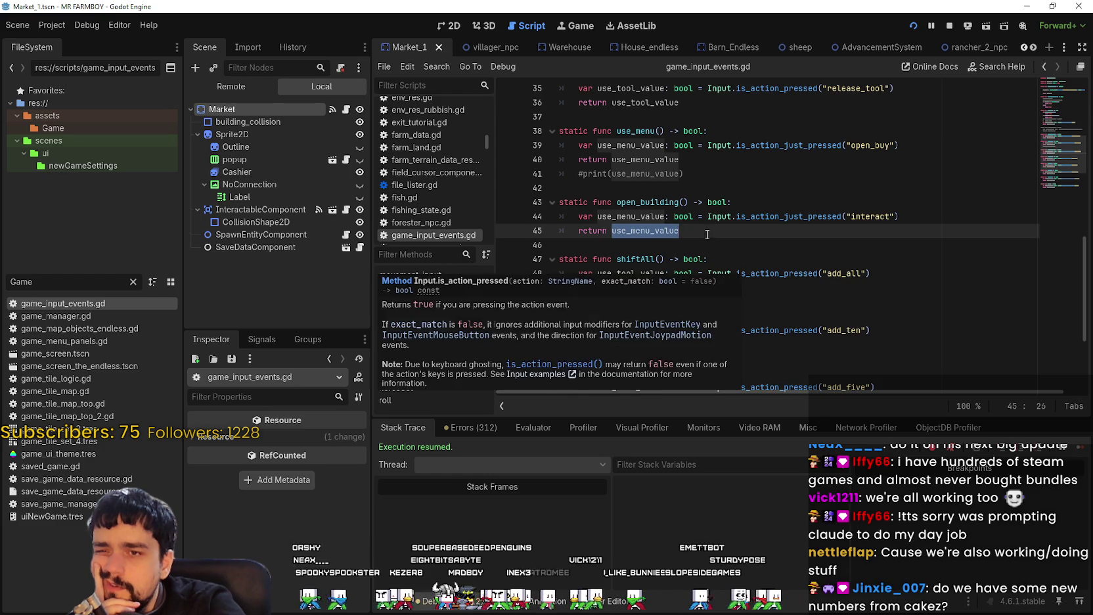
{"action": "left_click", "coordinate": [670, 231]}
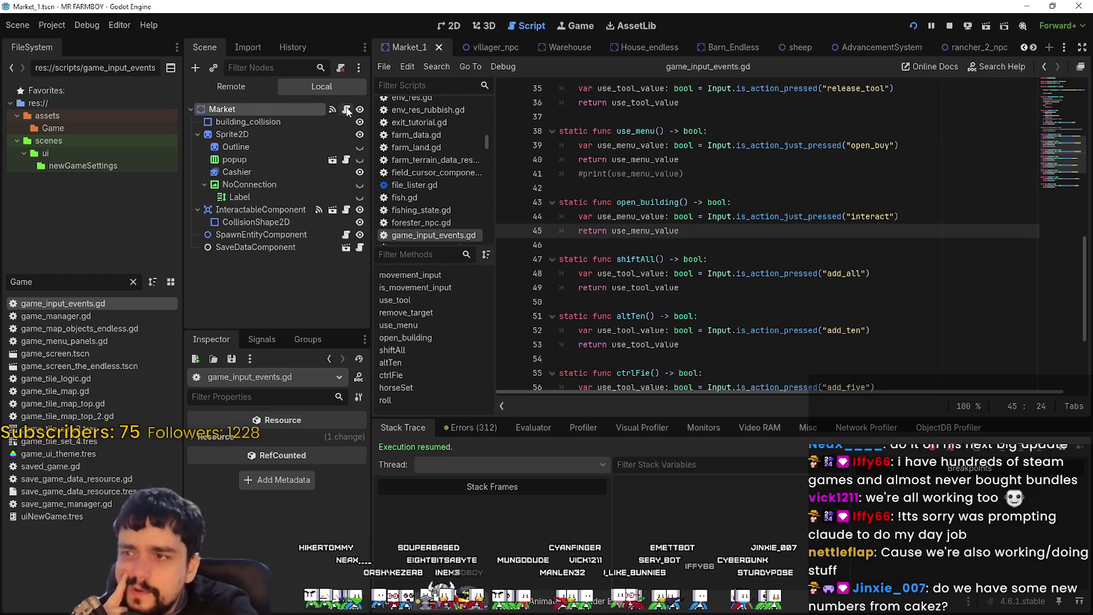
Go back to vegetable_shop_new.gd and jump to the building base script's _input function.
{"action": "key", "text": "alt+Left"}
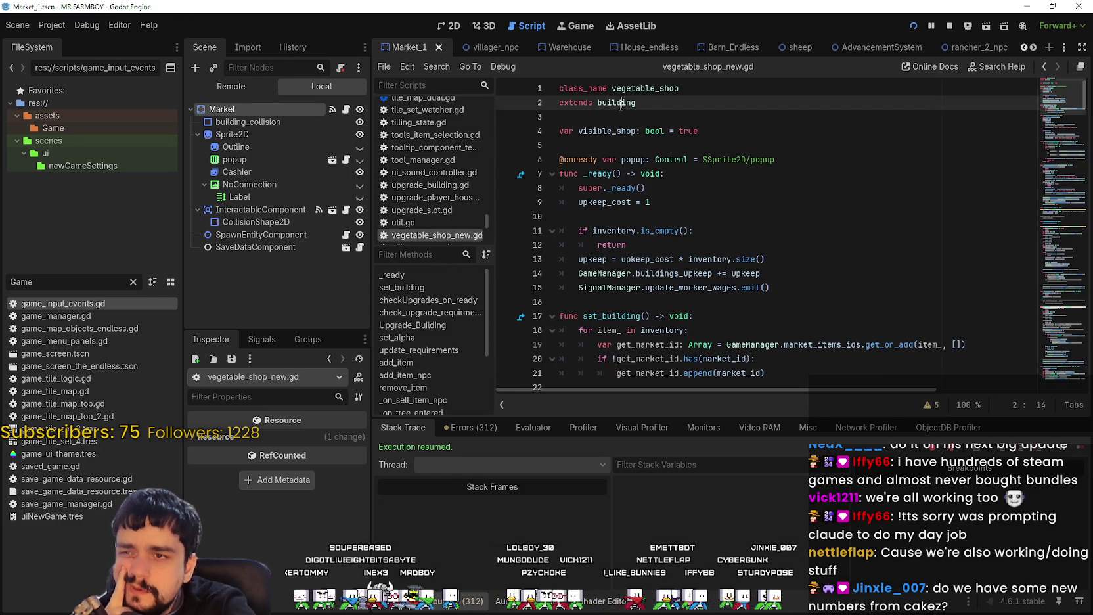
{"action": "right_click", "coordinate": [685, 288]}
{"action": "left_click", "coordinate": [864, 357]}
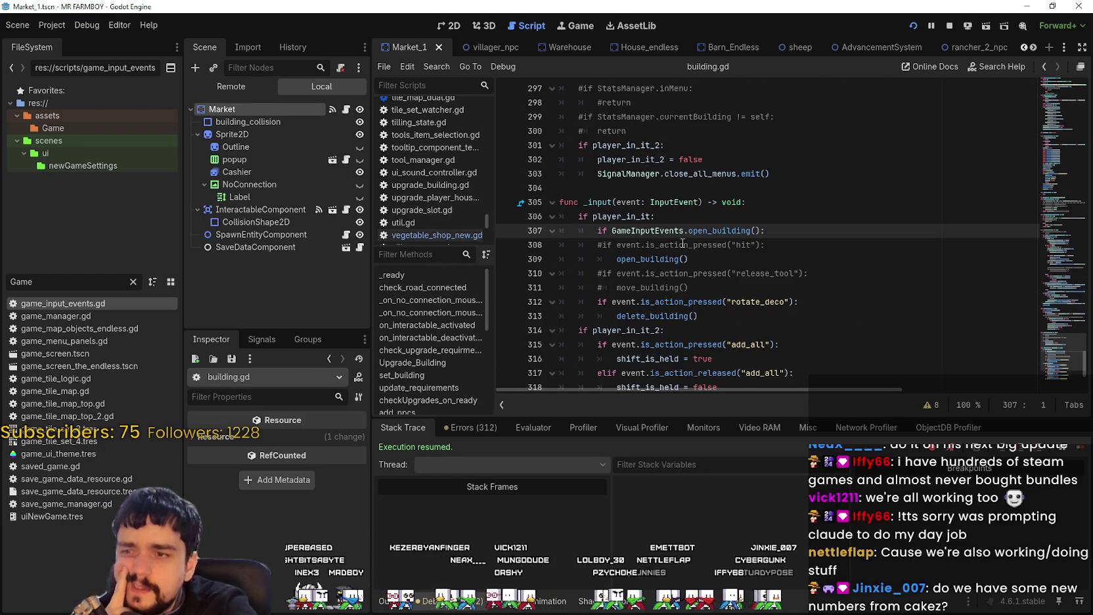
{"action": "left_click", "coordinate": [746, 273]}
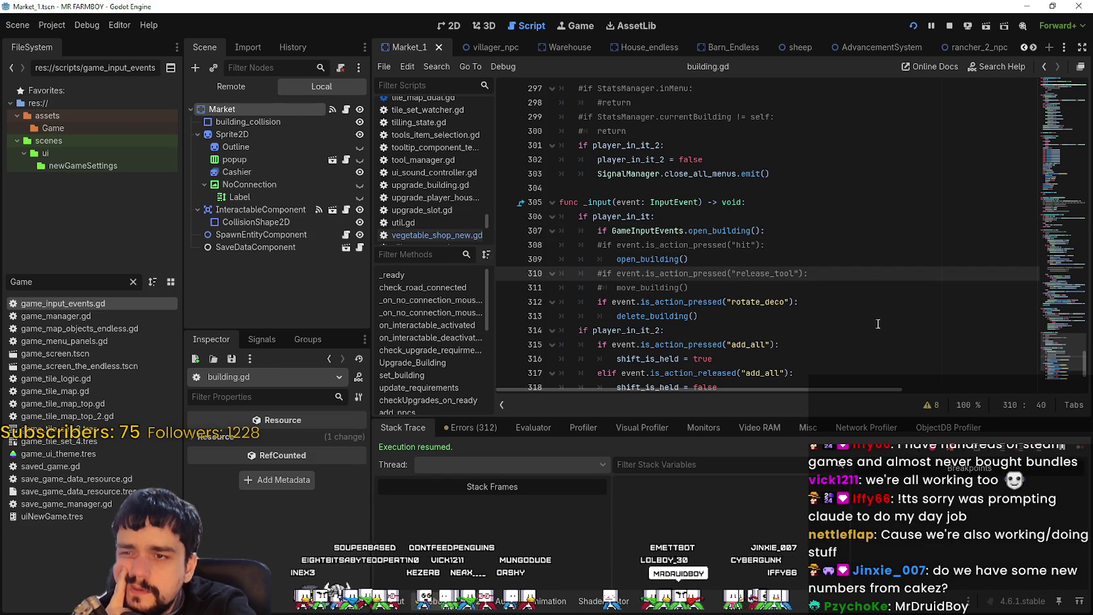
{"action": "left_click", "coordinate": [597, 259]}
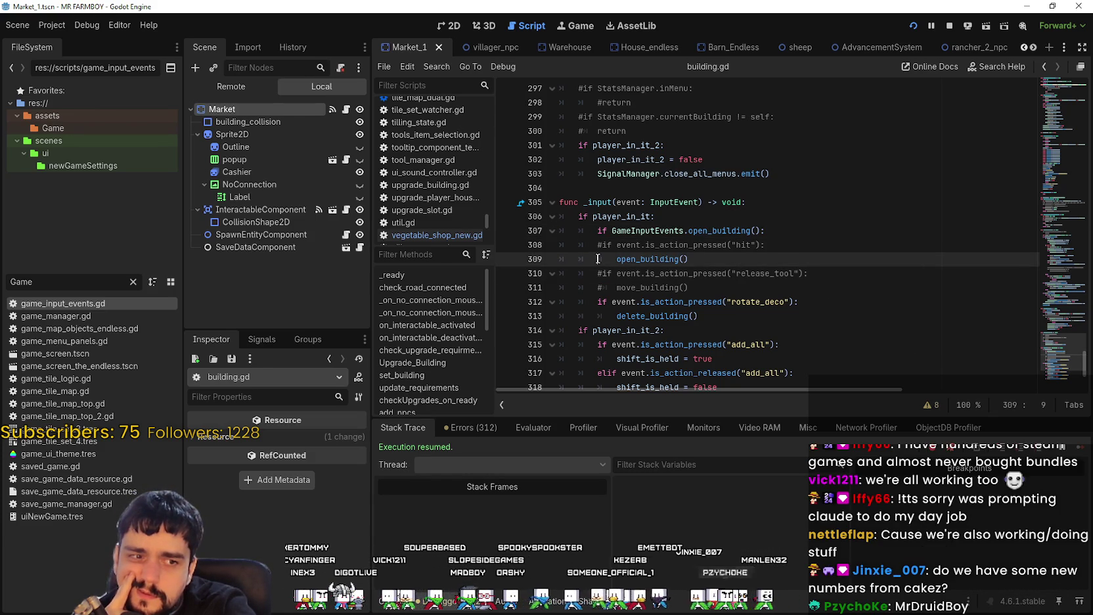
Select lines 307–309, the GameInputEvents.open_building() call and the _input signature on line 305.
{"action": "mouse_move", "coordinate": [684, 249]}
{"action": "left_mouse_down"}
{"action": "mouse_move", "coordinate": [611, 244]}
{"action": "mouse_move", "coordinate": [547, 214]}
{"action": "left_mouse_up"}
{"action": "left_click", "coordinate": [697, 259]}
{"action": "mouse_move", "coordinate": [696, 259]}
{"action": "left_mouse_down"}
{"action": "mouse_move", "coordinate": [560, 230]}
{"action": "mouse_move", "coordinate": [765, 231]}
{"action": "left_mouse_up"}
{"action": "left_click", "coordinate": [589, 247]}
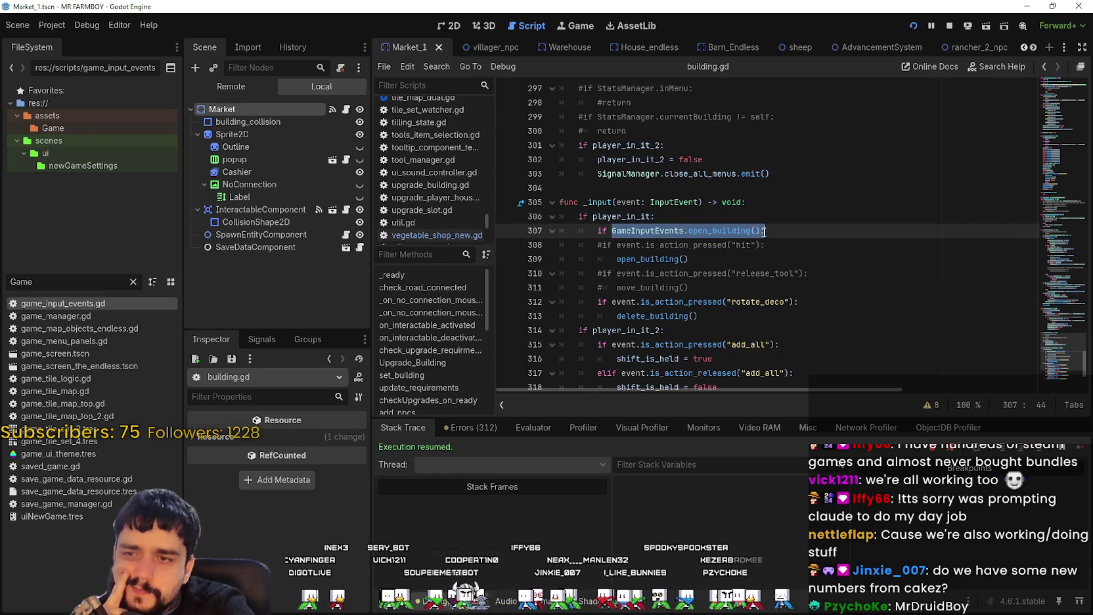
{"action": "left_click", "coordinate": [589, 201]}
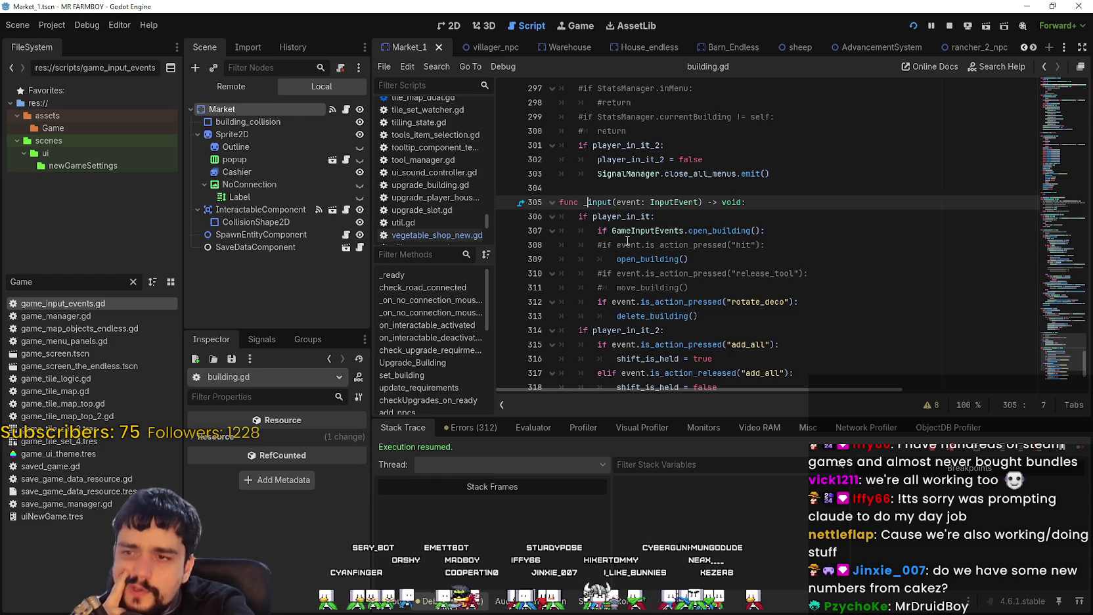
{"action": "key", "text": "Left"}
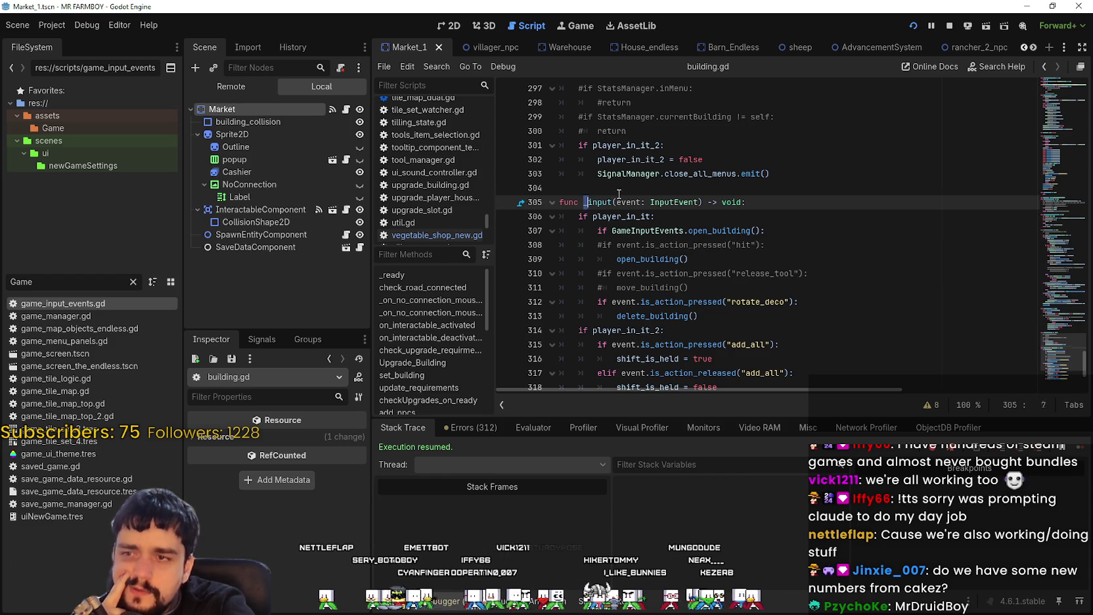
{"action": "left_click_drag", "start_coordinate": [583, 201], "coordinate": [736, 202]}
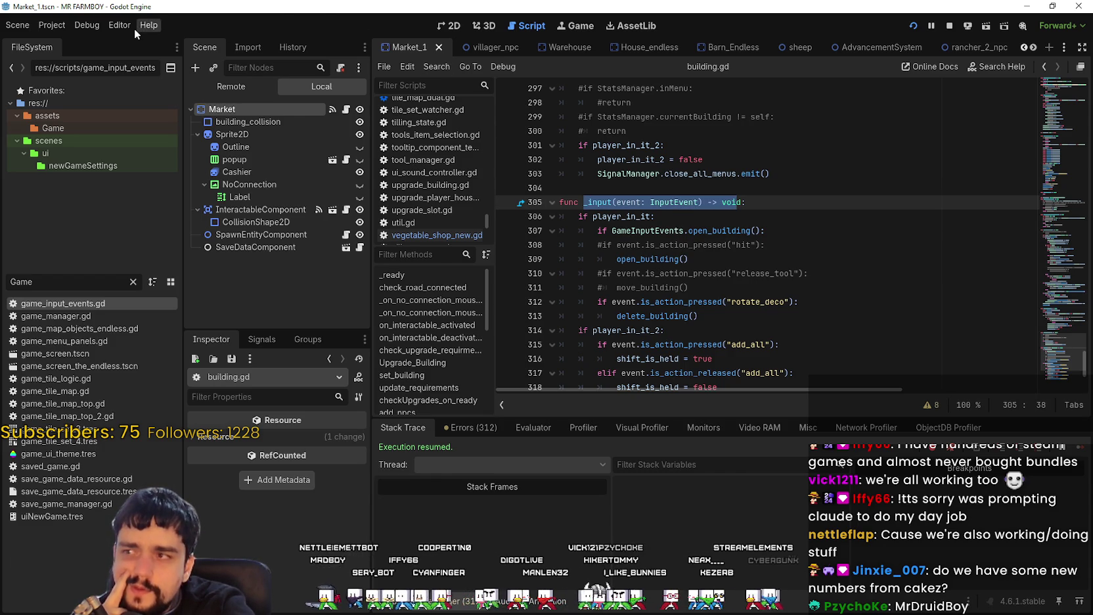
{"action": "scroll", "coordinate": [1067, 341], "scroll_direction": "up", "scroll_amount": 4}
{"action": "scroll", "coordinate": [1067, 341], "scroll_direction": "down", "scroll_amount": 2}
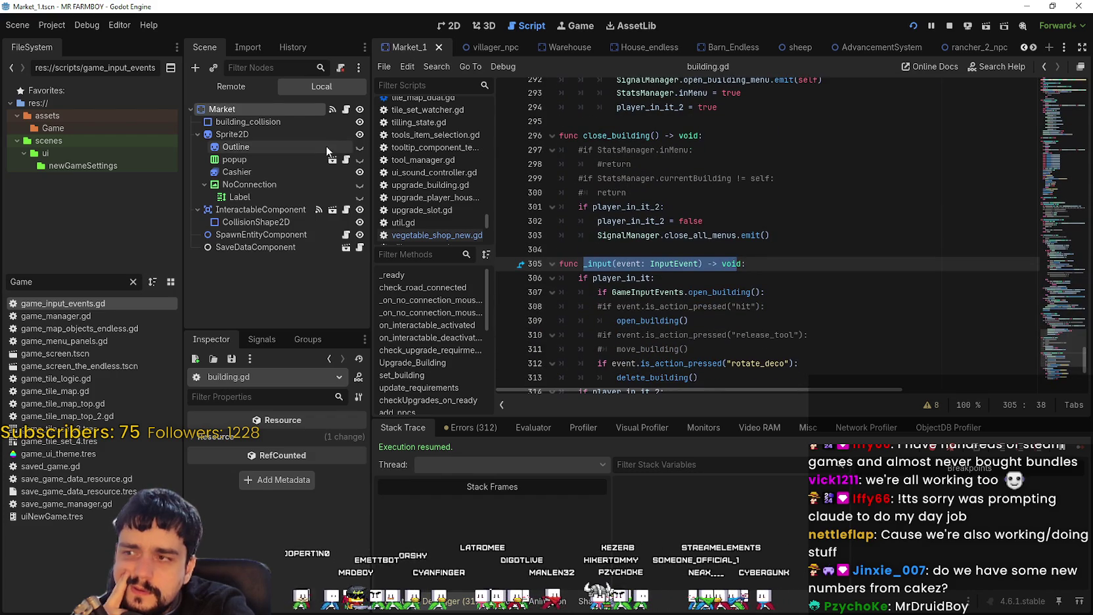
Inspect the Market node's collision shape, input settings and signals.
{"action": "left_click", "coordinate": [269, 122]}
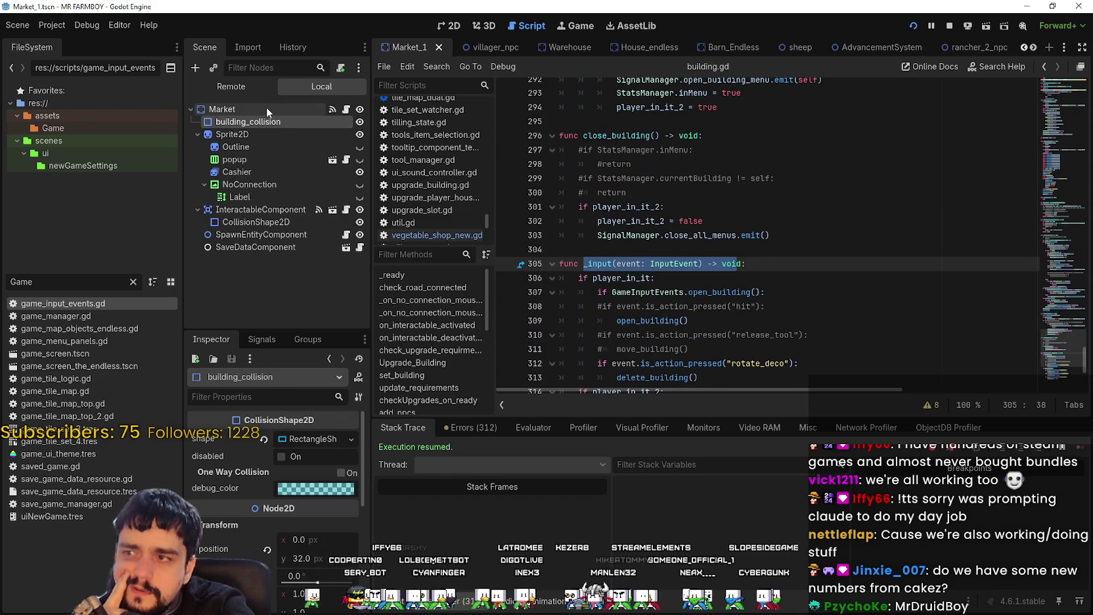
{"action": "left_click", "coordinate": [266, 109]}
{"action": "scroll", "coordinate": [263, 521], "scroll_direction": "down", "scroll_amount": 5}
{"action": "scroll", "coordinate": [262, 523], "scroll_direction": "down", "scroll_amount": 1}
{"action": "left_click", "coordinate": [274, 342]}
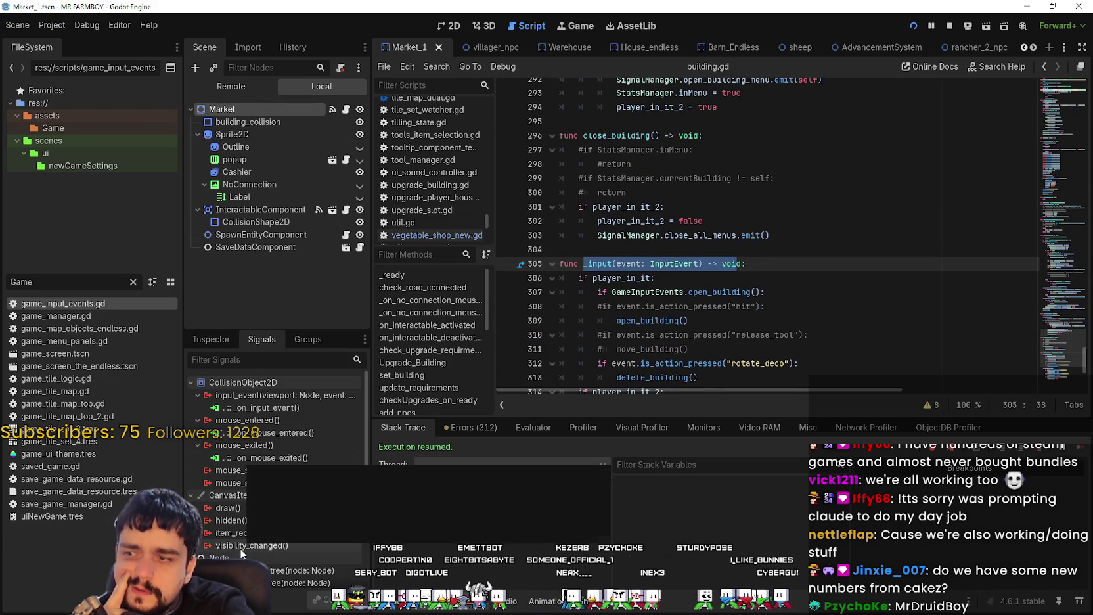
{"action": "mouse_move", "coordinate": [279, 397]}
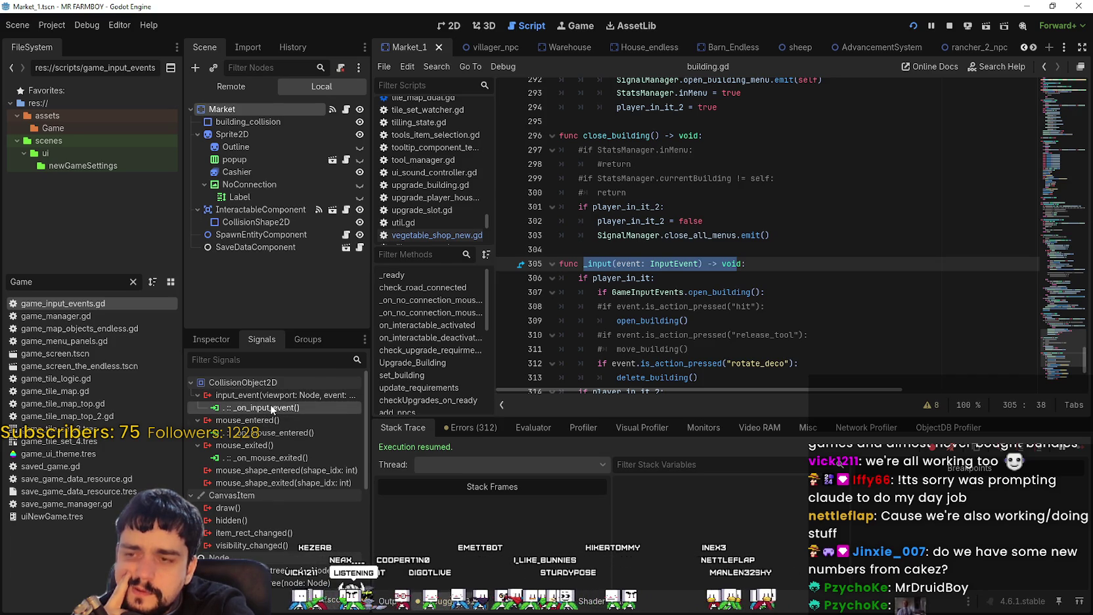
Check the _input documentation on line 305 and add a breakpoint at line 306.
{"action": "left_click", "coordinate": [665, 291]}
{"action": "double_click", "coordinate": [596, 263]}
{"action": "scroll", "coordinate": [596, 264], "scroll_direction": "down", "scroll_amount": 2}
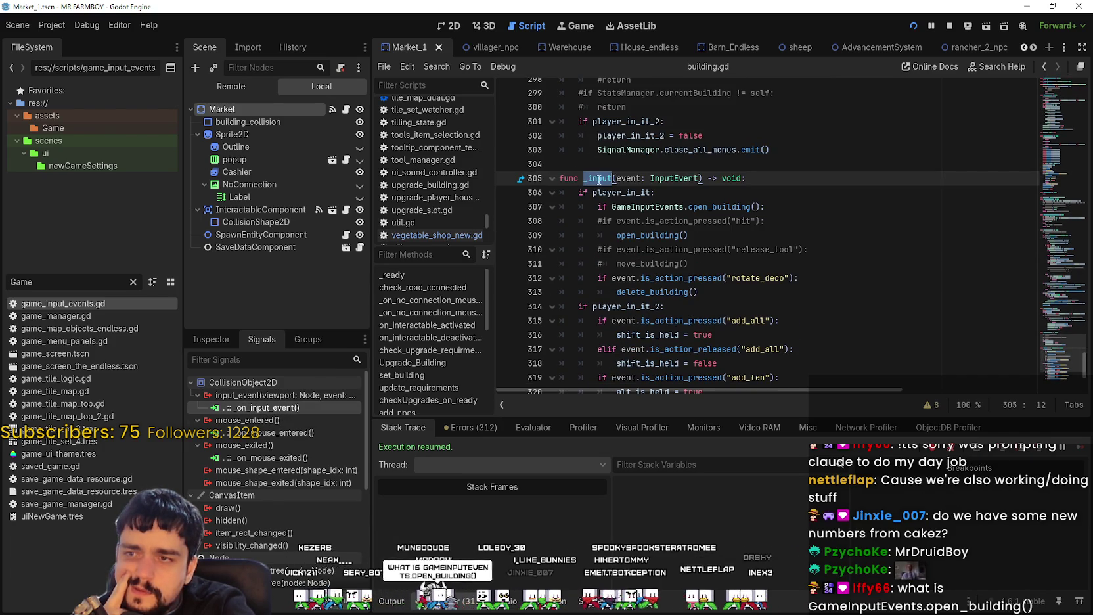
{"action": "mouse_move", "coordinate": [604, 187]}
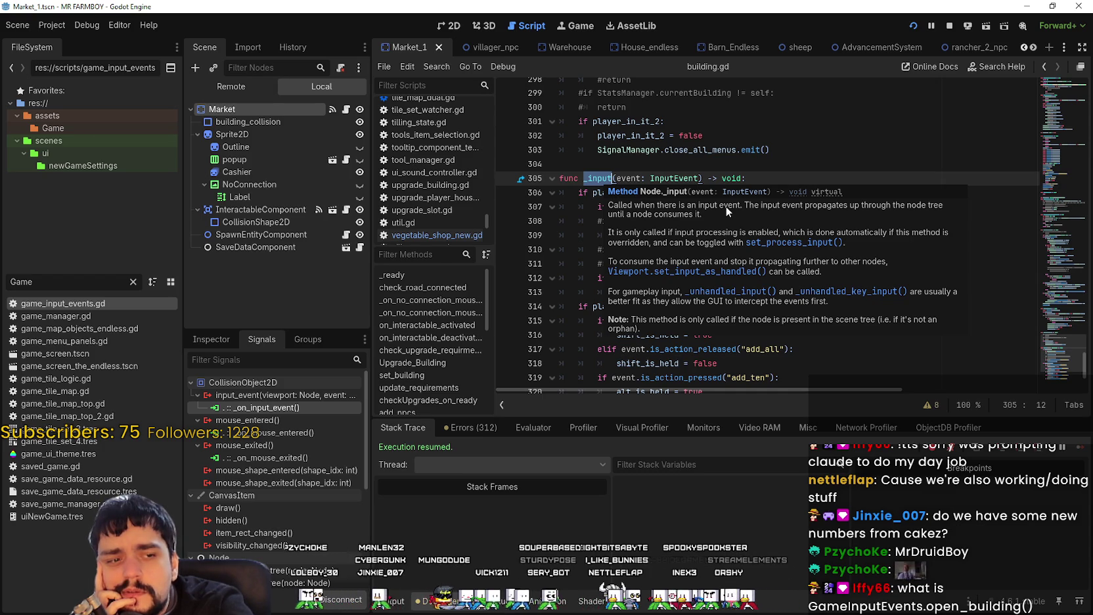
{"action": "left_click", "coordinate": [695, 148]}
{"action": "left_click", "coordinate": [610, 178]}
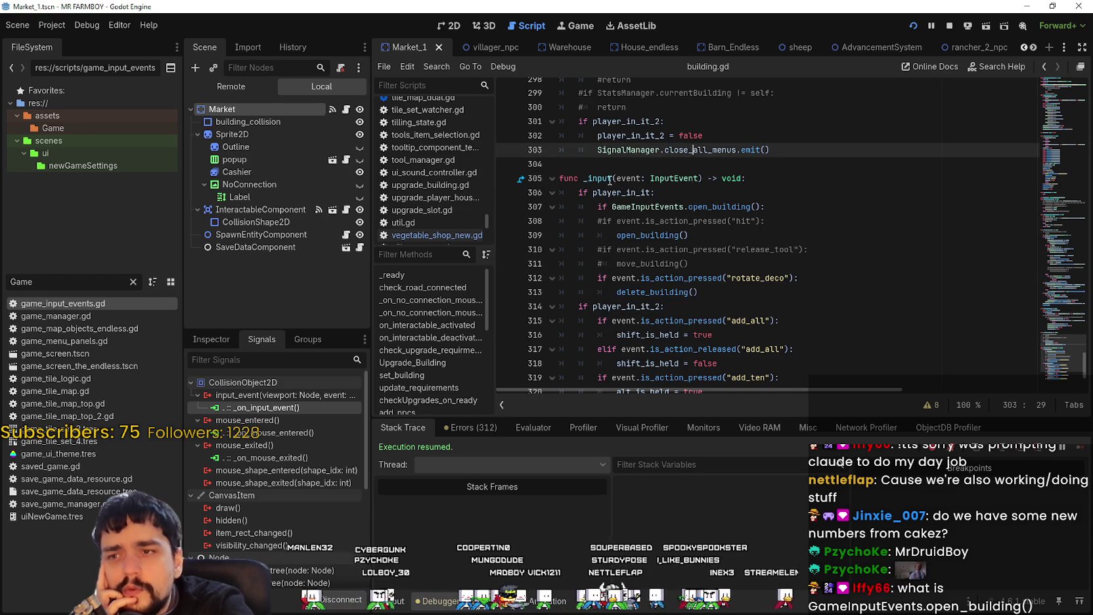
{"action": "left_click", "coordinate": [506, 192]}
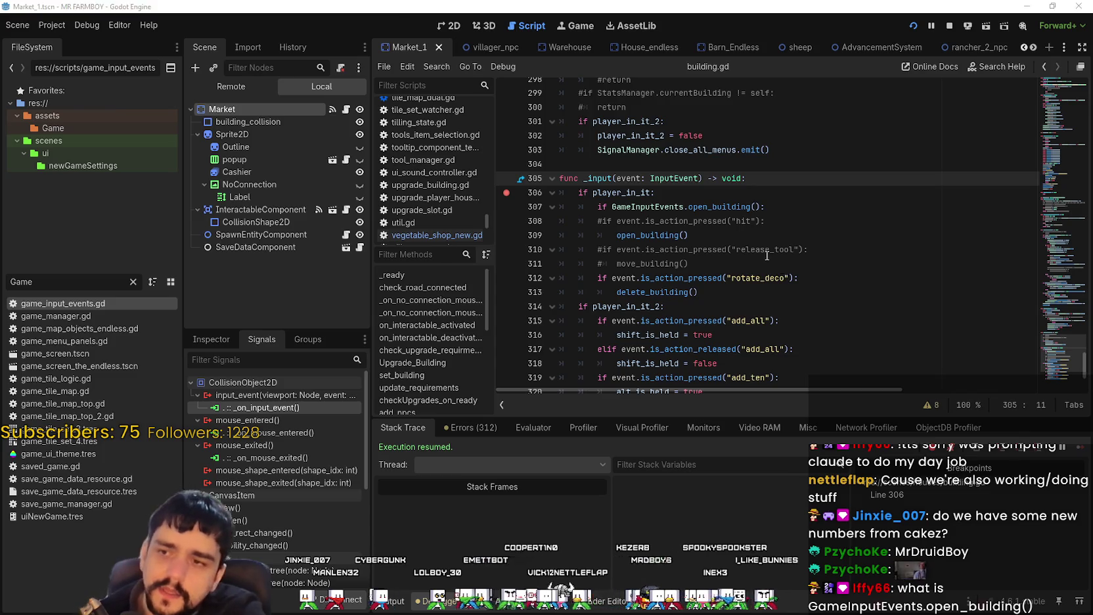
Trigger the line 306 breakpoint from the game, remove it, and resume execution.
{"action": "key", "text": "F12"}
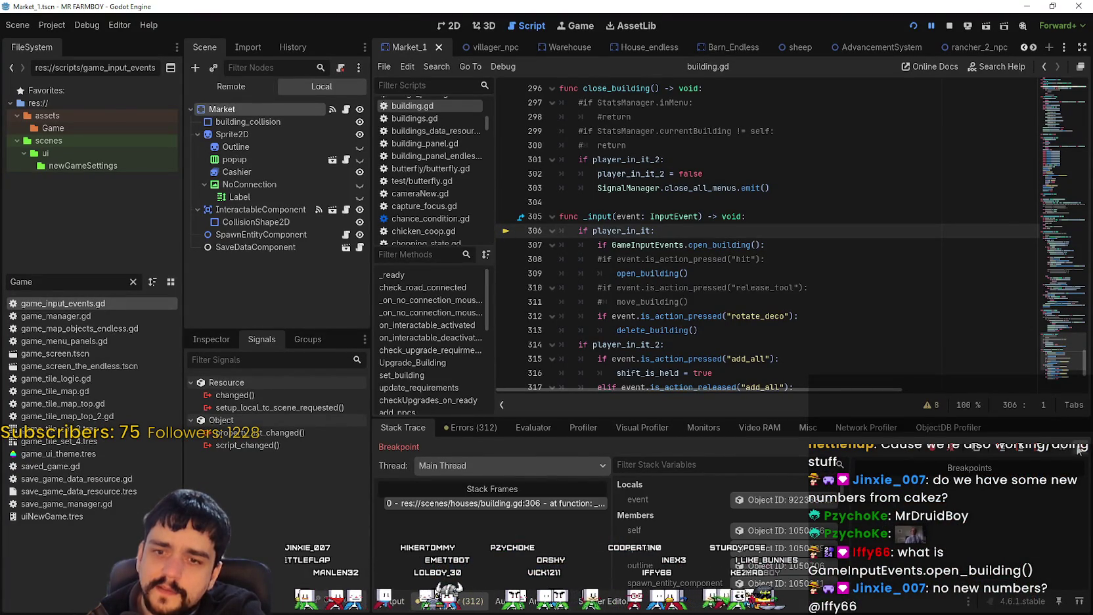
{"action": "key", "text": "F12"}
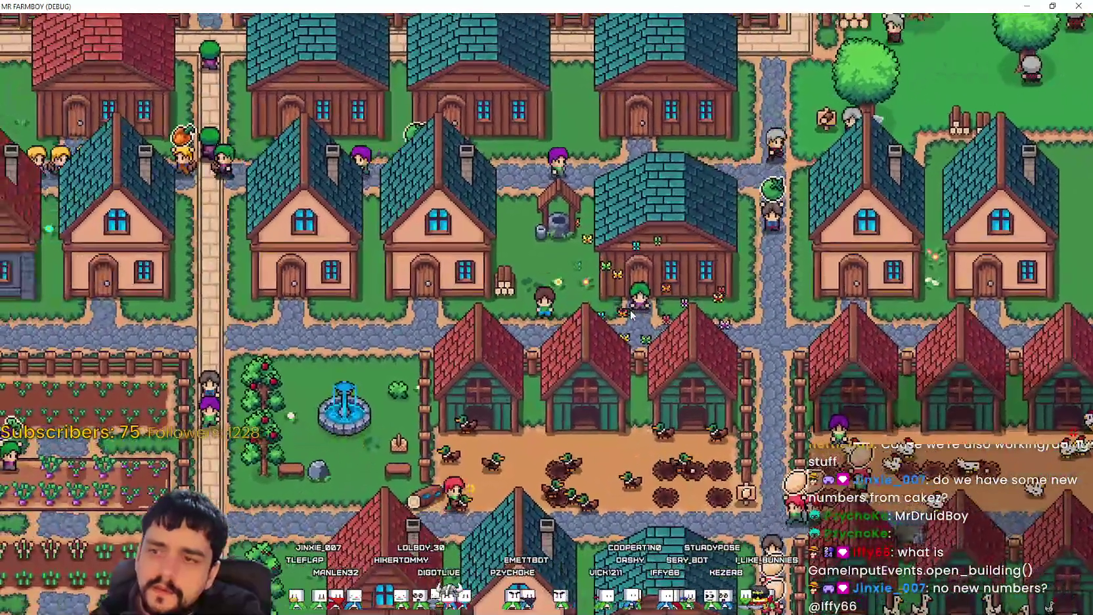
{"action": "key", "text": "alt+Tab"}
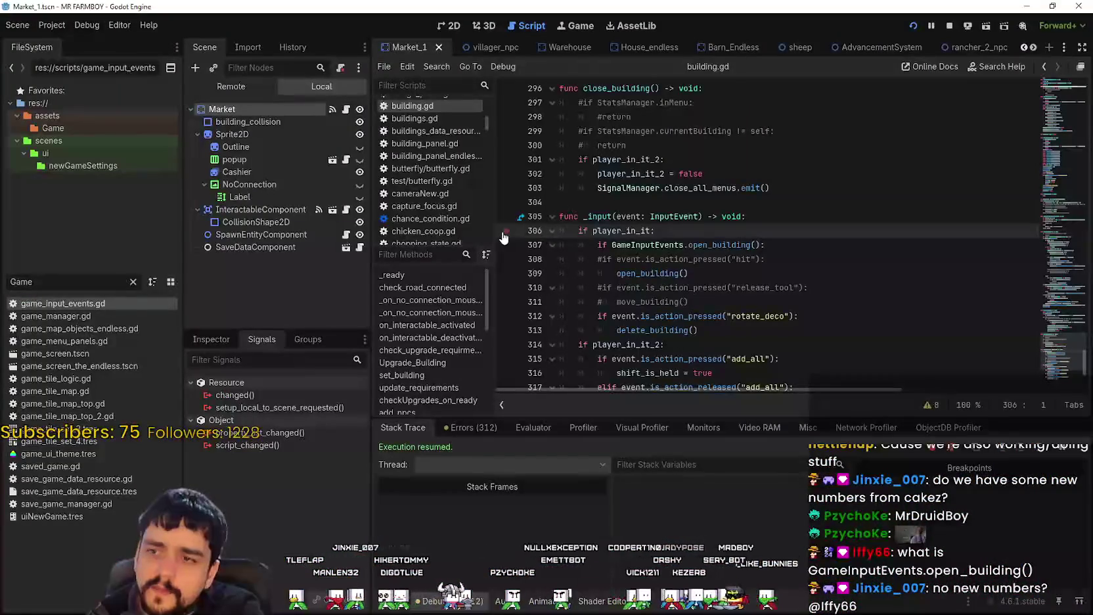
{"action": "key", "text": "alt+Tab"}
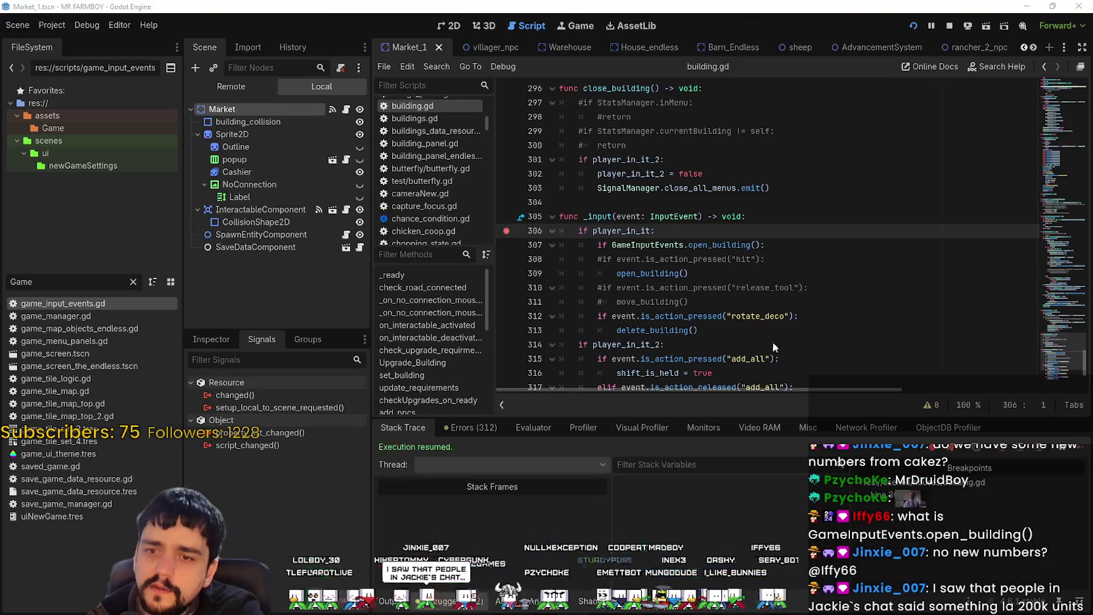
{"action": "left_click", "coordinate": [1078, 449]}
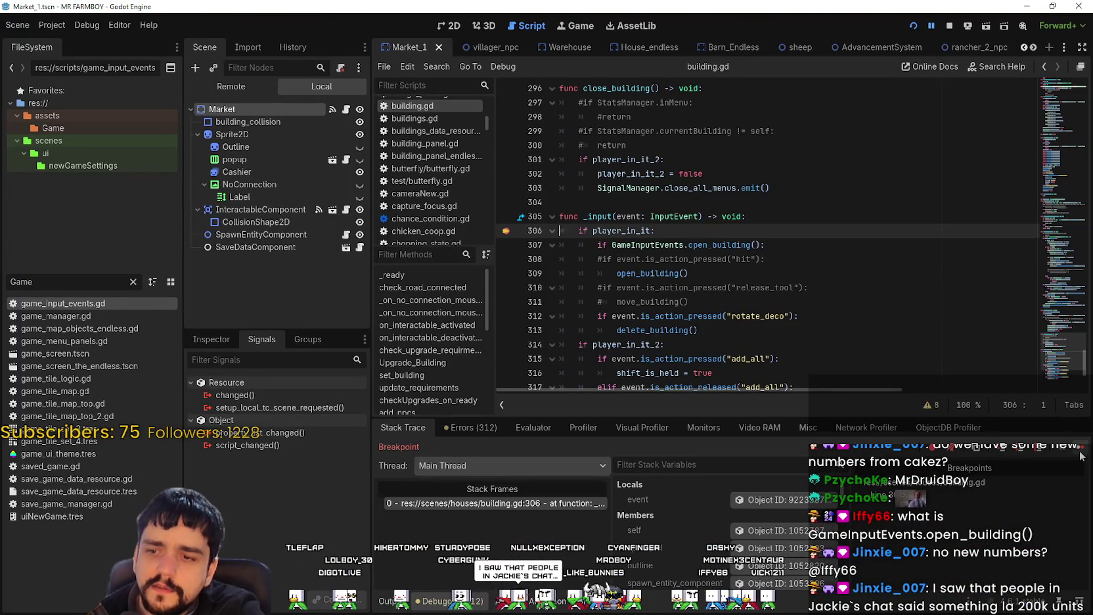
{"action": "left_click", "coordinate": [504, 231]}
{"action": "left_click", "coordinate": [1078, 450]}
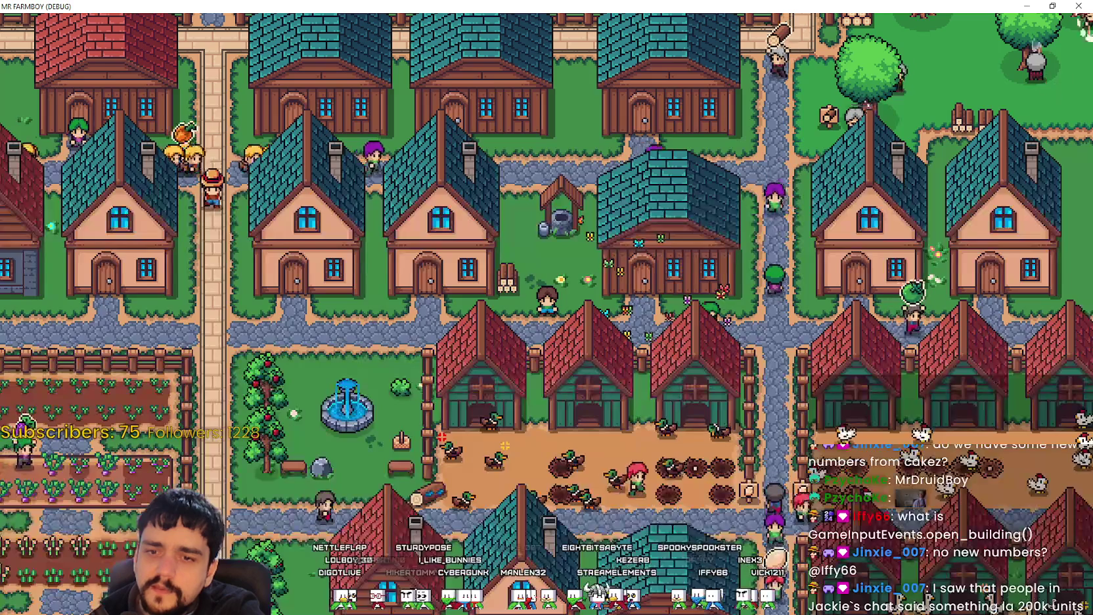
{"action": "key", "text": "alt+Tab"}
{"action": "mouse_move", "coordinate": [600, 218]}
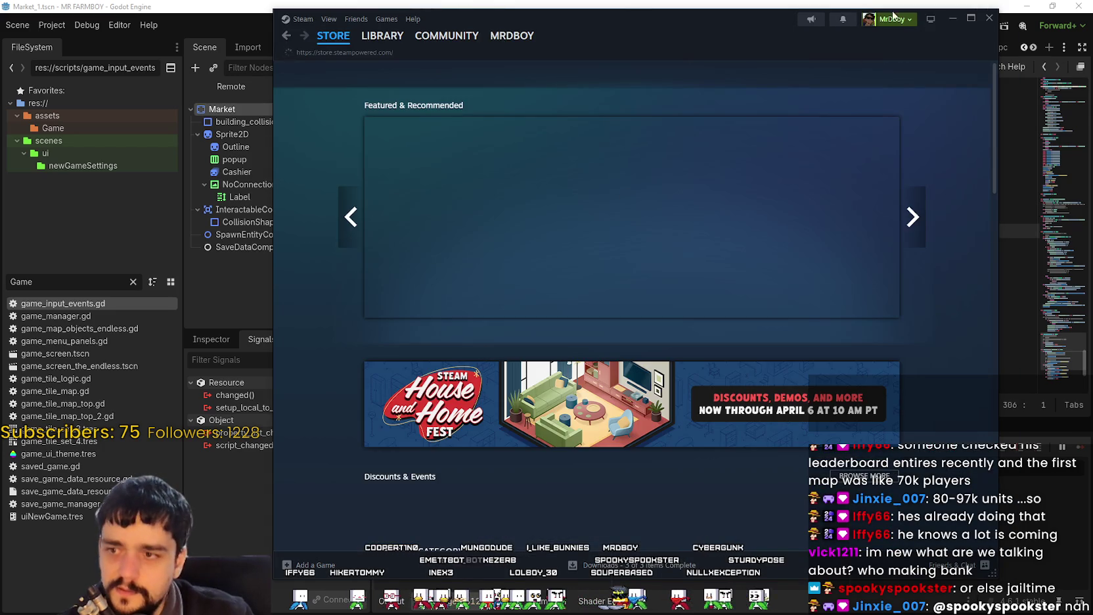
Close the Steam store window and put the caret on line 310 of building.gd.
{"action": "left_click", "coordinate": [990, 18]}
{"action": "left_click", "coordinate": [793, 285]}
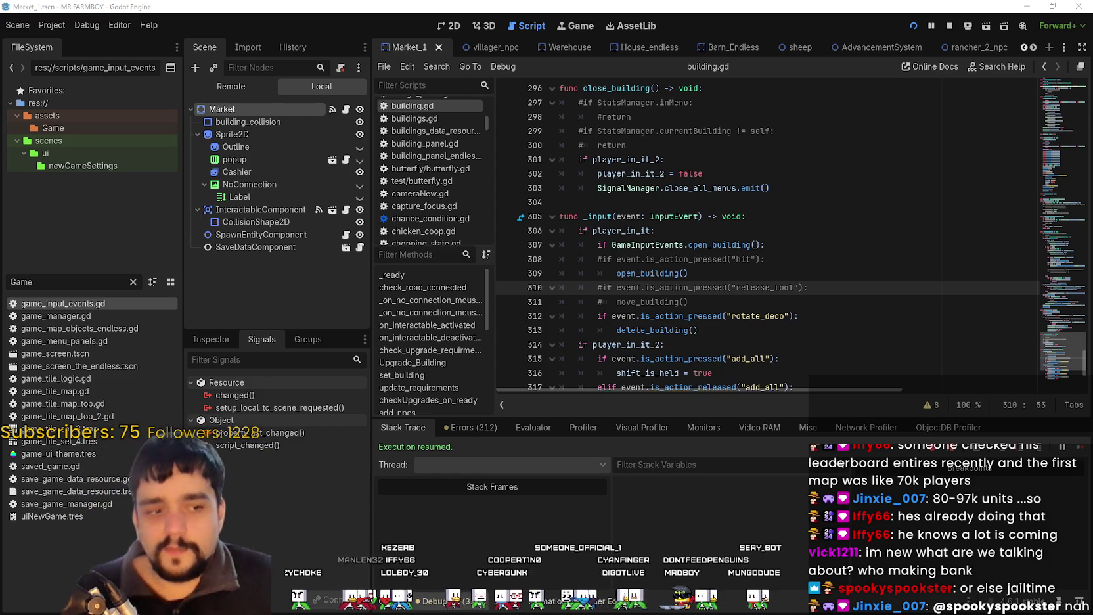
Select, then deselect, open_building on line 309 of building.gd.
{"action": "left_click", "coordinate": [736, 265]}
{"action": "left_click", "coordinate": [726, 275]}
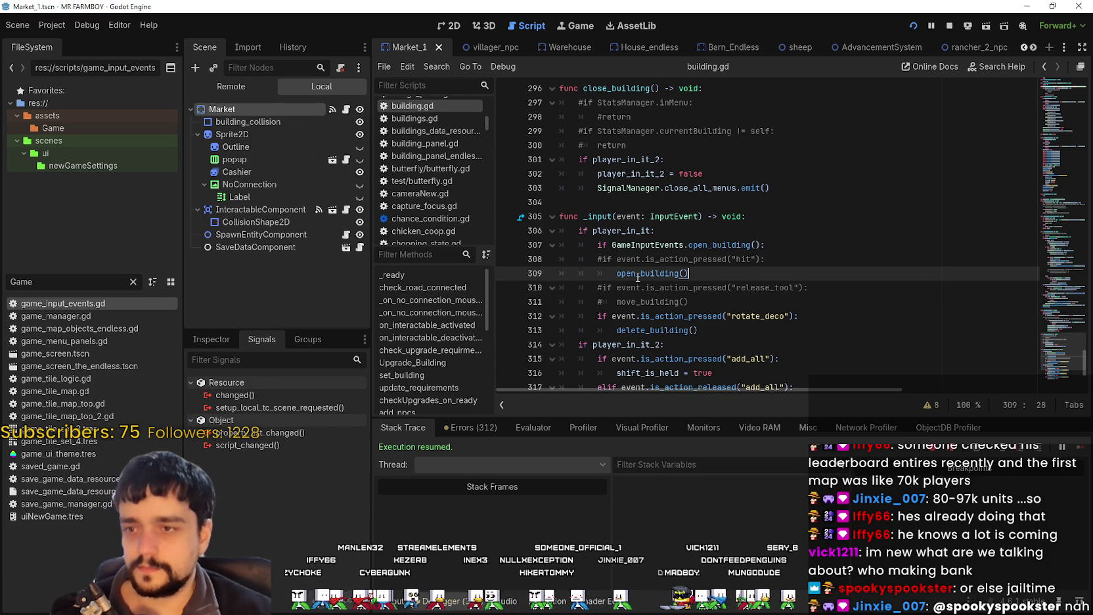
{"action": "double_click", "coordinate": [657, 272]}
{"action": "left_click", "coordinate": [734, 270]}
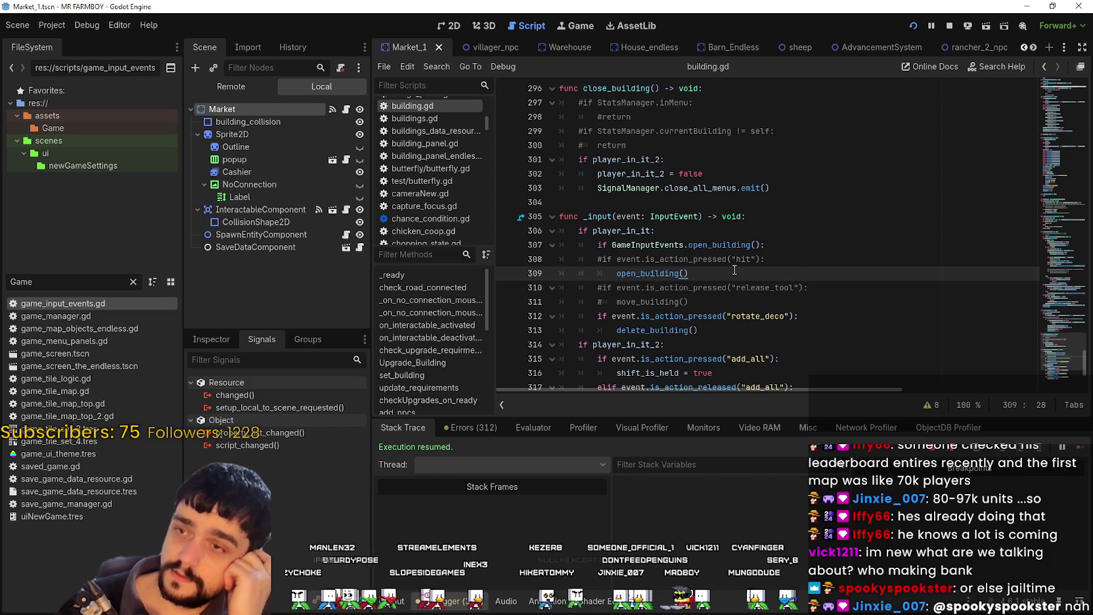
Filter the FileSystem dock to 'game_s' and open game_screen.tscn in the 2D view.
{"action": "left_click", "coordinate": [1025, 47]}
{"action": "left_click", "coordinate": [1025, 47]}
{"action": "left_click", "coordinate": [1024, 46]}
{"action": "left_click_drag", "start_coordinate": [57, 281], "coordinate": [2, 284]}
{"action": "type", "text": "game_s"}
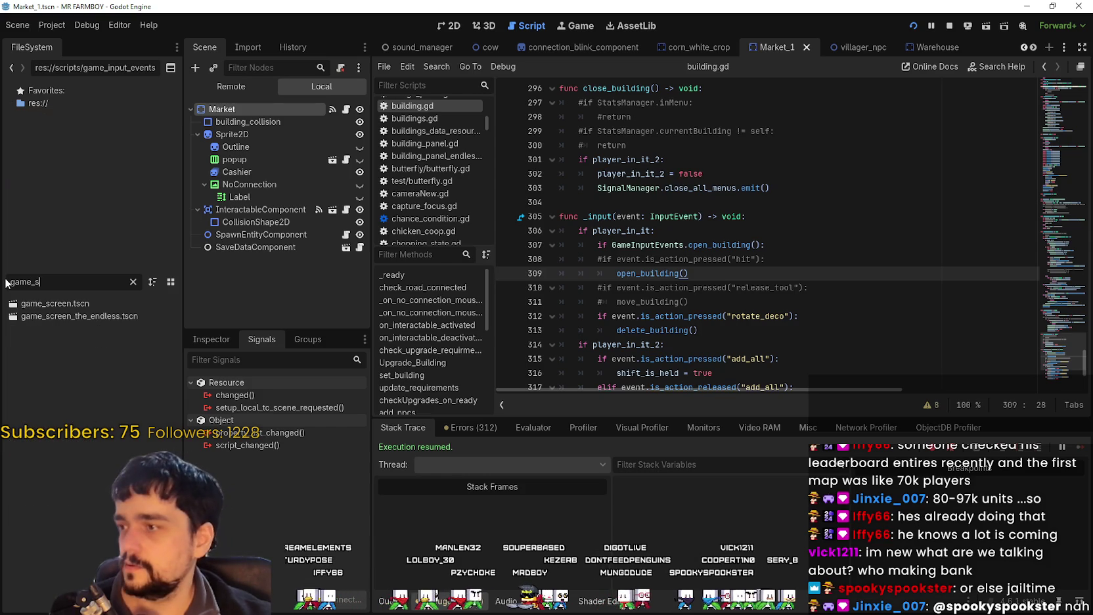
{"action": "left_click", "coordinate": [119, 302]}
{"action": "double_click", "coordinate": [88, 304]}
{"action": "left_click", "coordinate": [448, 25]}
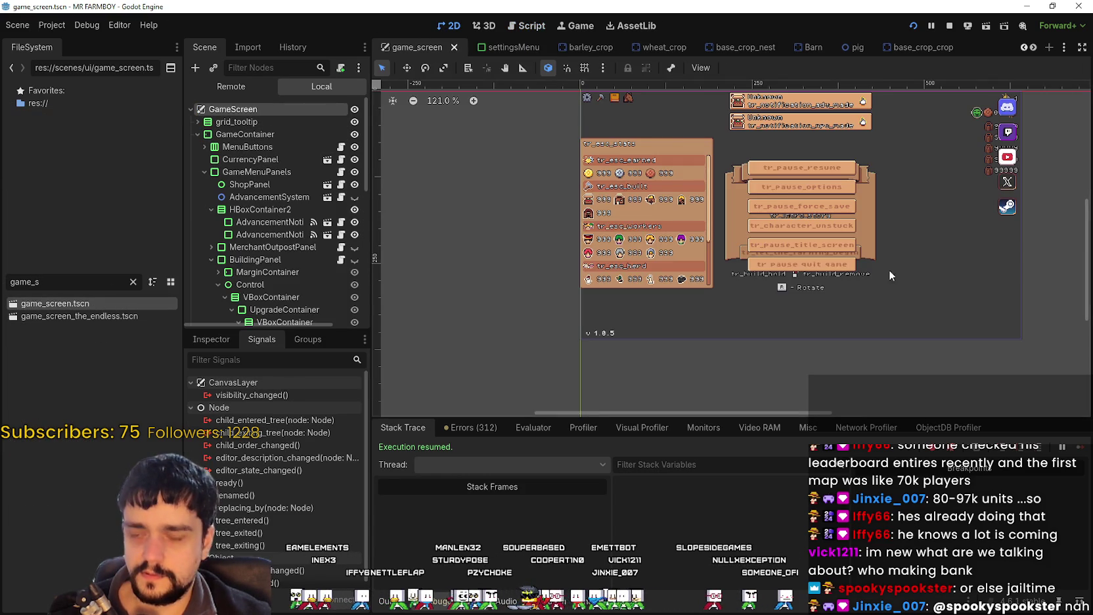
Zoom in and out on the pause menu and build prompt labels in the 2D view.
{"action": "scroll", "coordinate": [892, 269], "scroll_direction": "up", "scroll_amount": 6}
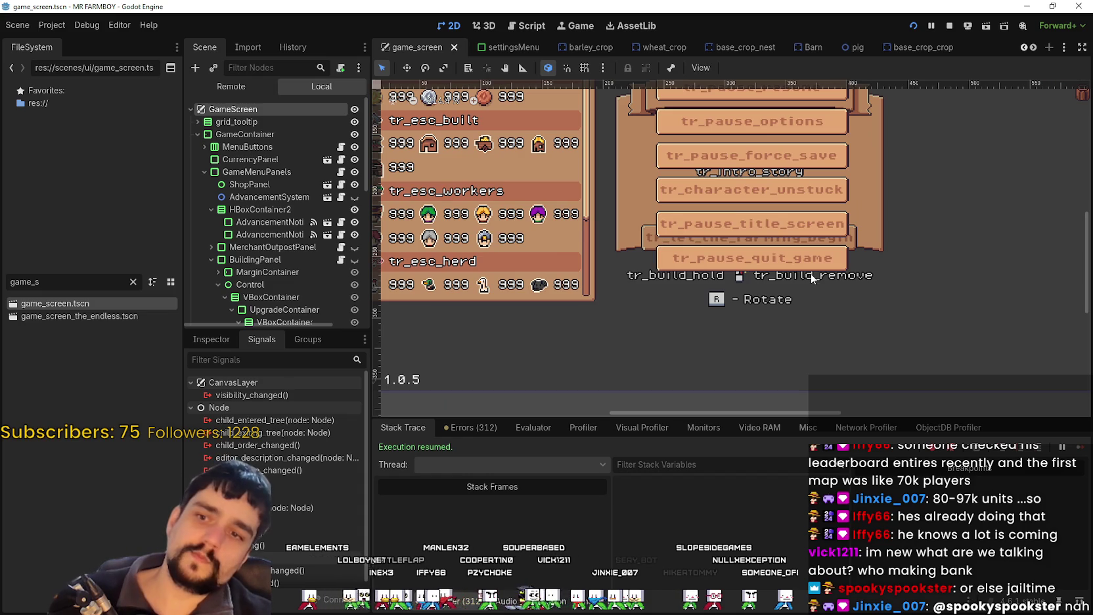
{"action": "scroll", "coordinate": [810, 273], "scroll_direction": "down", "scroll_amount": 4}
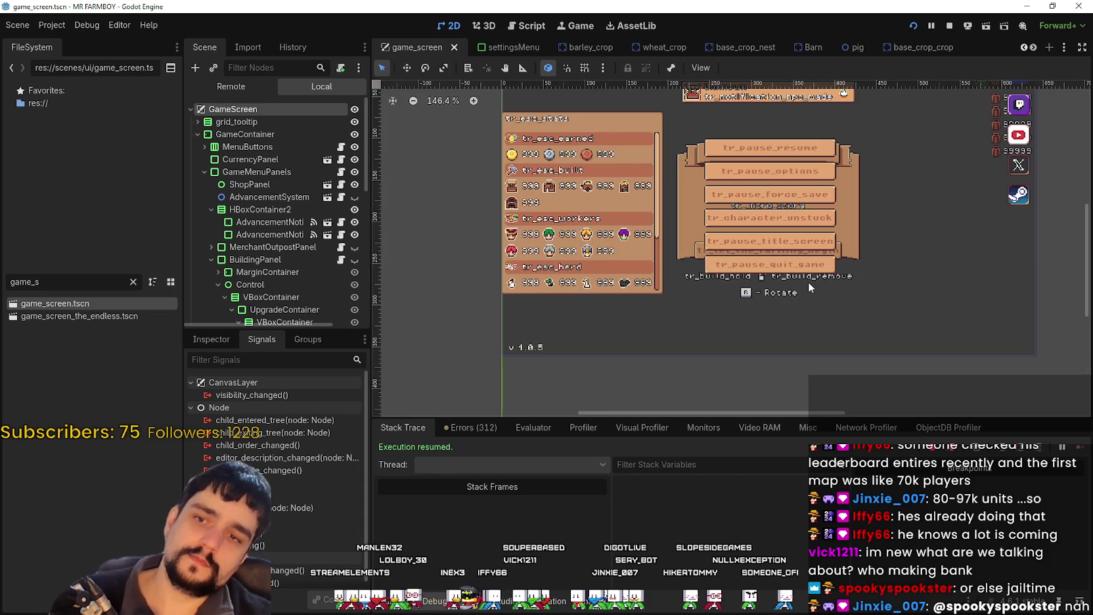
{"action": "scroll", "coordinate": [756, 289], "scroll_direction": "up", "scroll_amount": 3}
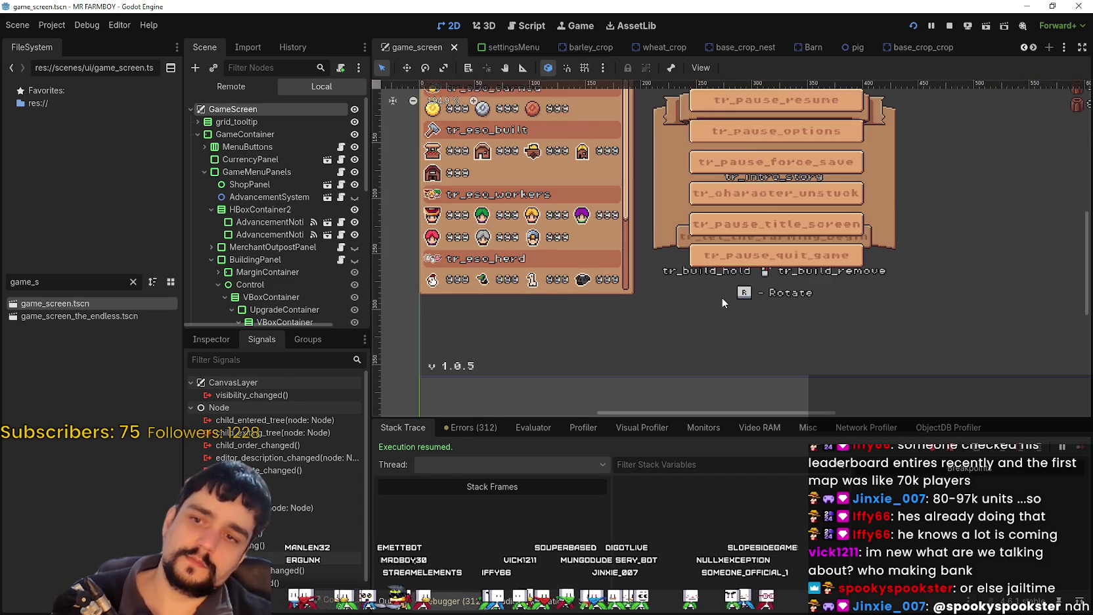
{"action": "scroll", "coordinate": [722, 296], "scroll_direction": "down", "scroll_amount": 2}
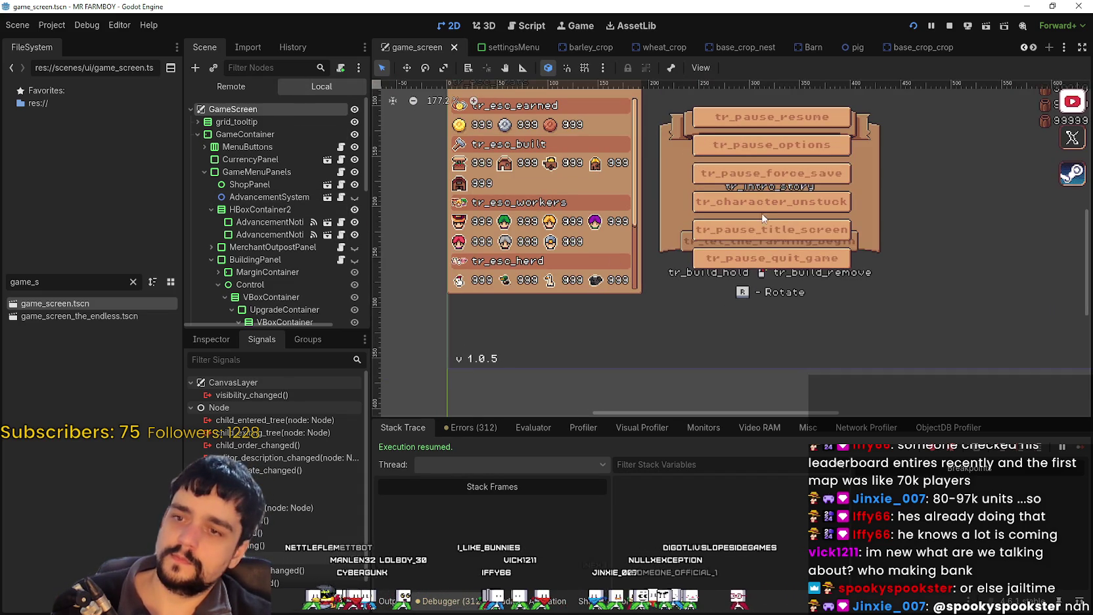
{"action": "scroll", "coordinate": [749, 272], "scroll_direction": "up", "scroll_amount": 4}
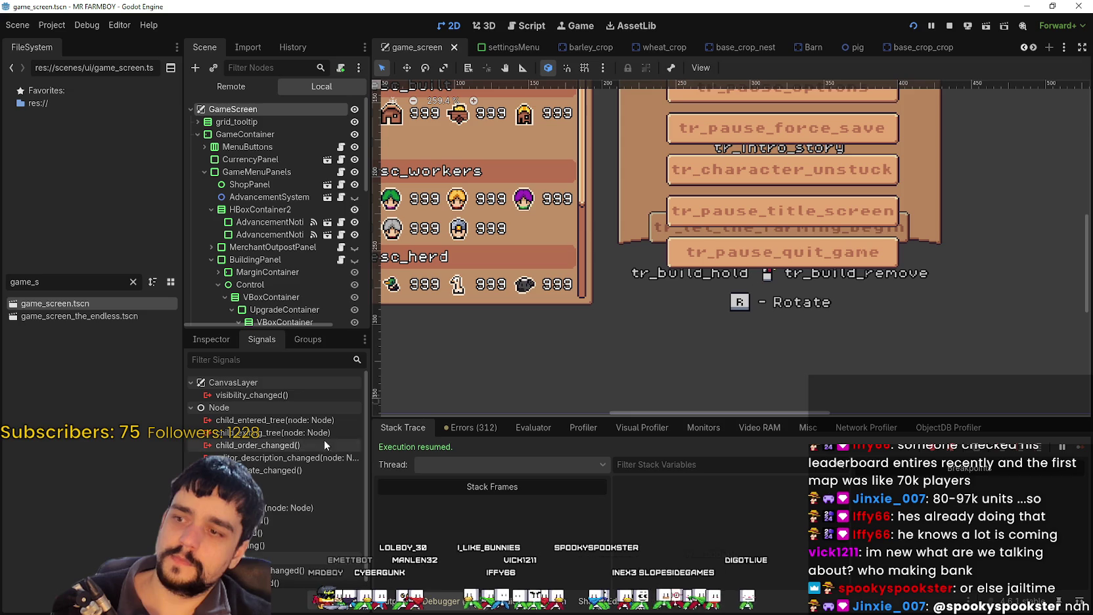
In the running game, walk the farmer to the house and open its building panel.
{"action": "key", "text": "alt+Tab"}
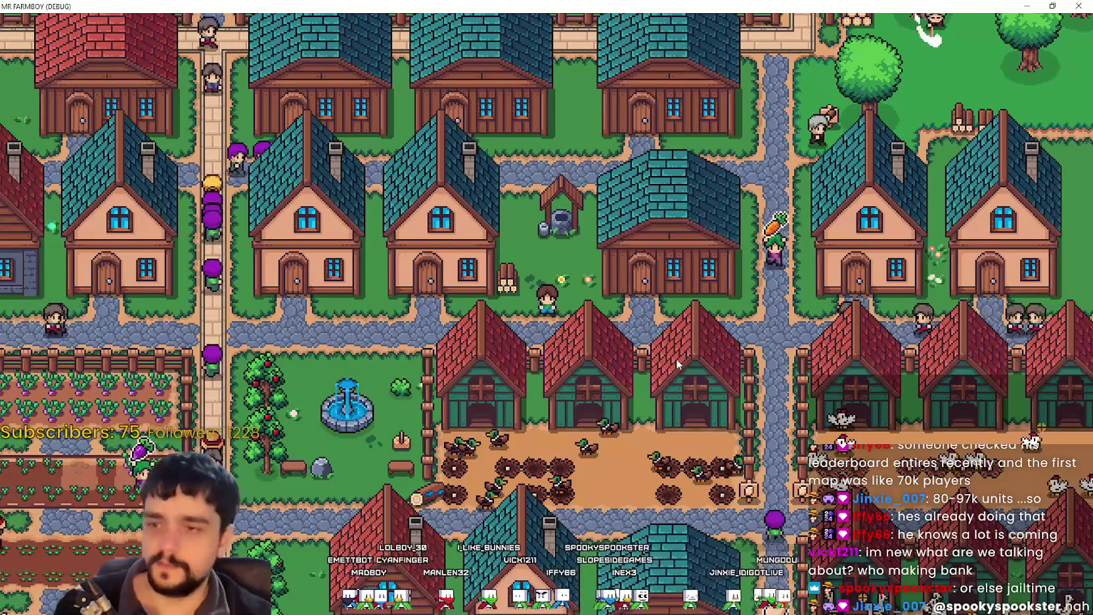
{"action": "key", "text": "a"}
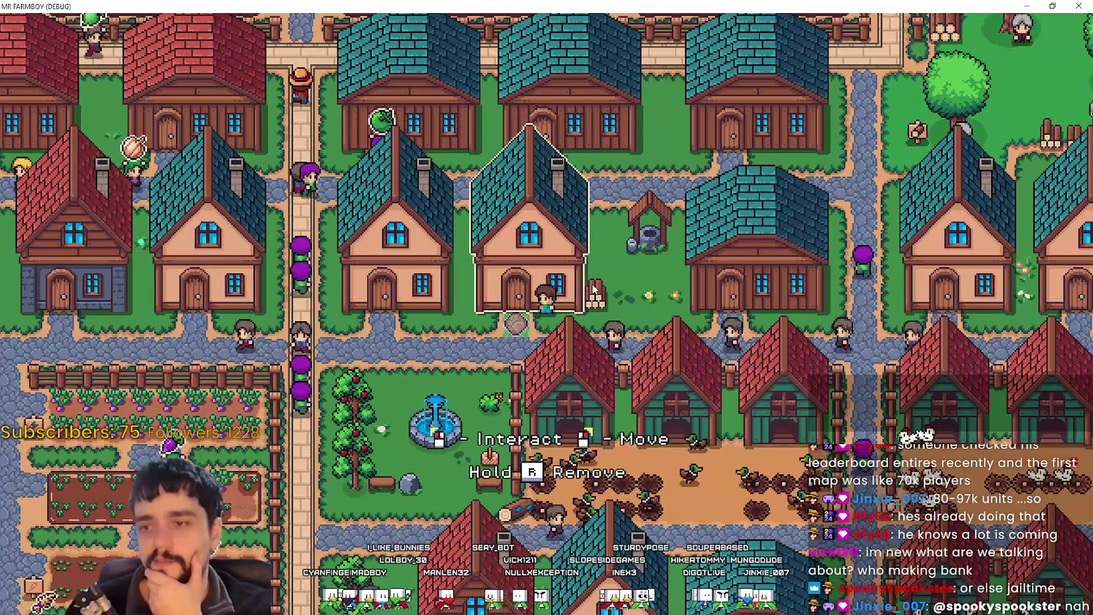
{"action": "left_click", "coordinate": [805, 140]}
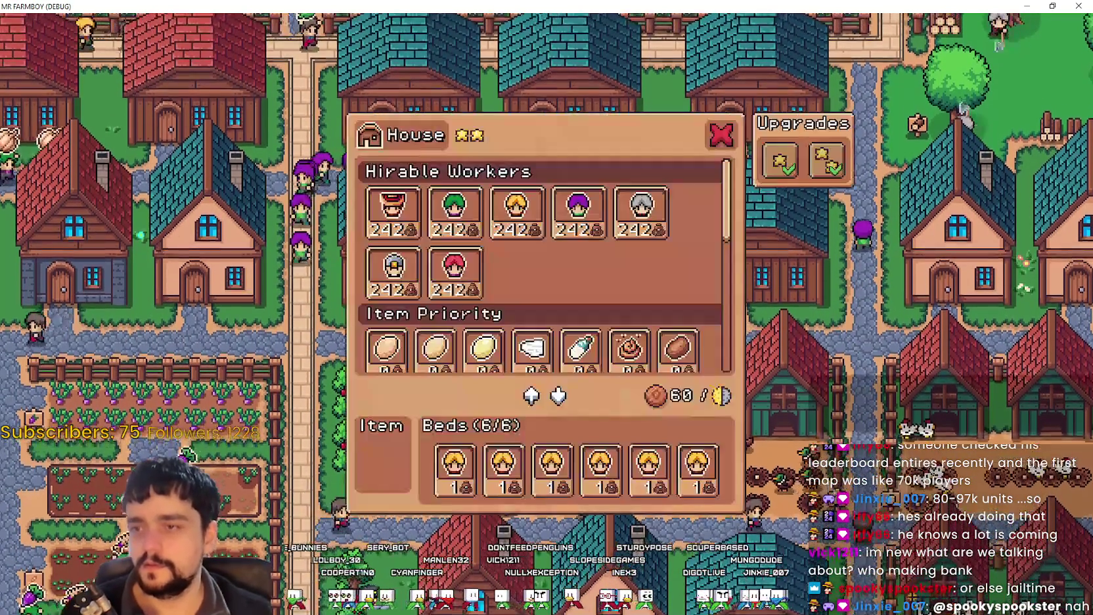
{"action": "left_click", "coordinate": [963, 113]}
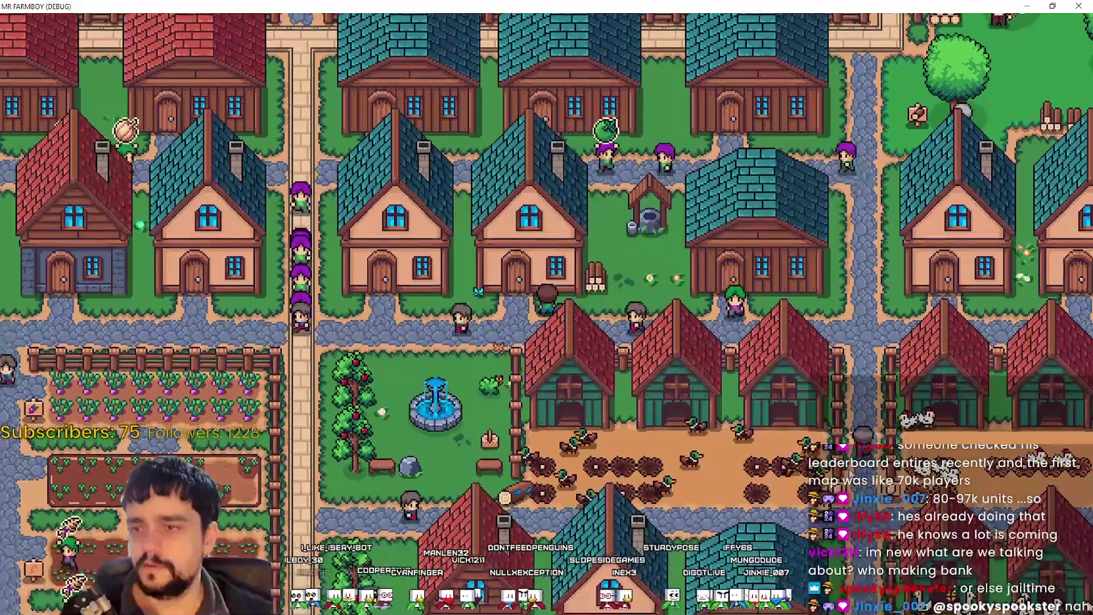
{"action": "left_click", "coordinate": [770, 427]}
Scroll the House panel's workers, item priority and beds lists, close it, and quit the game.
{"action": "scroll", "coordinate": [712, 344], "scroll_direction": "down", "scroll_amount": 2}
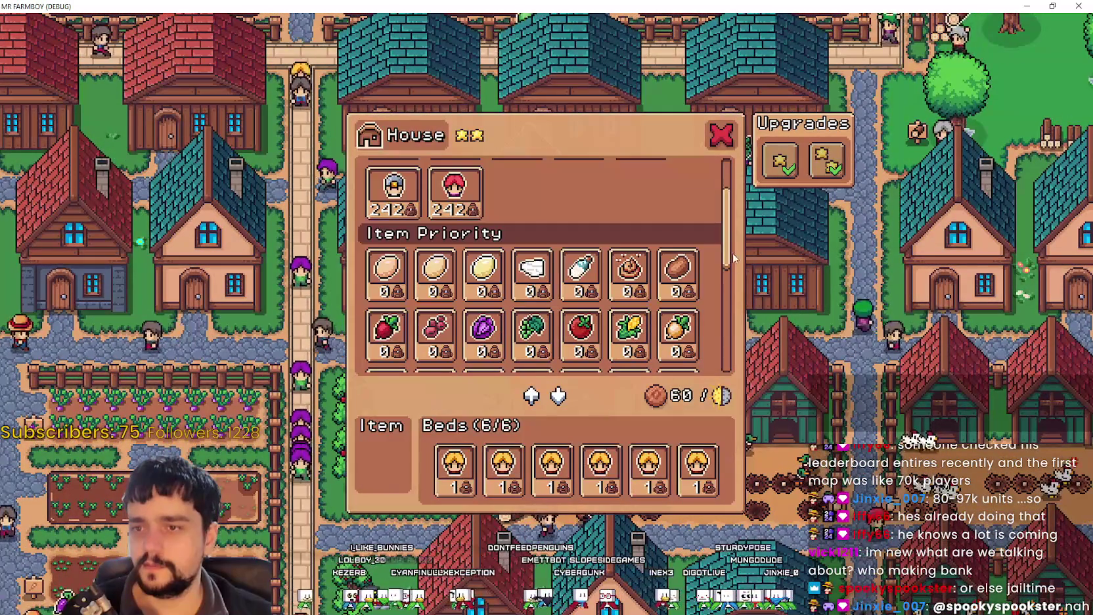
{"action": "scroll", "coordinate": [740, 319], "scroll_direction": "down", "scroll_amount": 2}
{"action": "scroll", "coordinate": [740, 320], "scroll_direction": "down", "scroll_amount": 2}
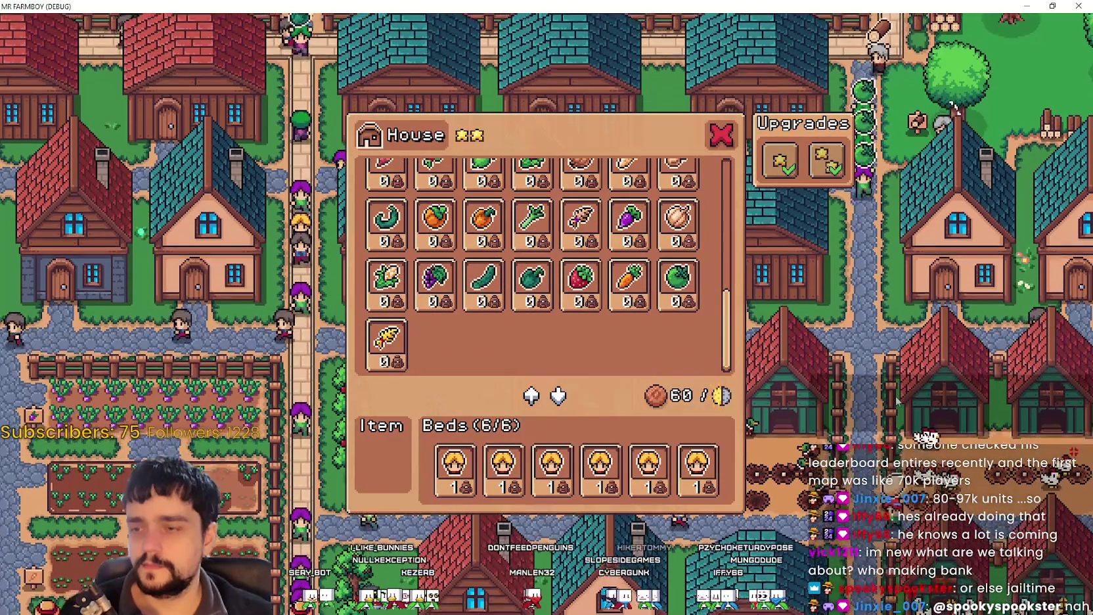
{"action": "left_click", "coordinate": [895, 395]}
{"action": "left_click", "coordinate": [783, 274]}
{"action": "left_click", "coordinate": [777, 276]}
{"action": "left_click", "coordinate": [779, 275]}
{"action": "left_click", "coordinate": [779, 290]}
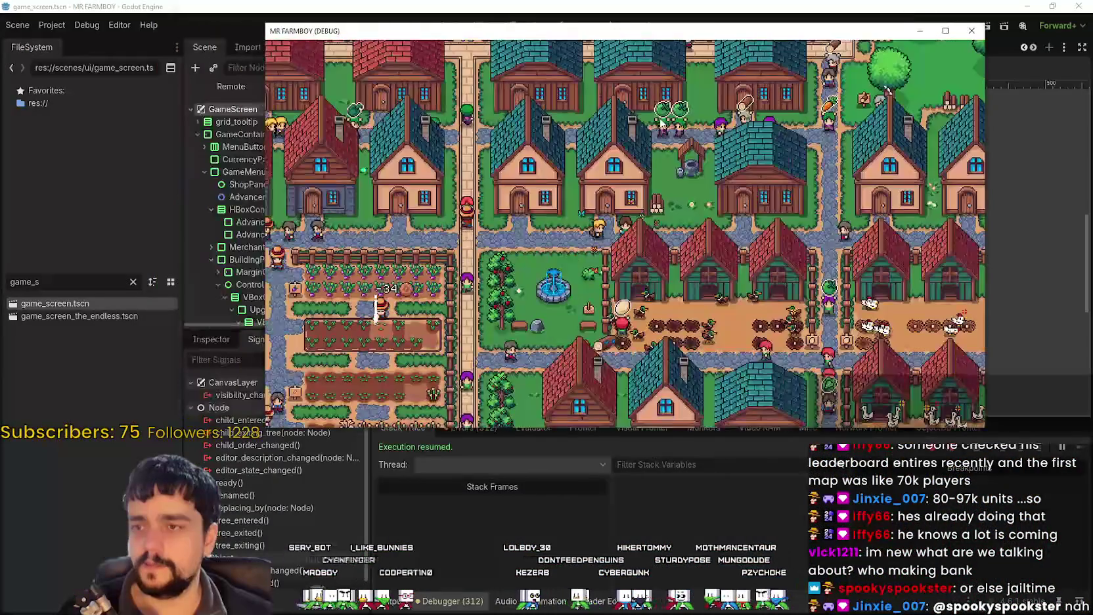
{"action": "key", "text": "F8"}
In building_panel.gd, find open_building_menu and add a breakpoint on line 104.
{"action": "scroll", "coordinate": [311, 189], "scroll_direction": "down", "scroll_amount": 2}
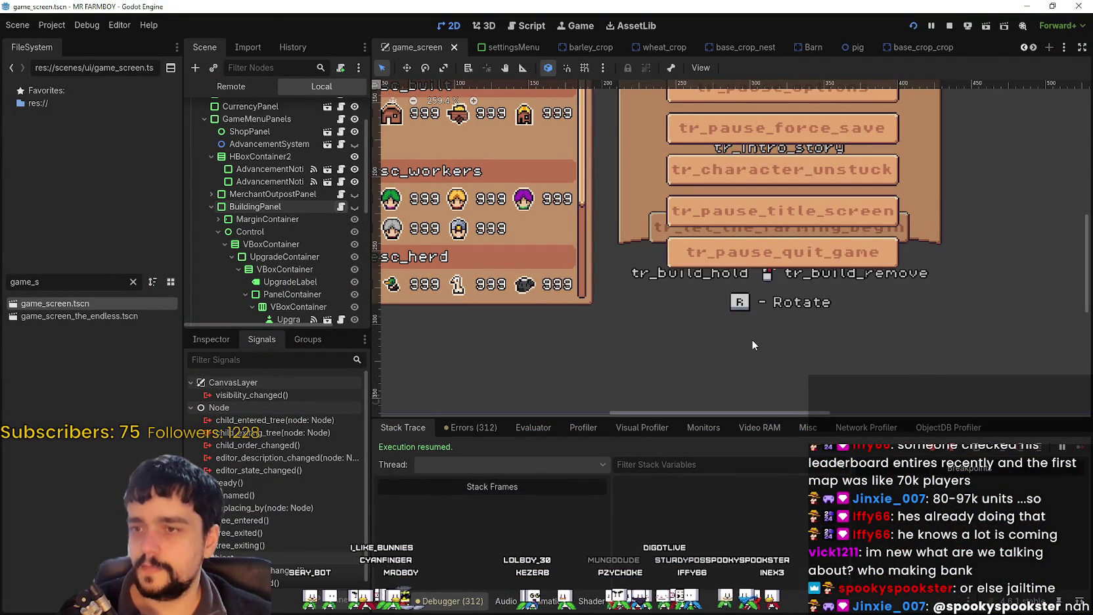
{"action": "key", "text": "ctrl+F3"}
{"action": "scroll", "coordinate": [657, 263], "scroll_direction": "up", "scroll_amount": 6}
{"action": "left_click", "coordinate": [650, 247]}
{"action": "scroll", "coordinate": [703, 247], "scroll_direction": "up", "scroll_amount": 6}
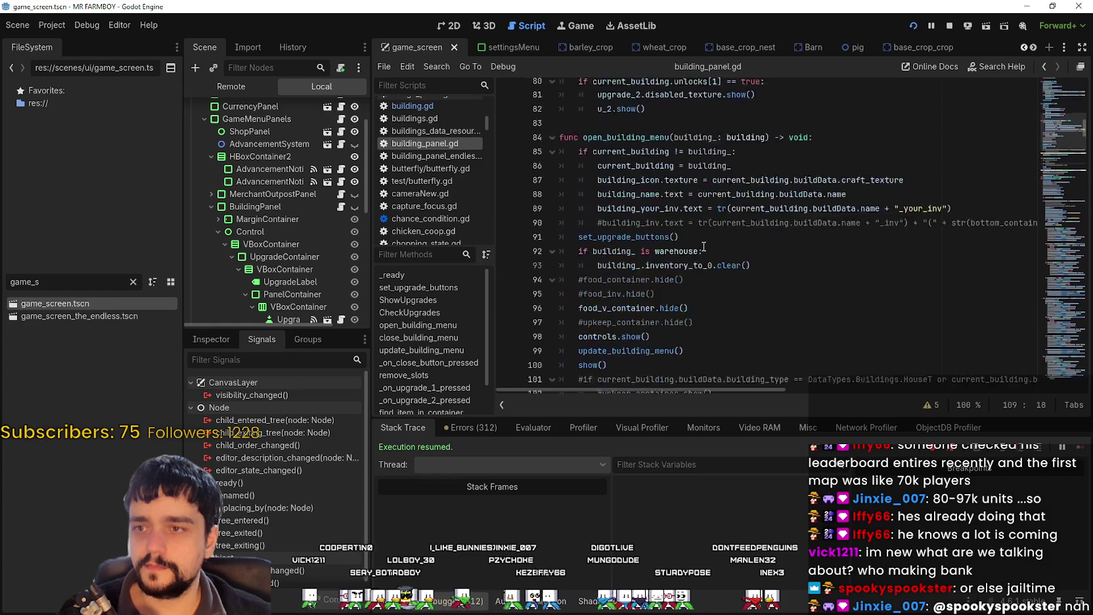
{"action": "scroll", "coordinate": [704, 247], "scroll_direction": "up", "scroll_amount": 3}
{"action": "left_click", "coordinate": [662, 258]}
{"action": "double_click", "coordinate": [630, 231]}
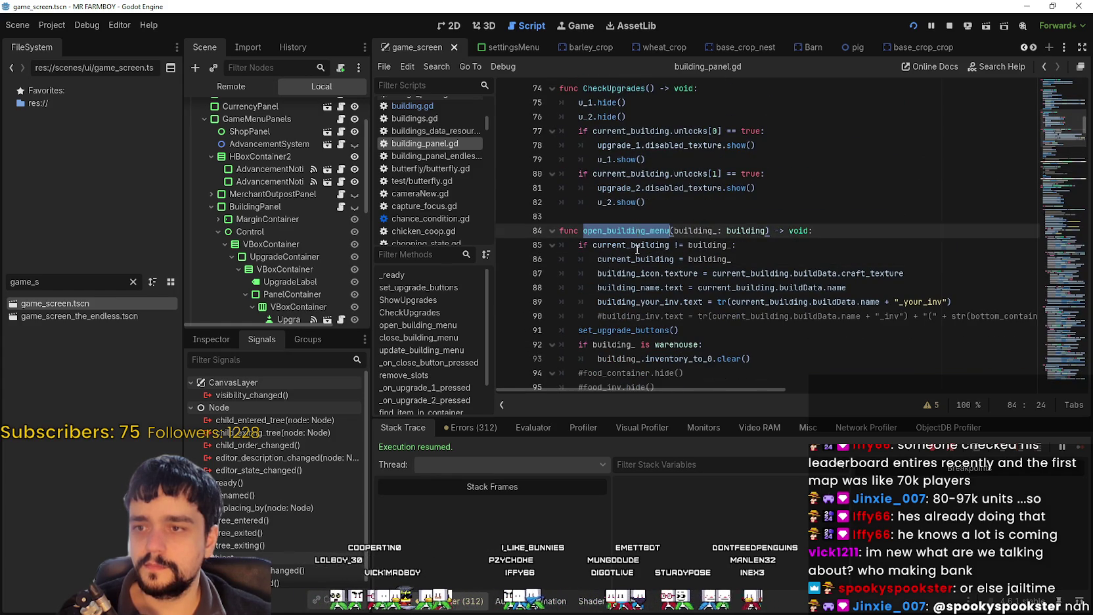
{"action": "scroll", "coordinate": [624, 253], "scroll_direction": "down", "scroll_amount": 6}
{"action": "left_click", "coordinate": [626, 203]}
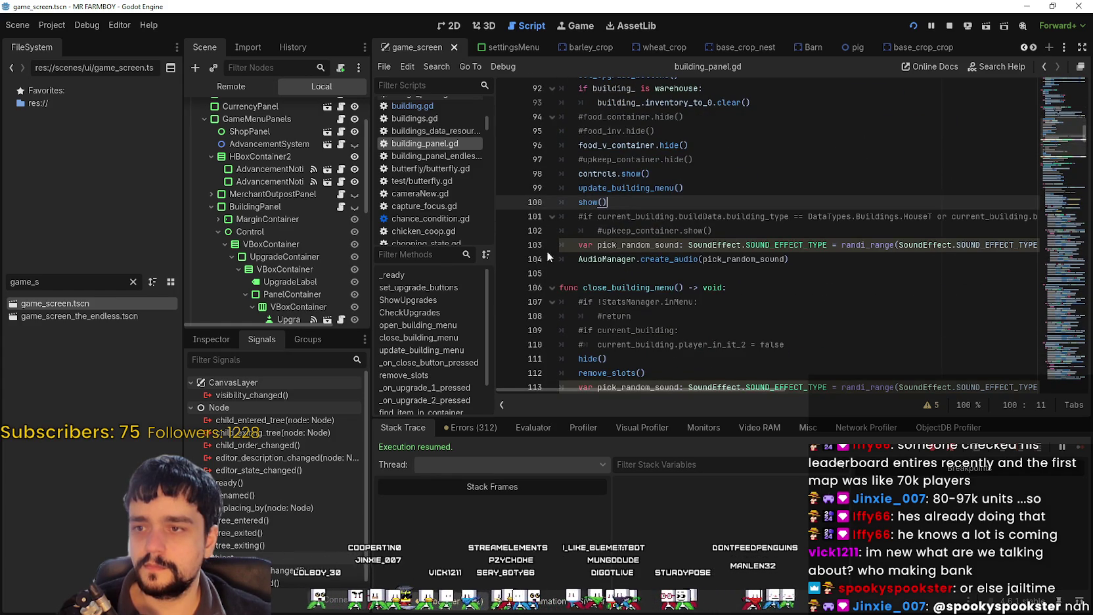
{"action": "left_click", "coordinate": [518, 261]}
Trigger the line 104 breakpoint in a debug run, then remove it and return to the 2D view.
{"action": "key", "text": "F5"}
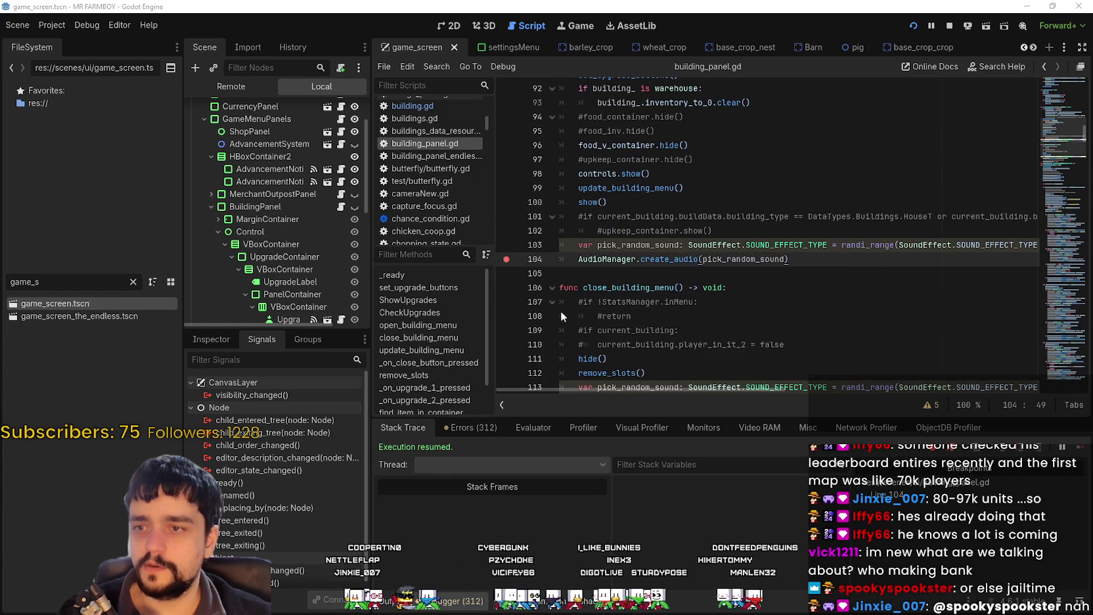
{"action": "left_click", "coordinate": [759, 377]}
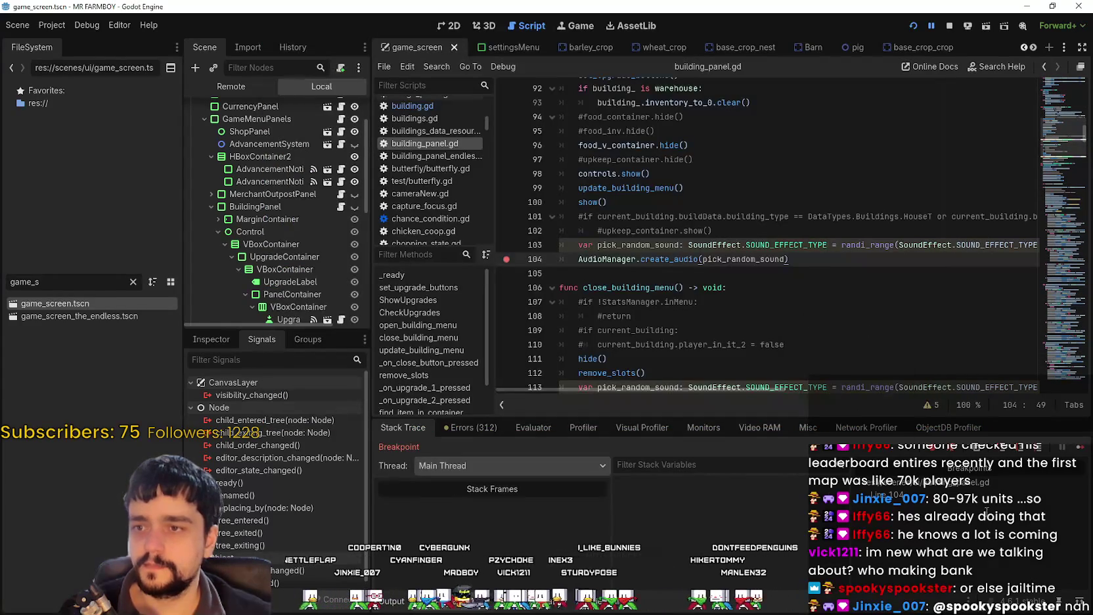
{"action": "left_click", "coordinate": [1078, 448]}
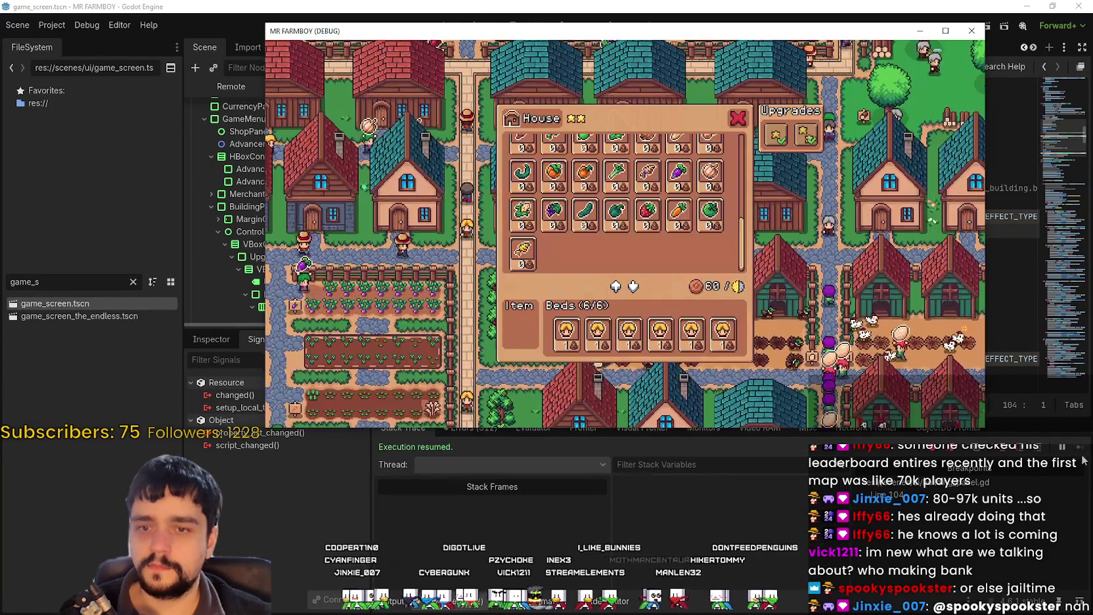
{"action": "key", "text": "Escape"}
{"action": "left_click", "coordinate": [752, 262]}
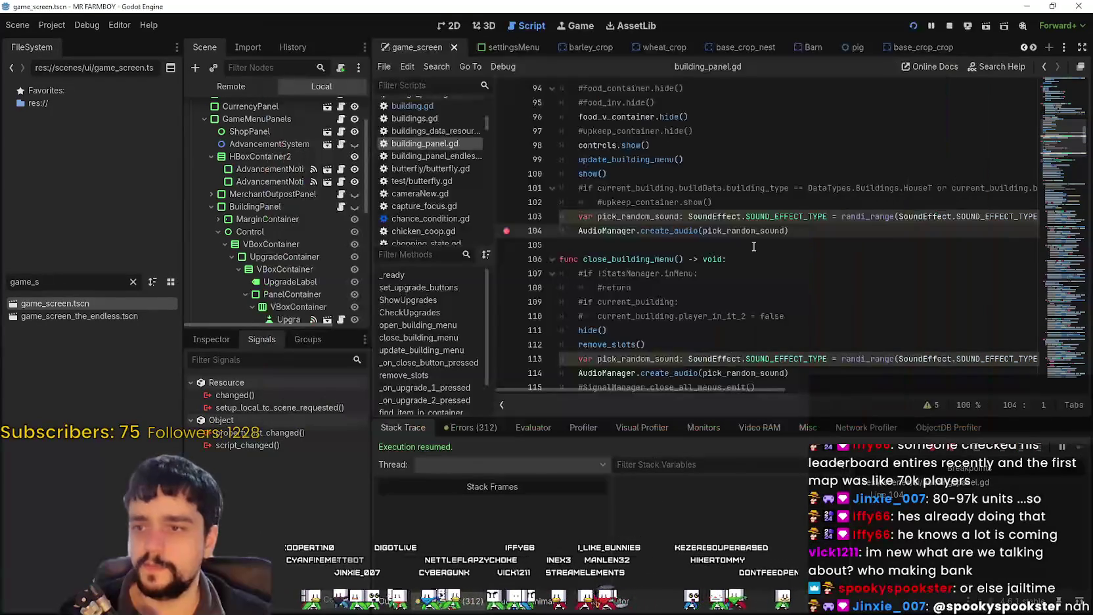
{"action": "left_click", "coordinate": [506, 232]}
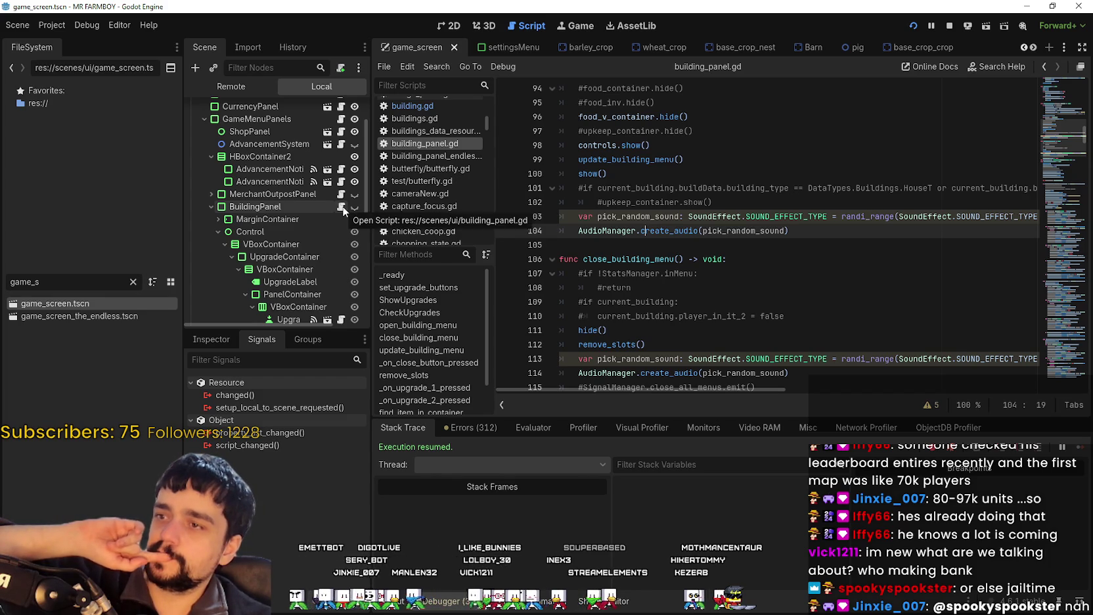
{"action": "scroll", "coordinate": [342, 207], "scroll_direction": "up", "scroll_amount": 3}
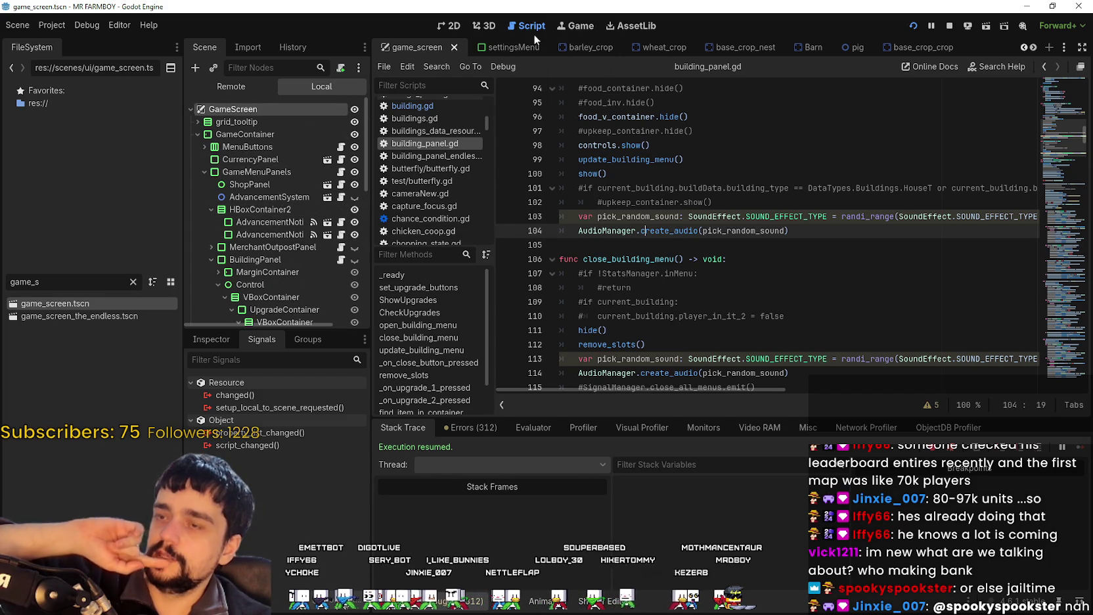
{"action": "left_click", "coordinate": [449, 25]}
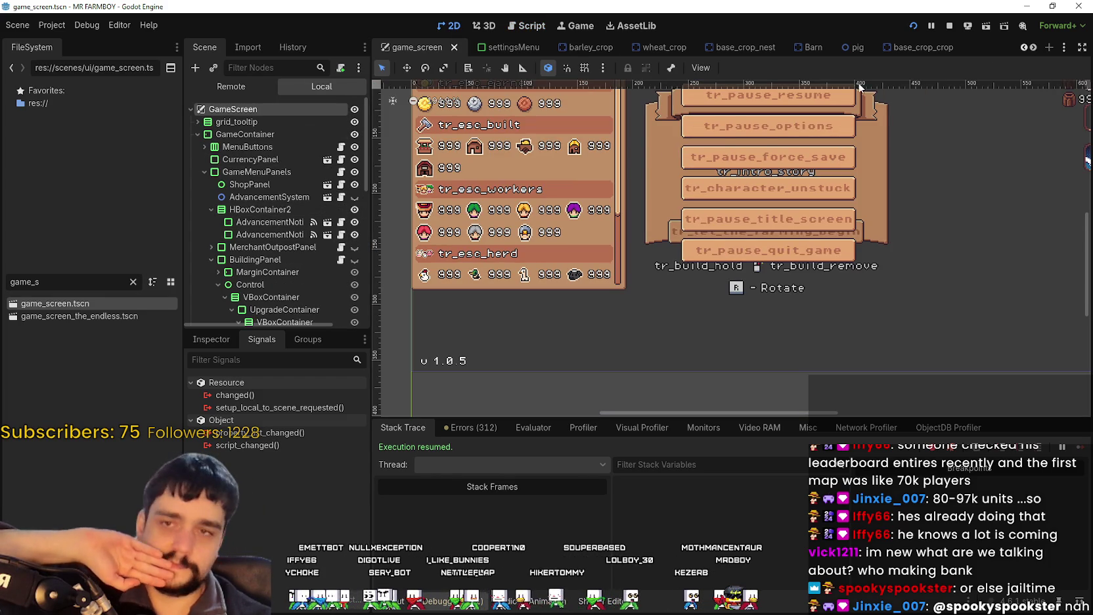
Stop the running game, enlarge the Scene dock, and select and frame grid_tooltip.
{"action": "left_click", "coordinate": [948, 27]}
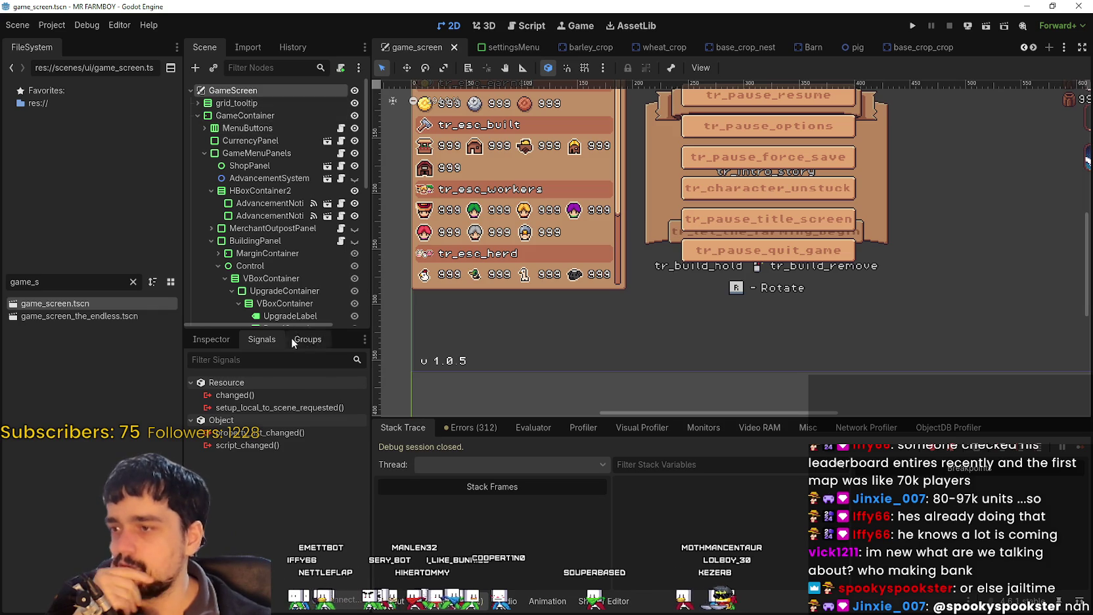
{"action": "left_click_drag", "start_coordinate": [283, 329], "coordinate": [284, 386]}
{"action": "left_click", "coordinate": [260, 103]}
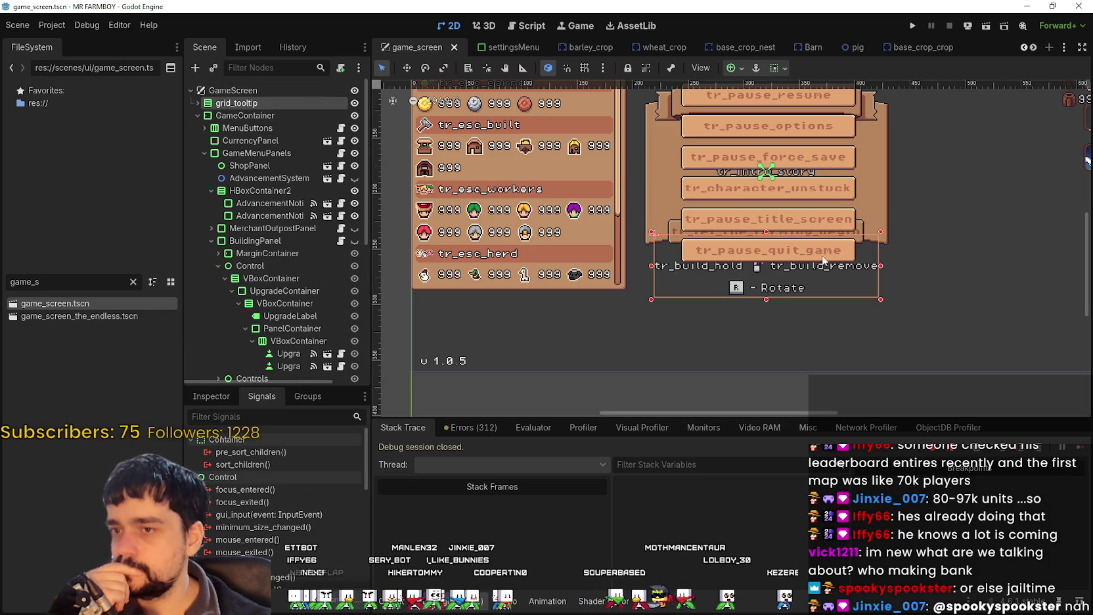
{"action": "double_click", "coordinate": [260, 102]}
Expand grid_tooltip and click through its HBoxContainer, deco_mode and remove_mouse prompt nodes.
{"action": "left_click", "coordinate": [198, 103]}
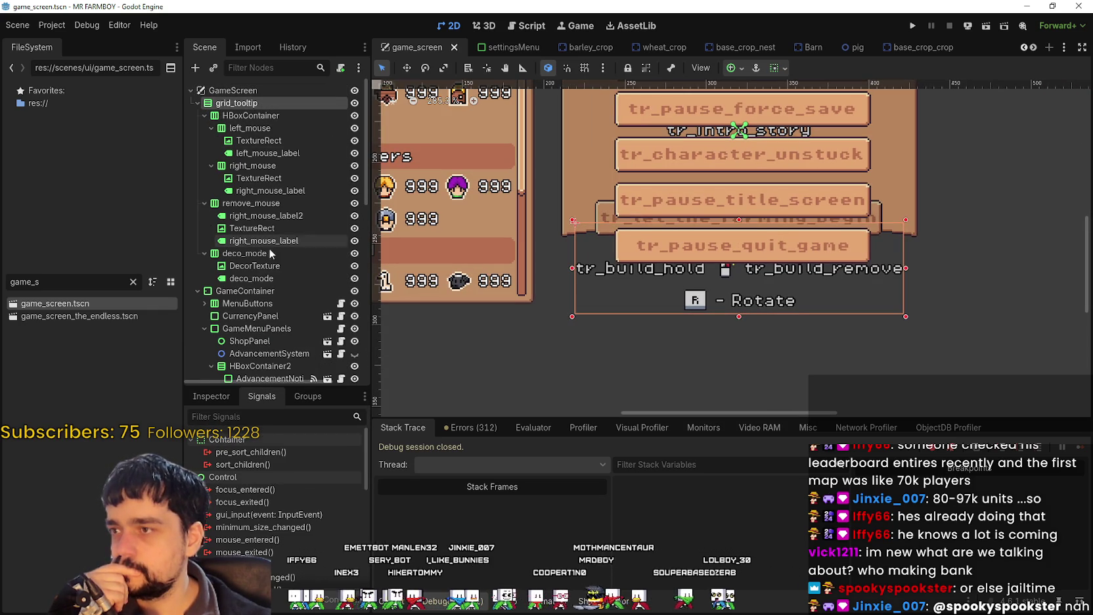
{"action": "left_click", "coordinate": [205, 203]}
{"action": "left_click", "coordinate": [211, 165]}
{"action": "left_click", "coordinate": [211, 128]}
{"action": "left_click", "coordinate": [204, 115]}
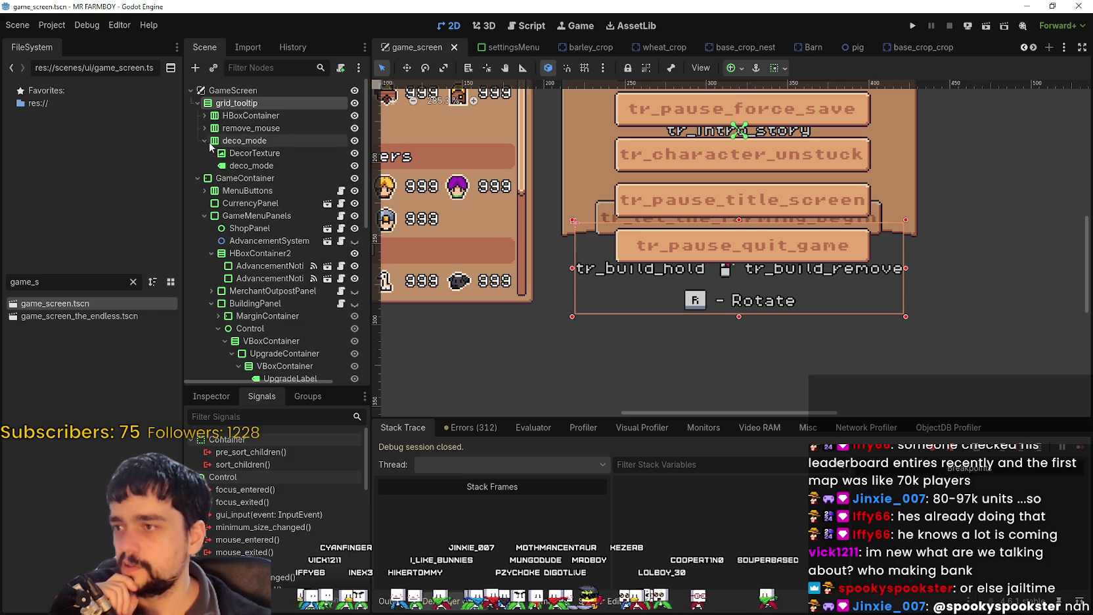
{"action": "left_click", "coordinate": [205, 140]}
{"action": "left_click", "coordinate": [244, 141]}
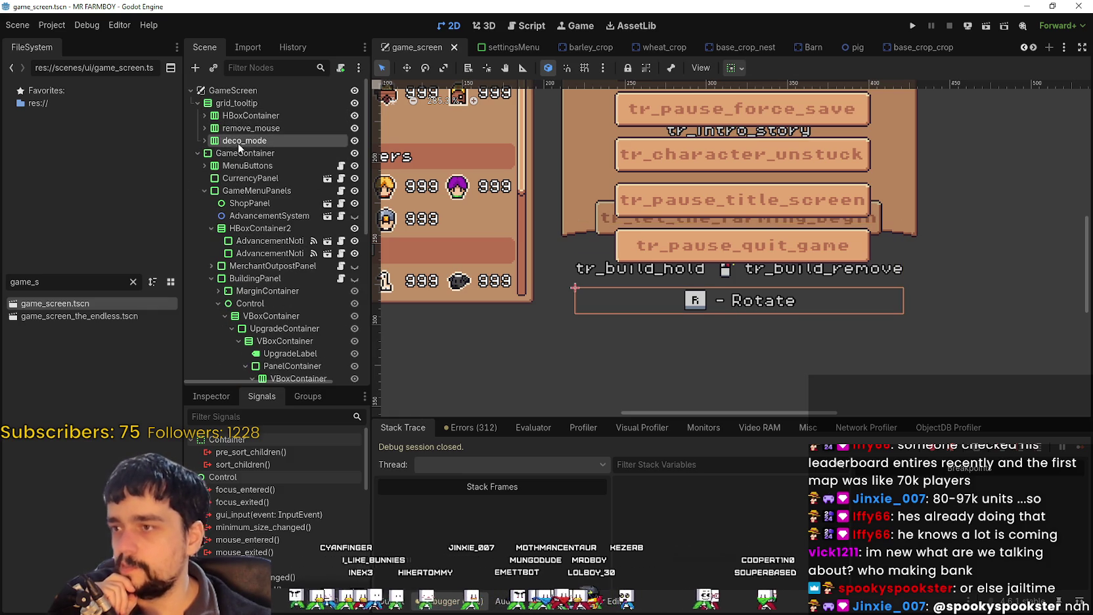
{"action": "left_click", "coordinate": [261, 115]}
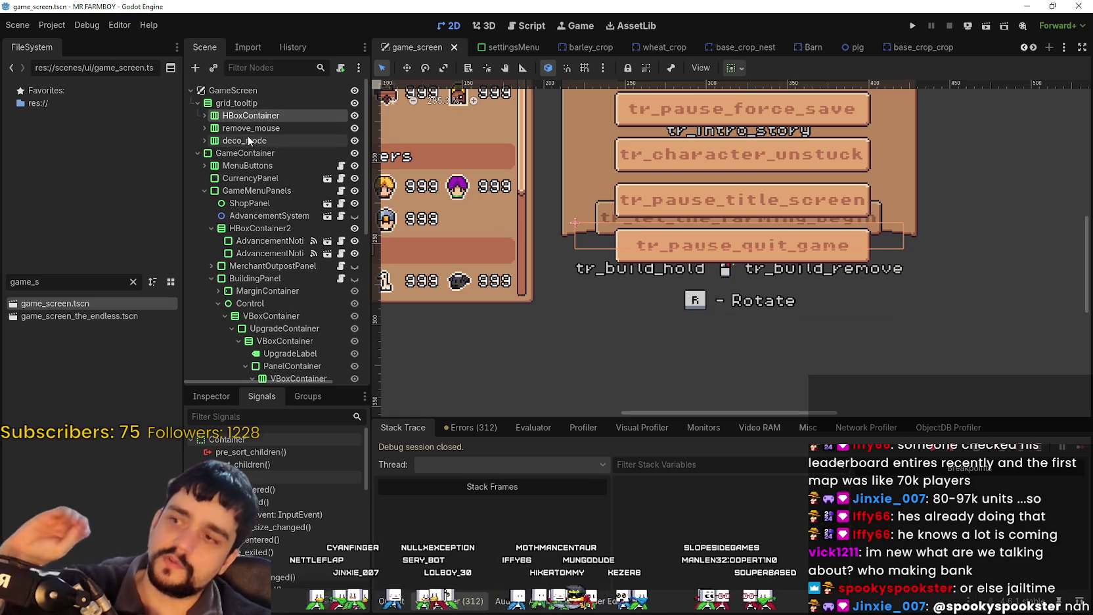
{"action": "left_click", "coordinate": [251, 138]}
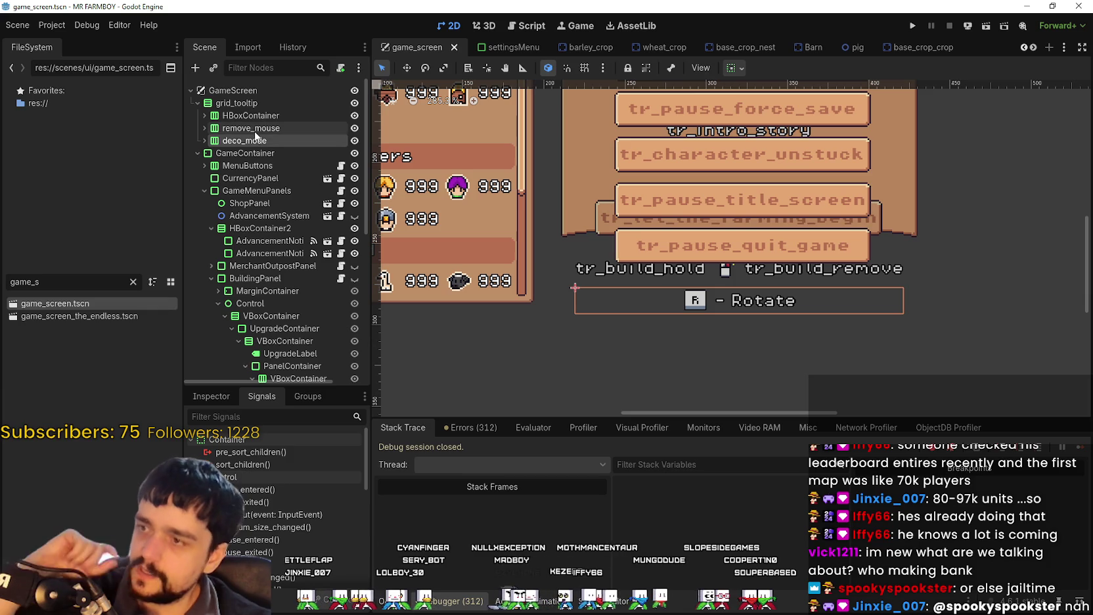
{"action": "left_click", "coordinate": [255, 127]}
{"action": "left_click", "coordinate": [257, 116]}
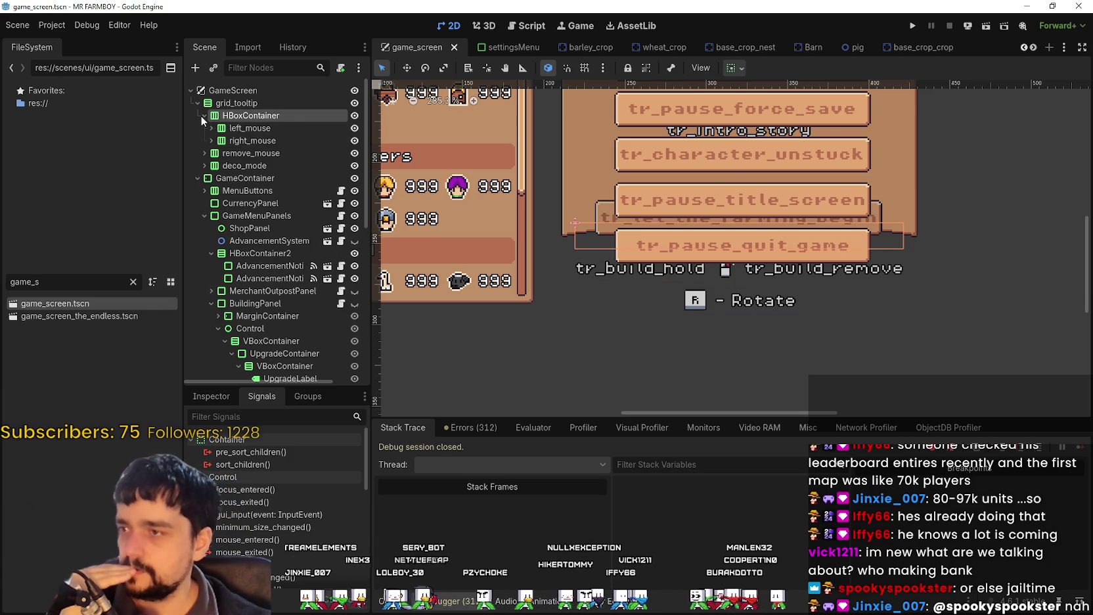
{"action": "left_click", "coordinate": [238, 129]}
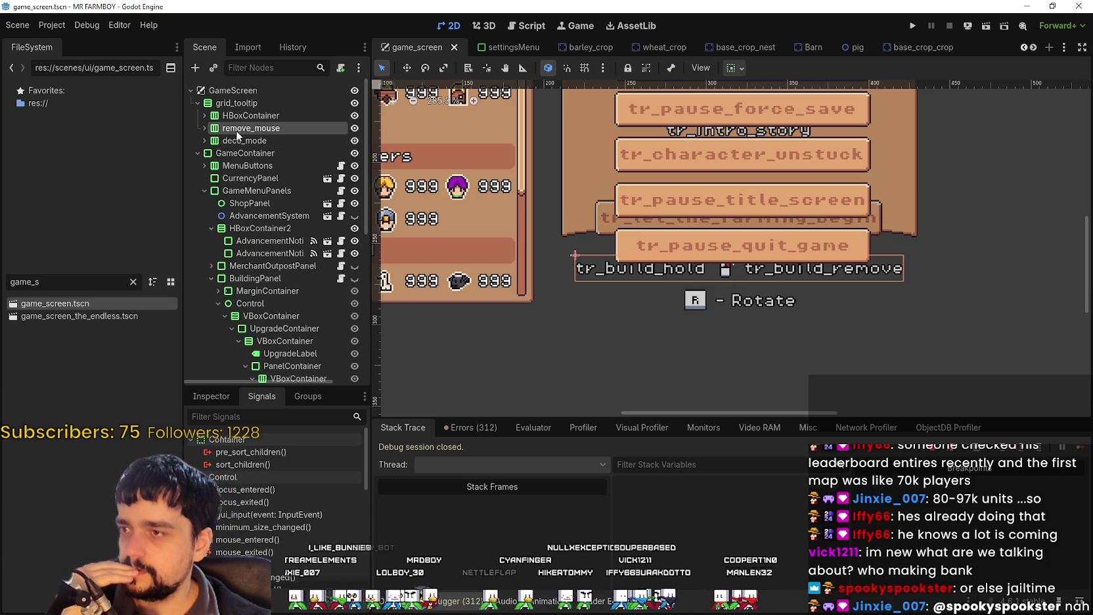
Expand remove_mouse and deco_mode to inspect their labels and icons, then collapse both.
{"action": "left_click", "coordinate": [204, 128]}
{"action": "left_click", "coordinate": [250, 141]}
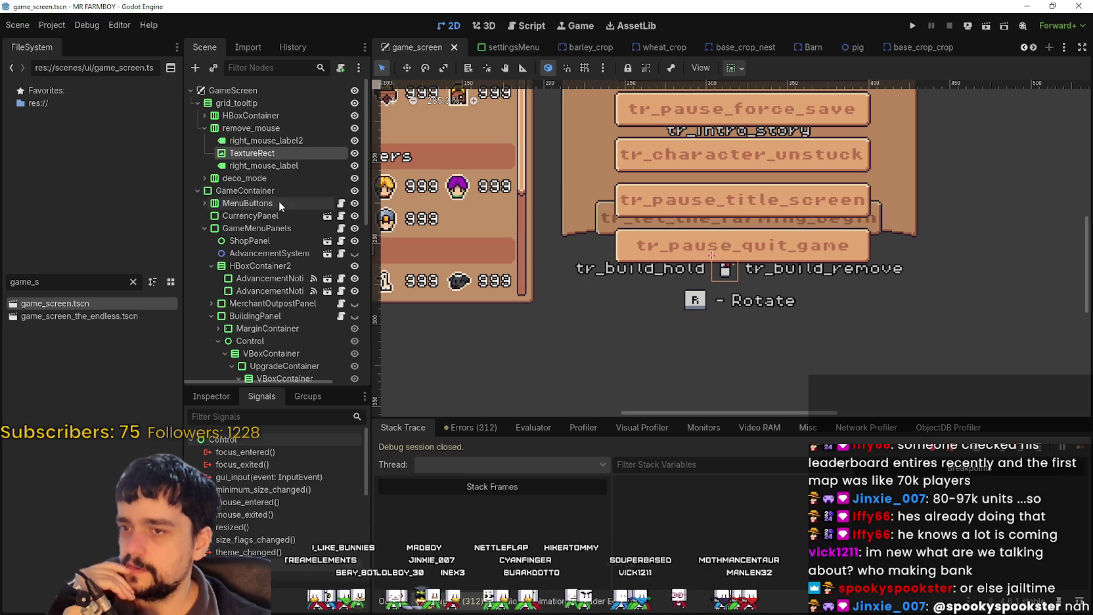
{"action": "left_click", "coordinate": [266, 165]}
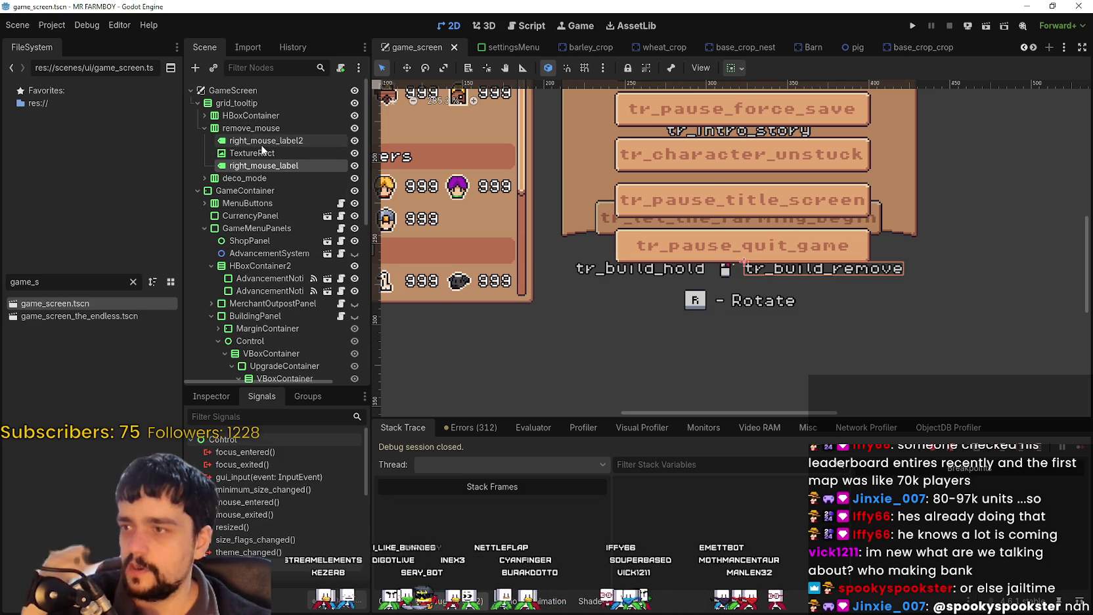
{"action": "left_click", "coordinate": [262, 144]}
{"action": "left_click", "coordinate": [262, 155]}
{"action": "left_click", "coordinate": [262, 165]}
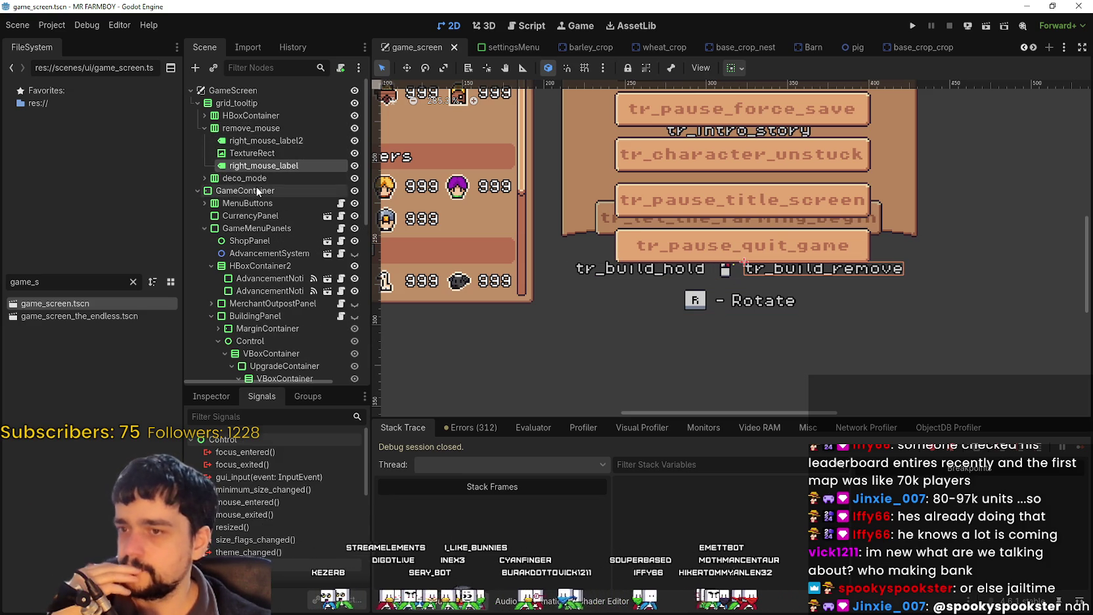
{"action": "left_click", "coordinate": [211, 178]}
{"action": "left_click", "coordinate": [205, 178]}
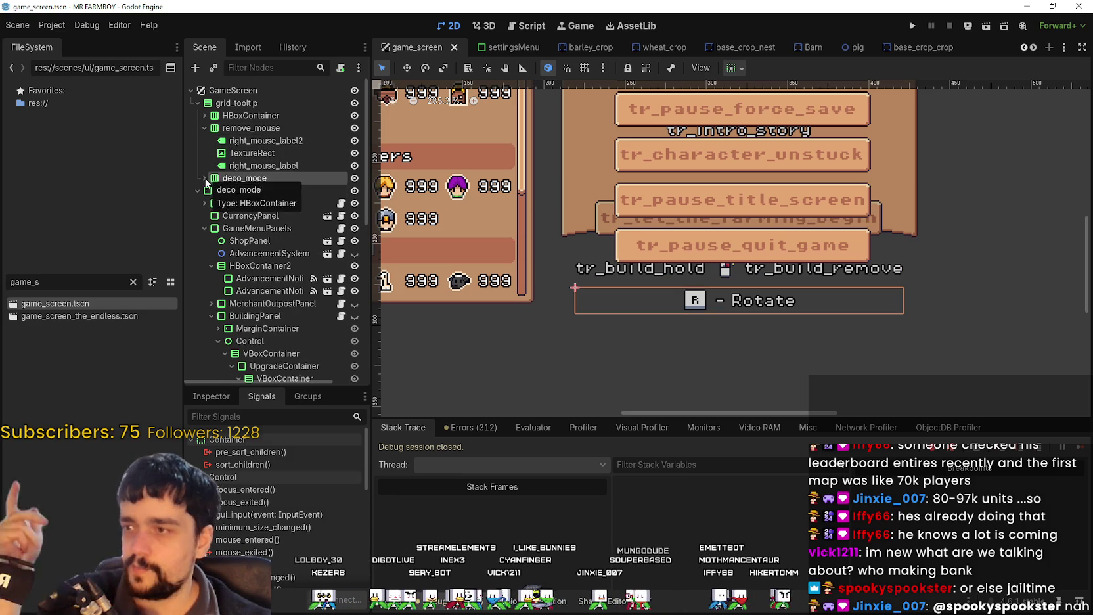
{"action": "left_click", "coordinate": [256, 203]}
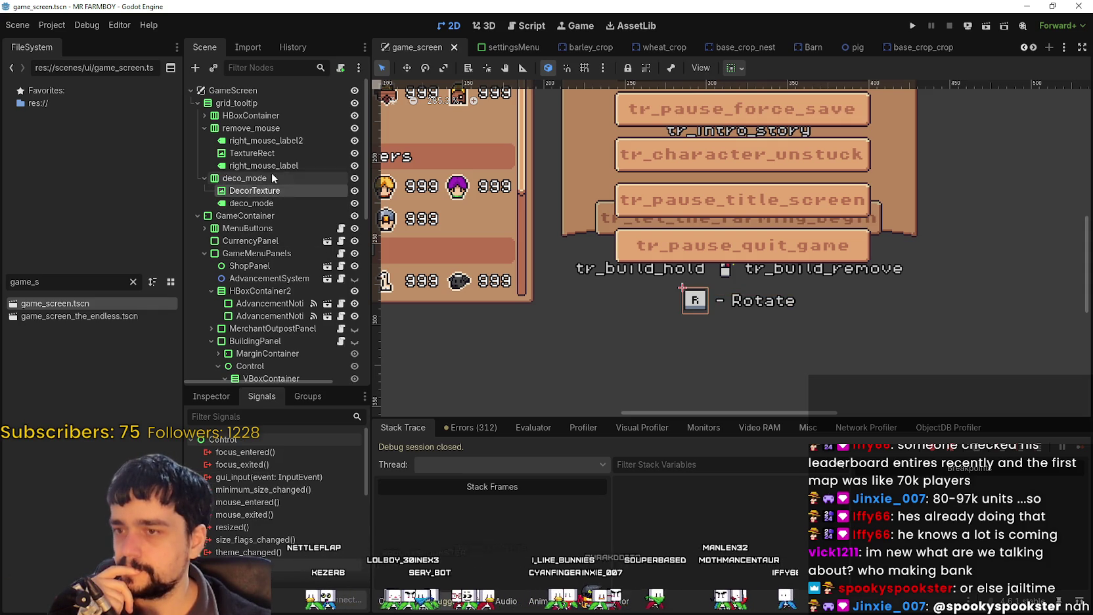
{"action": "left_click", "coordinate": [277, 142]}
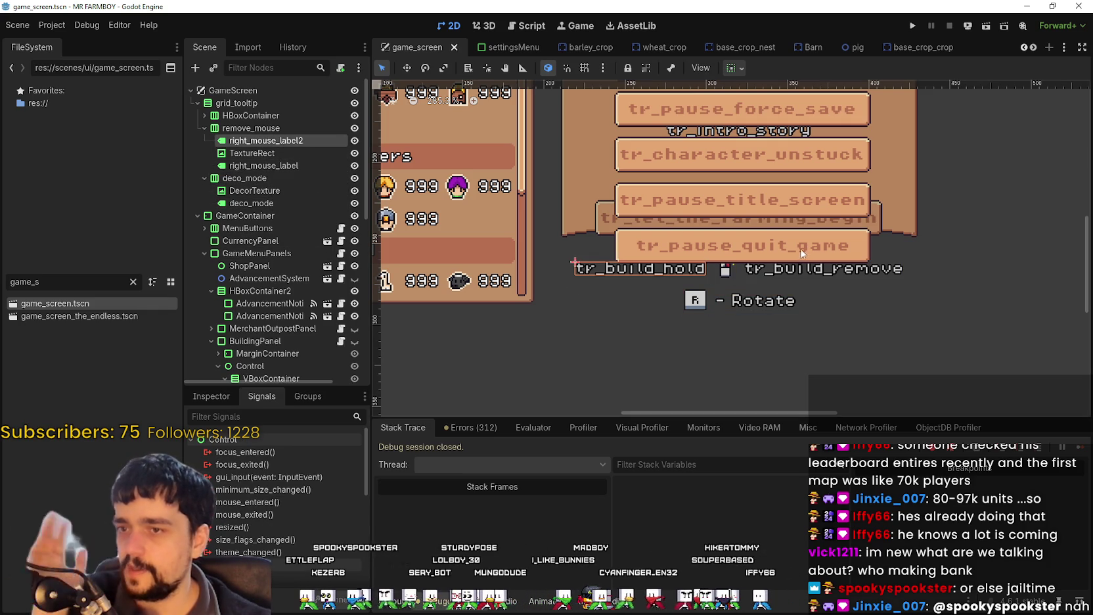
{"action": "left_click", "coordinate": [203, 128]}
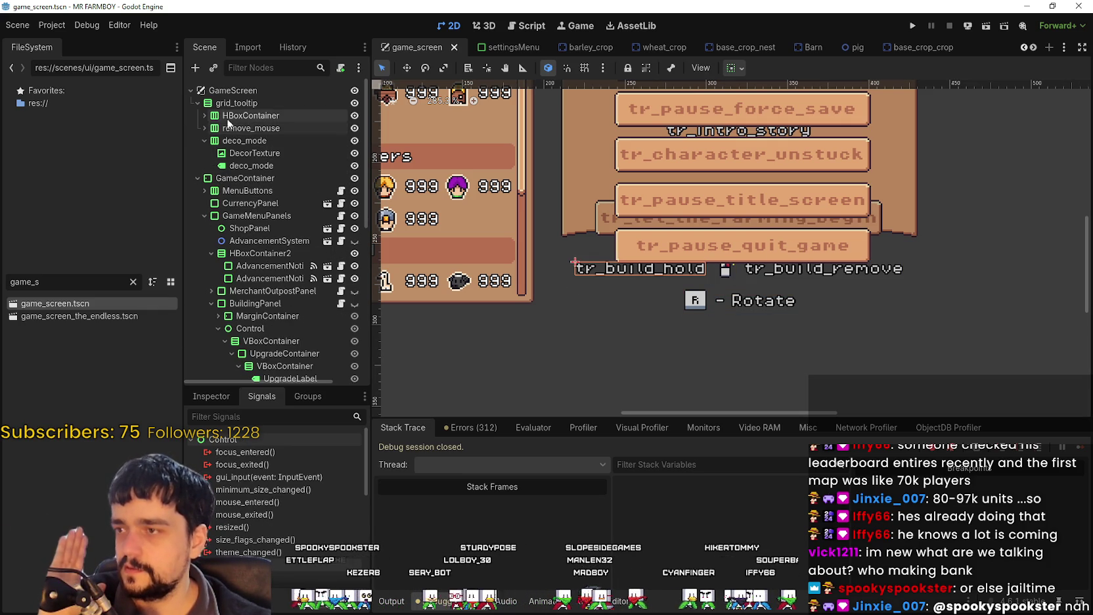
{"action": "left_click", "coordinate": [204, 141]}
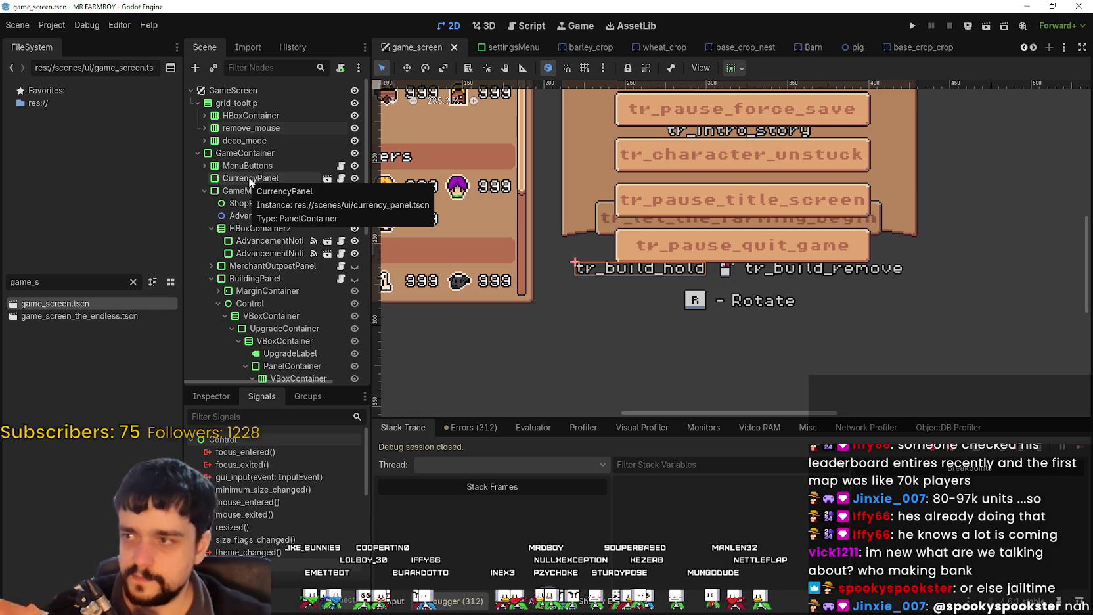
Expand HBoxContainer, then left_mouse, to reveal its TextureRect and left_mouse_label children.
{"action": "left_click", "coordinate": [213, 116]}
{"action": "left_click", "coordinate": [204, 116]}
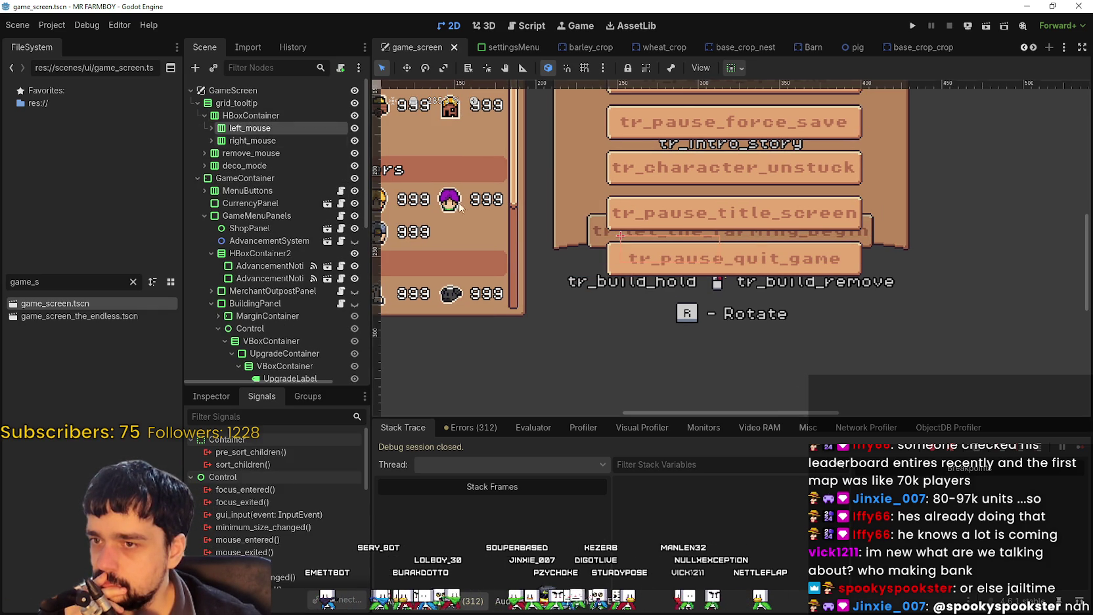
{"action": "scroll", "coordinate": [762, 235], "scroll_direction": "down", "scroll_amount": 2}
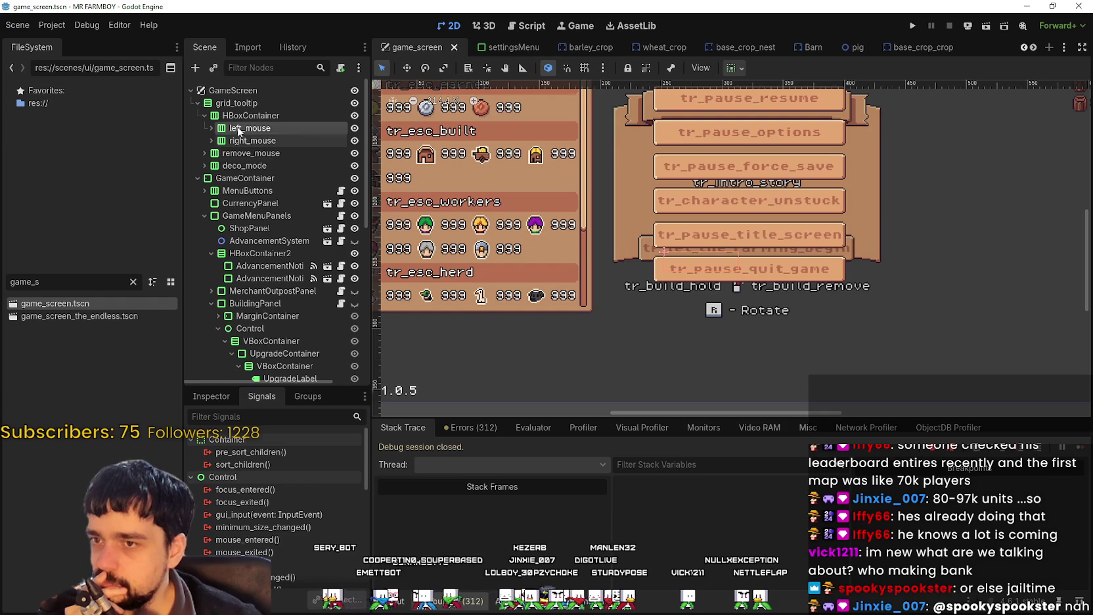
{"action": "left_click", "coordinate": [212, 128]}
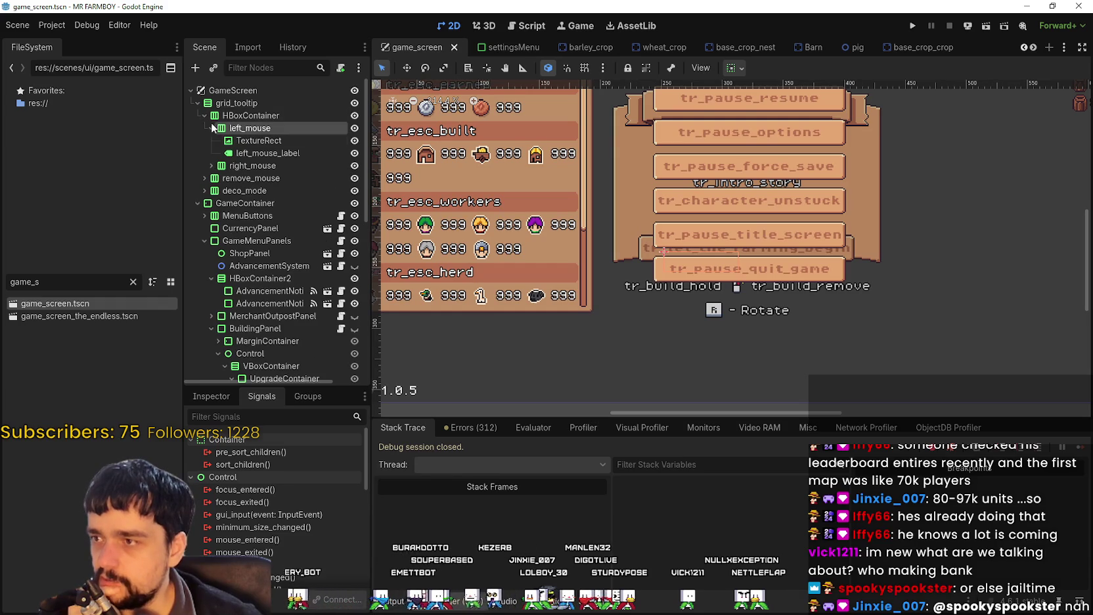
Read left_mouse_label's text, then expand right_mouse and check its icon and label.
{"action": "left_click", "coordinate": [268, 152]}
{"action": "left_click", "coordinate": [211, 396]}
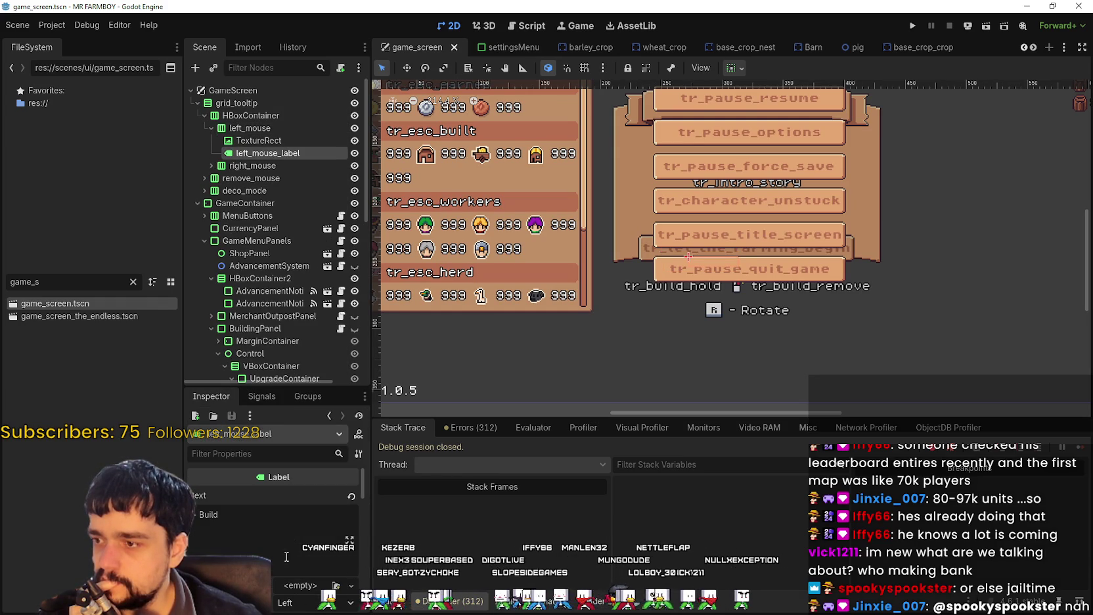
{"action": "left_click", "coordinate": [205, 163]}
{"action": "left_click", "coordinate": [242, 178]}
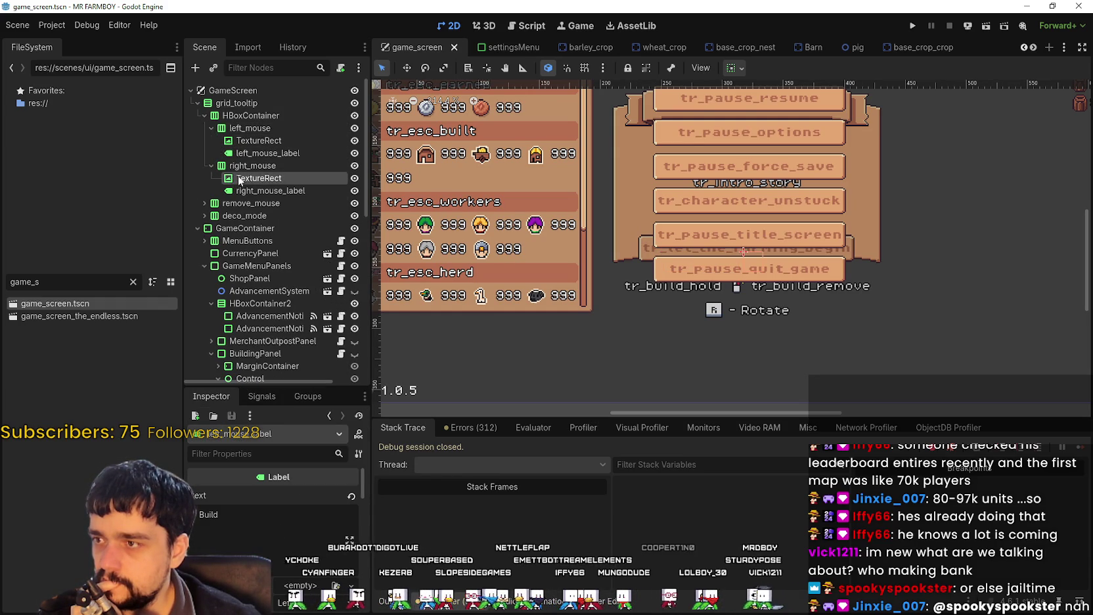
{"action": "left_click", "coordinate": [242, 190]}
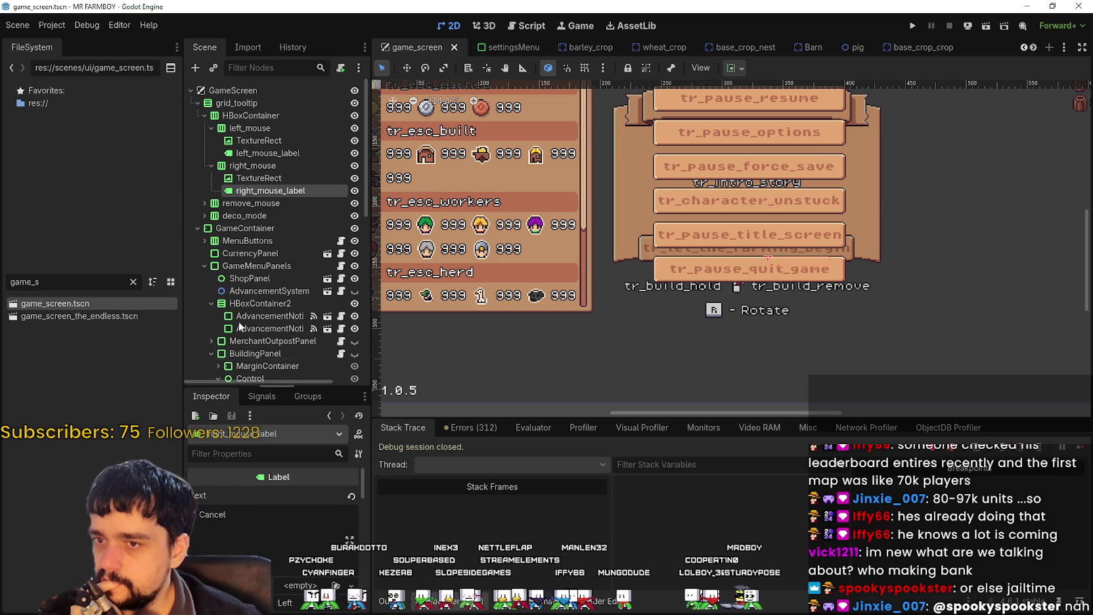
Expand remove_mouse and confirm its label holds tr_build_remove, then select grid_tooltip.
{"action": "left_click", "coordinate": [199, 205]}
{"action": "left_click", "coordinate": [256, 228]}
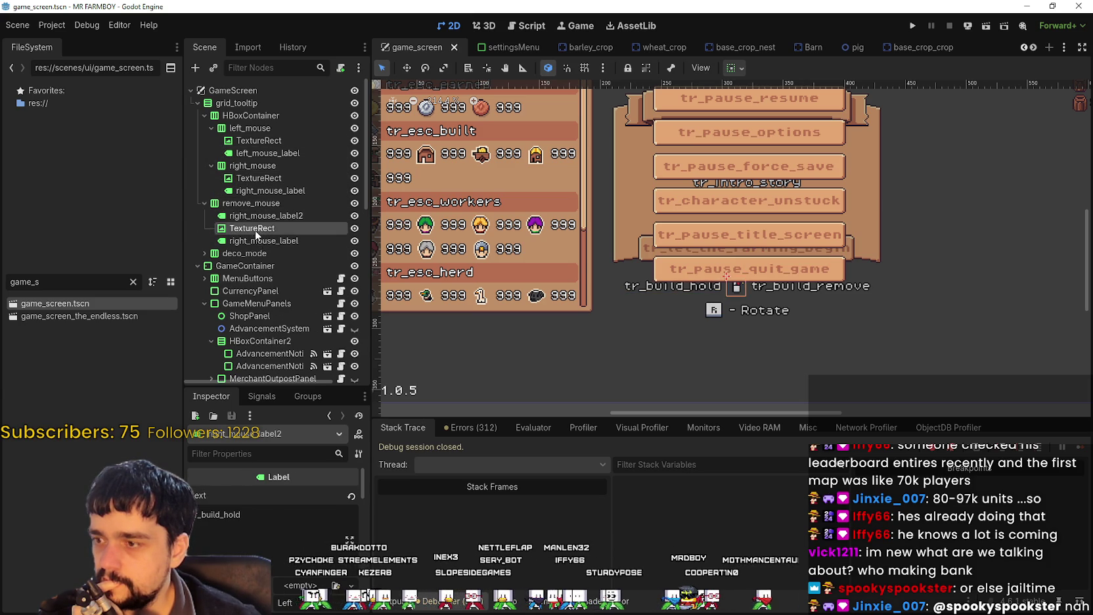
{"action": "left_click", "coordinate": [261, 241]}
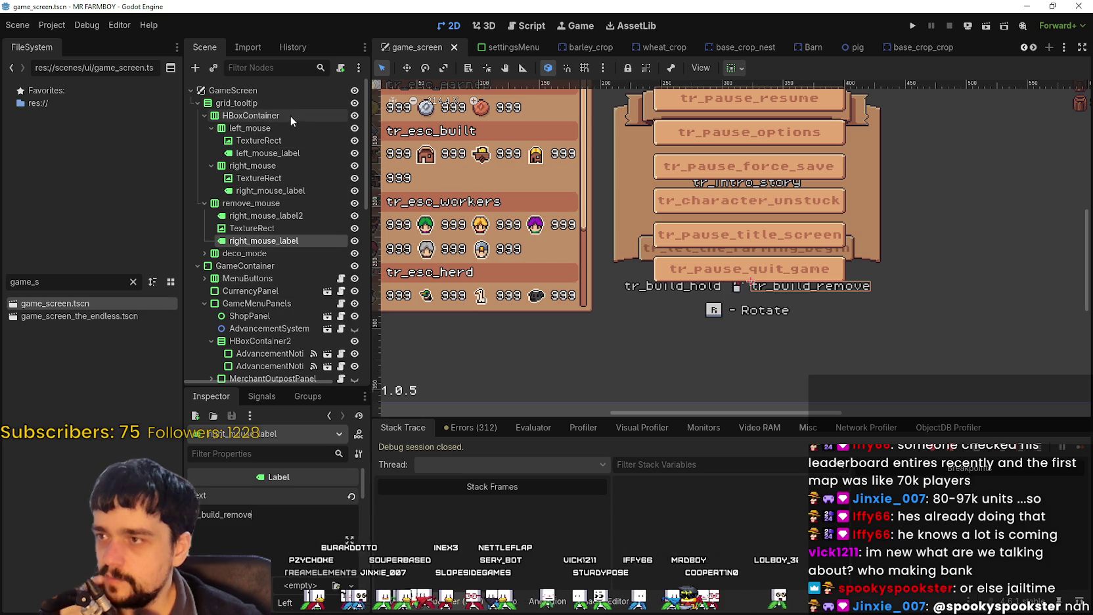
{"action": "scroll", "coordinate": [302, 301], "scroll_direction": "down", "scroll_amount": 2}
{"action": "scroll", "coordinate": [302, 301], "scroll_direction": "up", "scroll_amount": 2}
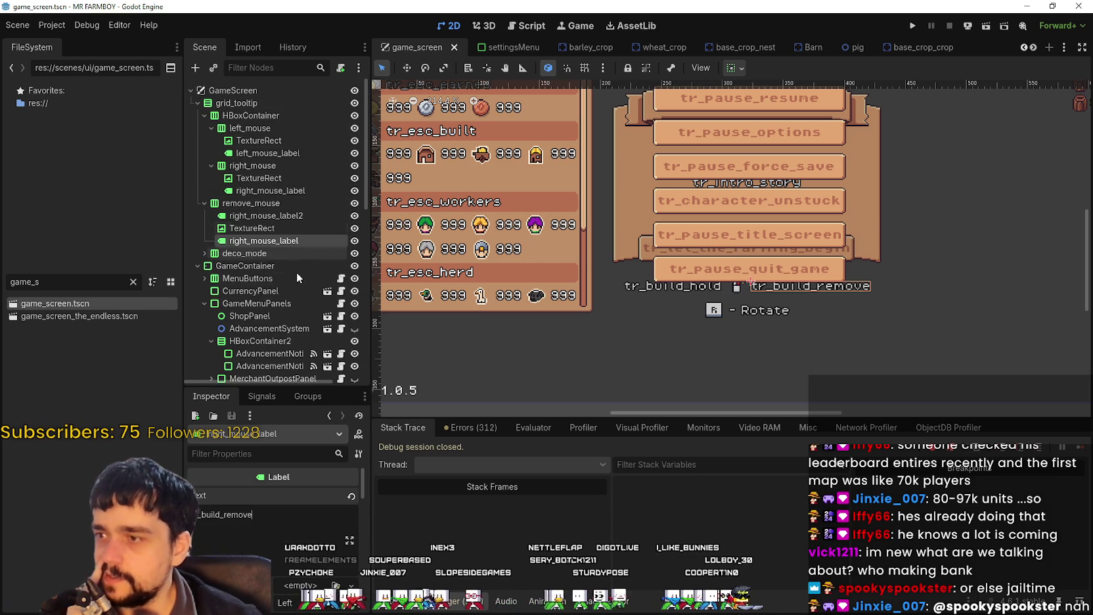
{"action": "scroll", "coordinate": [328, 217], "scroll_direction": "down", "scroll_amount": 2}
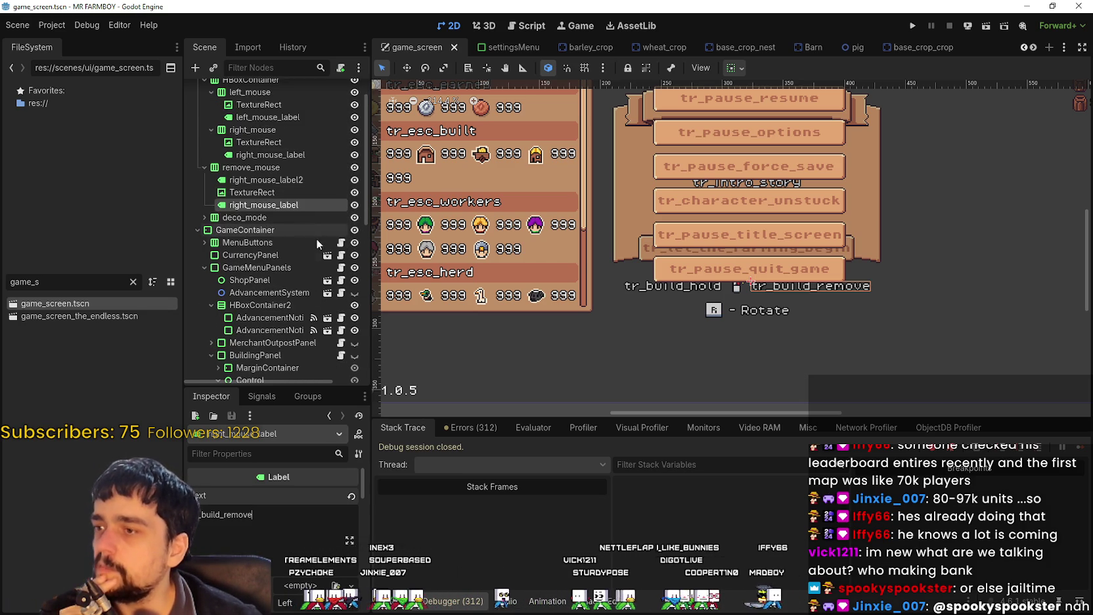
{"action": "scroll", "coordinate": [296, 256], "scroll_direction": "up", "scroll_amount": 2}
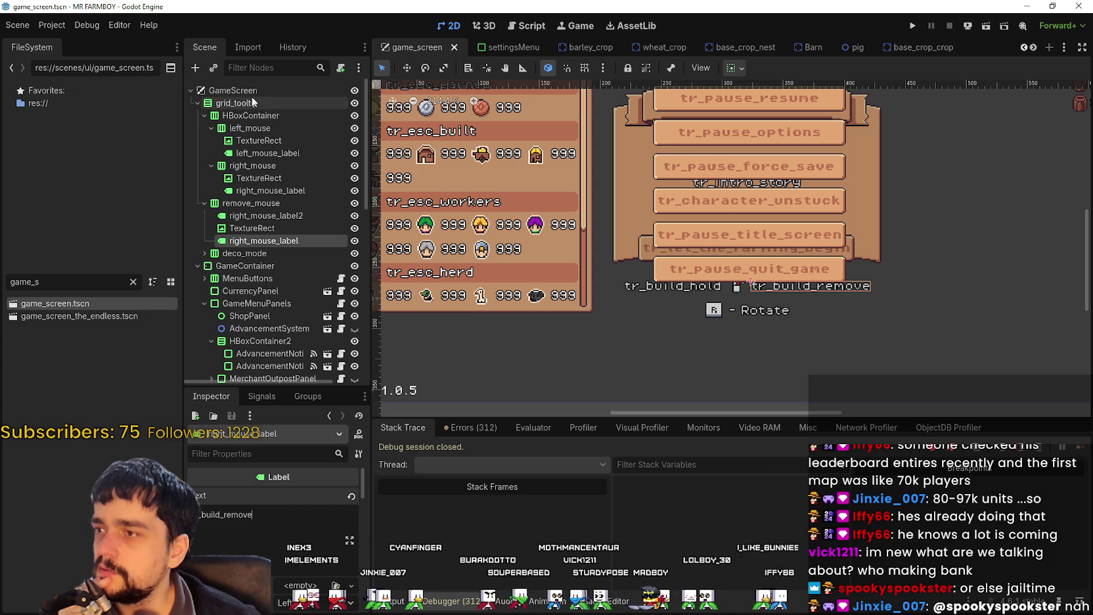
{"action": "left_click", "coordinate": [250, 102]}
Filter the FileSystem for 'fo' and 'for' forester files, then clear the filter.
{"action": "scroll", "coordinate": [792, 245], "scroll_direction": "down", "scroll_amount": 1}
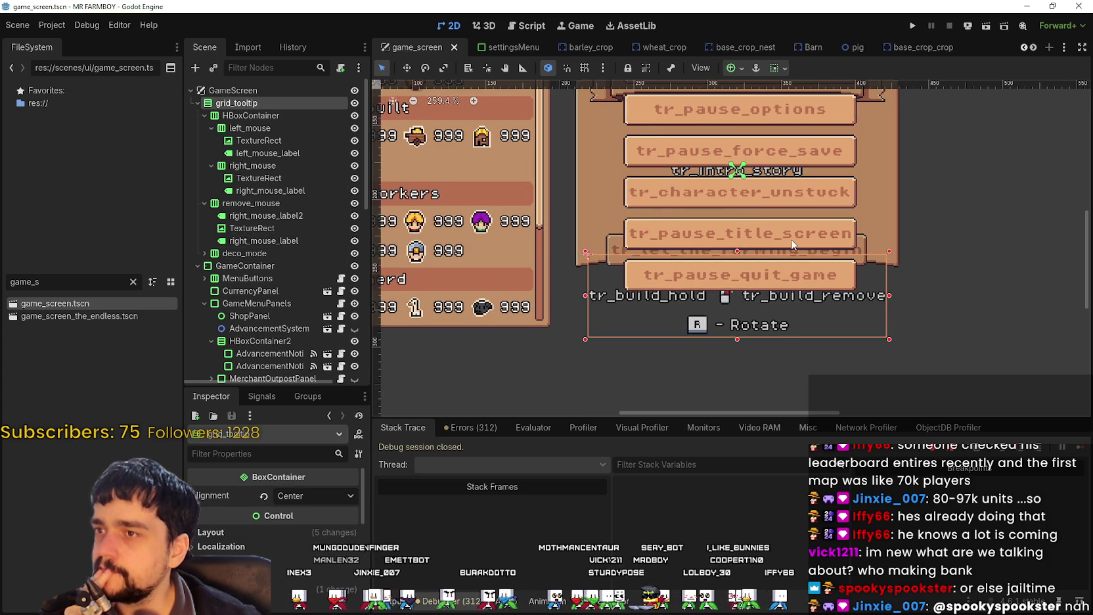
{"action": "scroll", "coordinate": [793, 244], "scroll_direction": "up", "scroll_amount": 1}
{"action": "scroll", "coordinate": [793, 244], "scroll_direction": "down", "scroll_amount": 1}
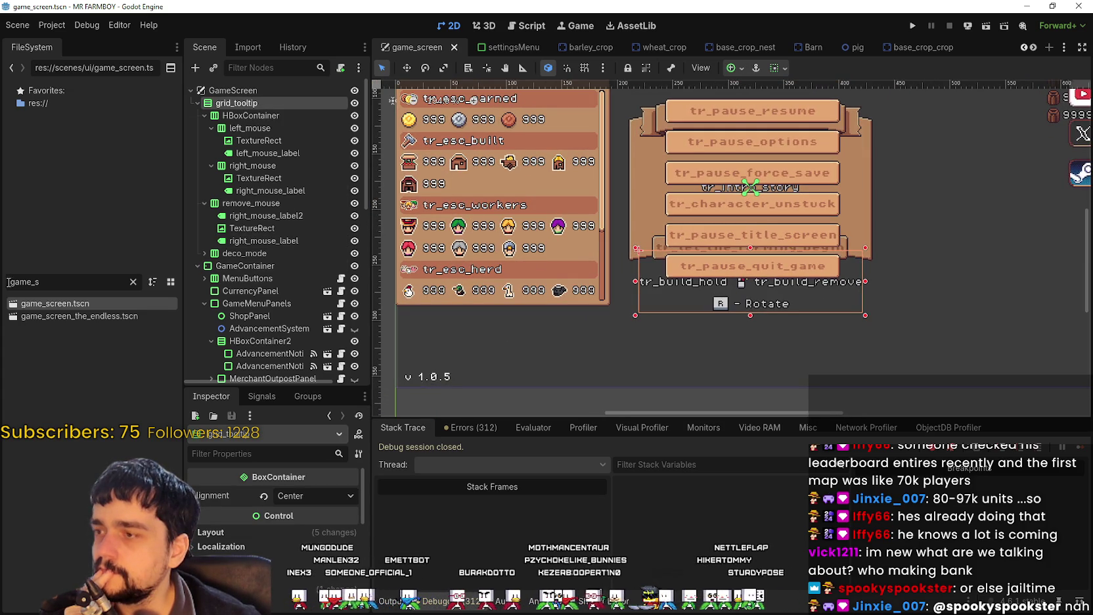
{"action": "type", "text": "f"}
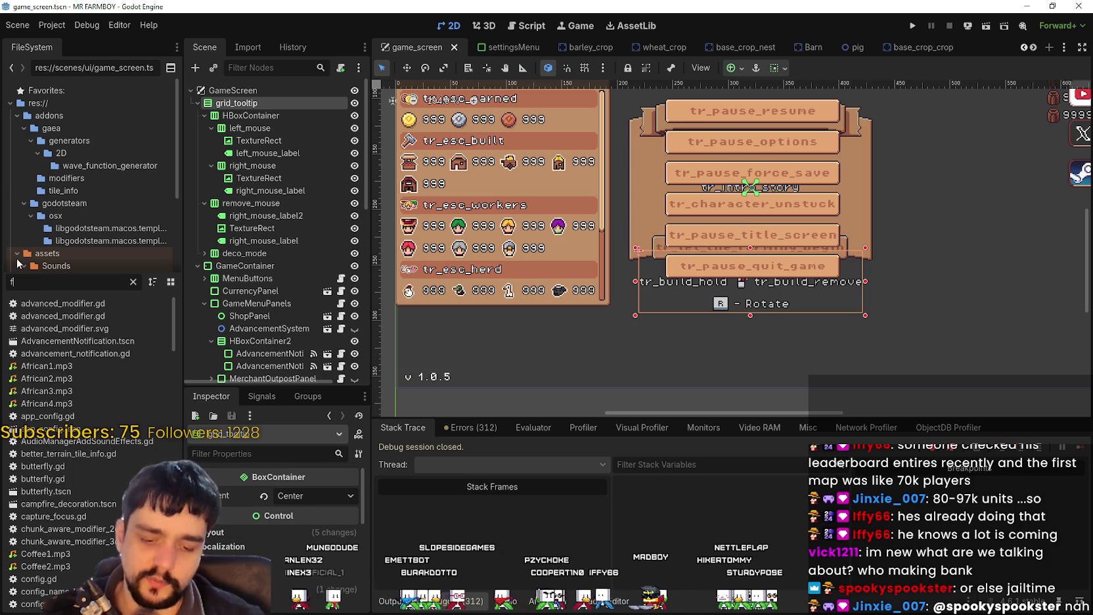
{"action": "type", "text": "o"}
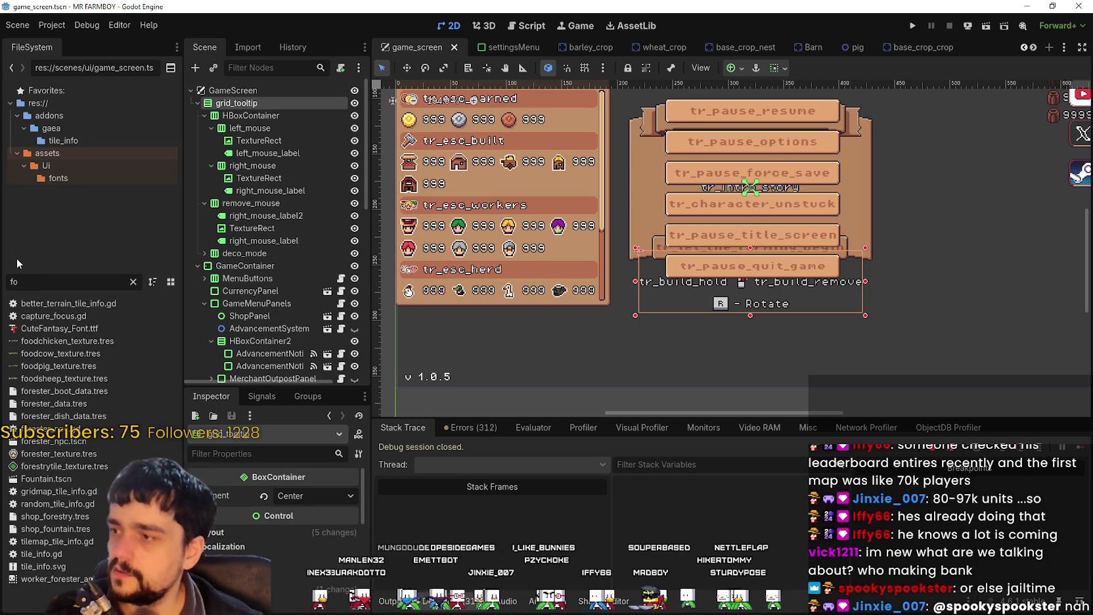
{"action": "key", "text": "BackSpace"}
{"action": "key", "text": "BackSpace"}
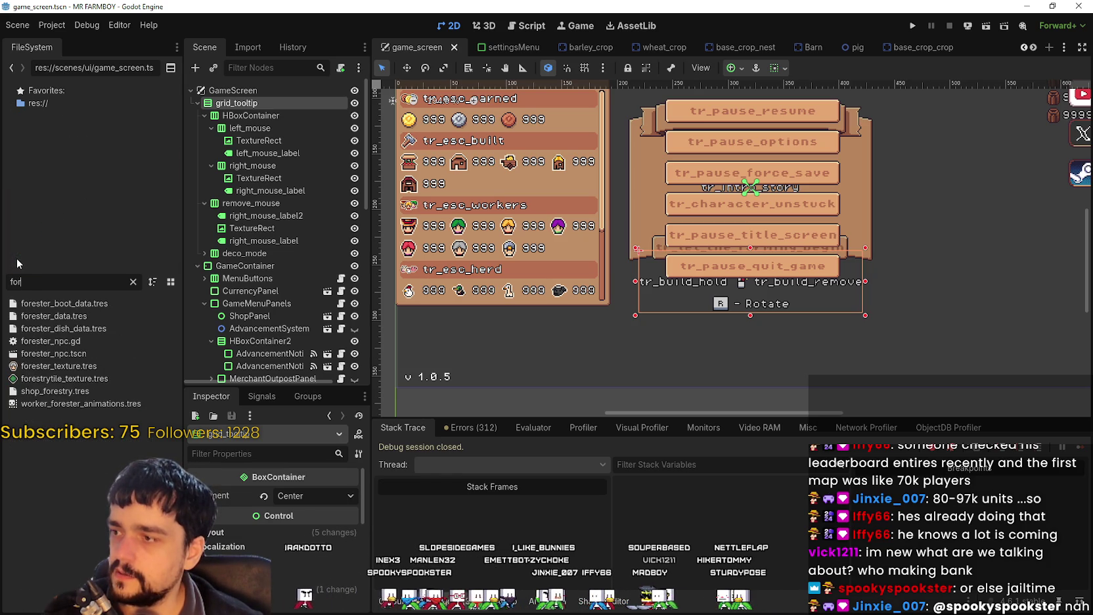
{"action": "type", "text": "for"}
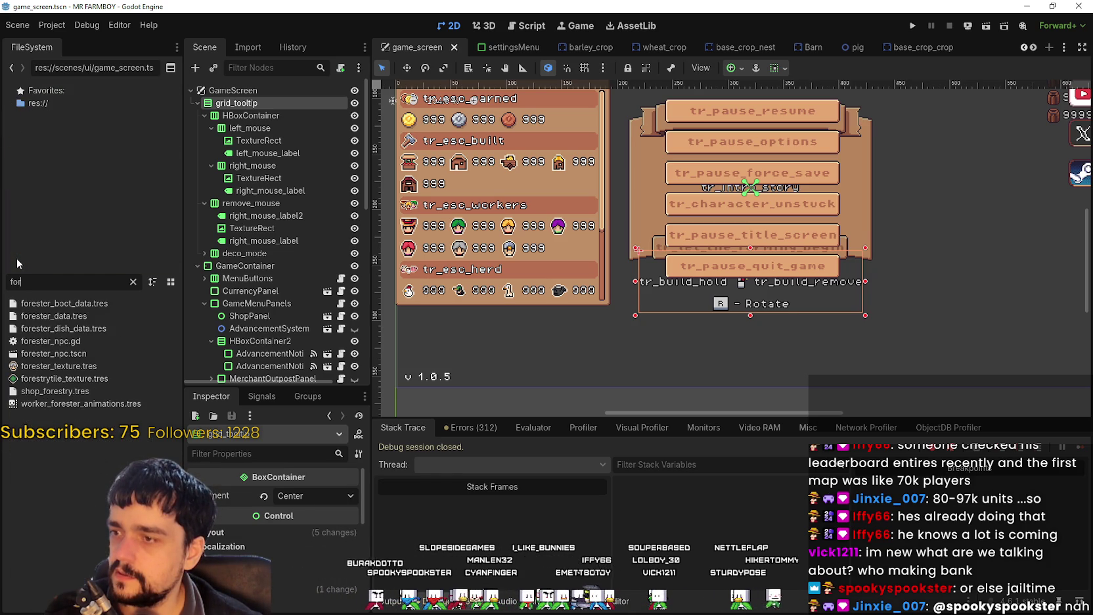
{"action": "key", "text": "BackSpace"}
{"action": "key", "text": "BackSpace"}
{"action": "key", "text": "BackSpace"}
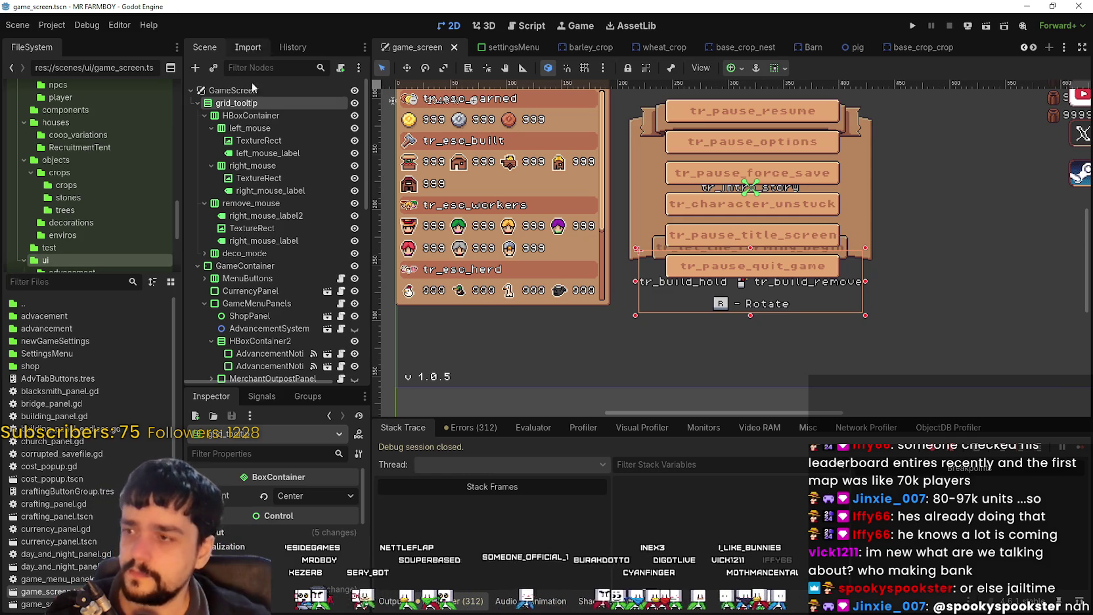
Inspect grid_tooltip's HBoxContainer, left_mouse TextureRect and the right_mouse_label nodes.
{"action": "scroll", "coordinate": [276, 276], "scroll_direction": "down", "scroll_amount": 2}
{"action": "left_click_drag", "start_coordinate": [296, 387], "coordinate": [297, 460]}
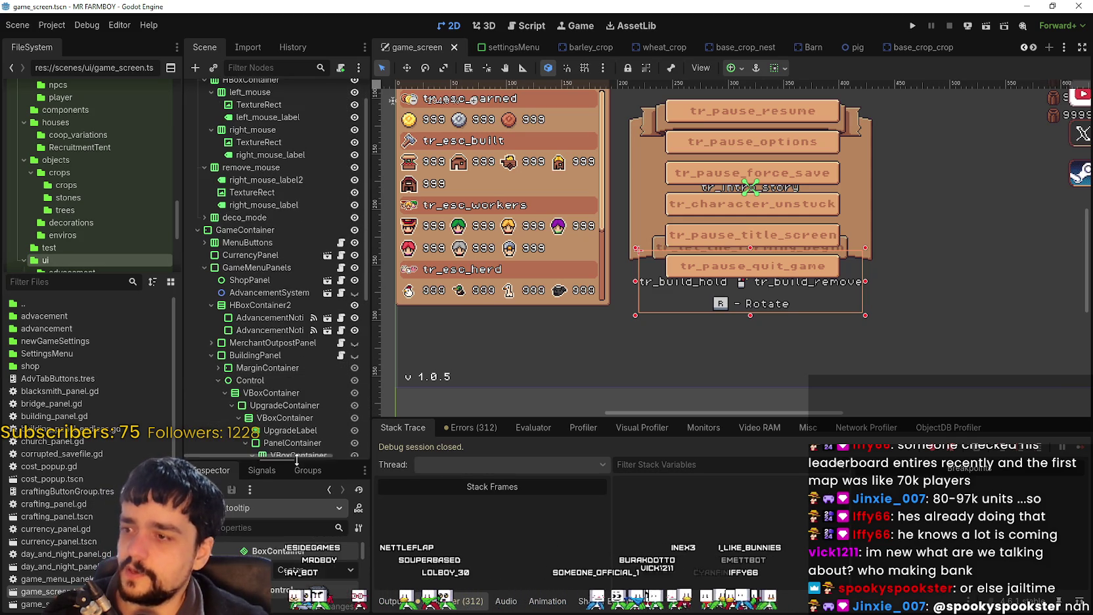
{"action": "scroll", "coordinate": [269, 229], "scroll_direction": "down", "scroll_amount": 1}
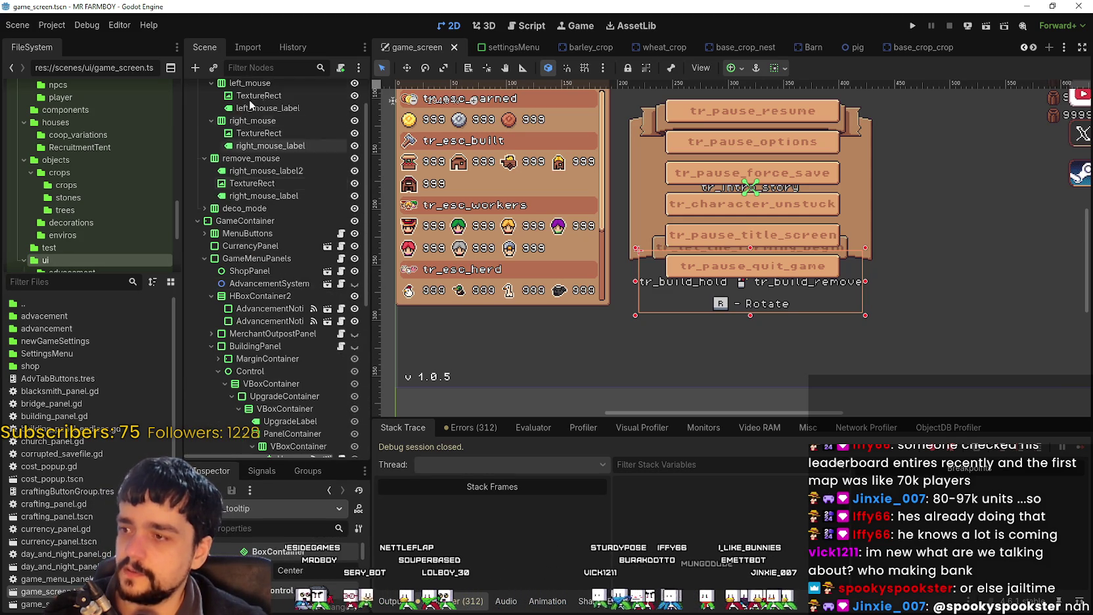
{"action": "scroll", "coordinate": [250, 113], "scroll_direction": "up", "scroll_amount": 3}
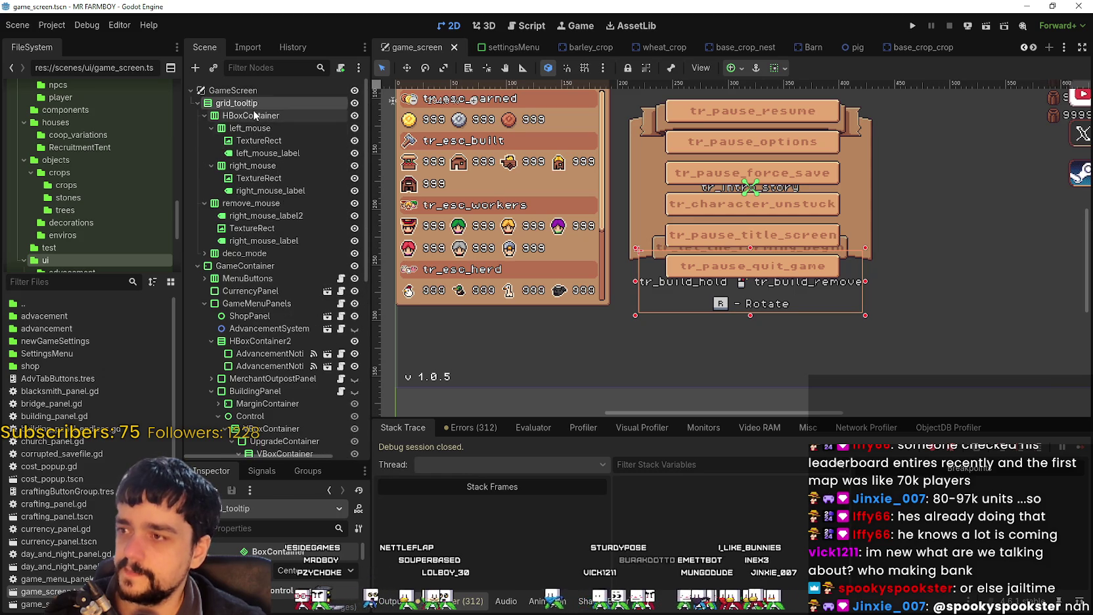
{"action": "left_click", "coordinate": [254, 116]}
{"action": "left_click", "coordinate": [259, 141]}
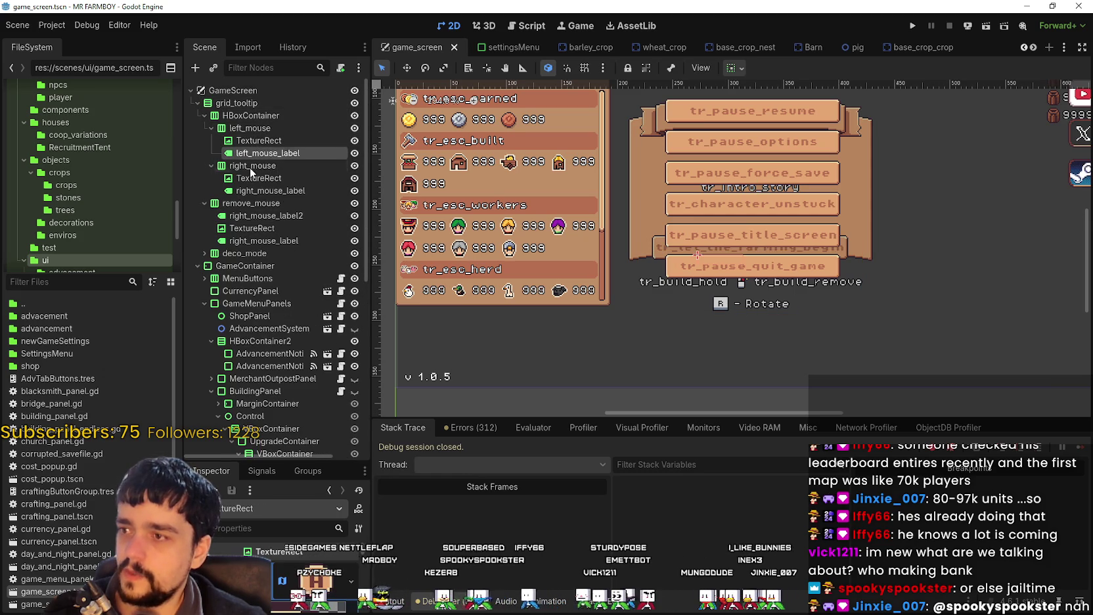
{"action": "left_click", "coordinate": [266, 190]}
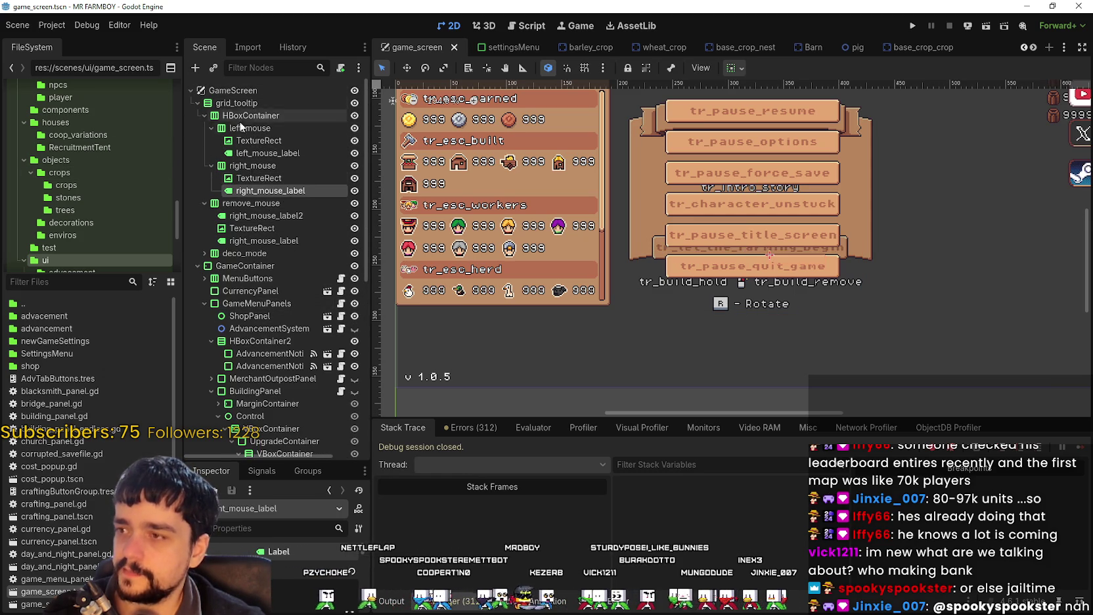
{"action": "left_click", "coordinate": [264, 216]}
{"action": "left_click", "coordinate": [266, 241]}
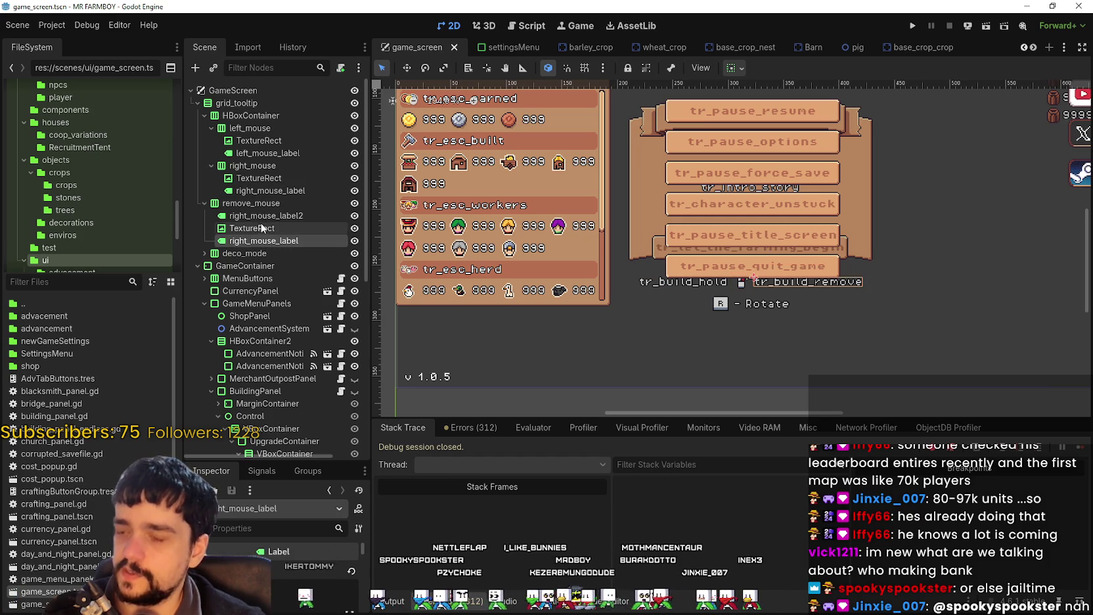
Inspect remove_mouse's TextureRect with an enlarged Inspector to view its icon texture.
{"action": "left_click", "coordinate": [262, 226]}
{"action": "scroll", "coordinate": [717, 304], "scroll_direction": "up", "scroll_amount": 1}
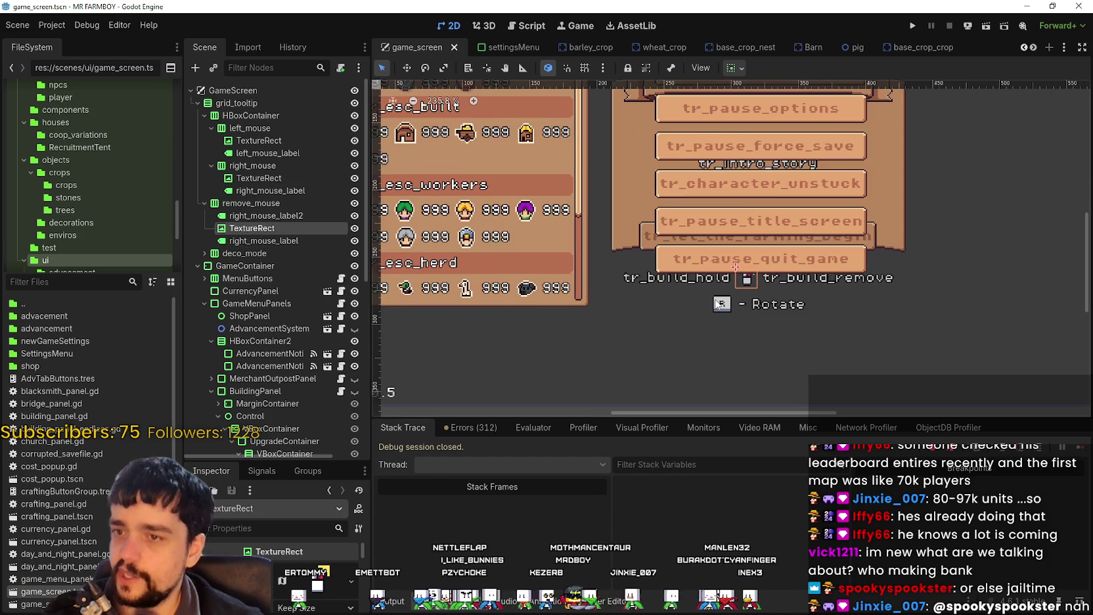
{"action": "scroll", "coordinate": [717, 304], "scroll_direction": "down", "scroll_amount": 2}
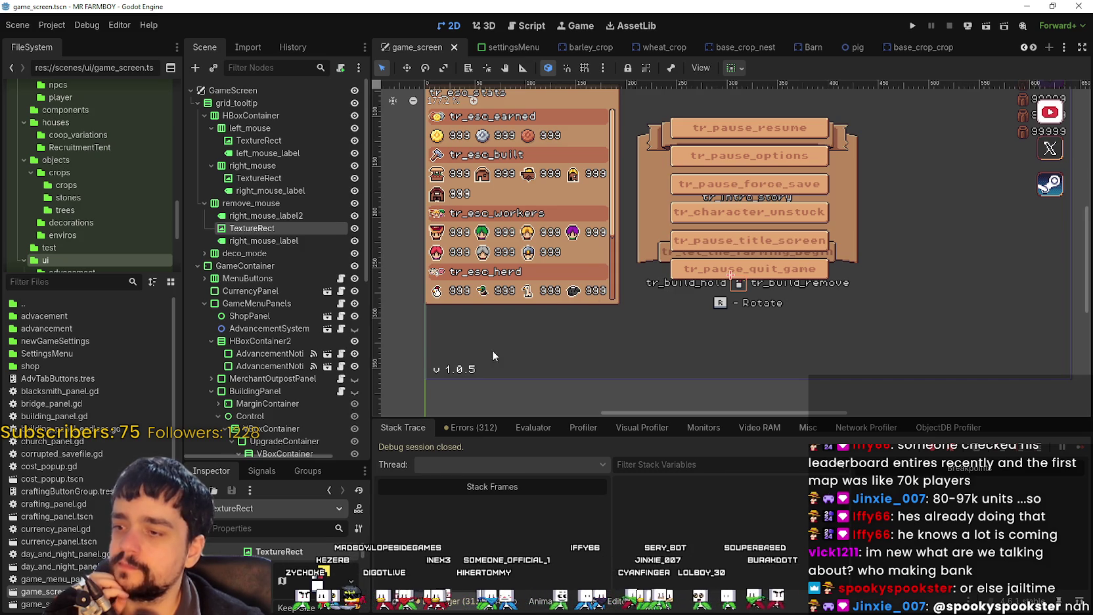
{"action": "left_click_drag", "start_coordinate": [271, 461], "coordinate": [271, 300]}
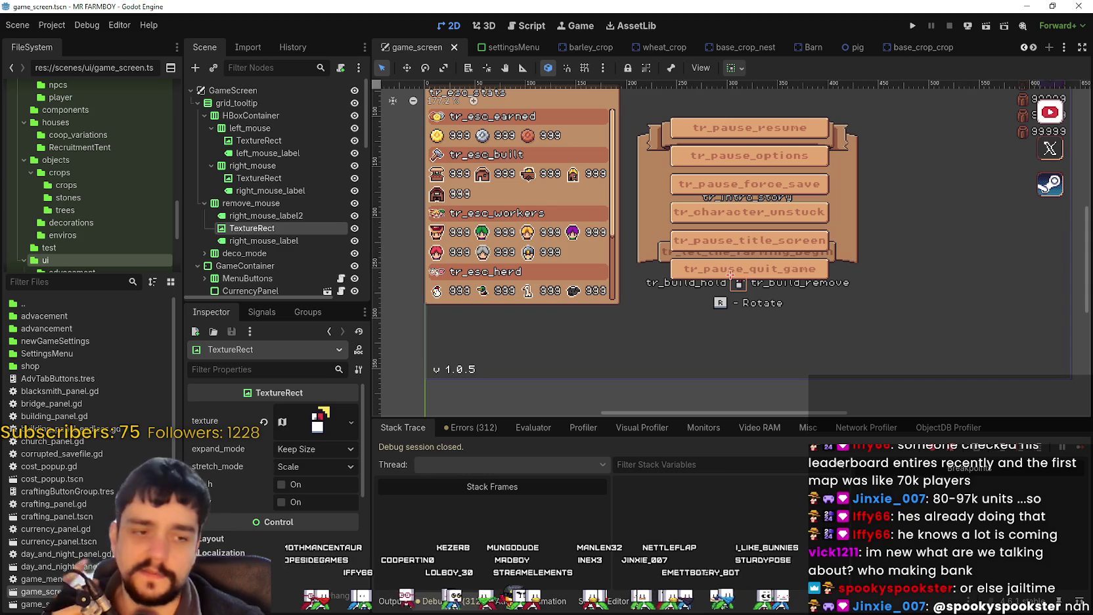
{"action": "key", "text": "alt+Tab"}
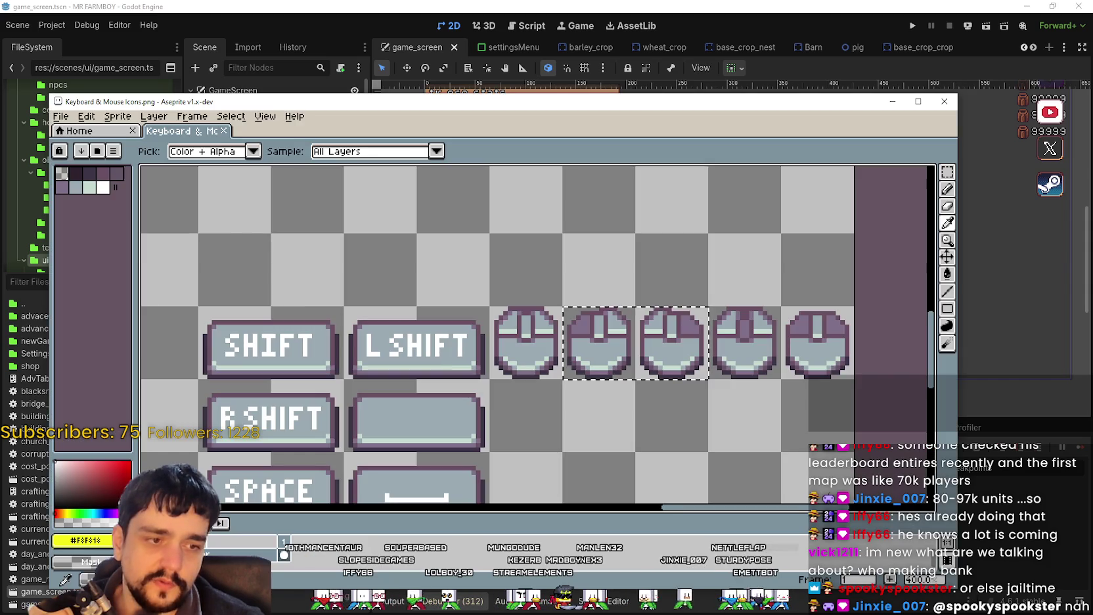
Zoom and pan Keyboard & Mouse Icons.png so both keyboard key sets sit centred.
{"action": "scroll", "coordinate": [416, 306], "scroll_direction": "down", "scroll_amount": 3}
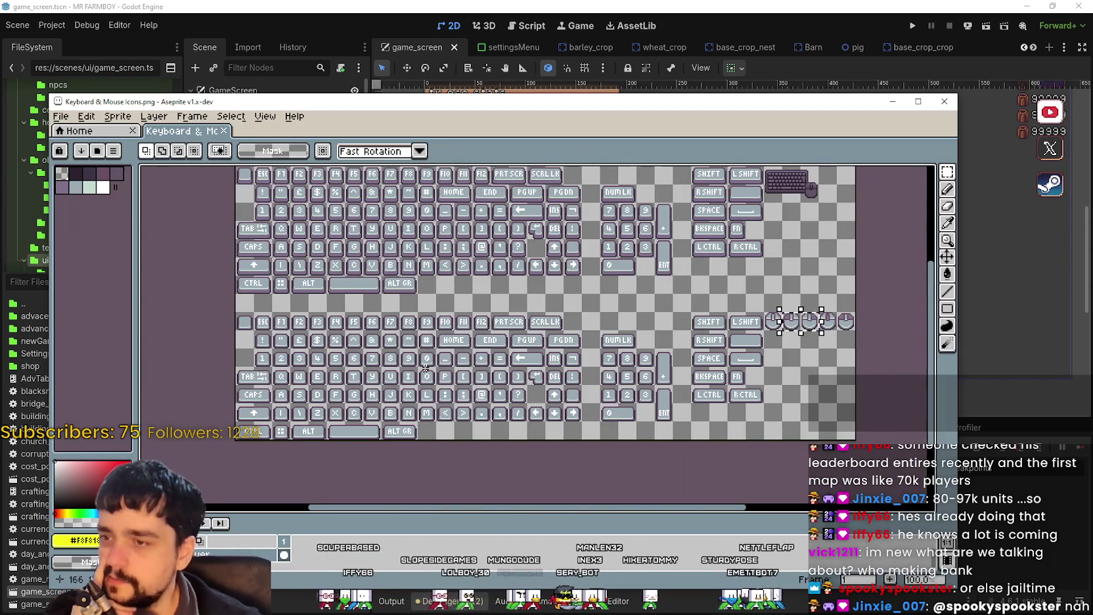
{"action": "scroll", "coordinate": [416, 306], "scroll_direction": "down", "scroll_amount": 1}
{"action": "scroll", "coordinate": [416, 306], "scroll_direction": "up", "scroll_amount": 3}
{"action": "scroll", "coordinate": [417, 306], "scroll_direction": "down", "scroll_amount": 2}
{"action": "left_click_drag", "start_coordinate": [525, 367], "coordinate": [506, 332]}
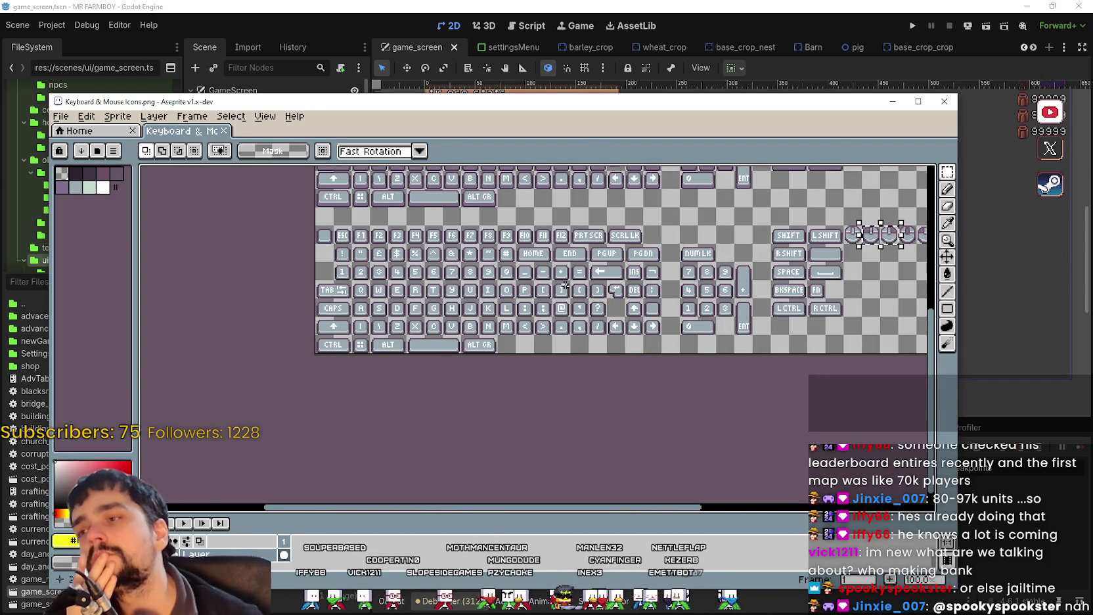
{"action": "scroll", "coordinate": [453, 291], "scroll_direction": "up", "scroll_amount": 1}
{"action": "scroll", "coordinate": [454, 290], "scroll_direction": "down", "scroll_amount": 1}
{"action": "scroll", "coordinate": [569, 321], "scroll_direction": "down", "scroll_amount": 1}
{"action": "scroll", "coordinate": [571, 297], "scroll_direction": "up", "scroll_amount": 1}
{"action": "scroll", "coordinate": [504, 301], "scroll_direction": "down", "scroll_amount": 1}
{"action": "scroll", "coordinate": [510, 253], "scroll_direction": "up", "scroll_amount": 1}
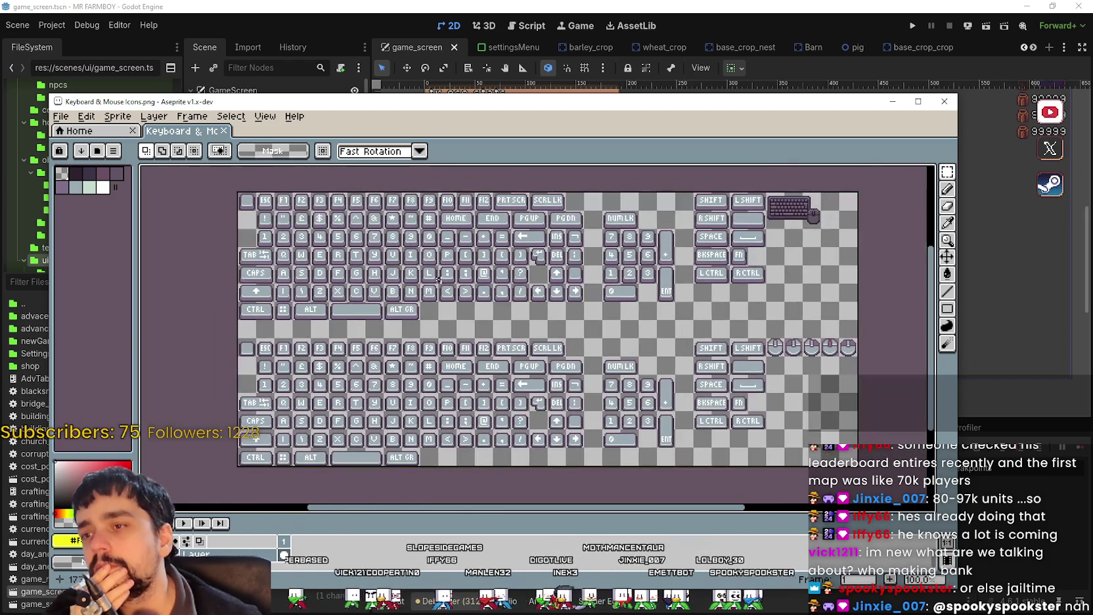
{"action": "left_click_drag", "start_coordinate": [510, 251], "coordinate": [515, 243]}
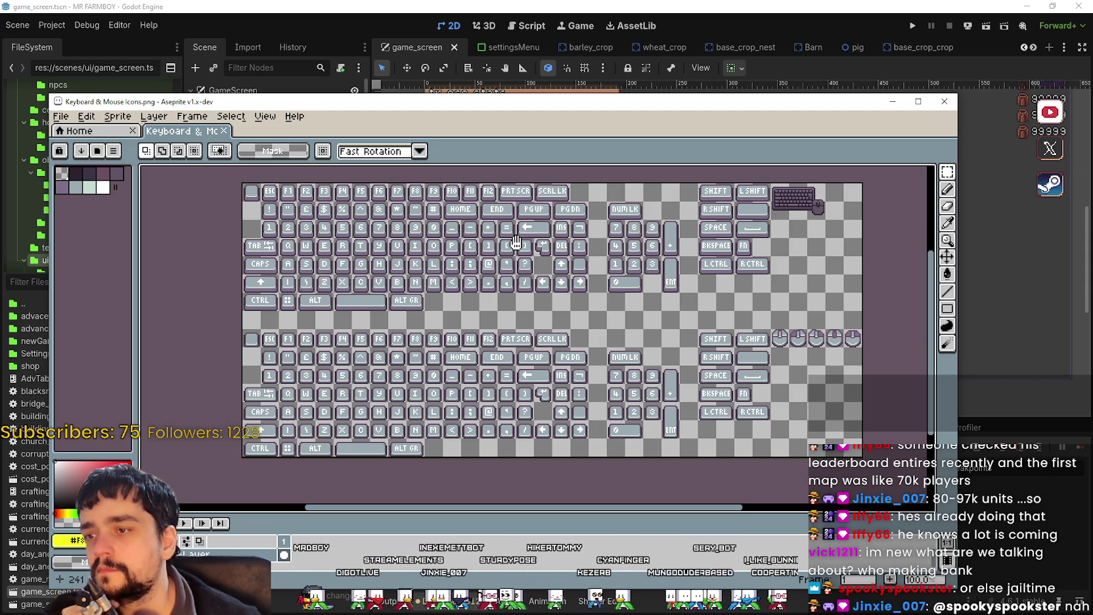
{"action": "scroll", "coordinate": [515, 243], "scroll_direction": "up", "scroll_amount": 3}
{"action": "scroll", "coordinate": [514, 258], "scroll_direction": "down", "scroll_amount": 1}
{"action": "scroll", "coordinate": [506, 273], "scroll_direction": "down", "scroll_amount": 1}
{"action": "scroll", "coordinate": [407, 379], "scroll_direction": "up", "scroll_amount": 1}
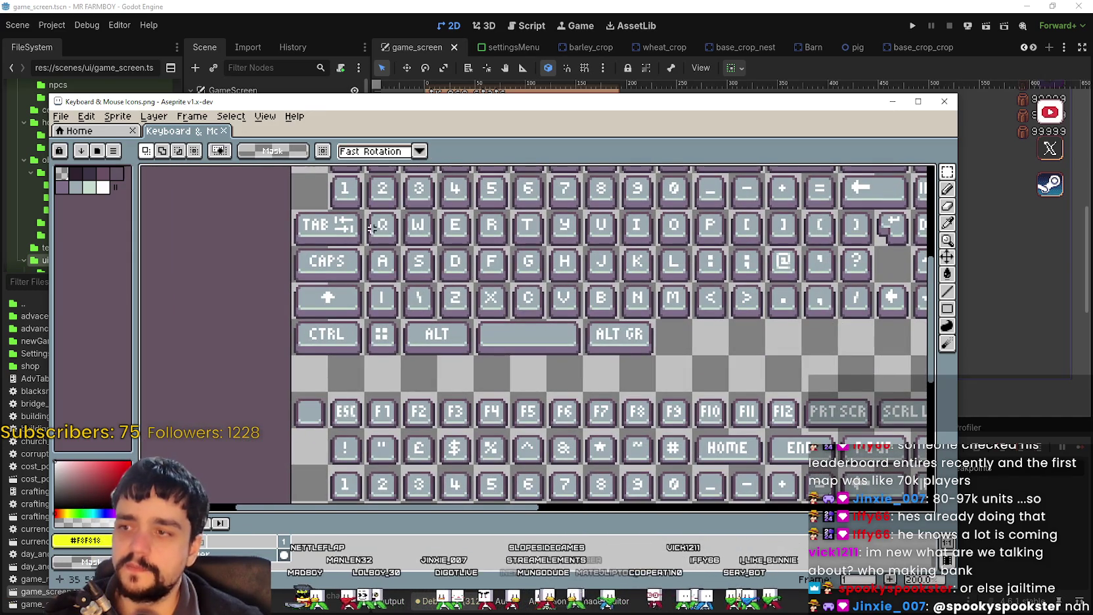
Draw trial marquee selections over the Q, W, A, S keys and another key block.
{"action": "left_click_drag", "start_coordinate": [366, 214], "coordinate": [419, 253]}
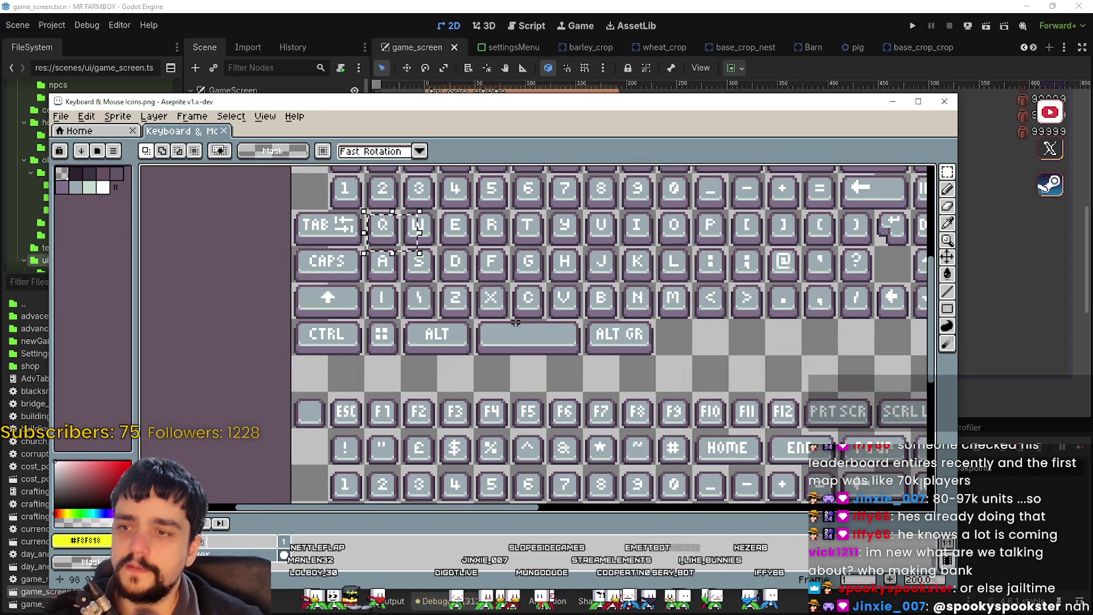
{"action": "scroll", "coordinate": [545, 259], "scroll_direction": "down", "scroll_amount": 2}
{"action": "scroll", "coordinate": [548, 261], "scroll_direction": "up", "scroll_amount": 2}
{"action": "scroll", "coordinate": [428, 339], "scroll_direction": "down", "scroll_amount": 1}
{"action": "scroll", "coordinate": [428, 340], "scroll_direction": "up", "scroll_amount": 1}
{"action": "scroll", "coordinate": [428, 339], "scroll_direction": "down", "scroll_amount": 1}
{"action": "mouse_move", "coordinate": [447, 277]}
{"action": "left_mouse_down"}
{"action": "mouse_move", "coordinate": [578, 355]}
{"action": "mouse_move", "coordinate": [570, 347]}
{"action": "left_mouse_up"}
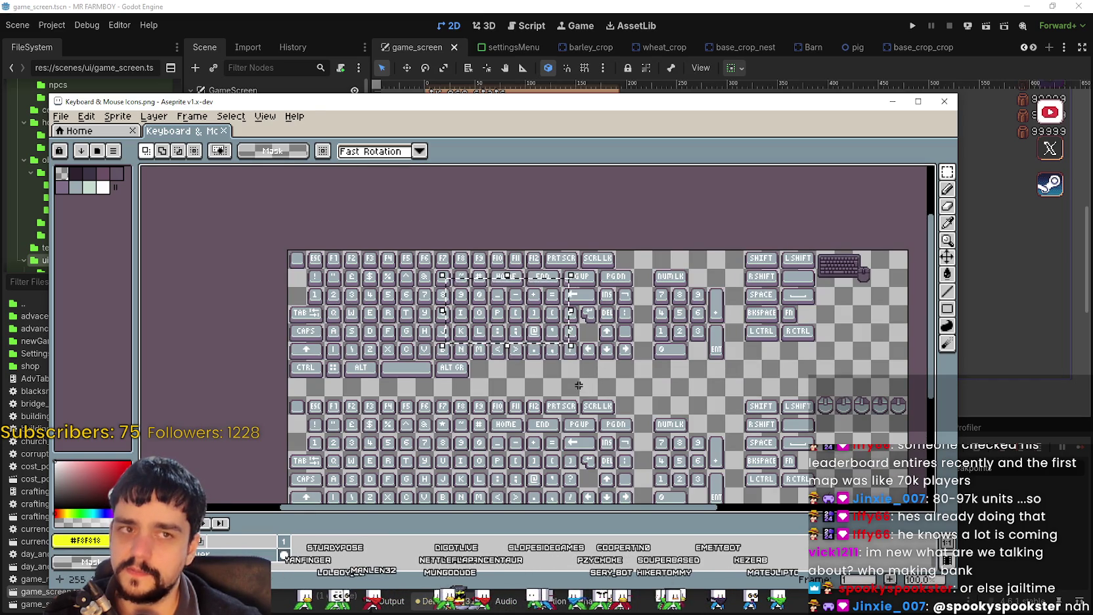
{"action": "scroll", "coordinate": [582, 369], "scroll_direction": "up", "scroll_amount": 2}
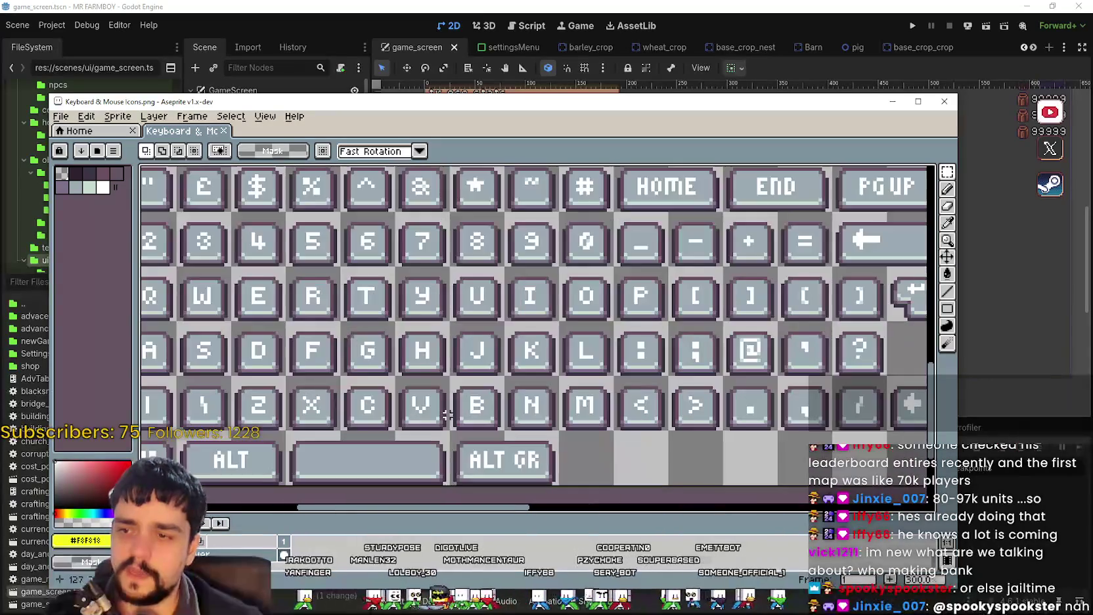
{"action": "scroll", "coordinate": [360, 298], "scroll_direction": "down", "scroll_amount": 4}
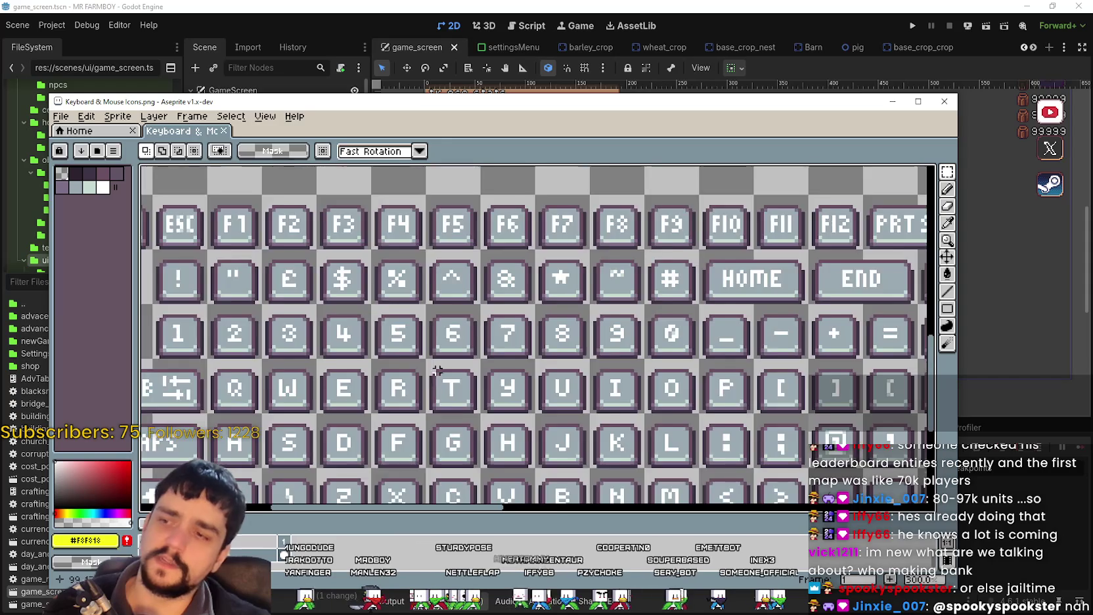
{"action": "scroll", "coordinate": [504, 387], "scroll_direction": "up", "scroll_amount": 2}
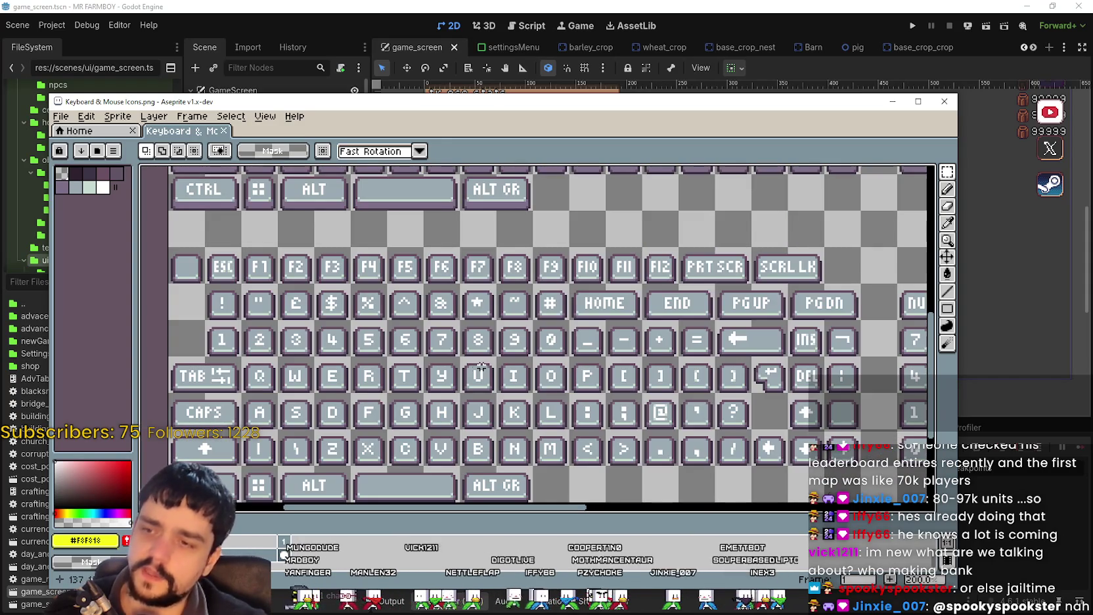
Reselect the R–O key rows, finally boxing the key columns across both keyboard sets.
{"action": "left_click_drag", "start_coordinate": [381, 350], "coordinate": [551, 398]}
{"action": "mouse_move", "coordinate": [626, 349]}
{"action": "left_mouse_down"}
{"action": "mouse_move", "coordinate": [263, 415]}
{"action": "mouse_move", "coordinate": [261, 434]}
{"action": "left_mouse_up"}
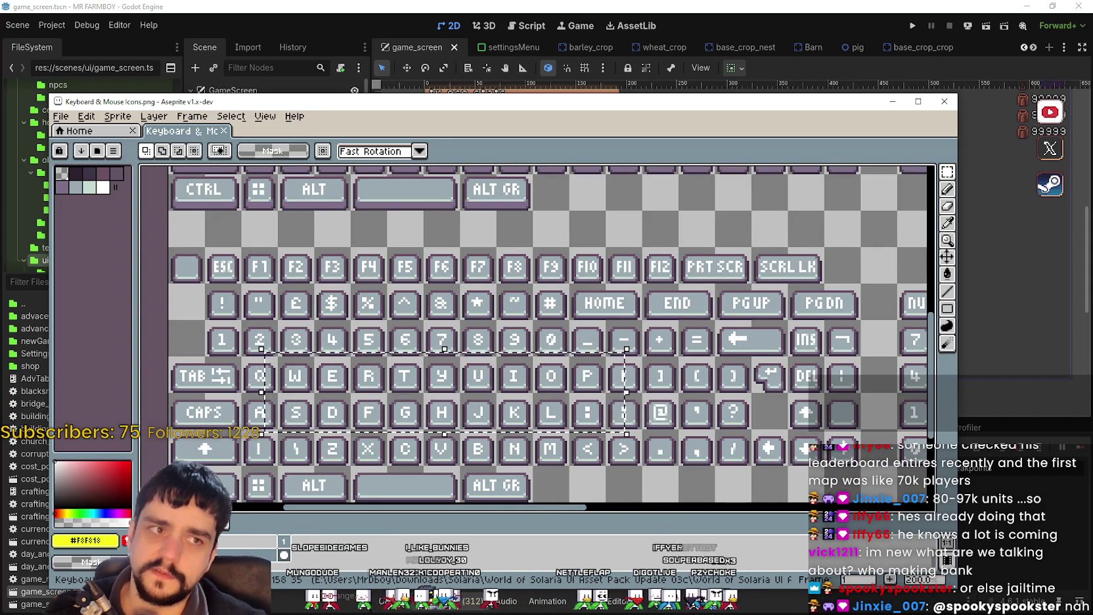
{"action": "scroll", "coordinate": [340, 325], "scroll_direction": "down", "scroll_amount": 1}
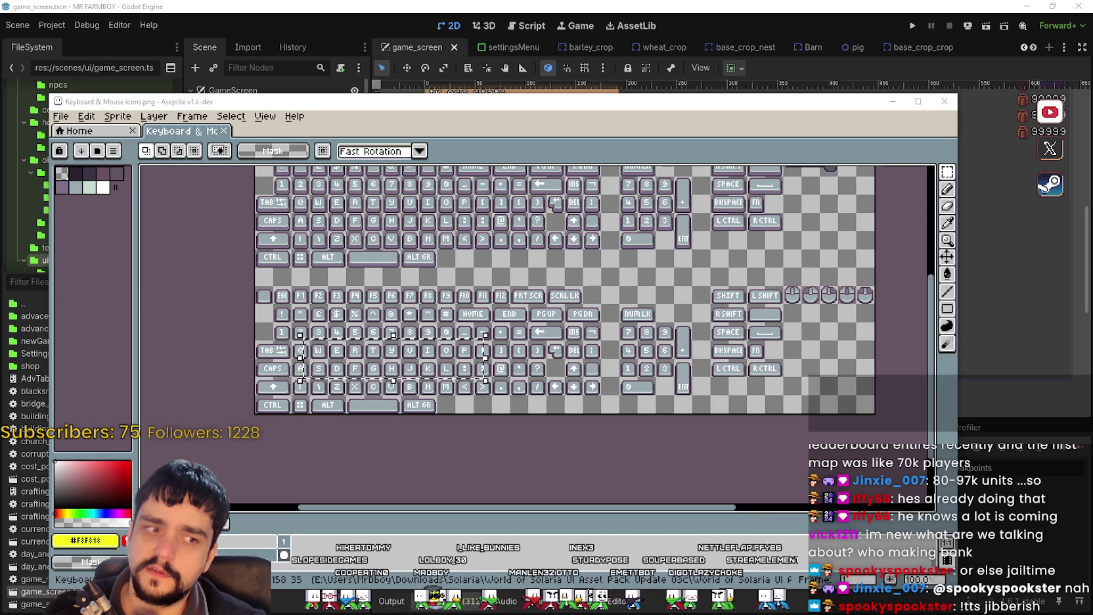
{"action": "left_click_drag", "start_coordinate": [417, 272], "coordinate": [533, 336]}
{"action": "mouse_move", "coordinate": [621, 332]}
{"action": "left_mouse_down"}
{"action": "mouse_move", "coordinate": [360, 412]}
{"action": "mouse_move", "coordinate": [261, 390]}
{"action": "left_mouse_up"}
{"action": "left_click_drag", "start_coordinate": [335, 205], "coordinate": [568, 415]}
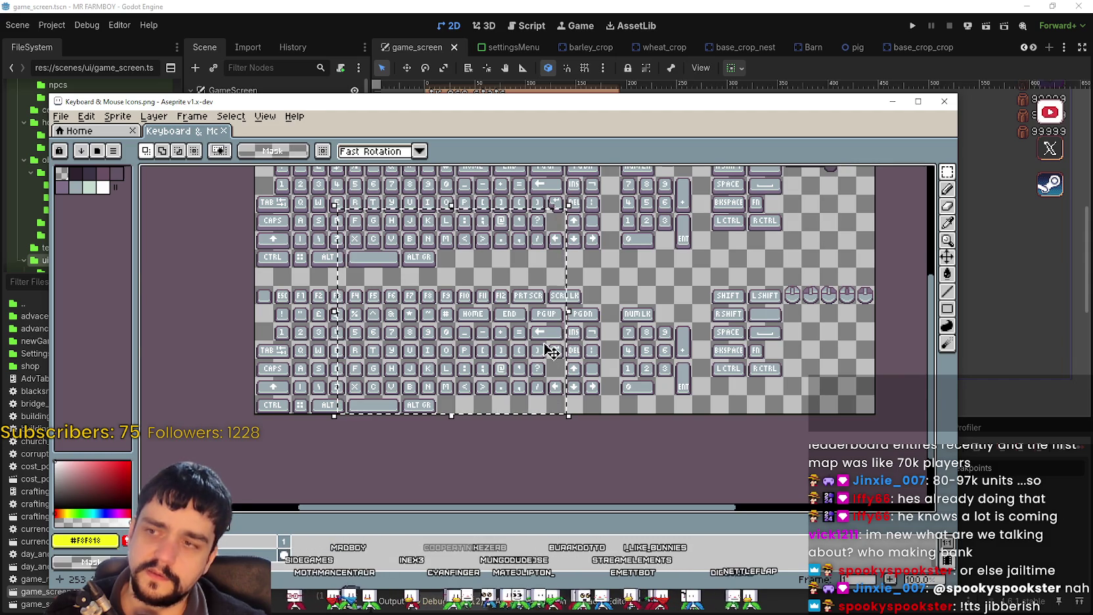
{"action": "scroll", "coordinate": [551, 353], "scroll_direction": "up", "scroll_amount": 1}
{"action": "scroll", "coordinate": [564, 358], "scroll_direction": "down", "scroll_amount": 1}
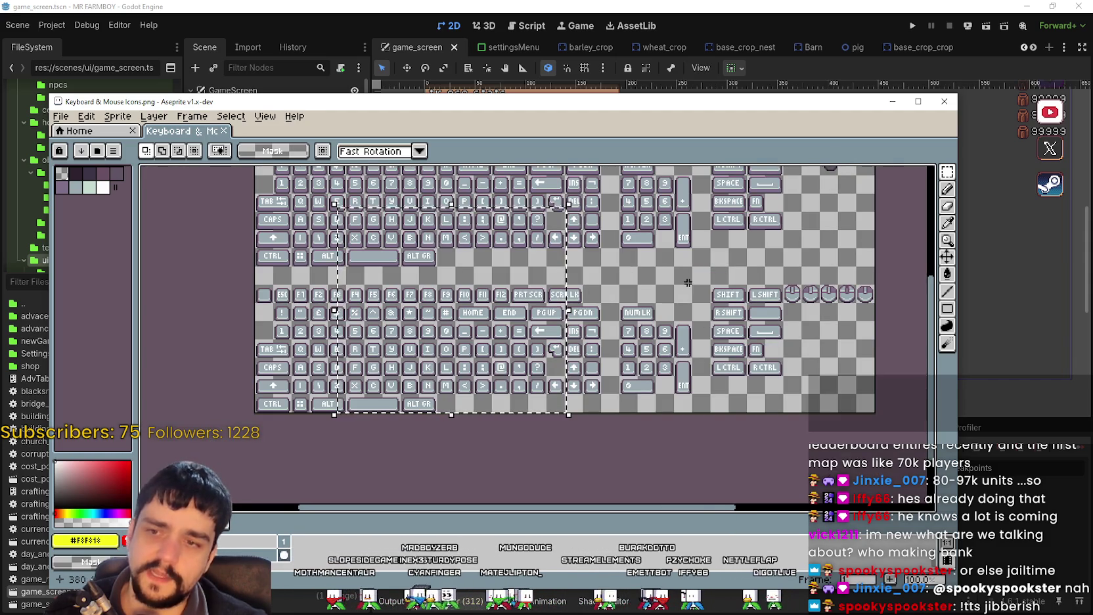
{"action": "key", "text": "ctrl+z"}
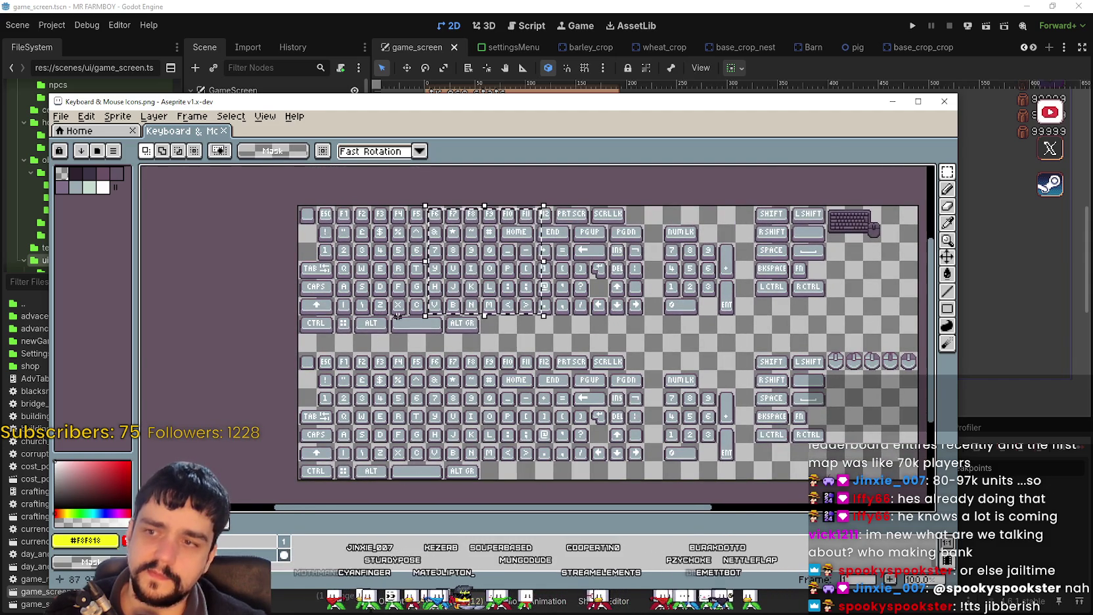
{"action": "left_click_drag", "start_coordinate": [540, 349], "coordinate": [533, 328]}
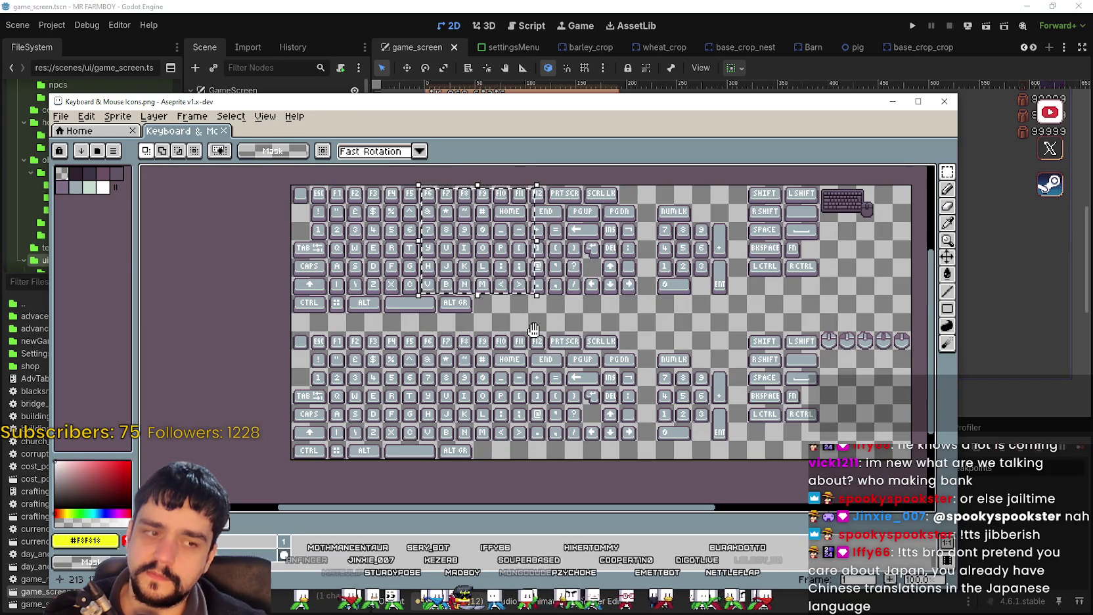
{"action": "left_click_drag", "start_coordinate": [533, 328], "coordinate": [543, 319]}
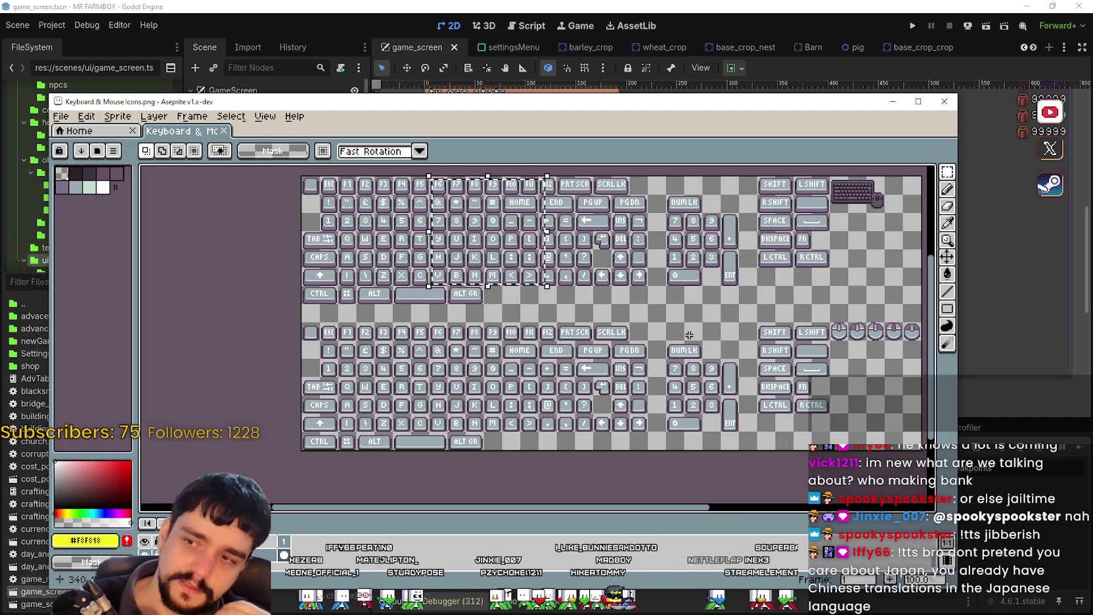
{"action": "scroll", "coordinate": [689, 335], "scroll_direction": "left", "scroll_amount": 3}
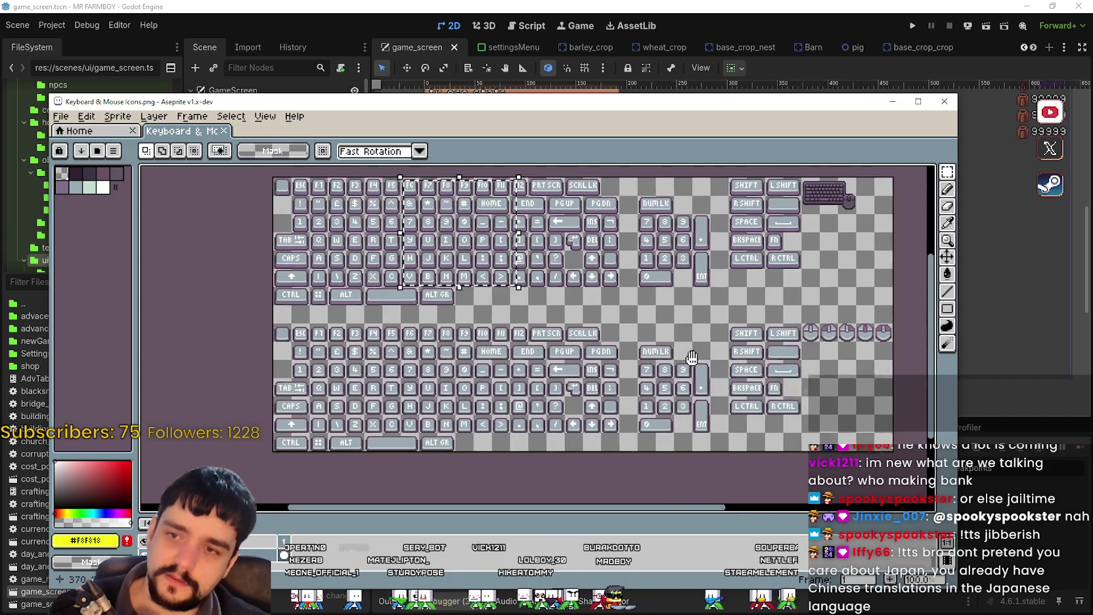
{"action": "scroll", "coordinate": [731, 312], "scroll_direction": "right", "scroll_amount": 3}
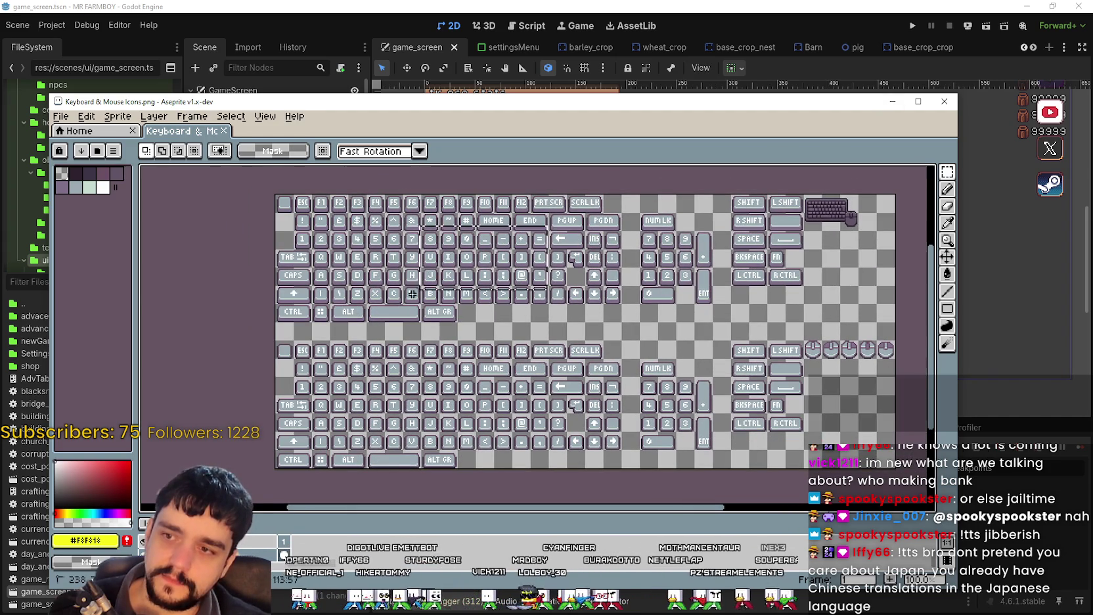
{"action": "left_click", "coordinate": [382, 214]}
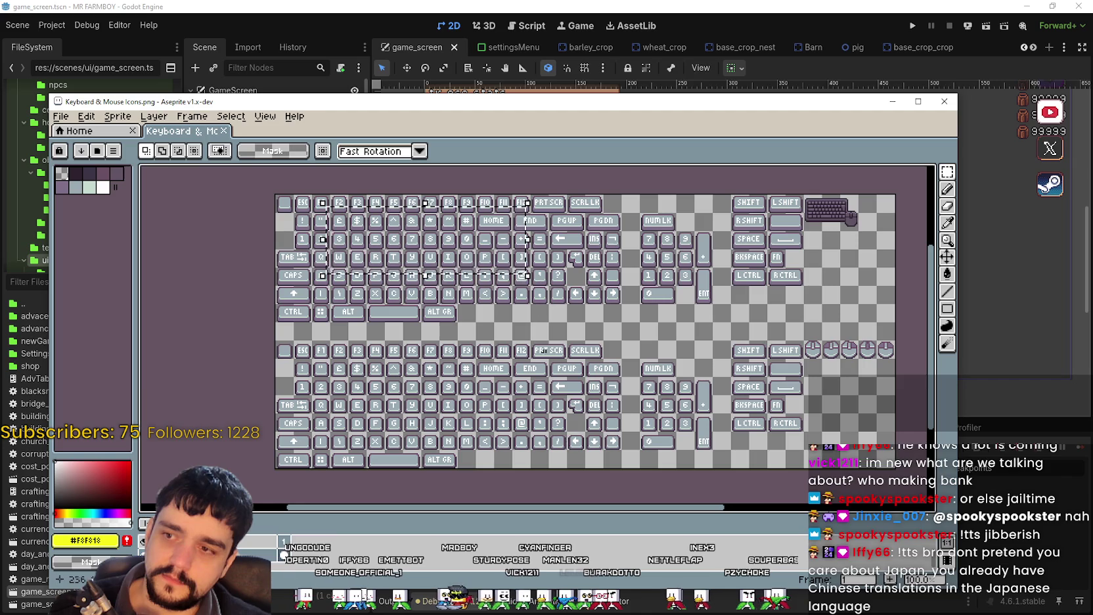
{"action": "left_click_drag", "start_coordinate": [566, 432], "coordinate": [360, 348]}
{"action": "key", "text": "ctrl+d"}
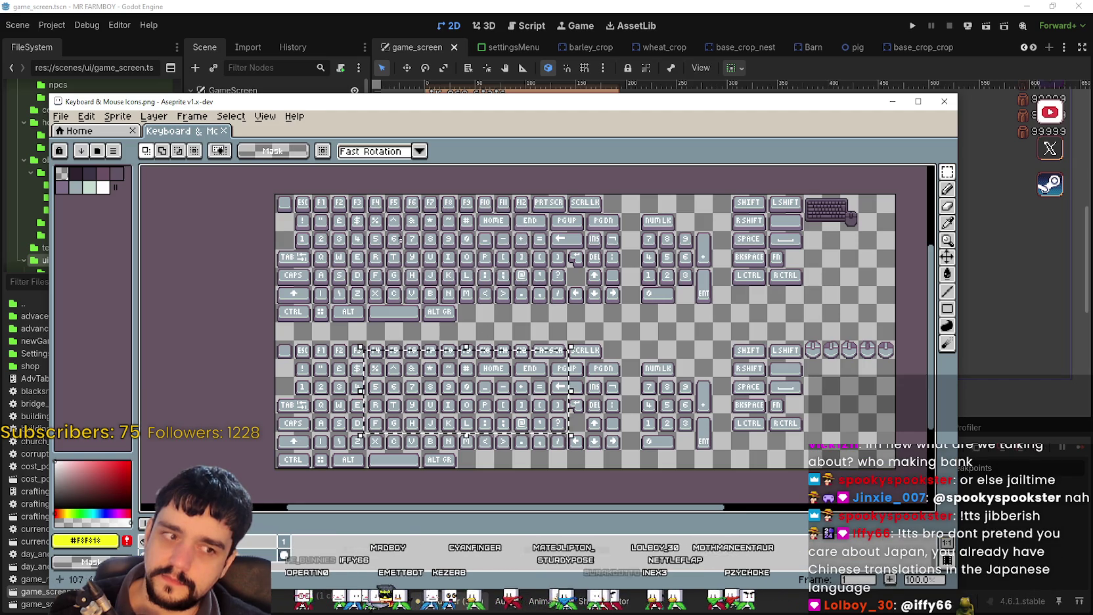
{"action": "mouse_move", "coordinate": [320, 202]}
{"action": "left_mouse_down"}
{"action": "mouse_move", "coordinate": [411, 297]}
{"action": "mouse_move", "coordinate": [531, 295]}
{"action": "left_mouse_up"}
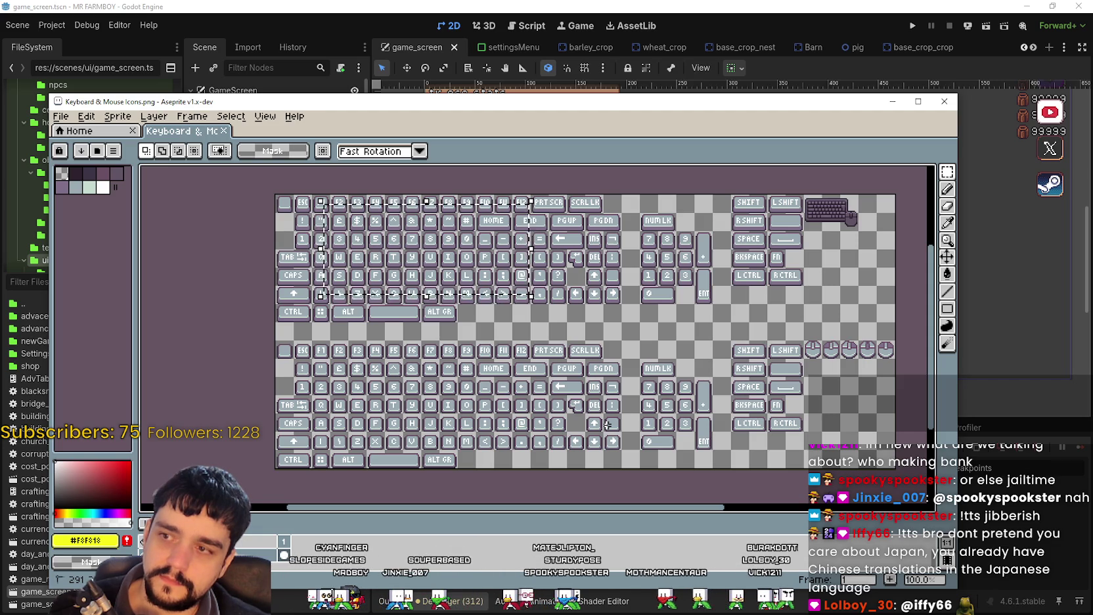
{"action": "left_click_drag", "start_coordinate": [360, 352], "coordinate": [598, 445]}
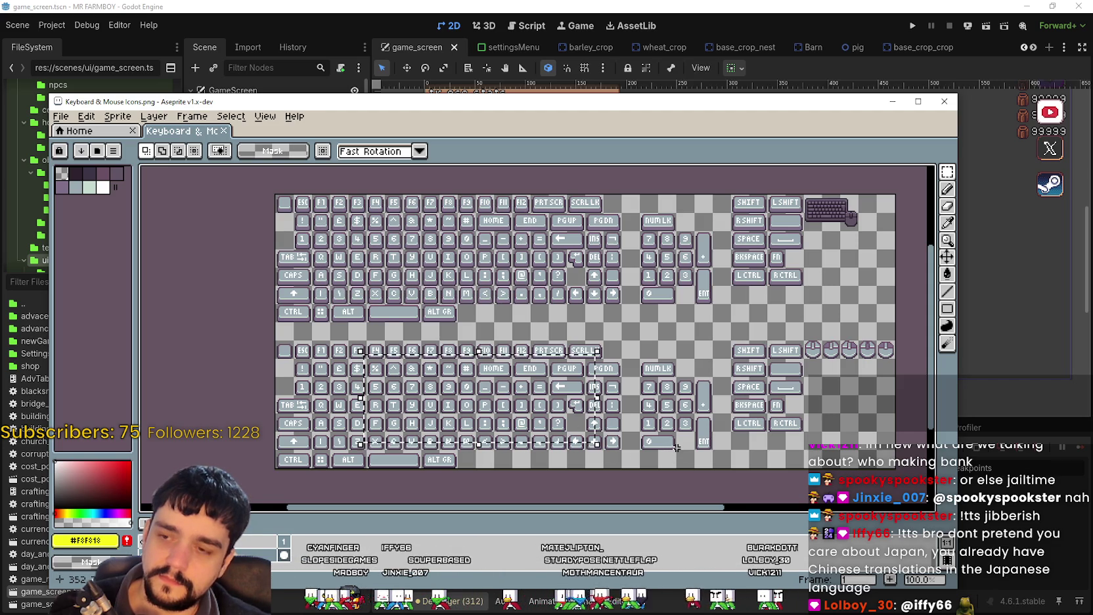
{"action": "mouse_move", "coordinate": [798, 347]}
{"action": "left_mouse_down"}
{"action": "mouse_move", "coordinate": [535, 458]}
{"action": "mouse_move", "coordinate": [444, 456]}
{"action": "left_mouse_up"}
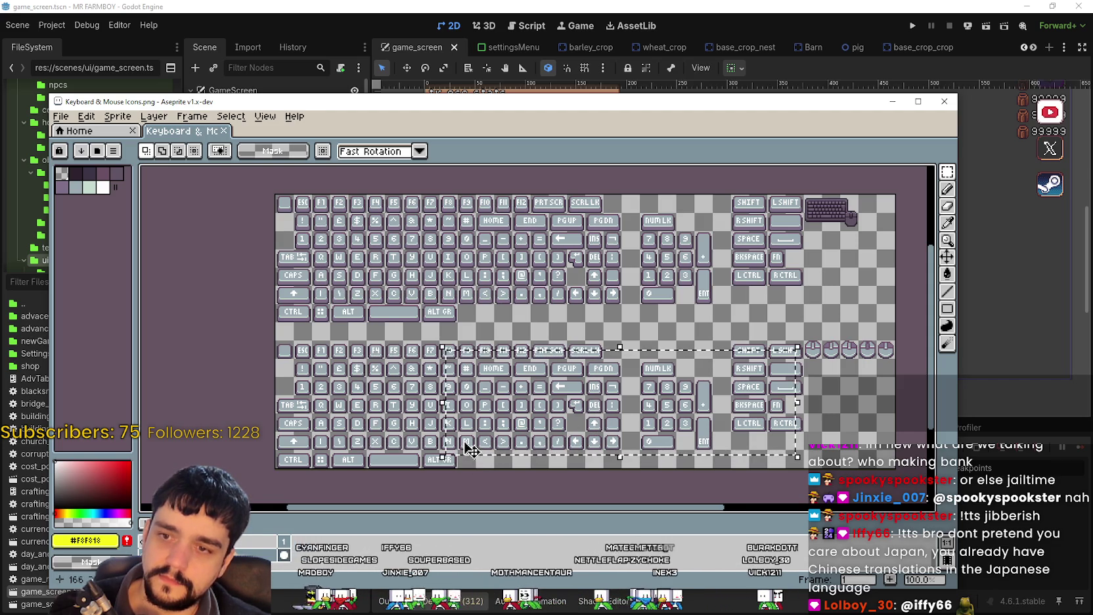
{"action": "left_click", "coordinate": [512, 279]}
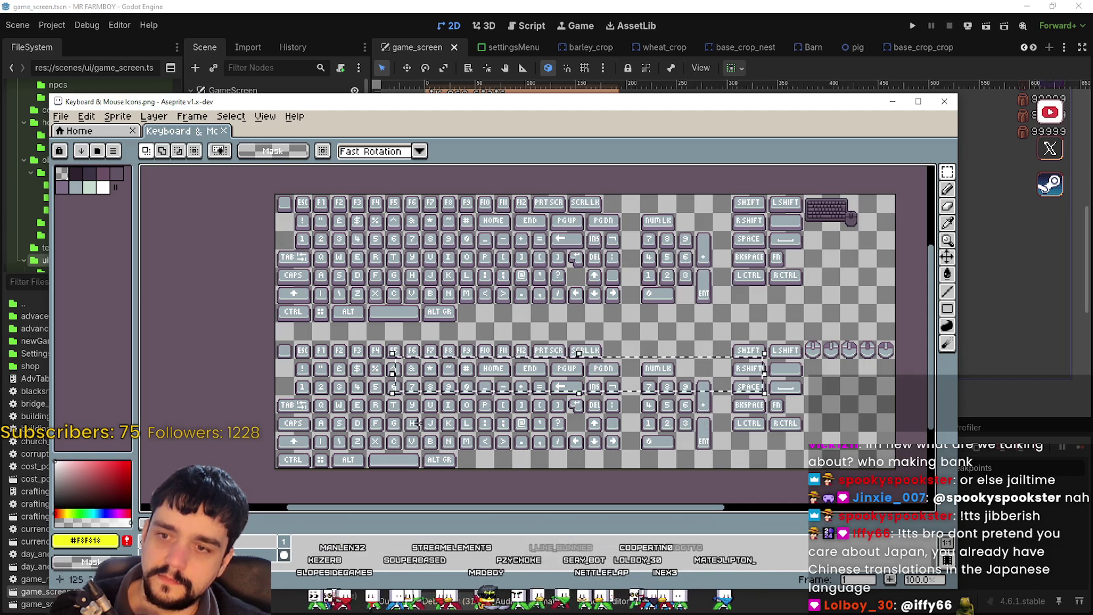
{"action": "scroll", "coordinate": [470, 264], "scroll_direction": "up", "scroll_amount": 1}
{"action": "scroll", "coordinate": [470, 264], "scroll_direction": "down", "scroll_amount": 2}
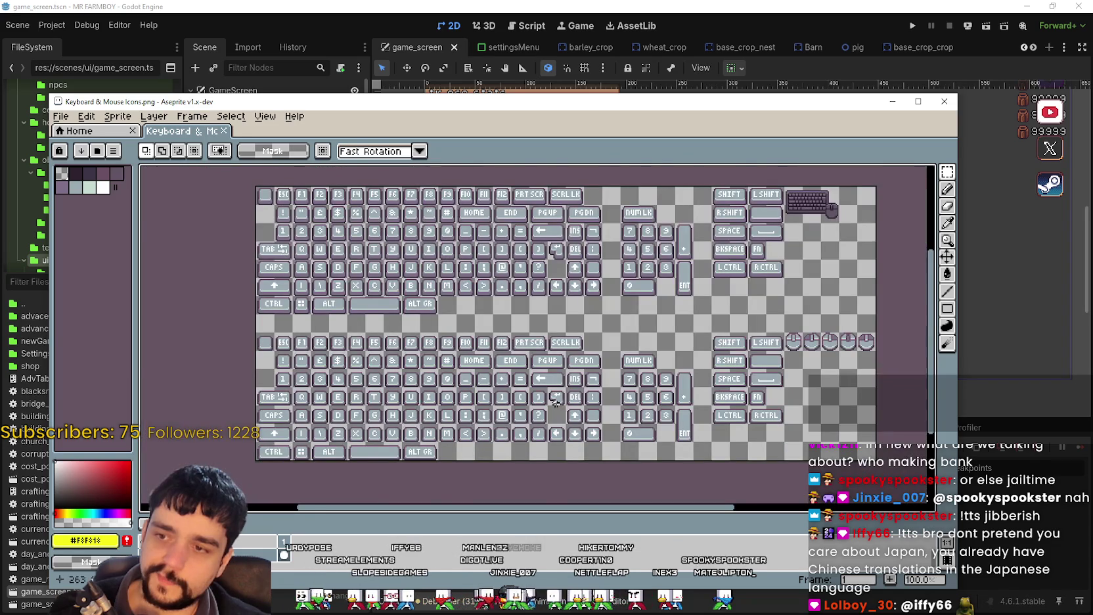
Pan to the lower sheet's top rows, then bring up the browser's Japanese keyboard image tab.
{"action": "scroll", "coordinate": [424, 398], "scroll_direction": "up", "scroll_amount": 1}
{"action": "mouse_move", "coordinate": [424, 397]}
{"action": "left_mouse_down"}
{"action": "mouse_move", "coordinate": [483, 356]}
{"action": "mouse_move", "coordinate": [570, 339]}
{"action": "mouse_move", "coordinate": [393, 363]}
{"action": "left_mouse_up"}
{"action": "scroll", "coordinate": [532, 435], "scroll_direction": "down", "scroll_amount": 2}
{"action": "scroll", "coordinate": [532, 435], "scroll_direction": "up", "scroll_amount": 1}
{"action": "left_click_drag", "start_coordinate": [532, 435], "coordinate": [498, 396]}
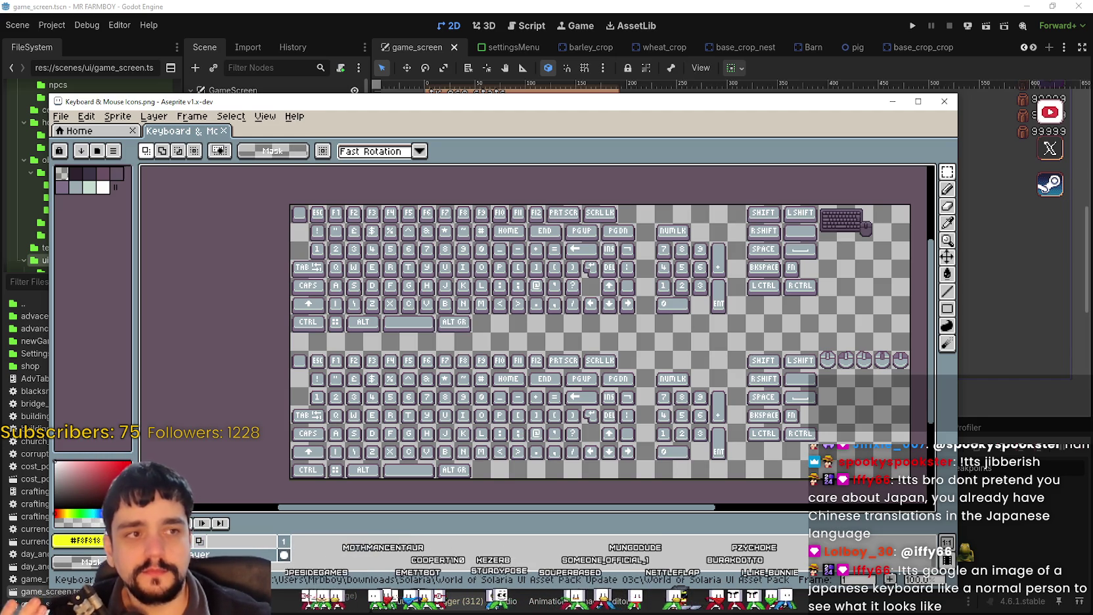
{"action": "left_click", "coordinate": [969, 256]}
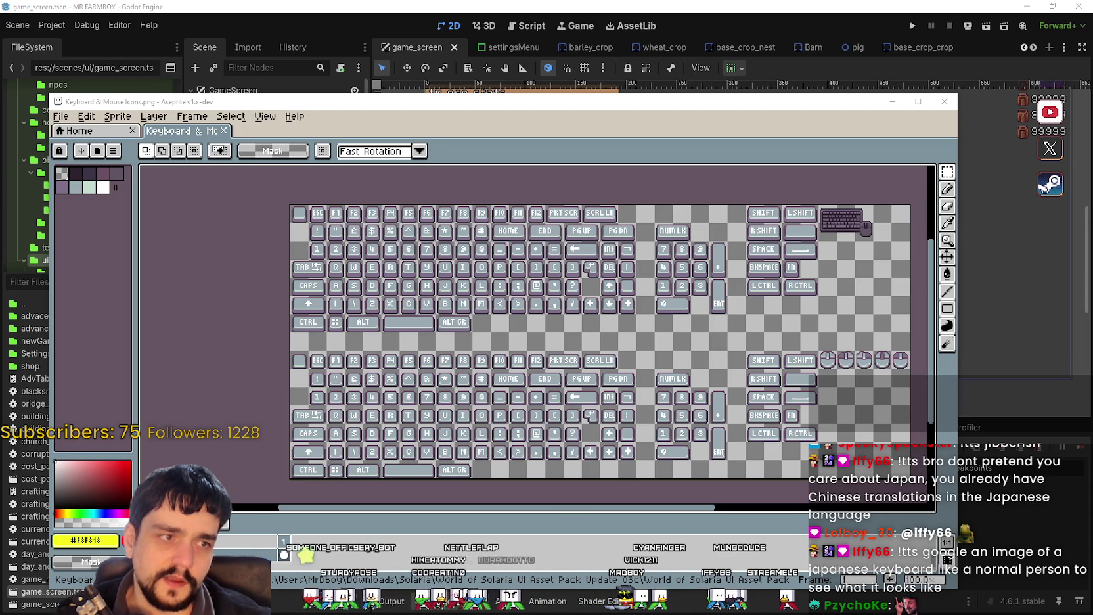
{"action": "key", "text": "alt+Tab"}
{"action": "left_click", "coordinate": [383, 96]}
Preview Japanese keyboard layout results: 5 FREE layouts, xahlee.info, Wikipedia and Genki images.
{"action": "scroll", "coordinate": [488, 450], "scroll_direction": "up", "scroll_amount": 6, "text": "ctrl"}
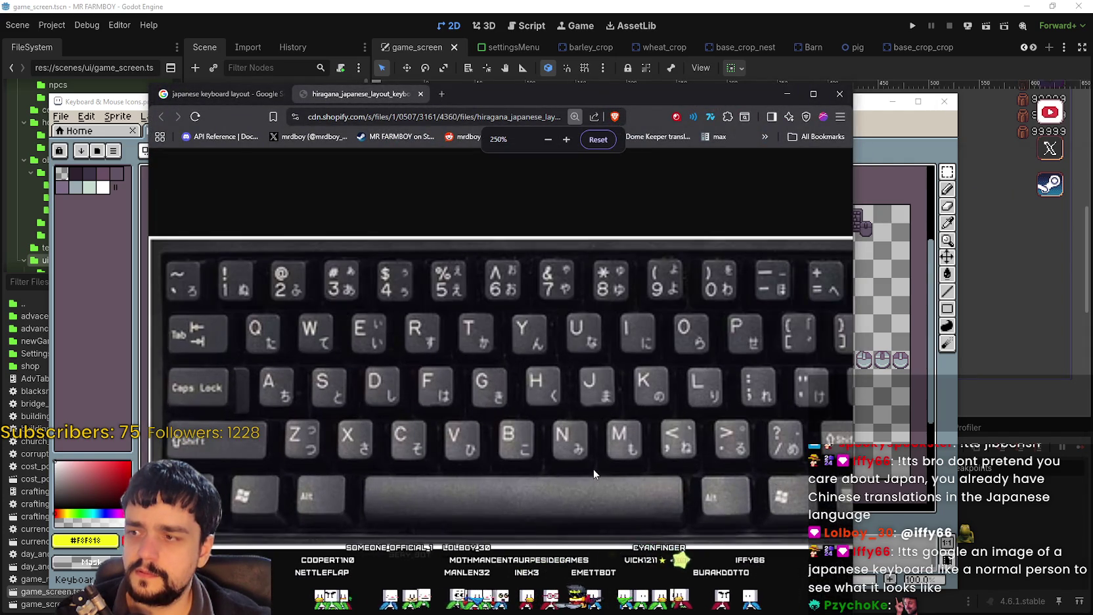
{"action": "scroll", "coordinate": [594, 469], "scroll_direction": "down", "scroll_amount": 1, "text": "ctrl"}
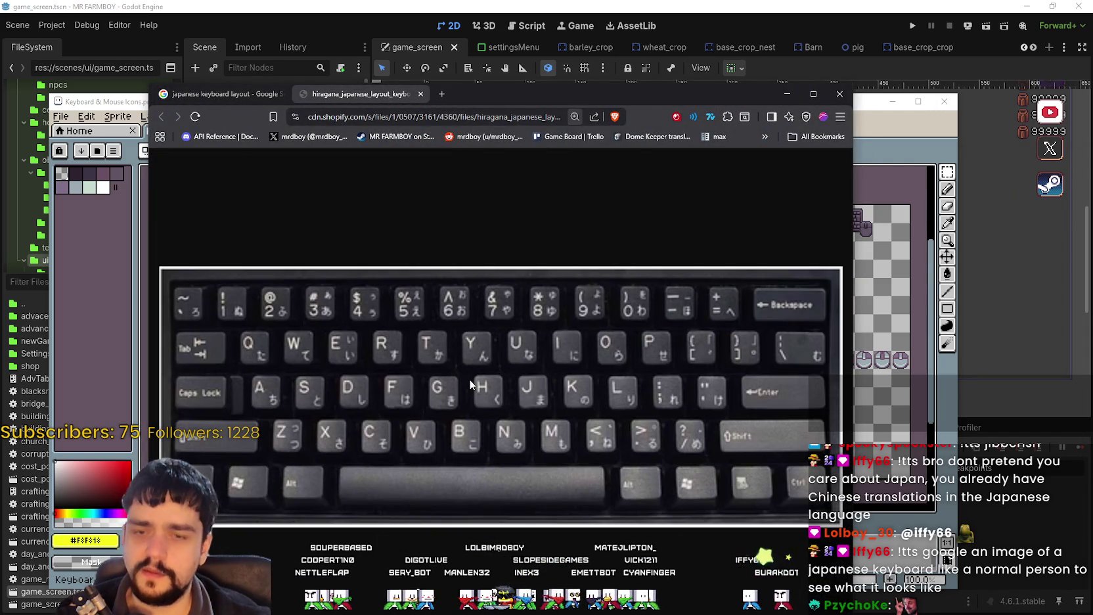
{"action": "left_click_drag", "start_coordinate": [720, 90], "coordinate": [802, 40]}
{"action": "left_click", "coordinate": [322, 46]}
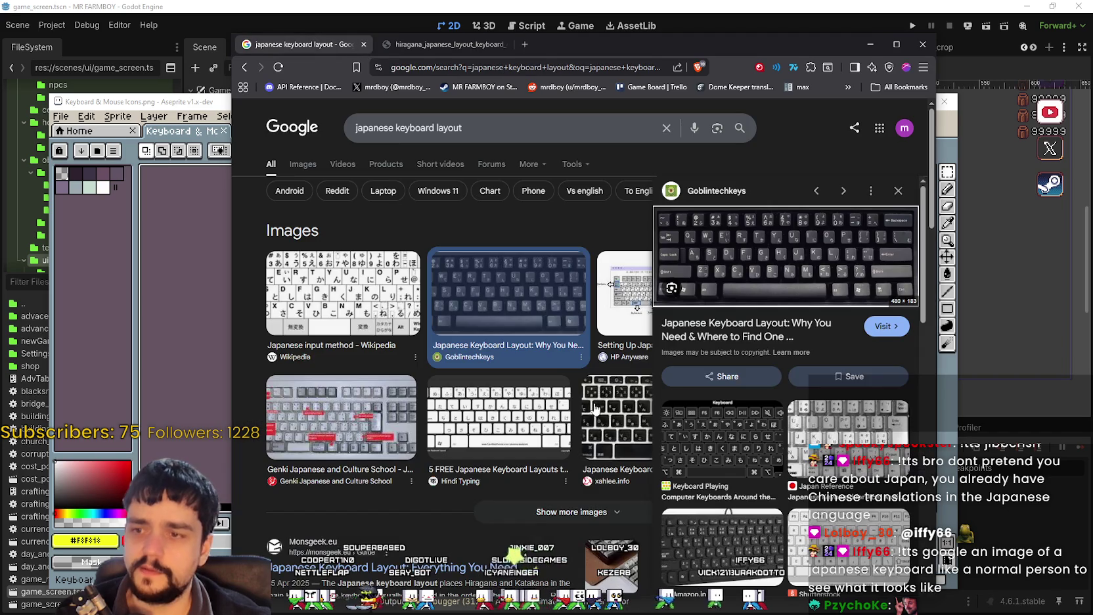
{"action": "left_click", "coordinate": [494, 438]}
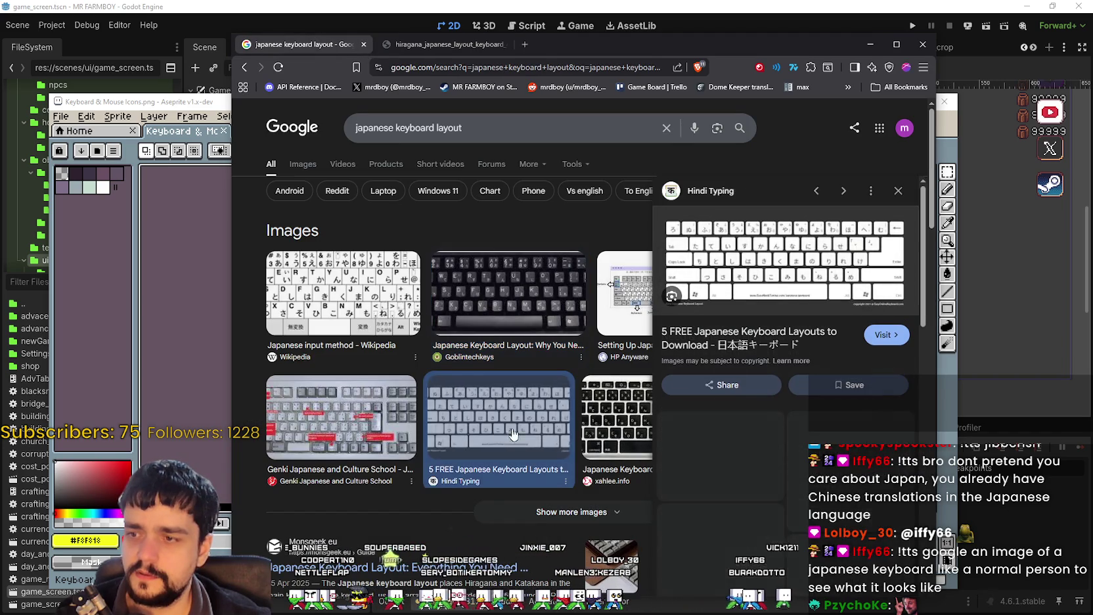
{"action": "left_click", "coordinate": [619, 413]}
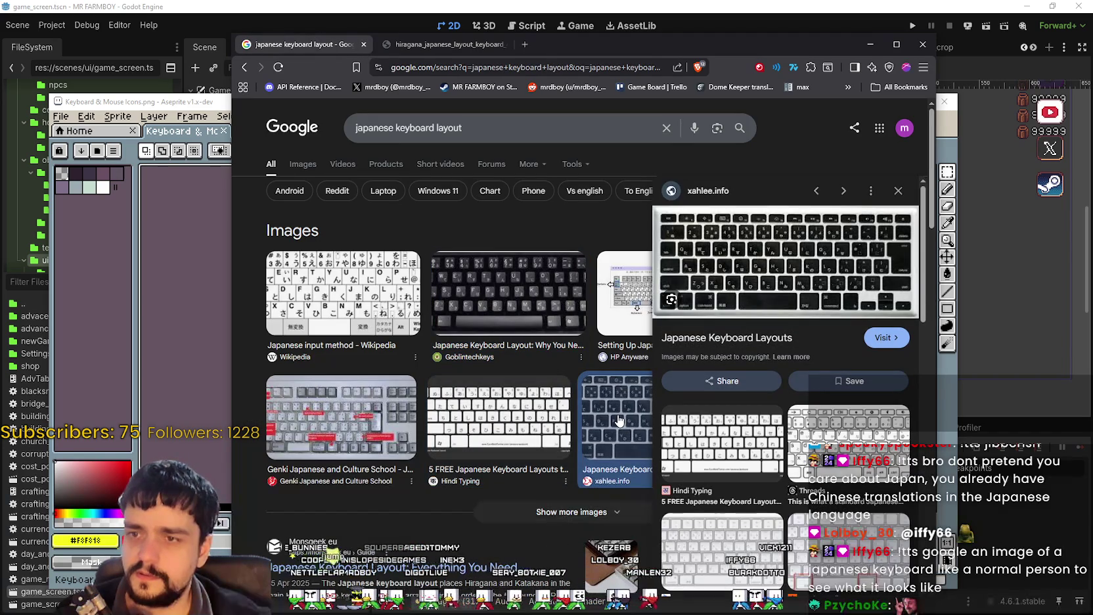
{"action": "left_click", "coordinate": [282, 270]}
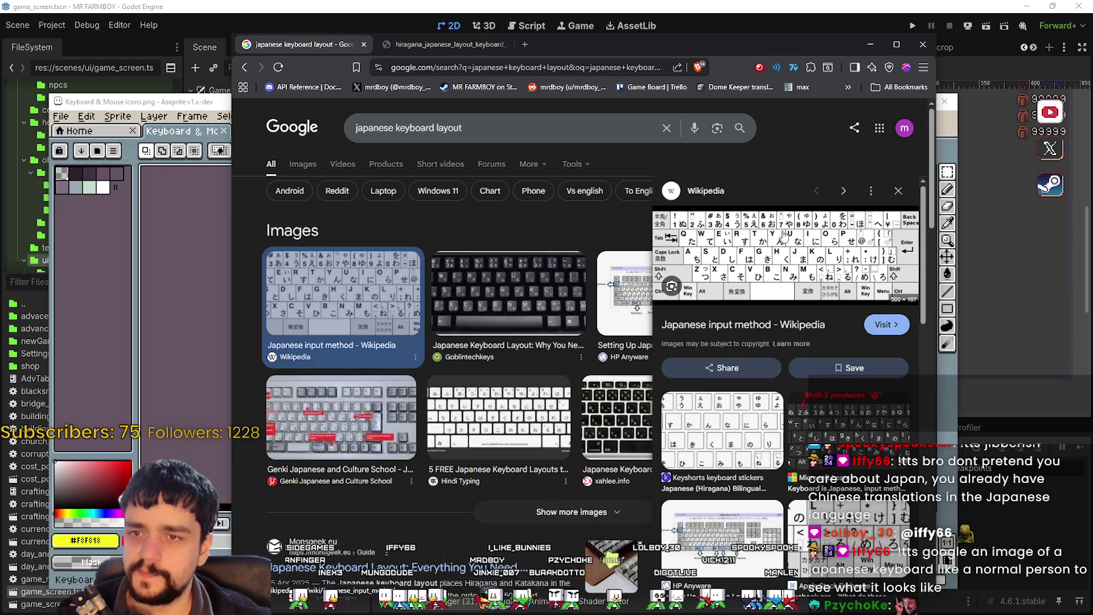
{"action": "scroll", "coordinate": [408, 420], "scroll_direction": "down", "scroll_amount": 1}
{"action": "left_click", "coordinate": [365, 372]}
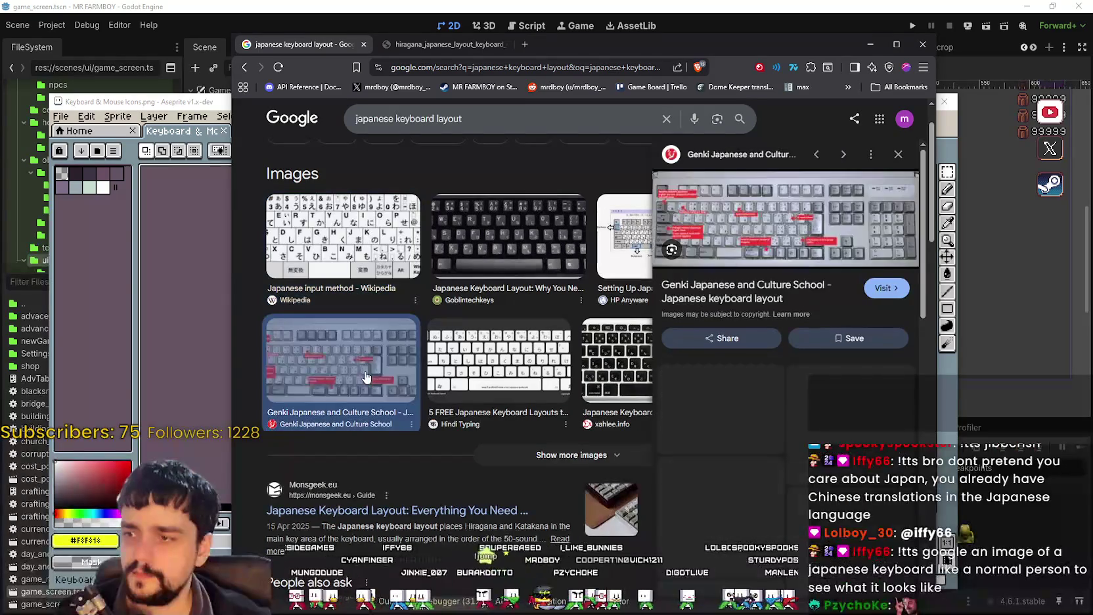
{"action": "scroll", "coordinate": [595, 361], "scroll_direction": "down", "scroll_amount": 2}
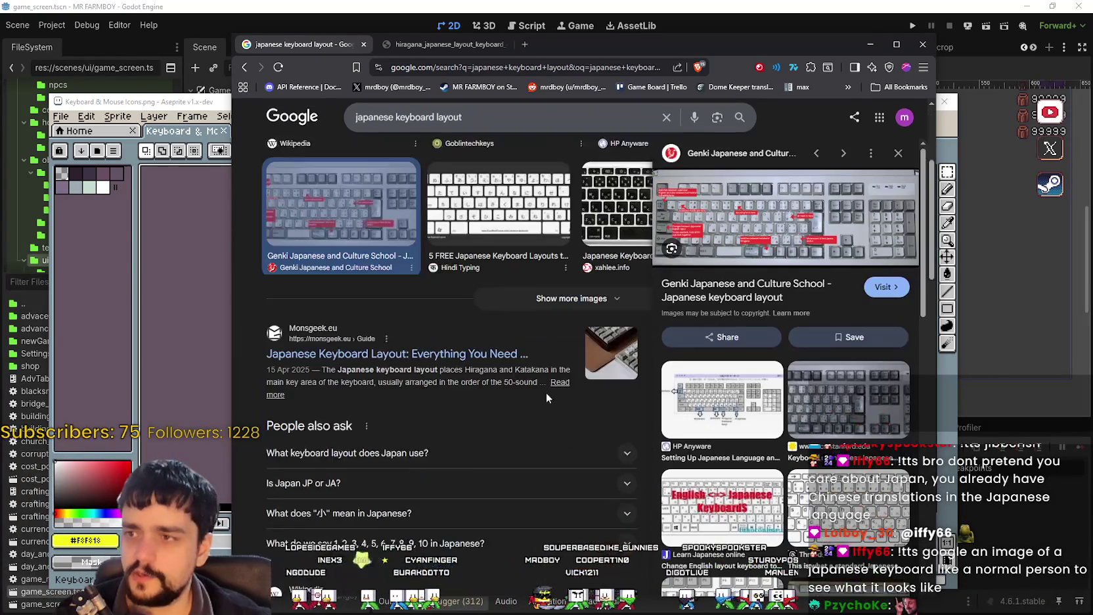
{"action": "scroll", "coordinate": [549, 387], "scroll_direction": "up", "scroll_amount": 4}
Shorten the search to 'japanese keyboard' and show its image results.
{"action": "left_click", "coordinate": [451, 127]}
{"action": "key", "text": "BackSpace"}
{"action": "key", "text": "BackSpace"}
{"action": "key", "text": "BackSpace"}
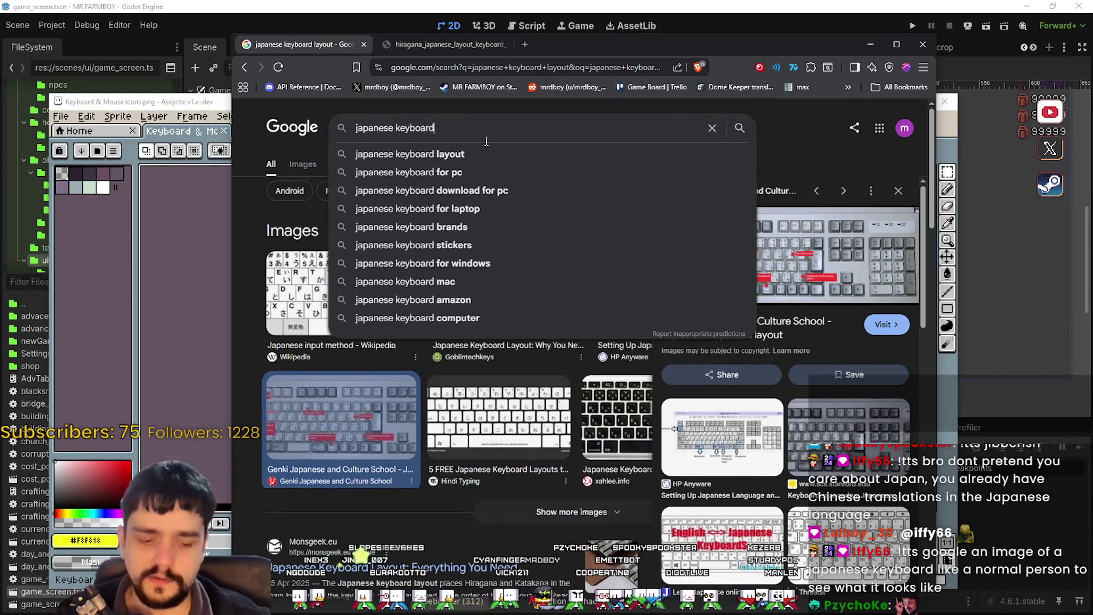
{"action": "key", "text": "Return"}
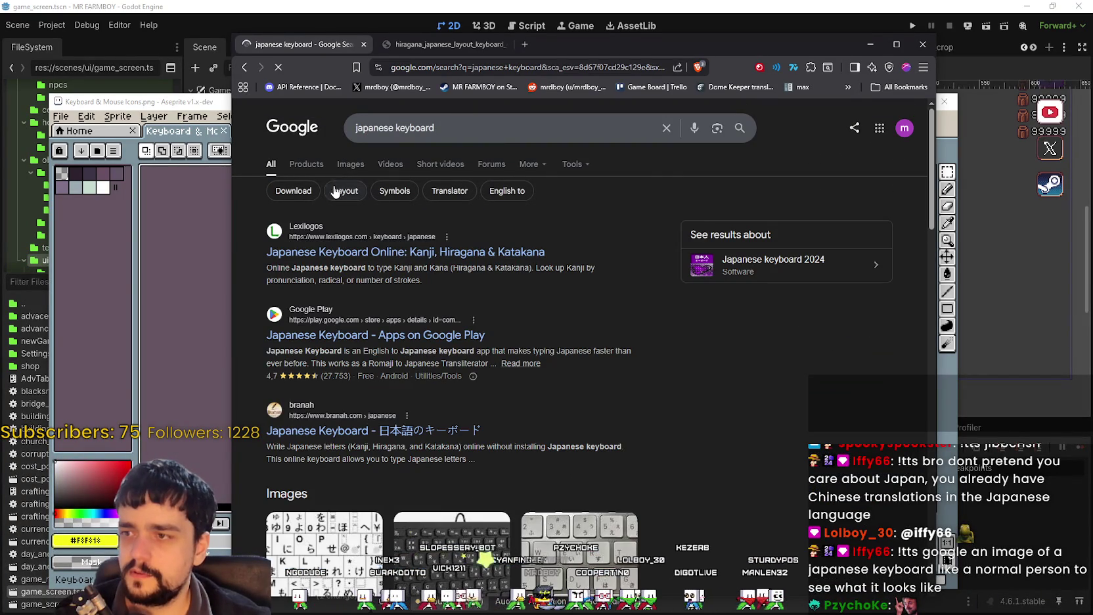
{"action": "left_click", "coordinate": [287, 493]}
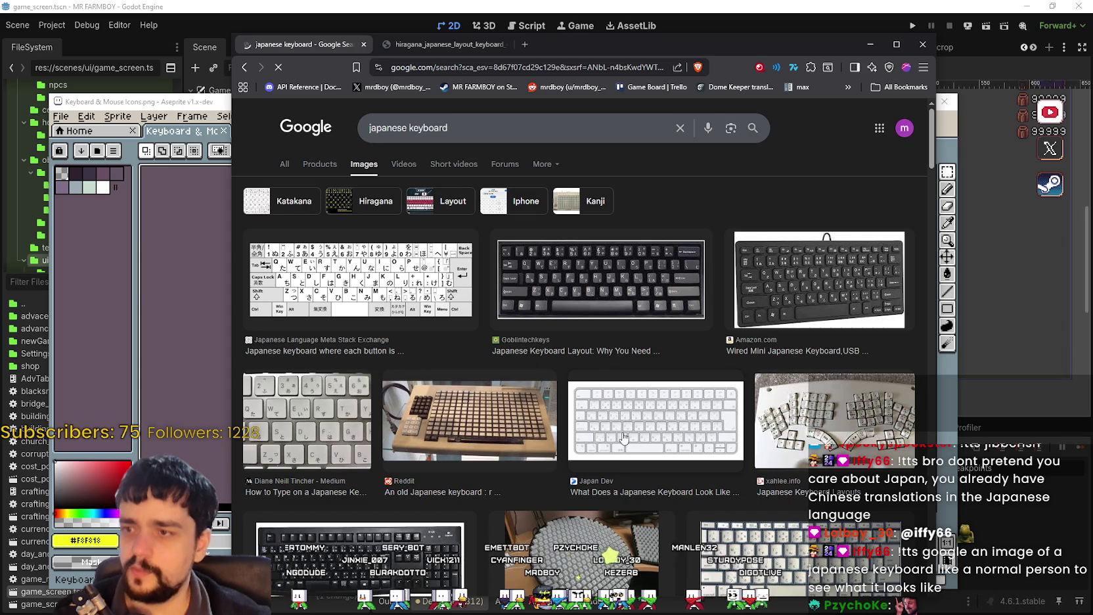
{"action": "scroll", "coordinate": [381, 435], "scroll_direction": "down", "scroll_amount": 3}
{"action": "scroll", "coordinate": [381, 435], "scroll_direction": "down", "scroll_amount": 3}
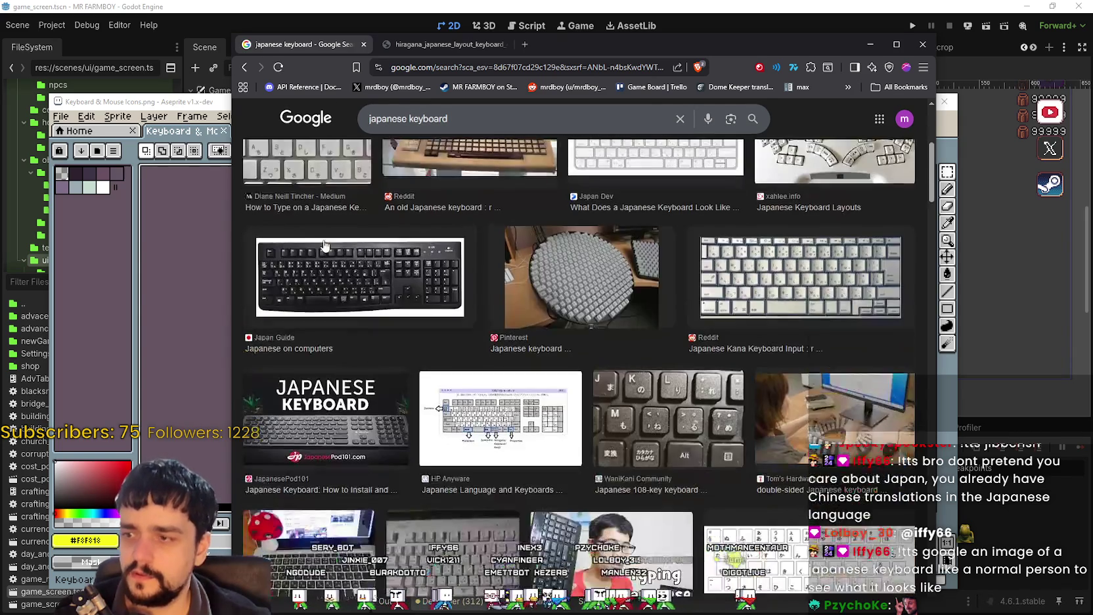
Open the Japan Guide keyboard photo 2052_01.jpg in a new tab and zoom in.
{"action": "left_click", "coordinate": [329, 276]}
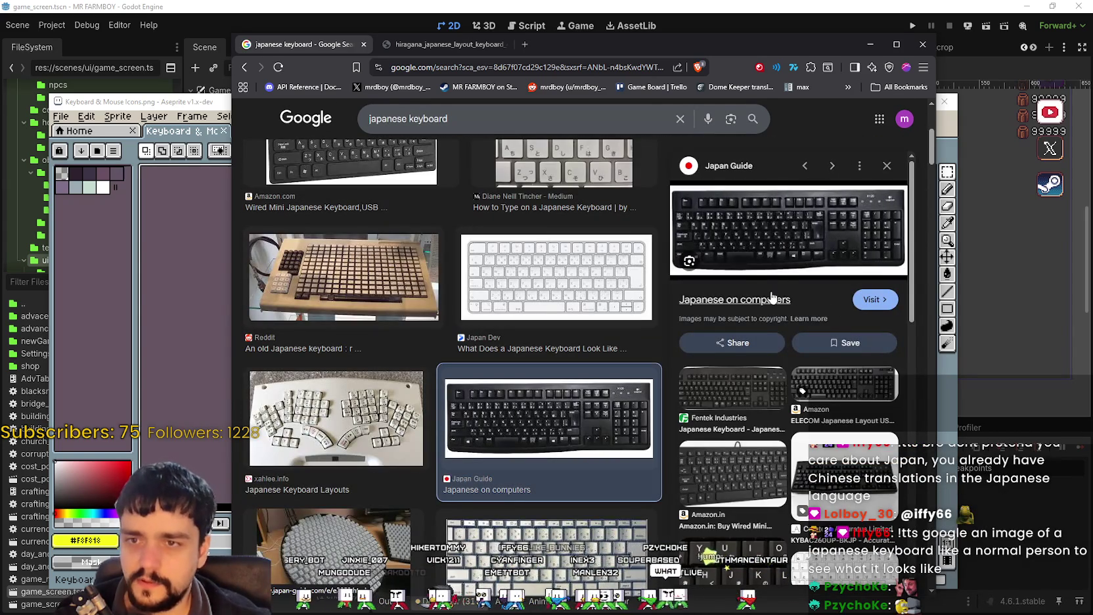
{"action": "right_click", "coordinate": [745, 228]}
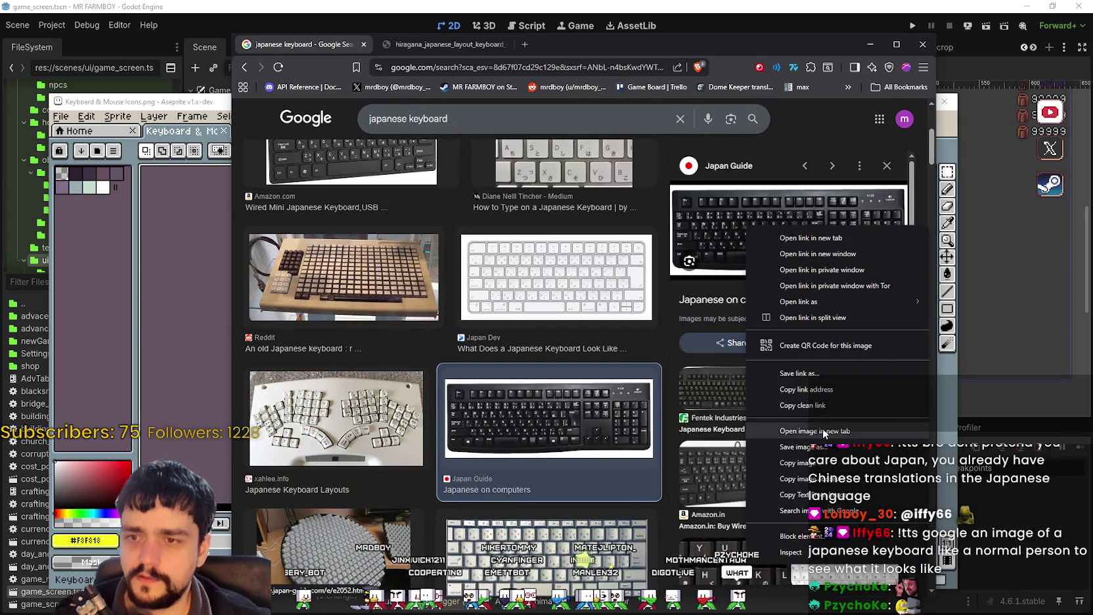
{"action": "left_click", "coordinate": [822, 429]}
{"action": "left_click", "coordinate": [569, 45]}
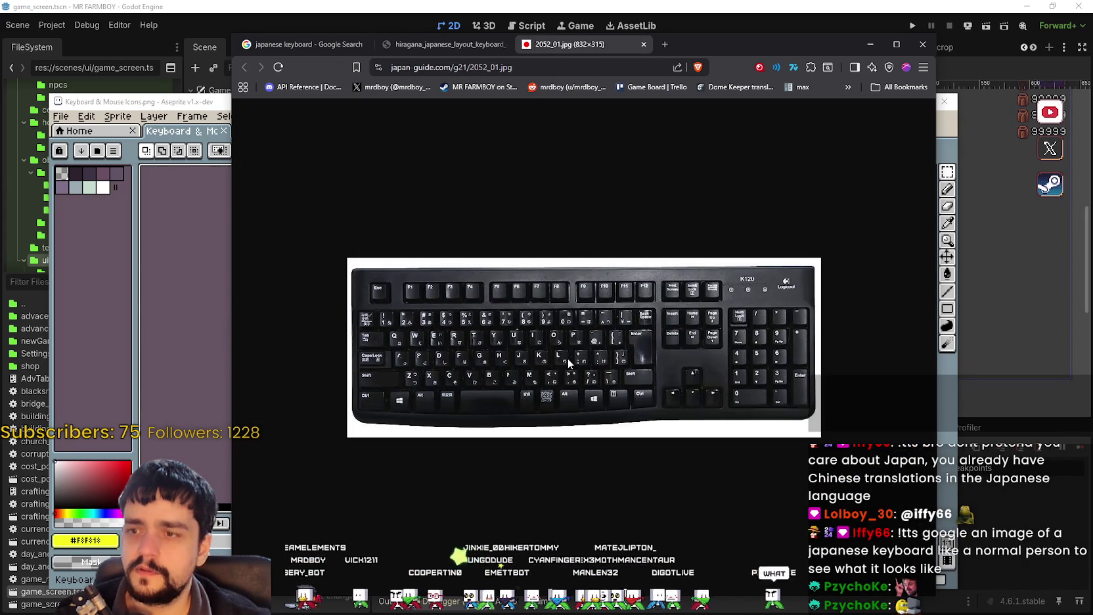
{"action": "scroll", "coordinate": [557, 363], "scroll_direction": "up", "scroll_amount": 2, "text": "ctrl"}
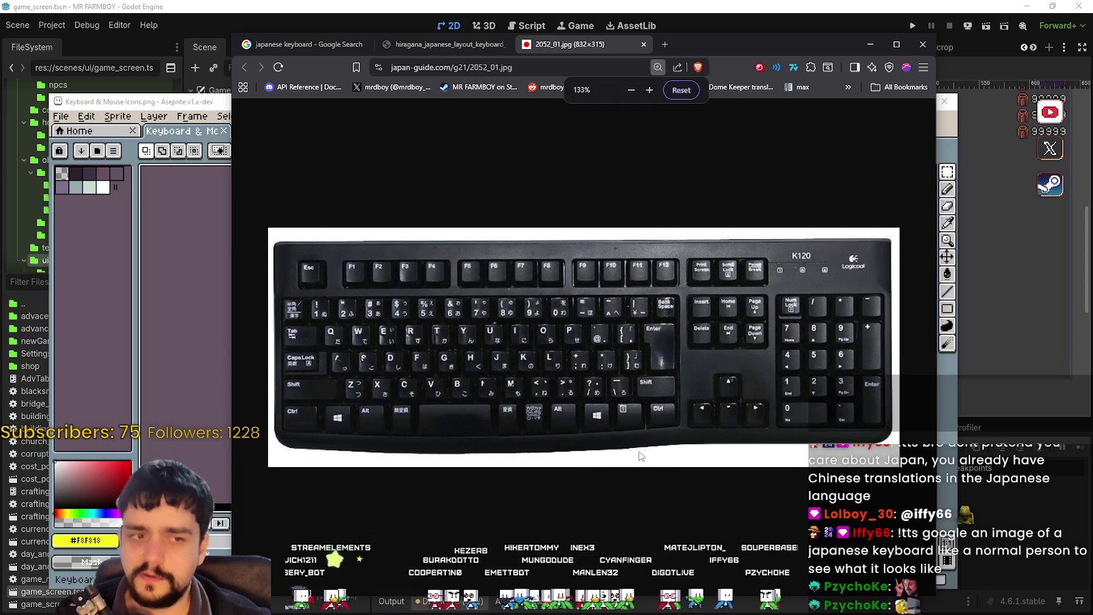
{"action": "scroll", "coordinate": [635, 446], "scroll_direction": "up", "scroll_amount": 1, "text": "ctrl"}
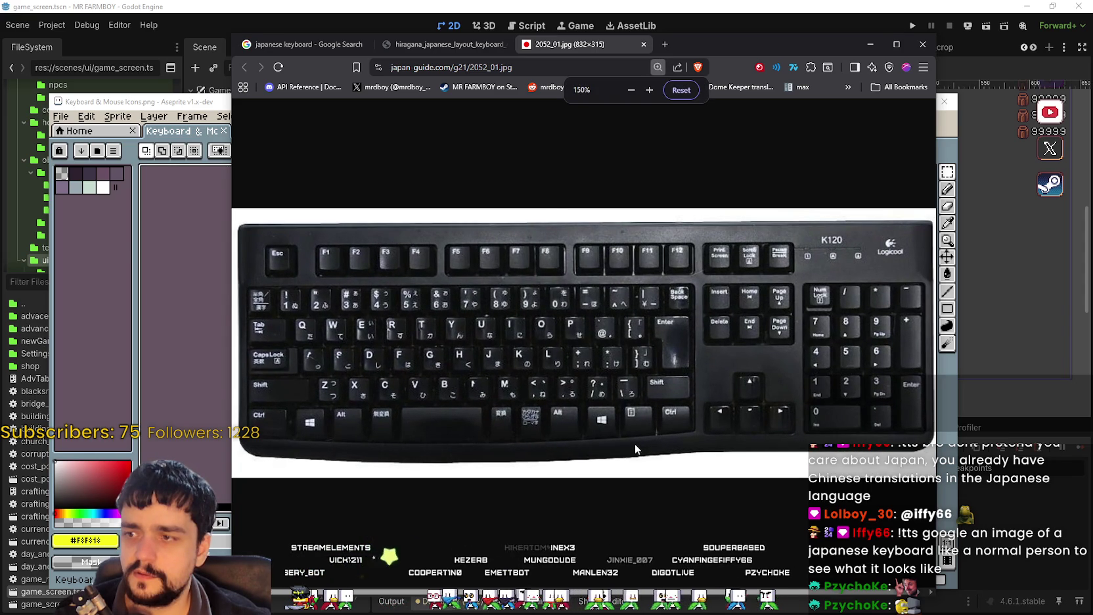
{"action": "scroll", "coordinate": [634, 442], "scroll_direction": "up", "scroll_amount": 2, "text": "ctrl"}
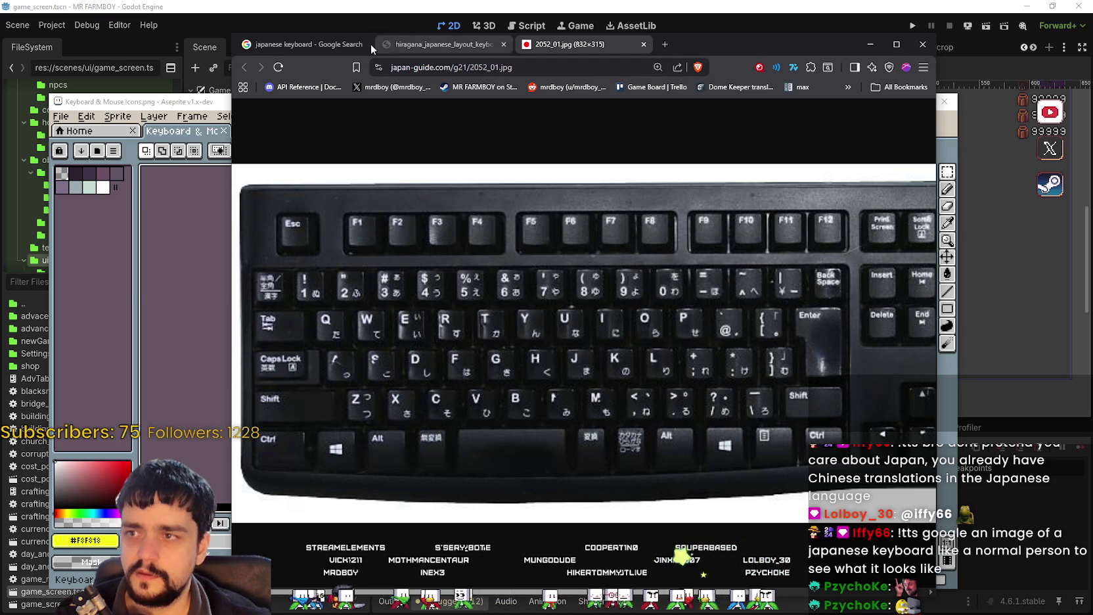
Preview ergonomic, Kana input, 108-key and hiragana sticker Japanese keyboard images.
{"action": "left_click", "coordinate": [315, 44]}
{"action": "left_click", "coordinate": [340, 300]}
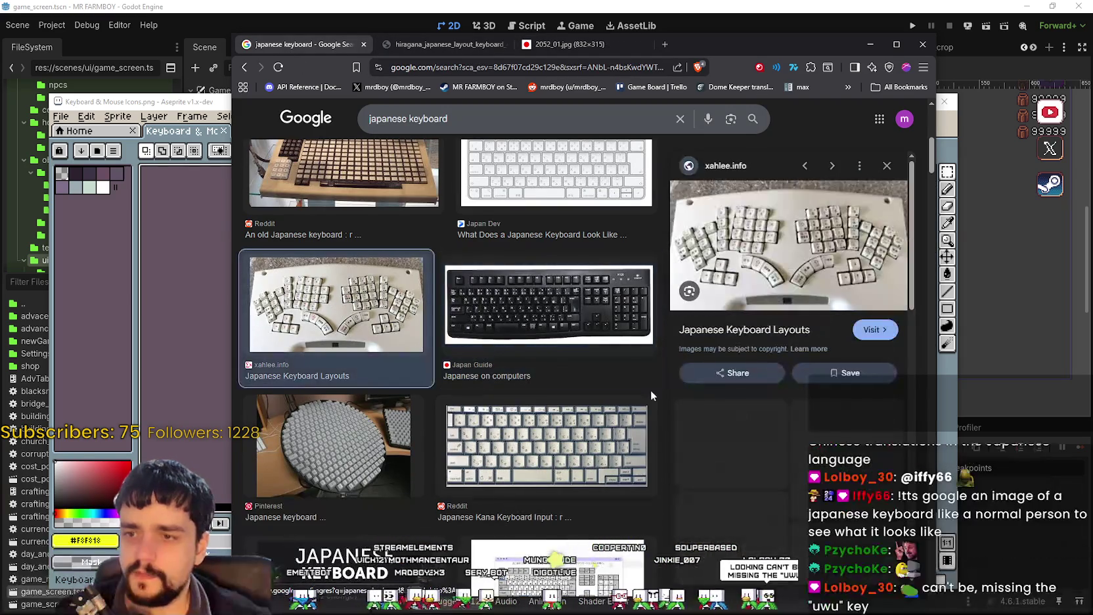
{"action": "scroll", "coordinate": [447, 410], "scroll_direction": "down", "scroll_amount": 2}
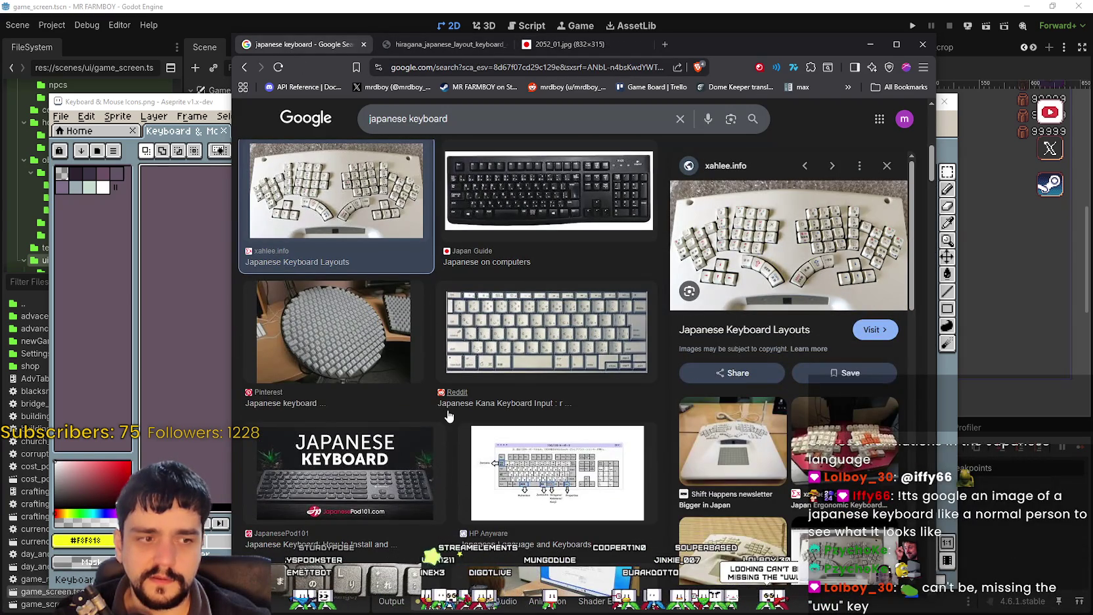
{"action": "left_click", "coordinate": [529, 350]}
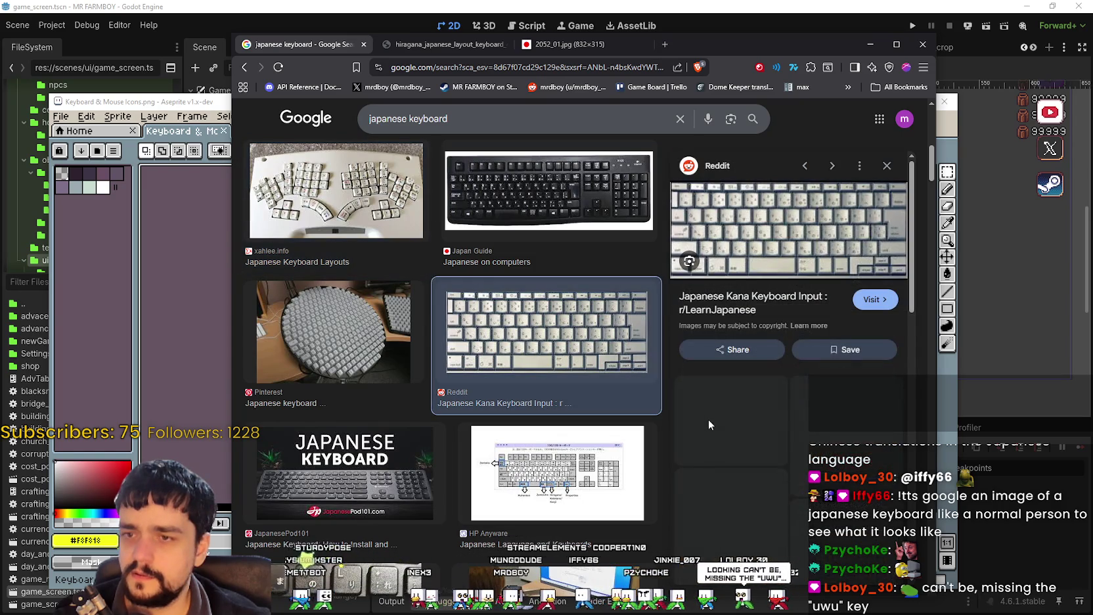
{"action": "right_click", "coordinate": [534, 341]}
{"action": "scroll", "coordinate": [442, 458], "scroll_direction": "down", "scroll_amount": 3}
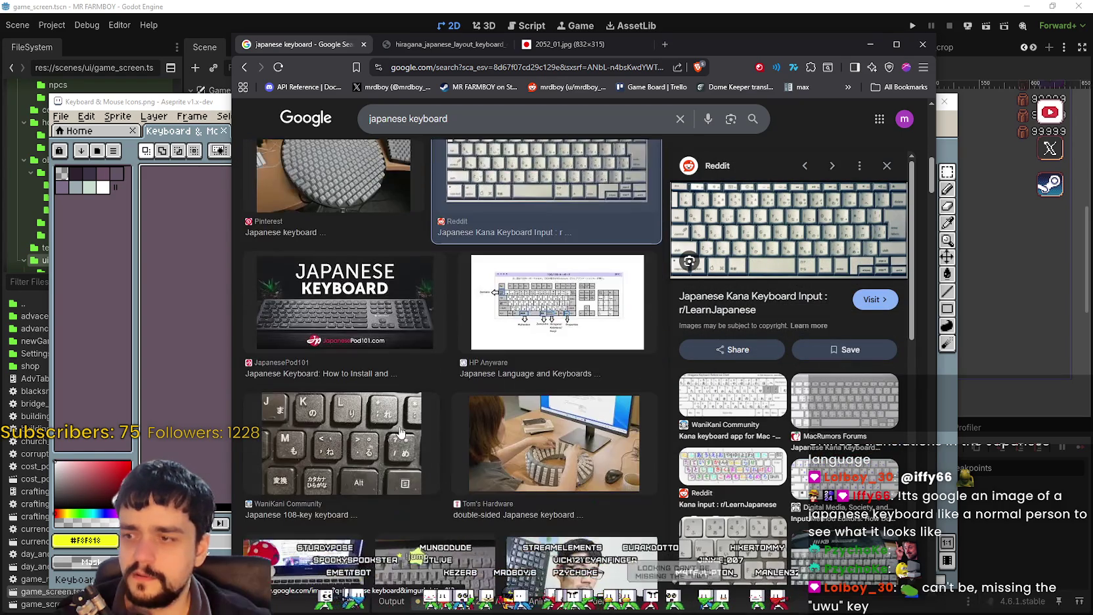
{"action": "left_click", "coordinate": [380, 434]}
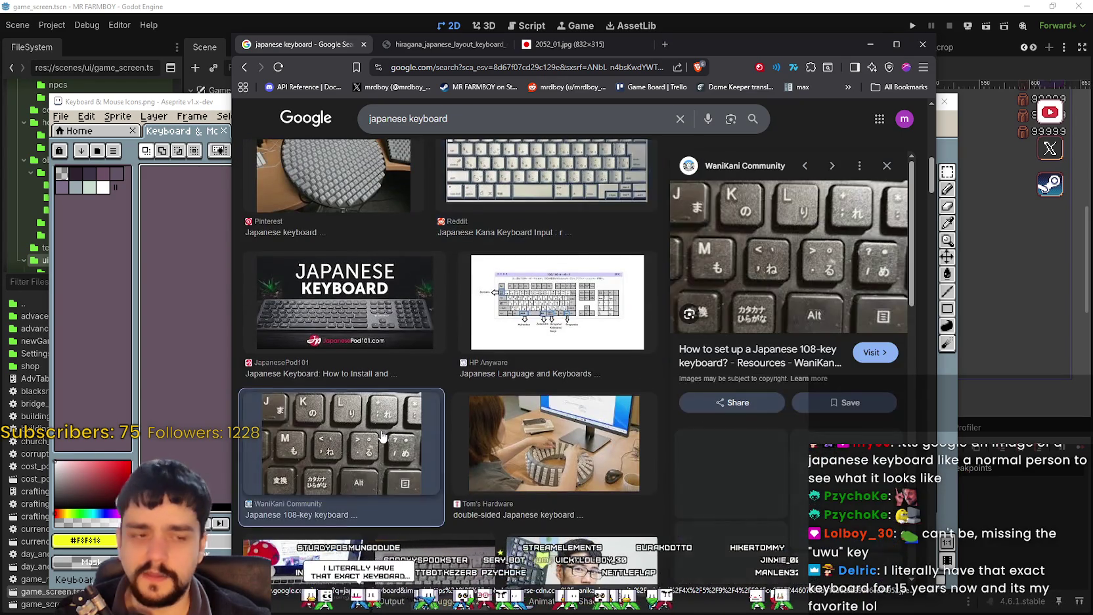
{"action": "scroll", "coordinate": [460, 407], "scroll_direction": "down", "scroll_amount": 2}
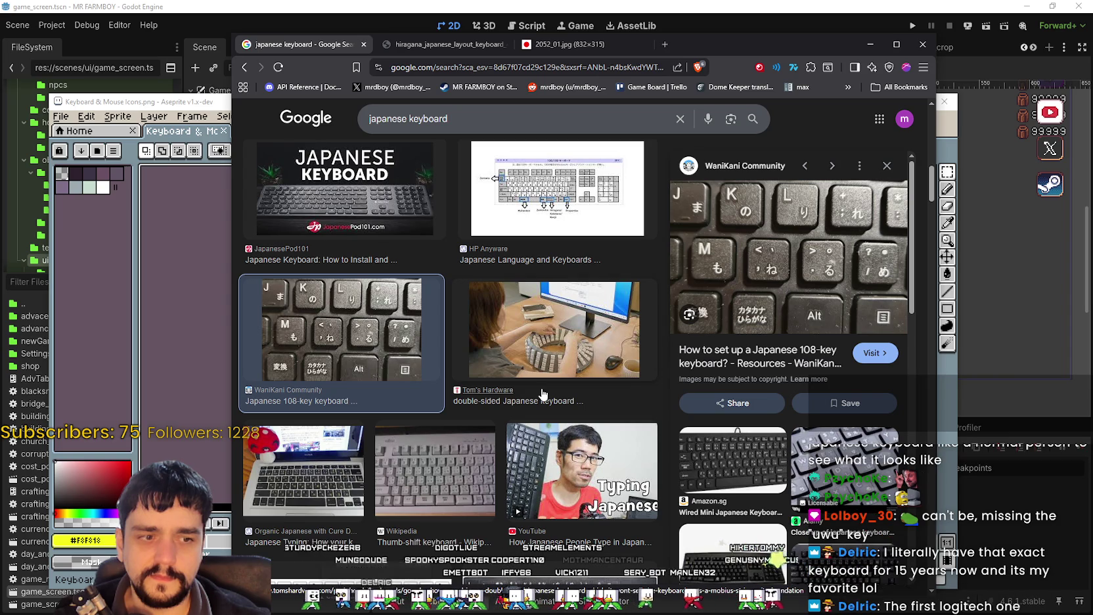
{"action": "scroll", "coordinate": [542, 393], "scroll_direction": "down", "scroll_amount": 1}
{"action": "scroll", "coordinate": [542, 387], "scroll_direction": "down", "scroll_amount": 1}
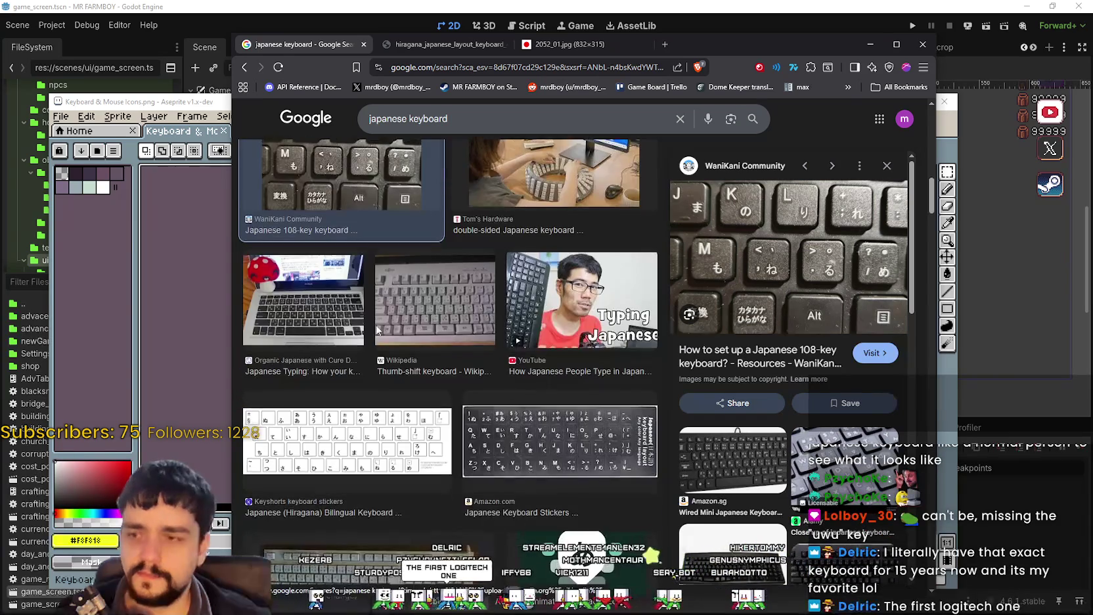
{"action": "left_click", "coordinate": [394, 447]}
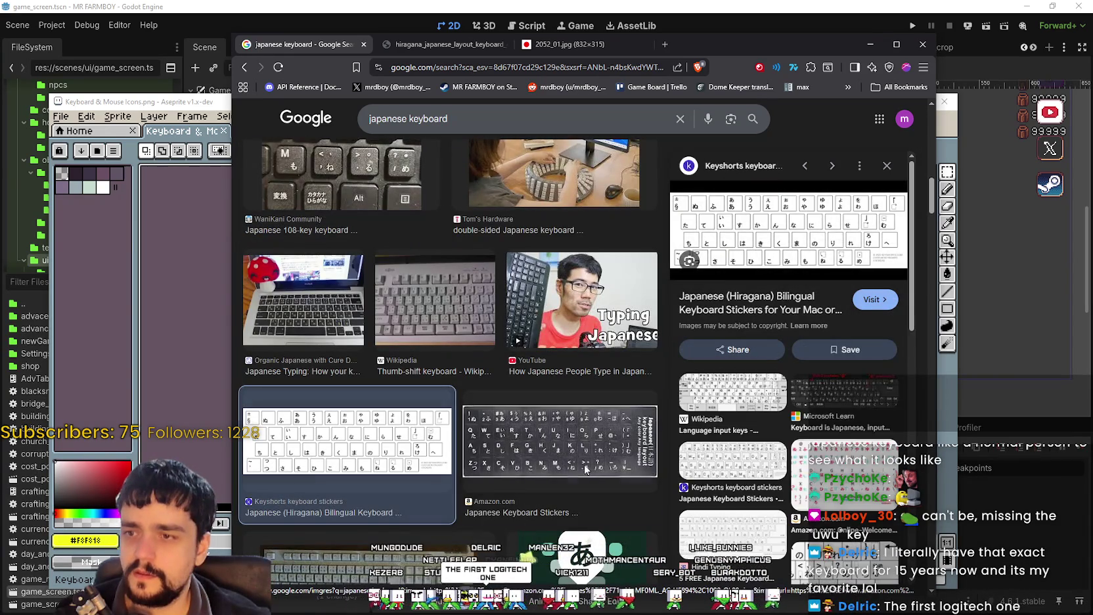
{"action": "left_click", "coordinate": [570, 464]}
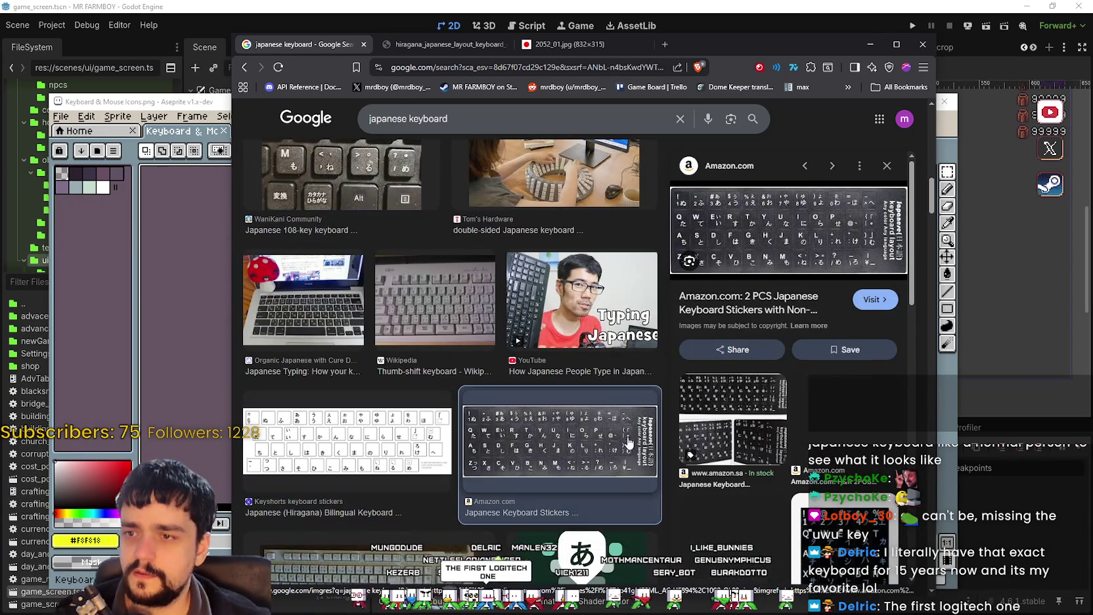
Open the kana-labelled MacBook photo japanese-typing.jpg in a new tab, zoomed to 133%.
{"action": "left_click", "coordinate": [282, 369]}
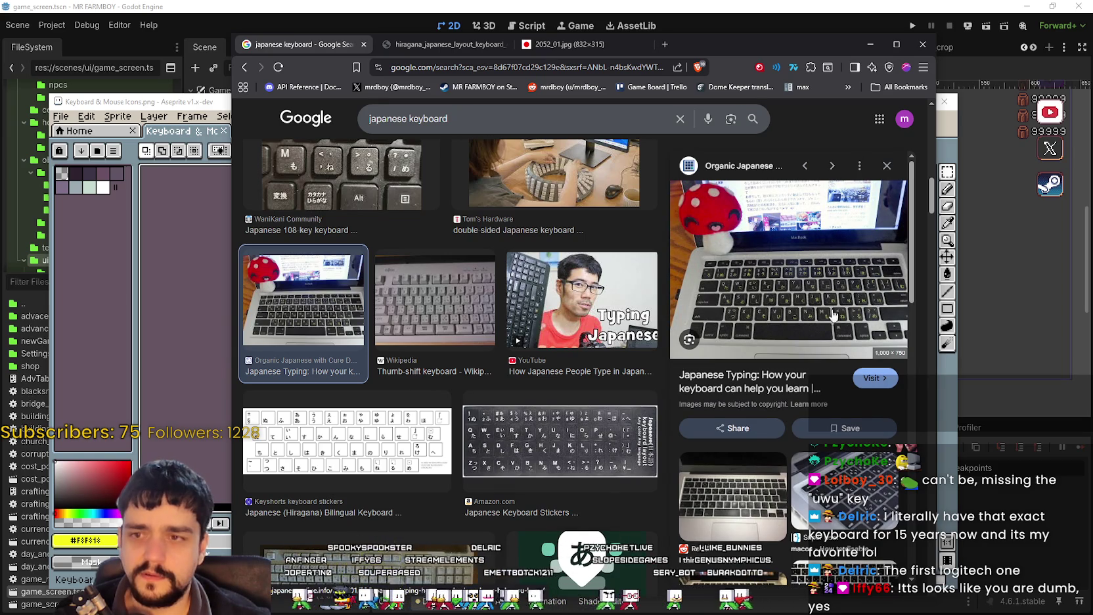
{"action": "right_click", "coordinate": [730, 260]}
{"action": "right_click", "coordinate": [606, 391]}
{"action": "right_click", "coordinate": [762, 262]}
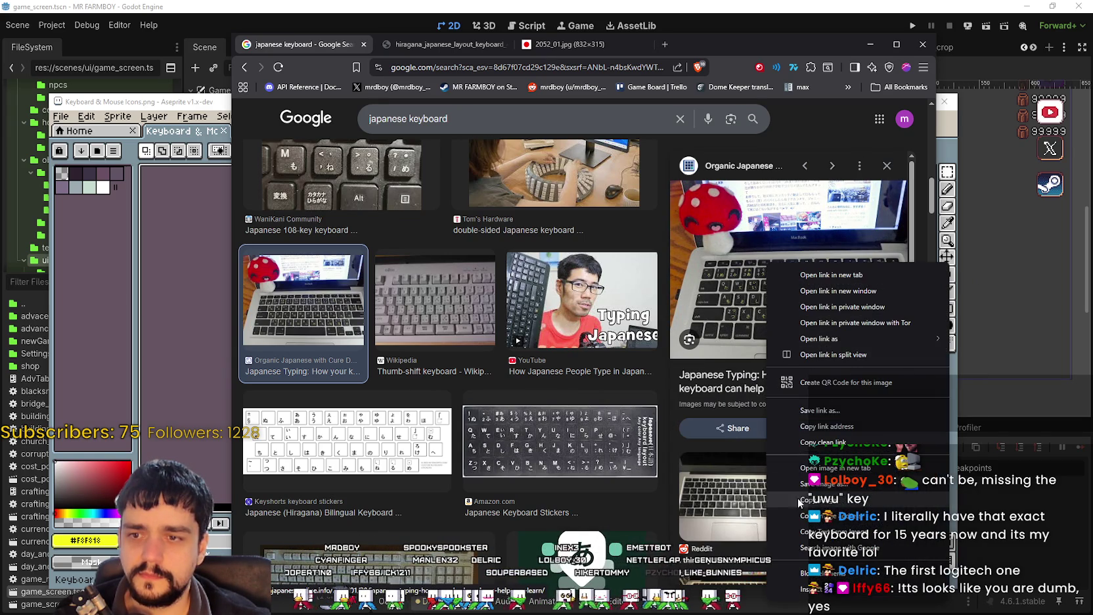
{"action": "left_click", "coordinate": [798, 468]}
{"action": "left_click", "coordinate": [710, 44]}
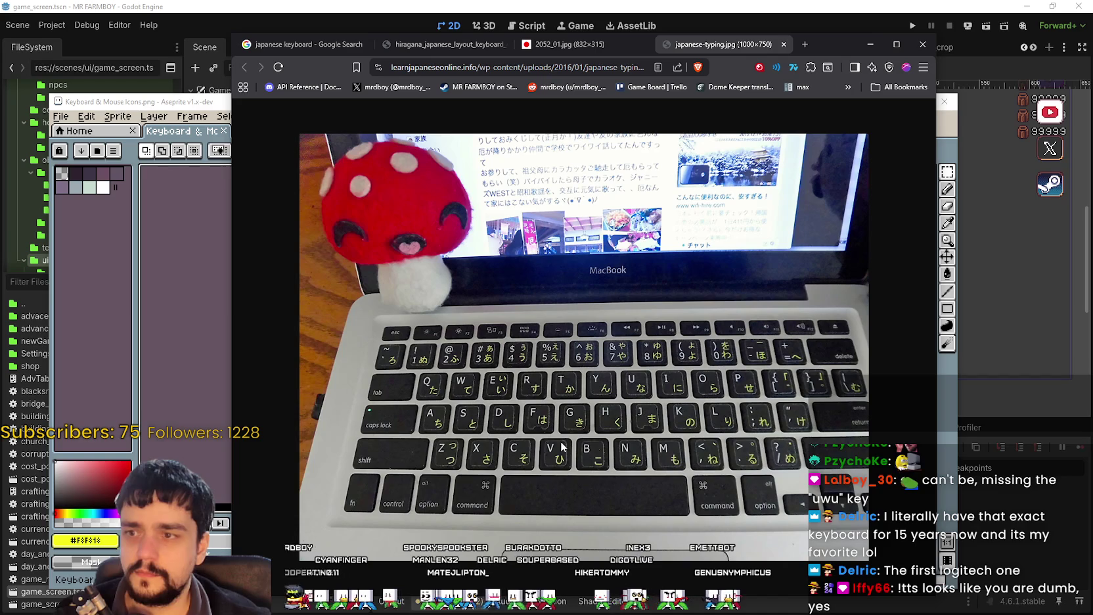
{"action": "scroll", "coordinate": [611, 429], "scroll_direction": "up", "scroll_amount": 3, "text": "ctrl"}
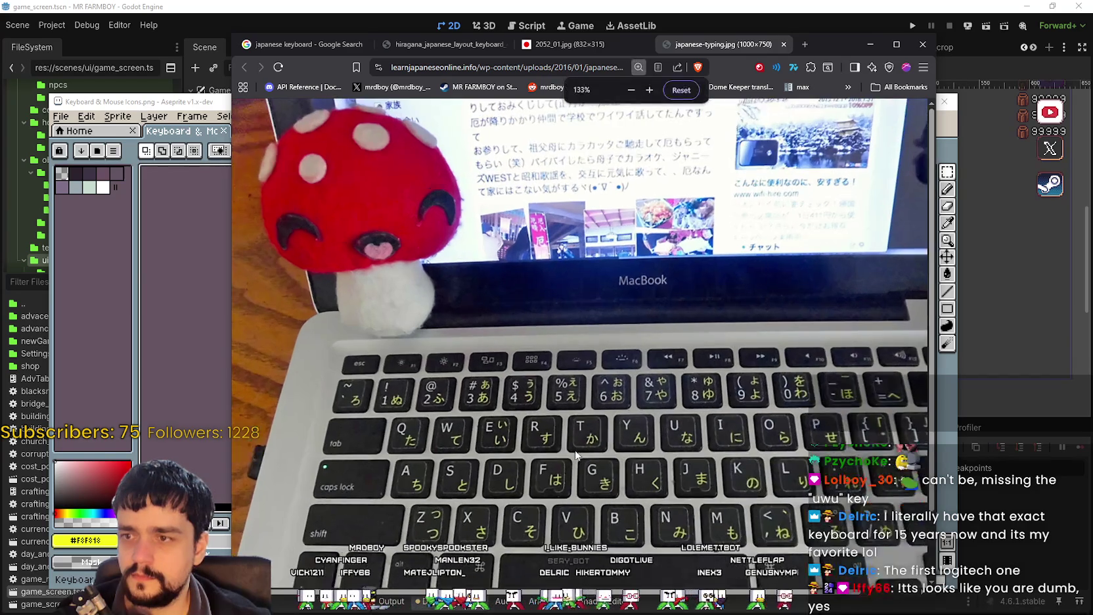
{"action": "scroll", "coordinate": [591, 525], "scroll_direction": "down", "scroll_amount": 2}
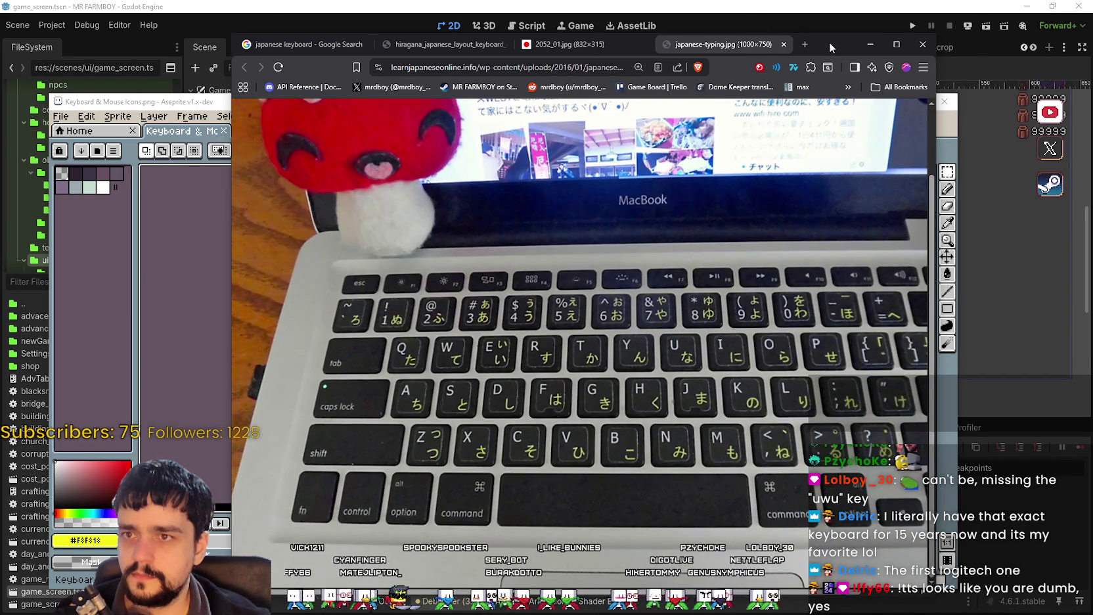
{"action": "left_click_drag", "start_coordinate": [824, 47], "coordinate": [855, 20]}
{"action": "scroll", "coordinate": [695, 525], "scroll_direction": "right", "scroll_amount": 2}
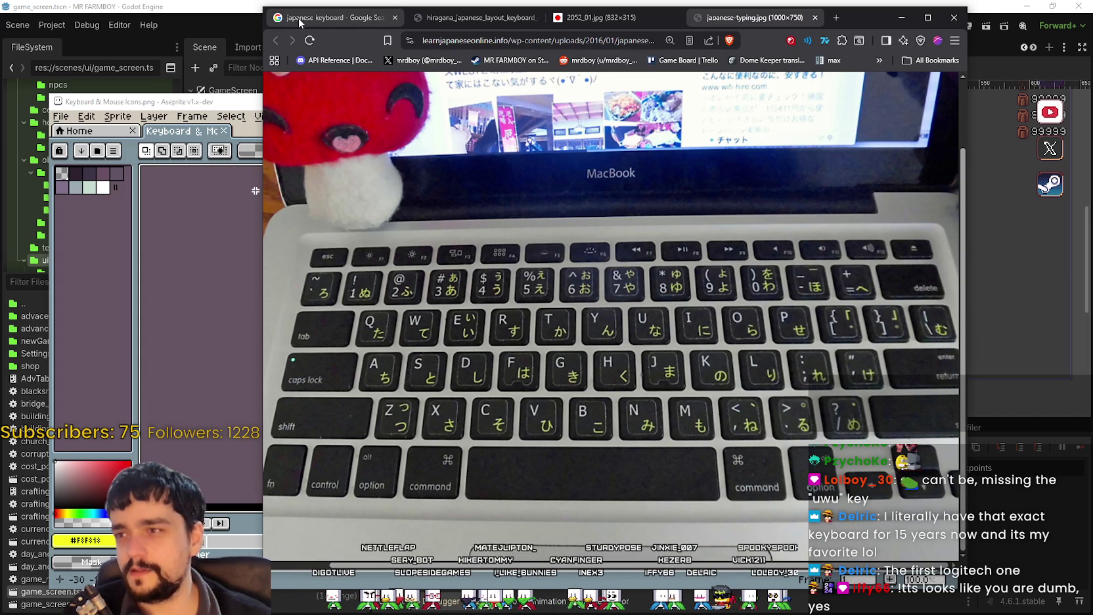
Change the image search to 'korean keyboard'.
{"action": "left_click", "coordinate": [348, 17]}
{"action": "double_click", "coordinate": [416, 97]}
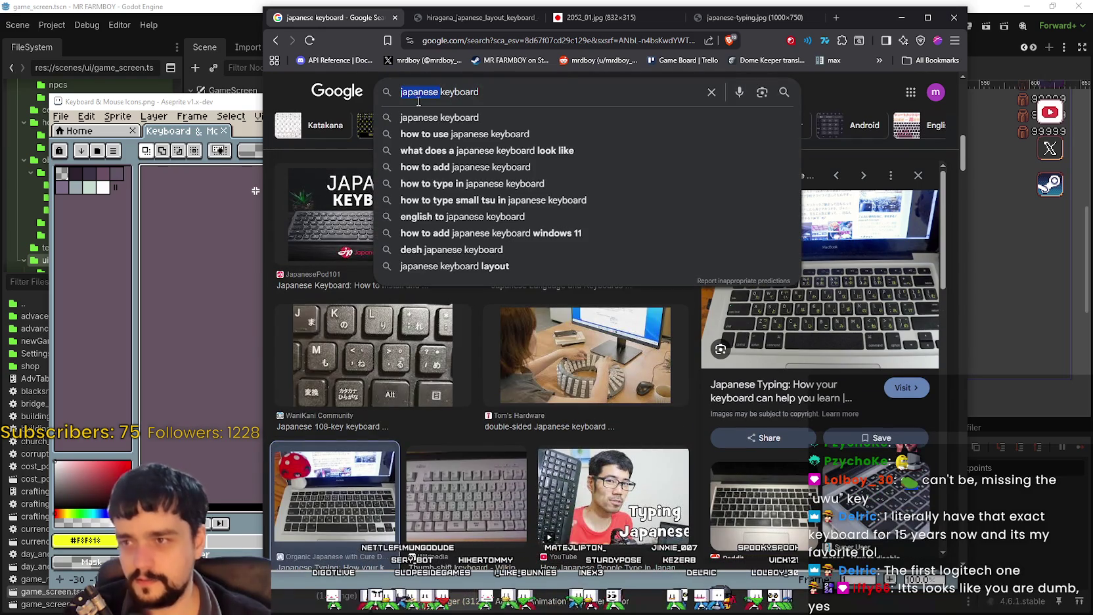
{"action": "type", "text": "korean"}
{"action": "key", "text": "Return"}
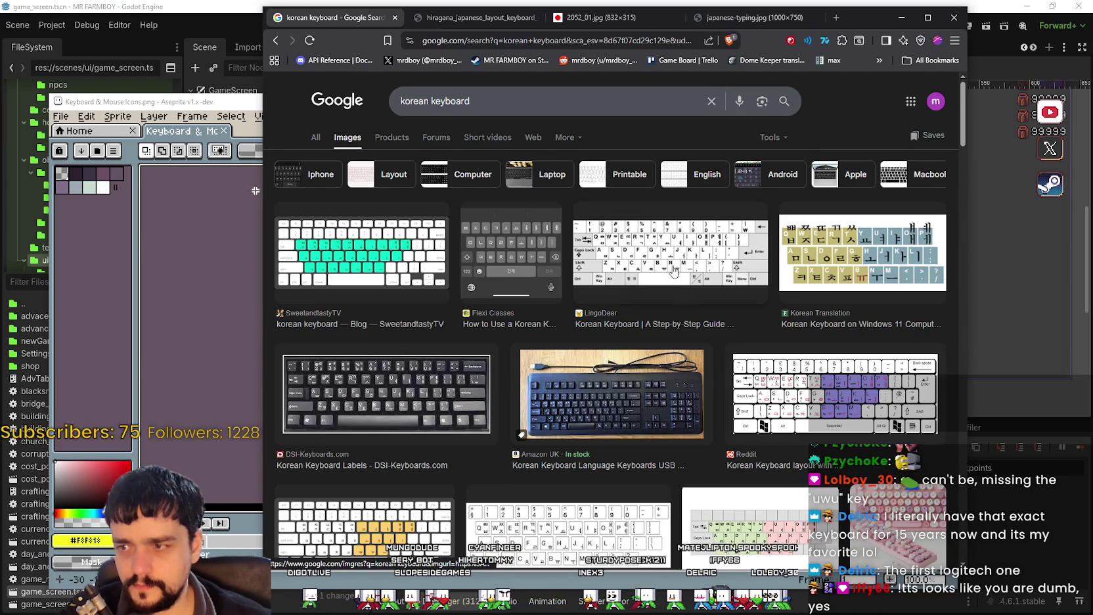
Open the Amazon UK Korean keyboard photo full-size in a new tab and fit it.
{"action": "left_click", "coordinate": [433, 388]}
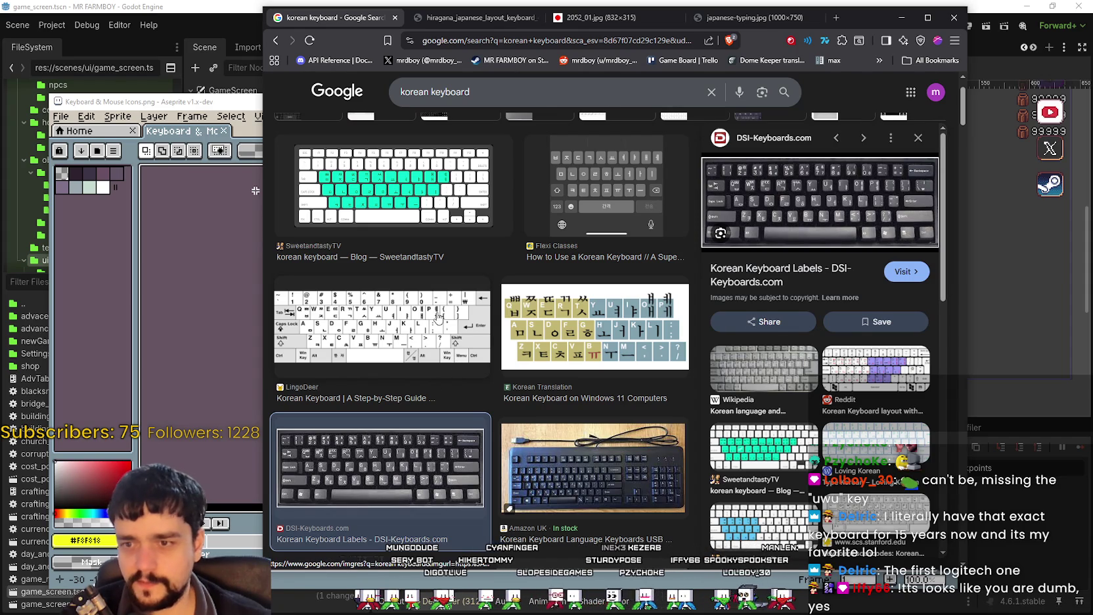
{"action": "left_click", "coordinate": [435, 386]}
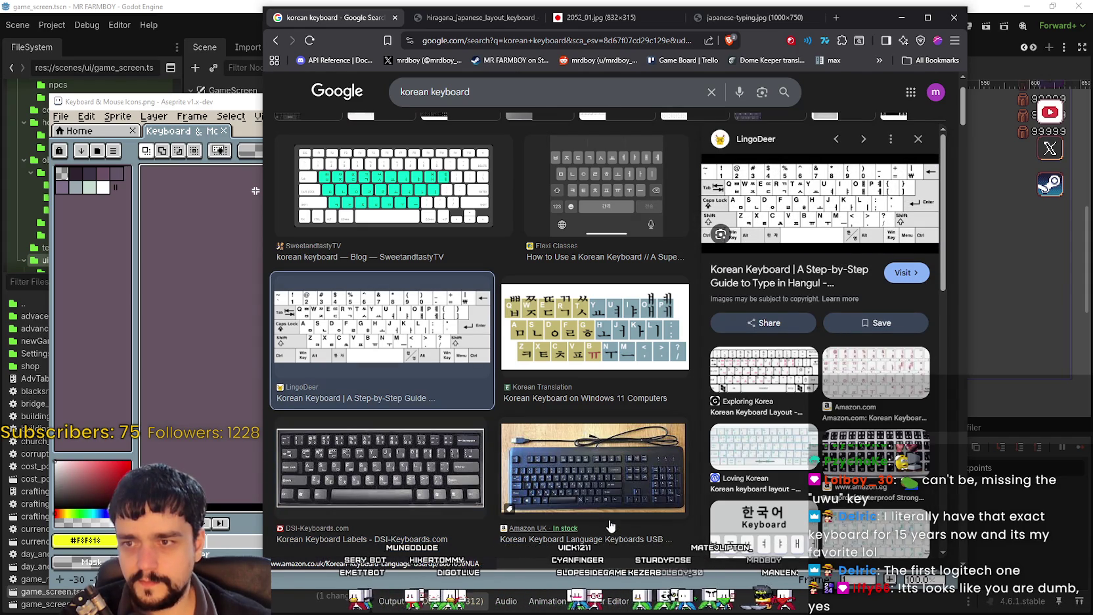
{"action": "left_click", "coordinate": [593, 468]}
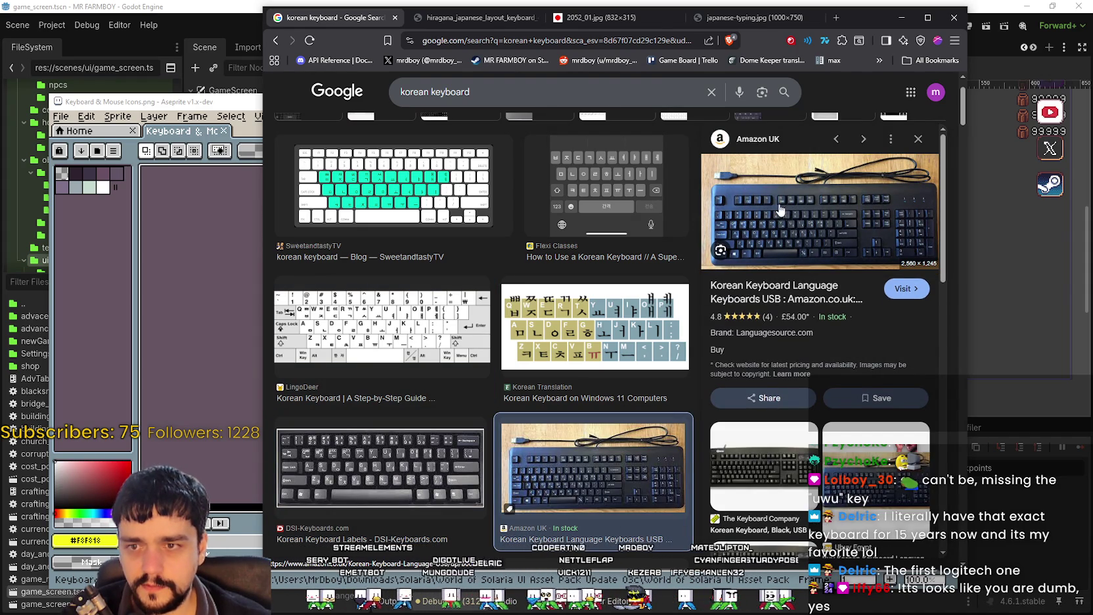
{"action": "right_click", "coordinate": [781, 211]}
{"action": "left_click", "coordinate": [854, 408]}
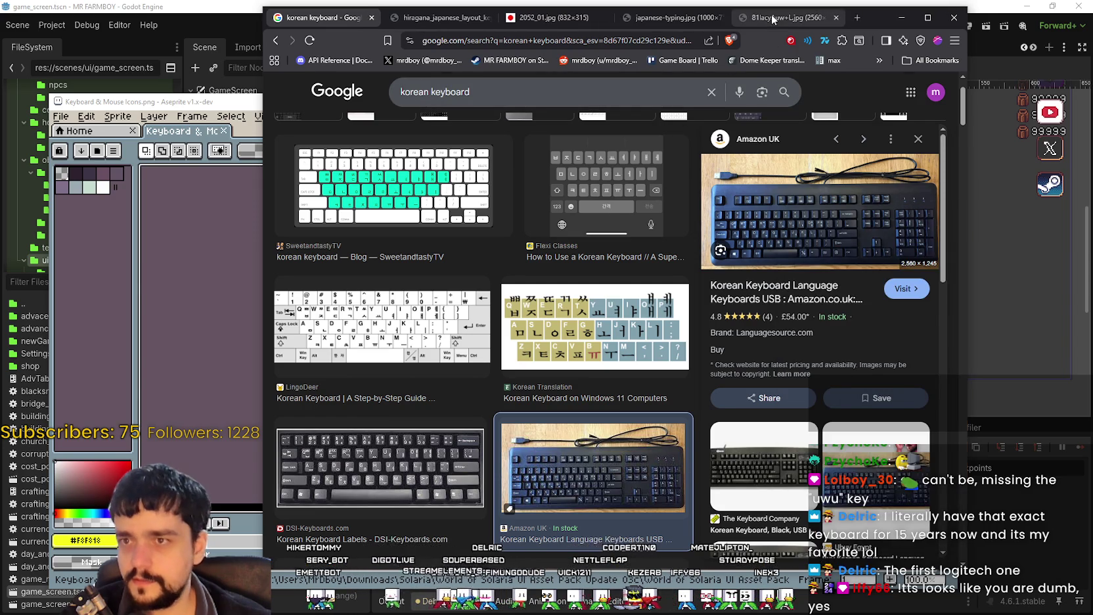
{"action": "left_click", "coordinate": [773, 20]}
{"action": "left_click", "coordinate": [411, 393]}
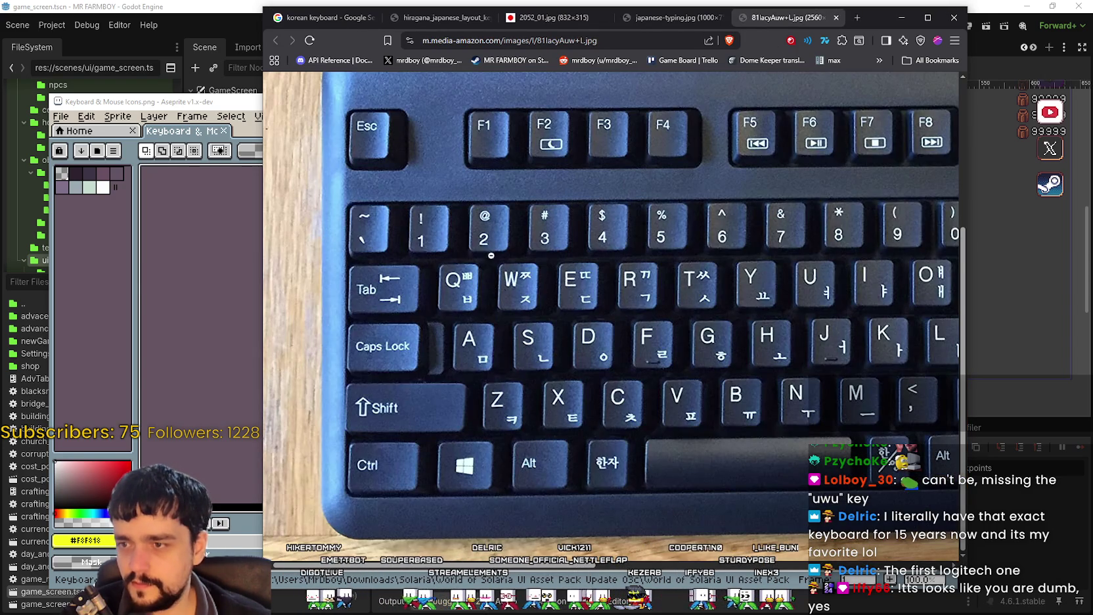
{"action": "left_click", "coordinate": [729, 281]}
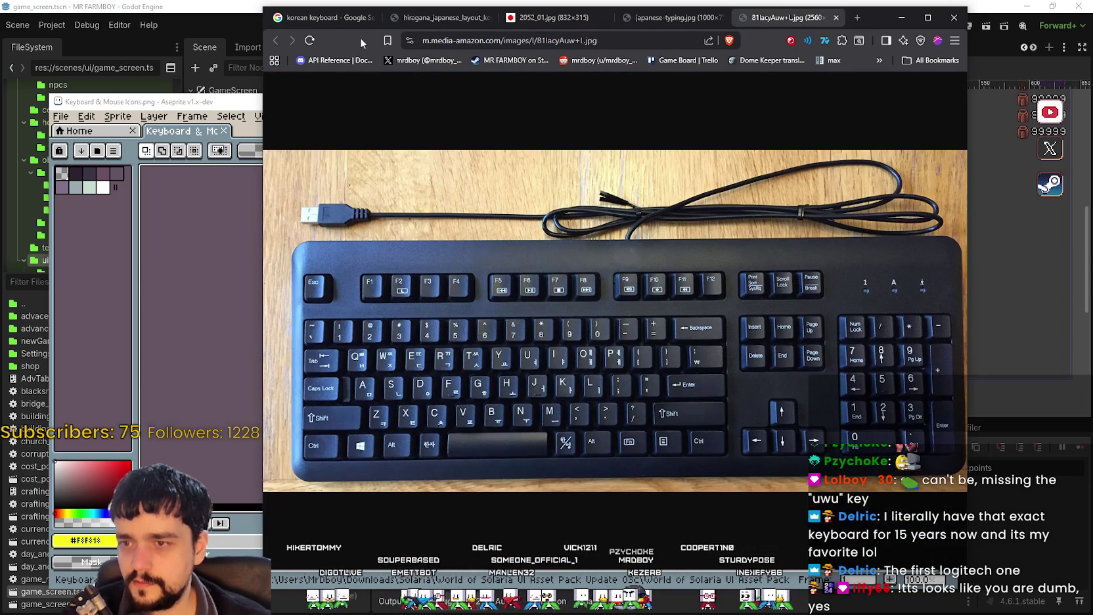
Glance at the Japanese photo tabs, then search 'chinese keyboard' and preview National Geographic's QWERTY layout.
{"action": "left_click", "coordinate": [555, 18]}
{"action": "left_click", "coordinate": [441, 18]}
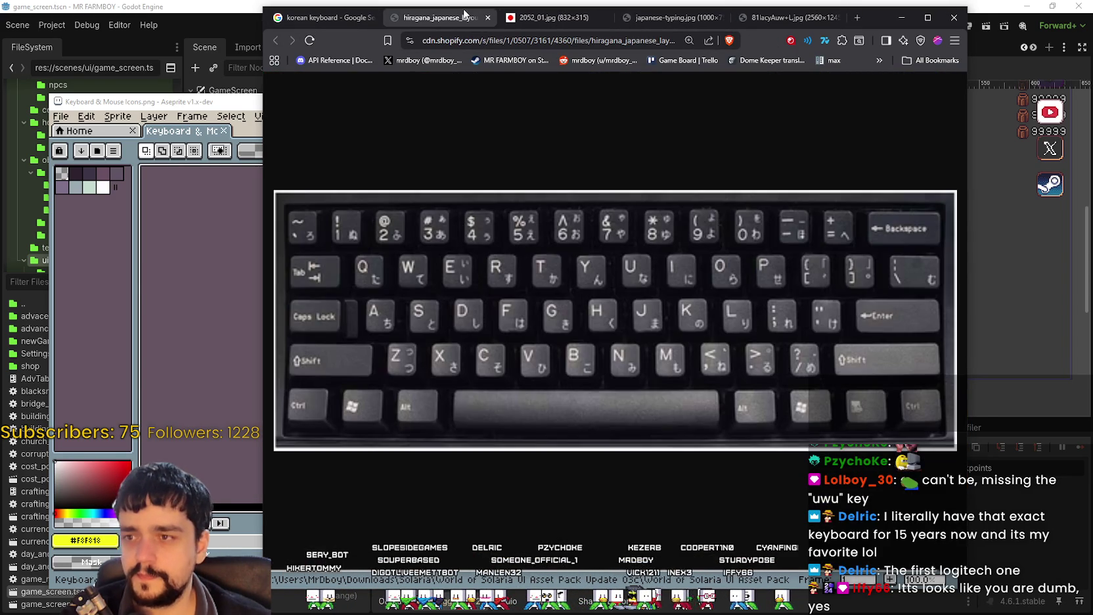
{"action": "left_click", "coordinate": [299, 16]}
{"action": "left_click", "coordinate": [414, 96]}
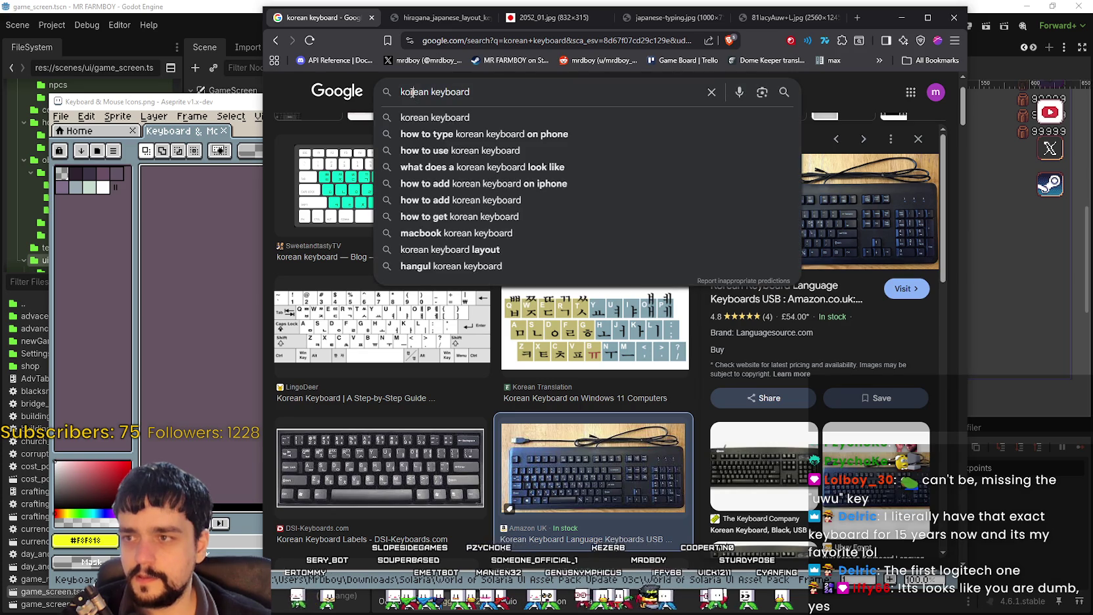
{"action": "type", "text": "hinese"}
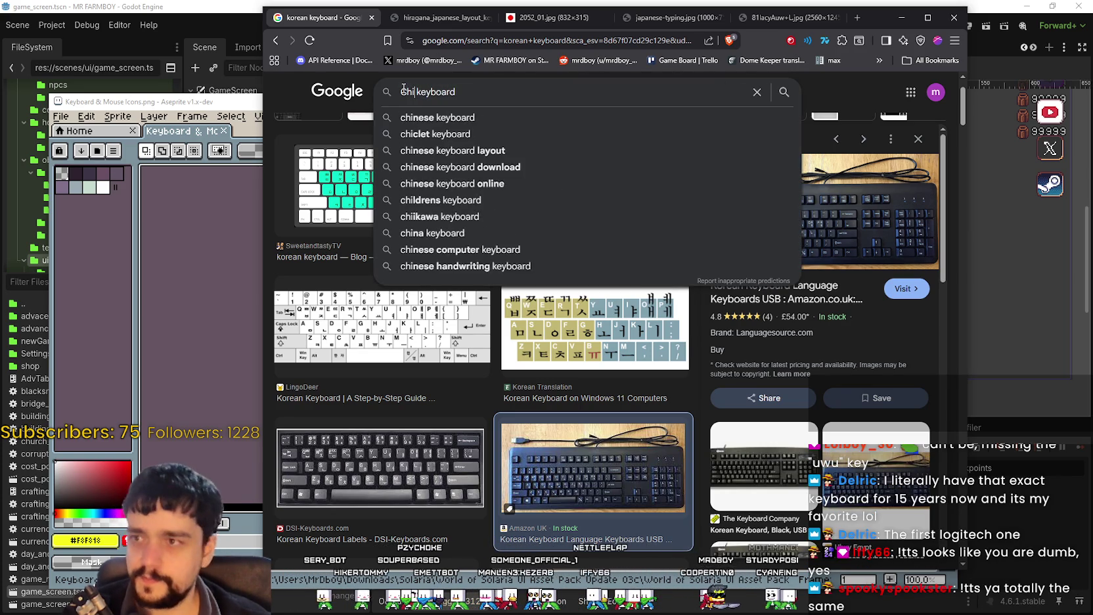
{"action": "key", "text": "Return"}
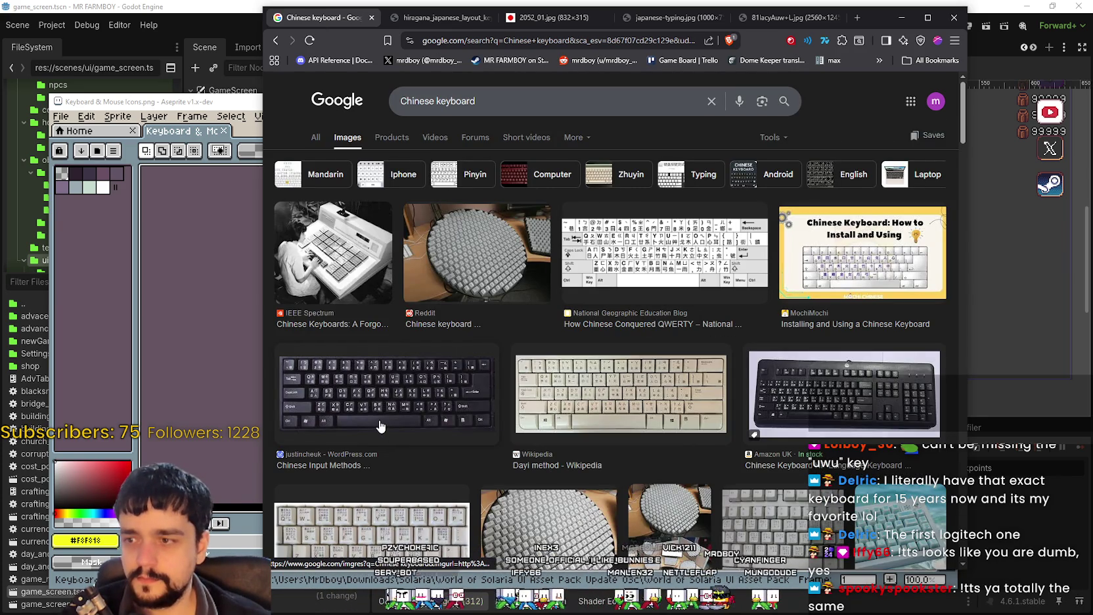
{"action": "left_click", "coordinate": [655, 262]}
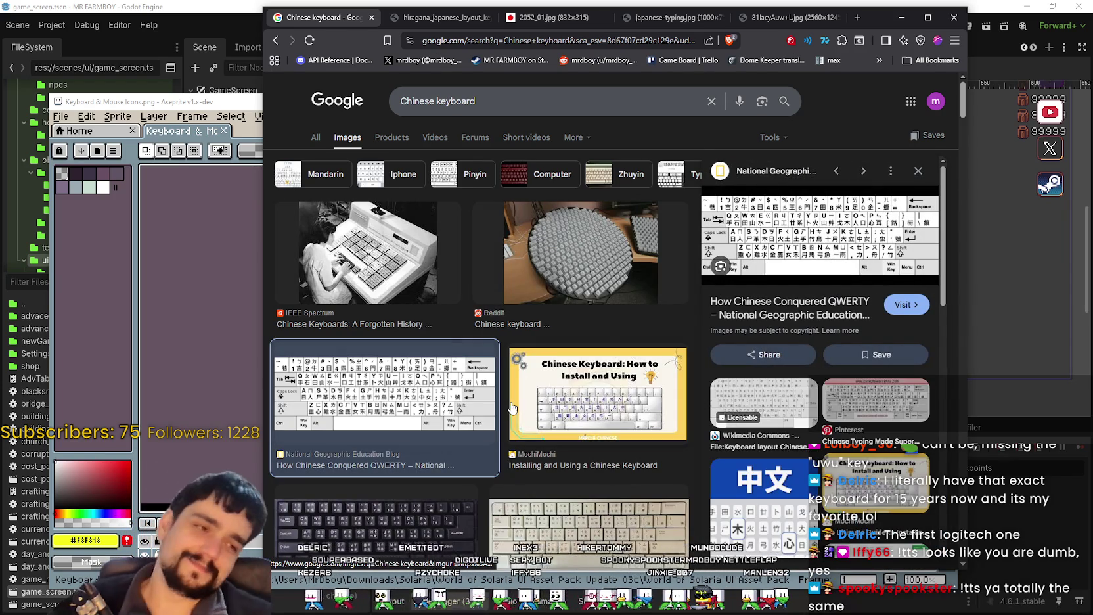